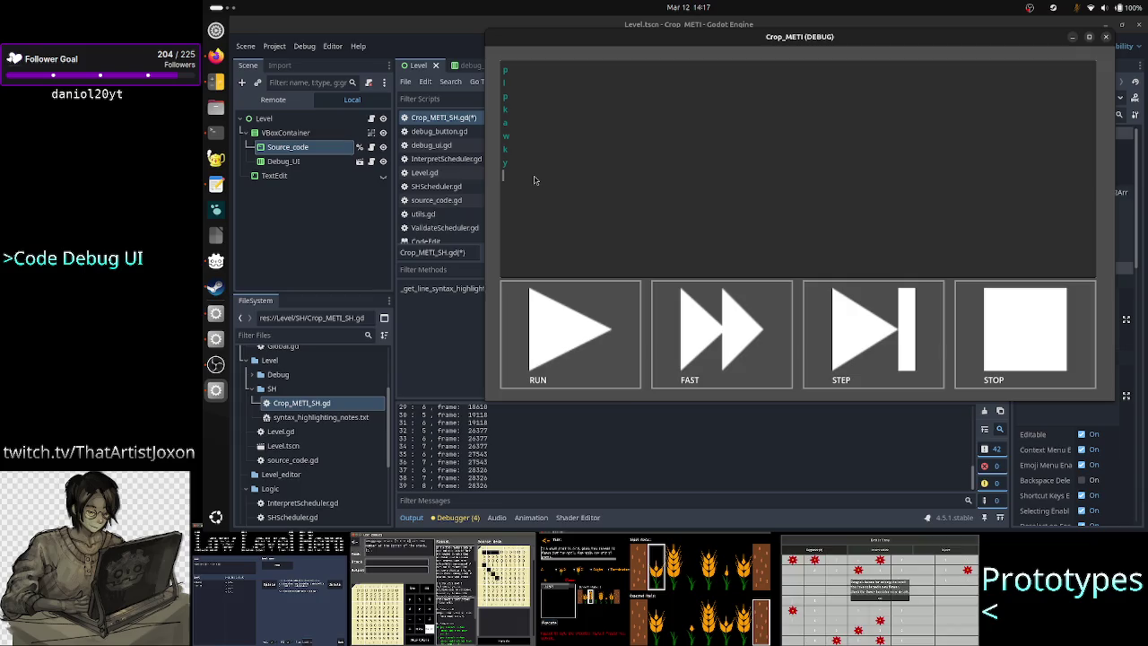
Add a 'd' line in the game's text box and check the frame numbers logged for lines 37–41
text(d)
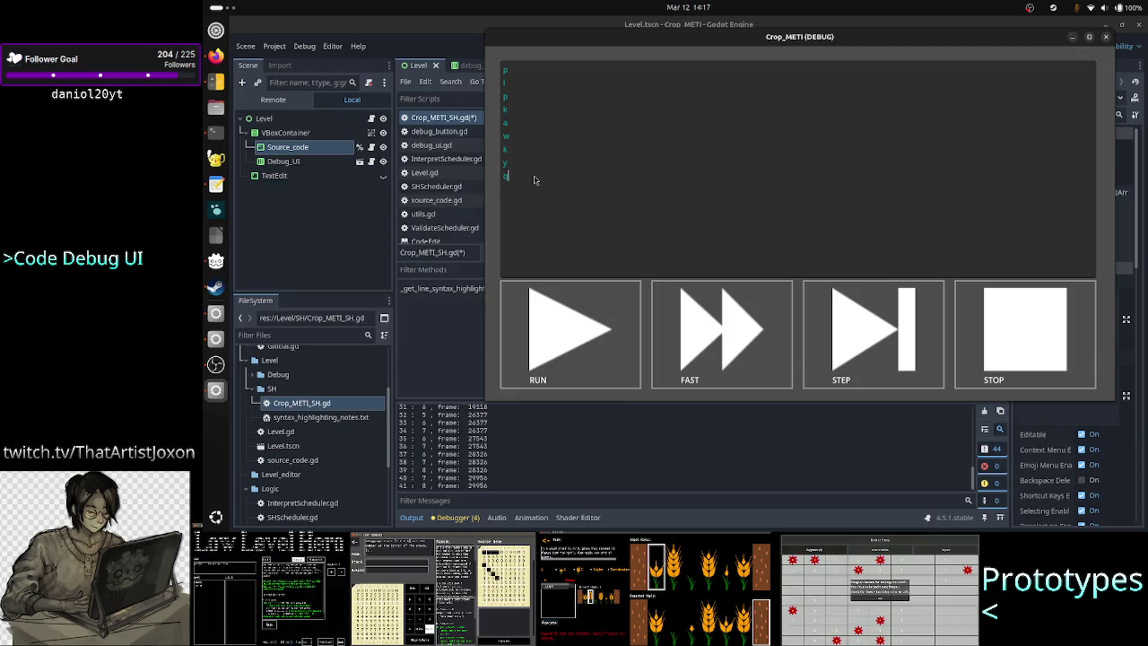
key(Return)
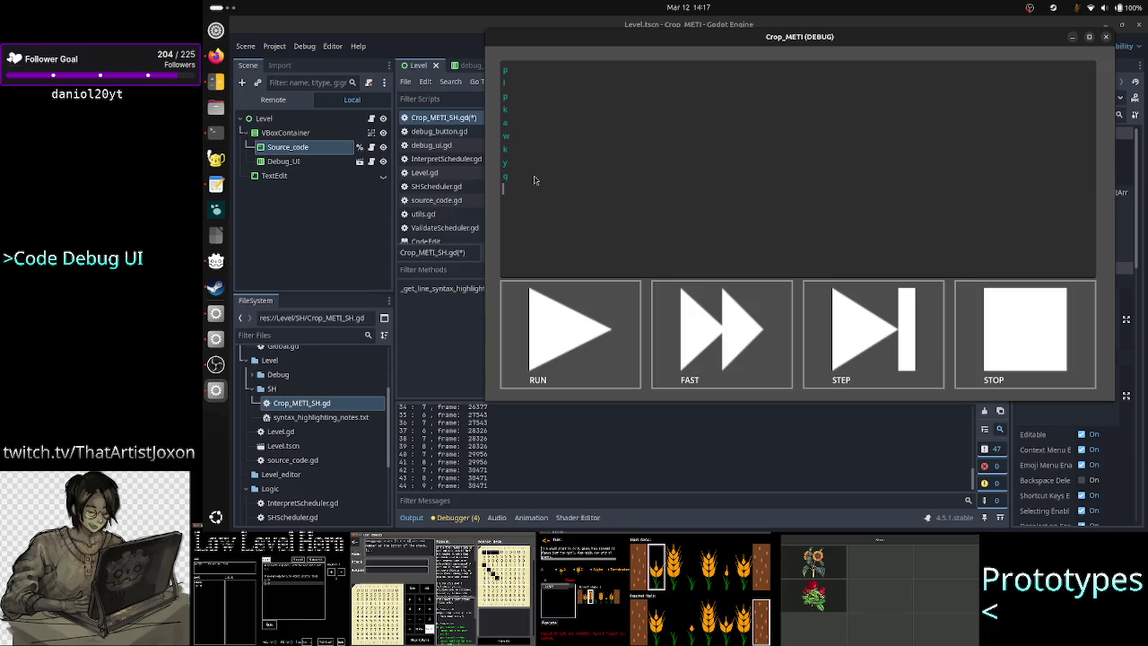
double_click(477, 432)
drag(505, 432, 507, 447)
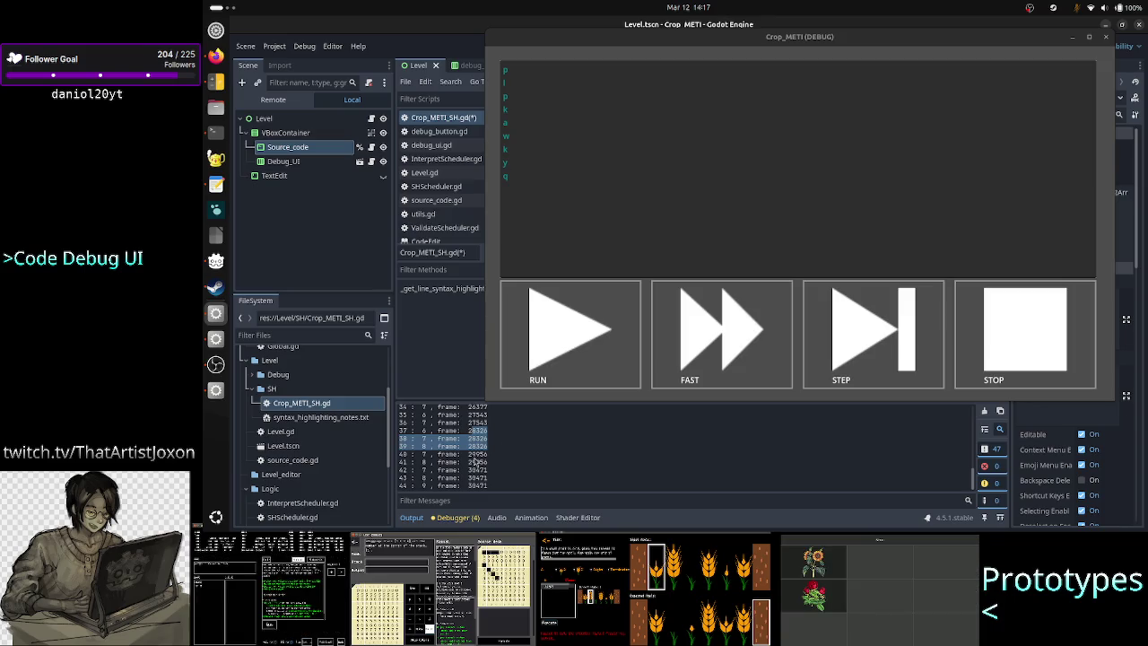
drag(506, 453, 502, 461)
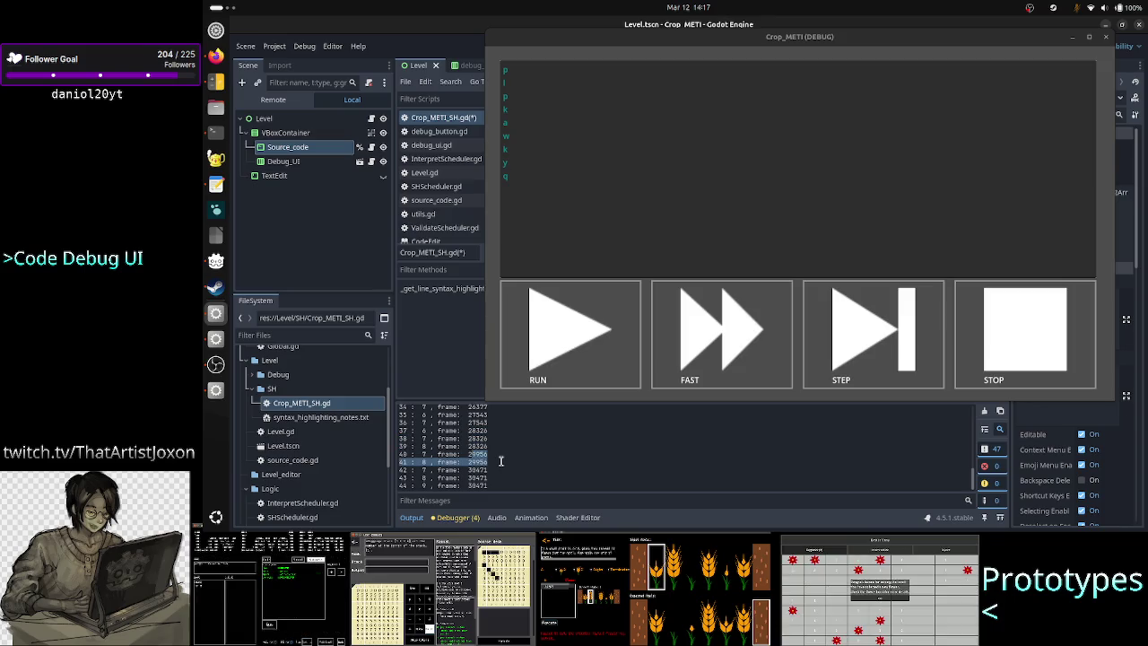
click(533, 469)
Add the single-letter lines p, e, h, c l, k and u in the game's text box
click(562, 232)
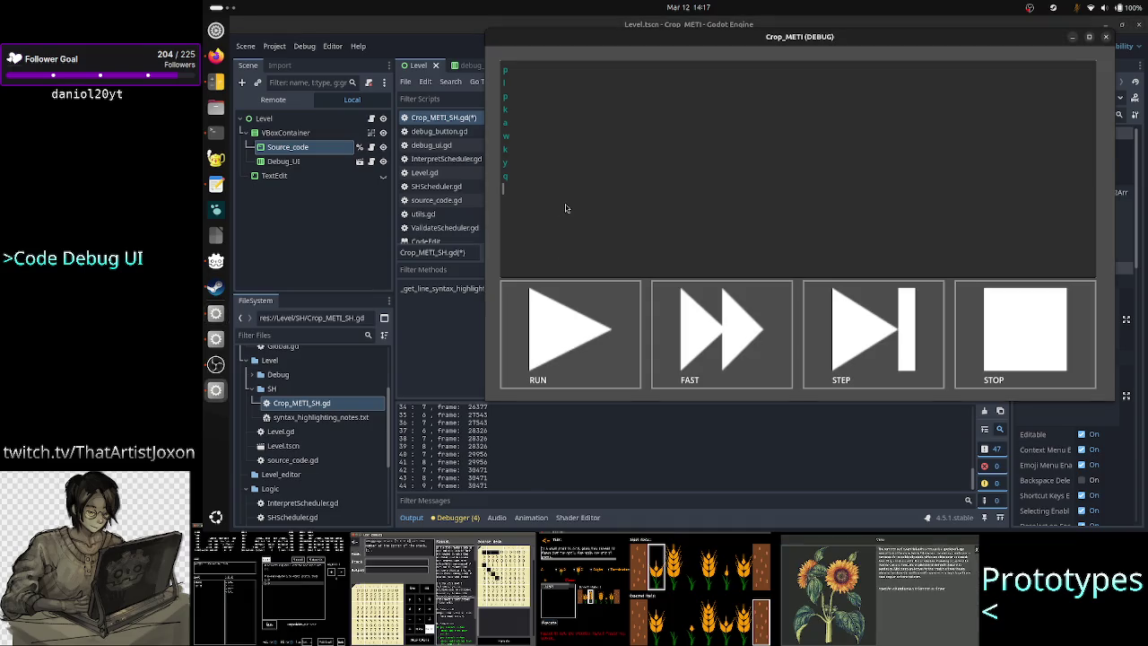
text(p)
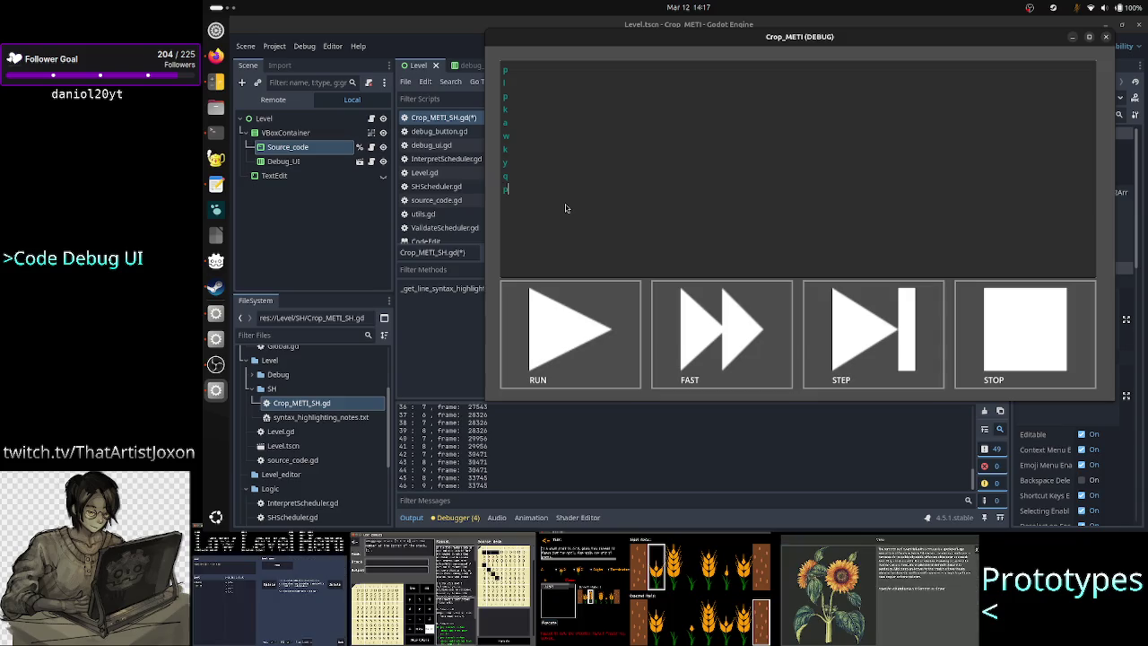
key(Return)
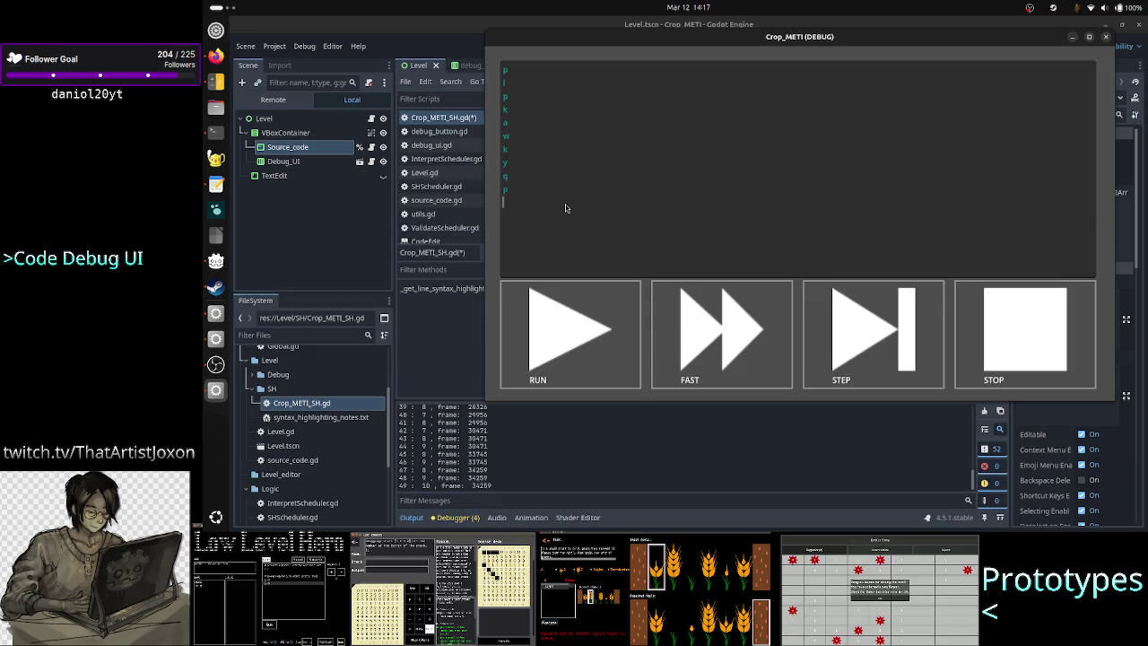
text(e)
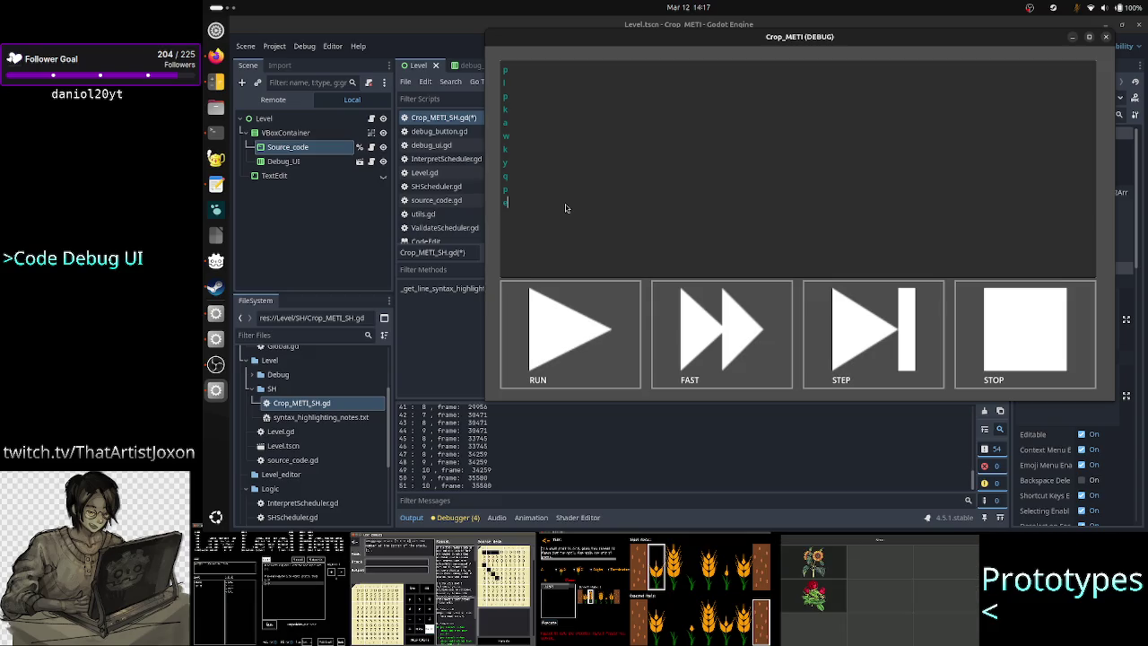
key(Return)
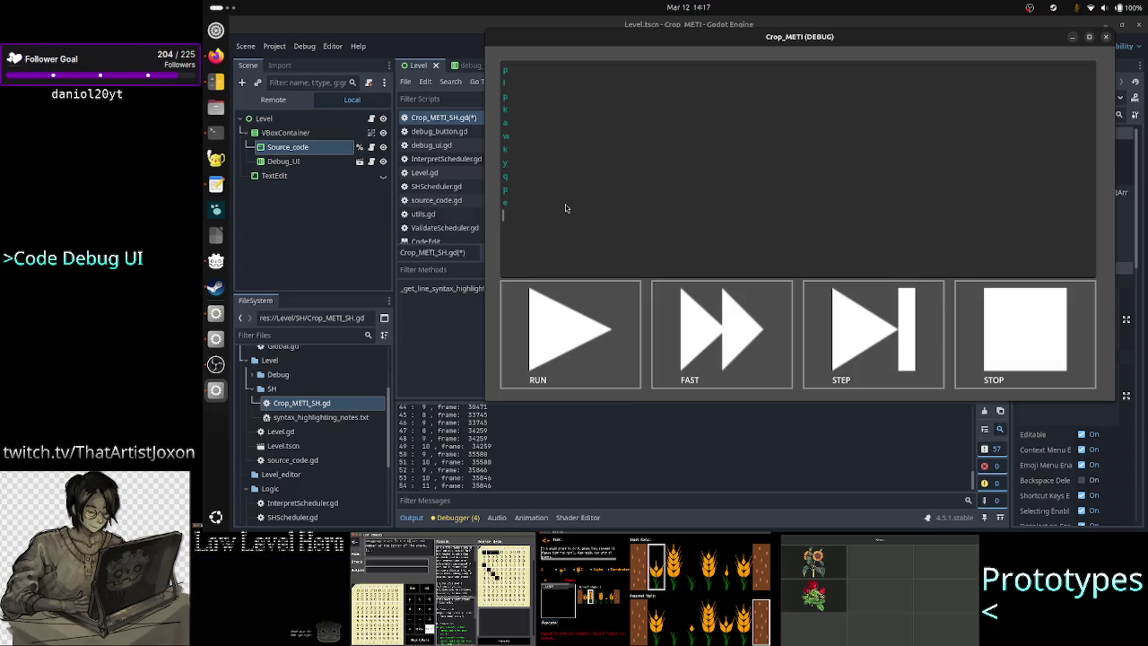
text(h)
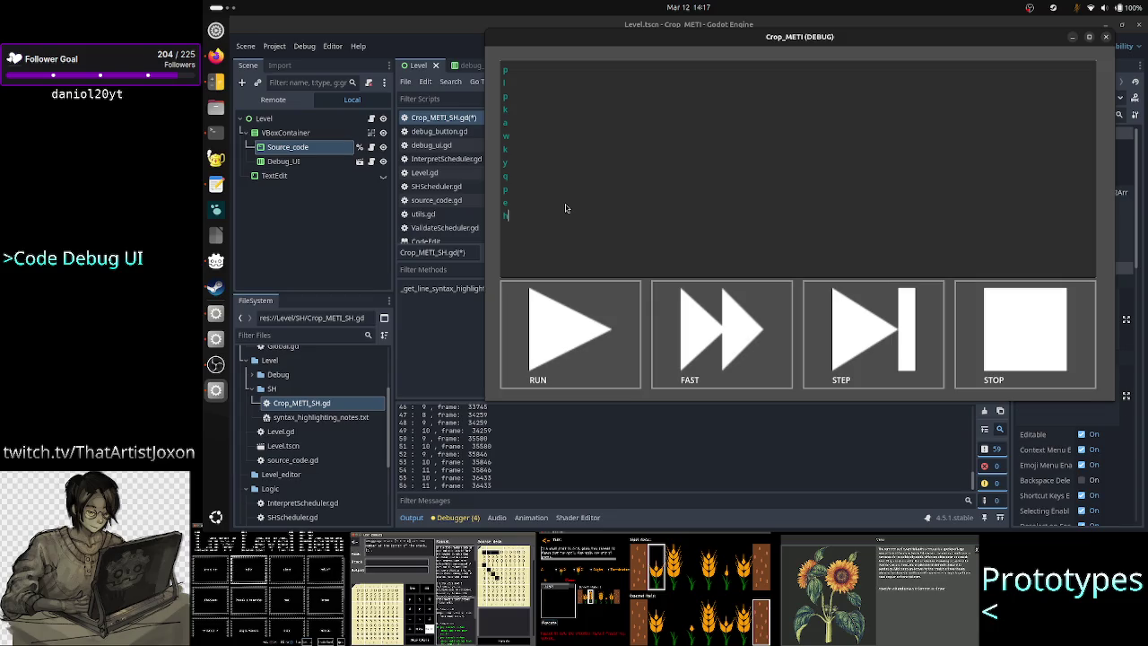
key(Return)
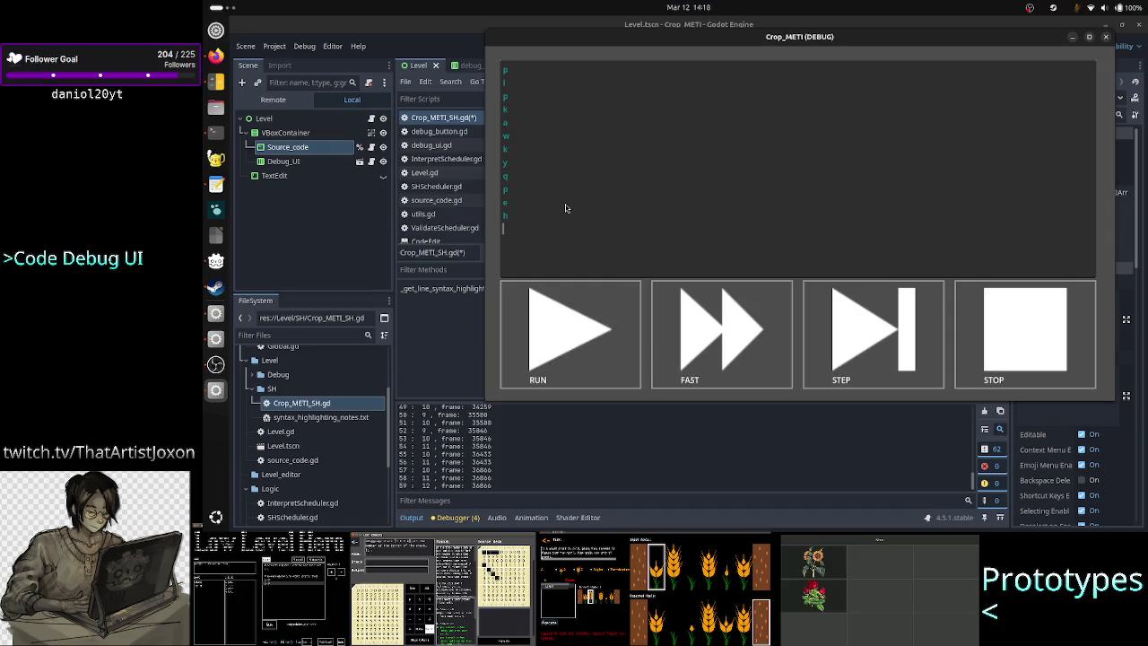
text(c )
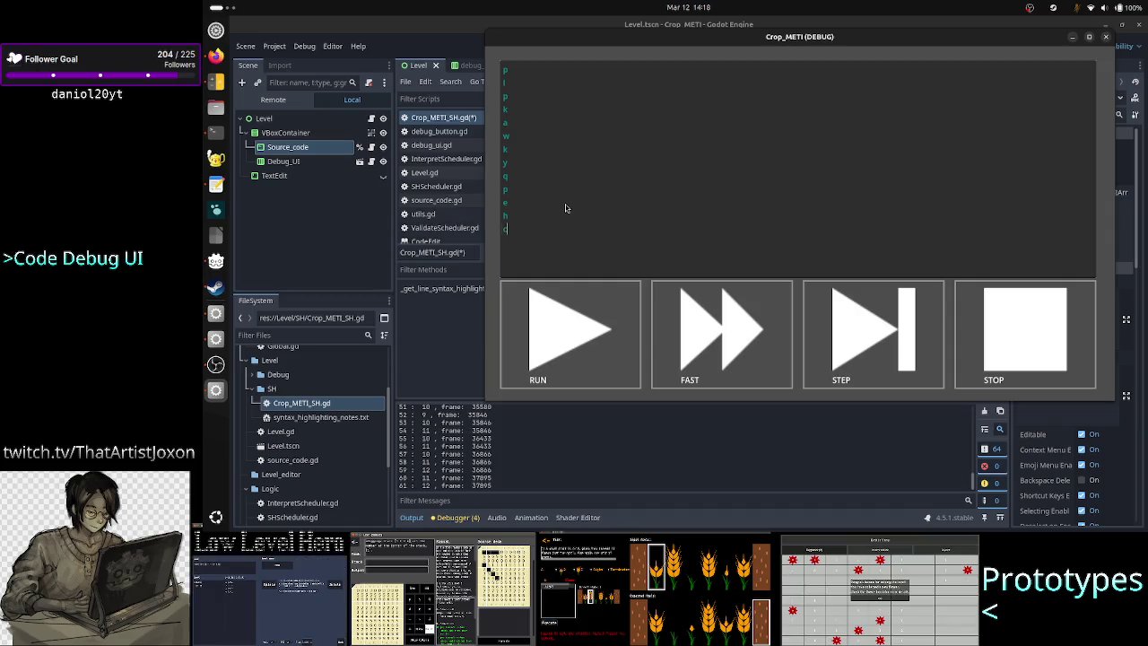
text(l)
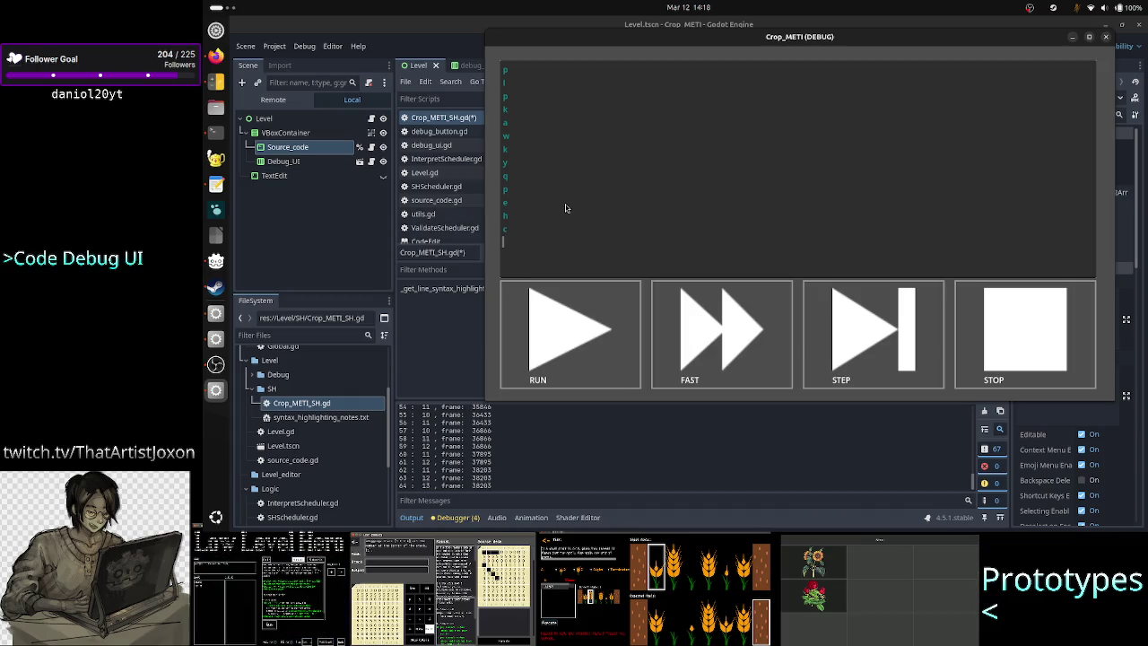
text(k)
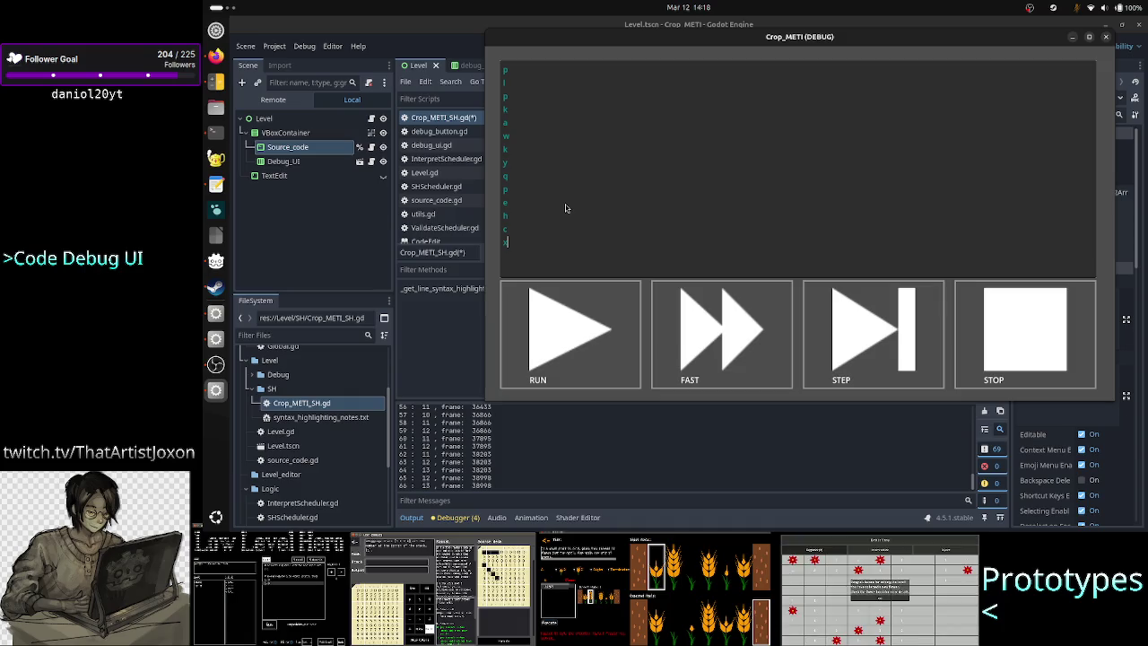
key(Return)
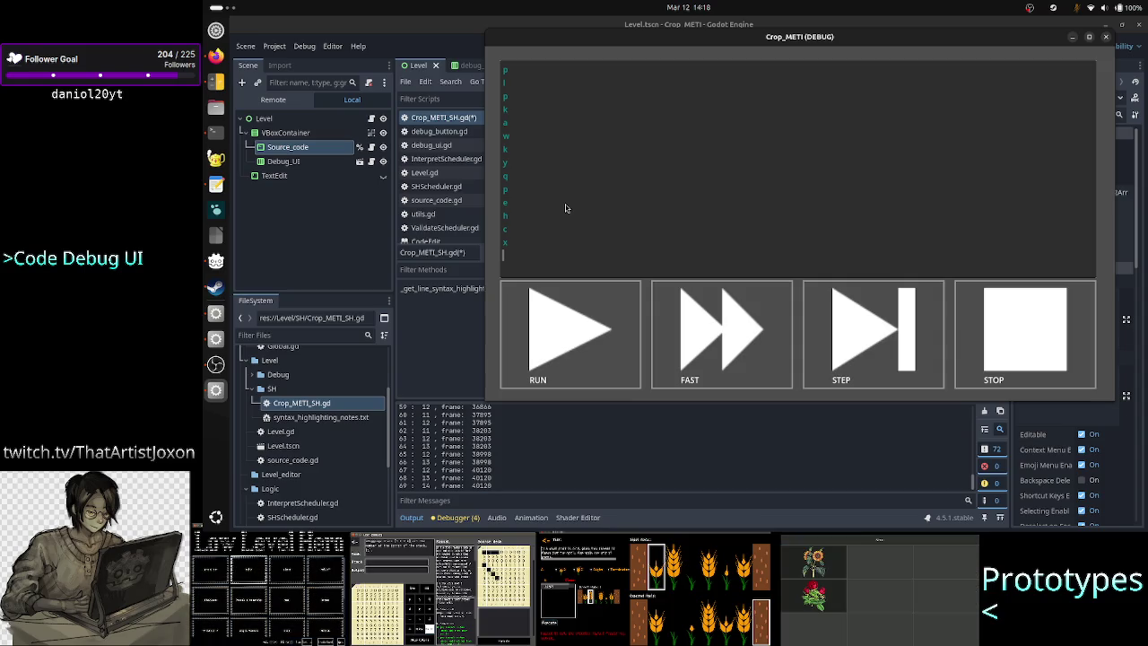
text(u)
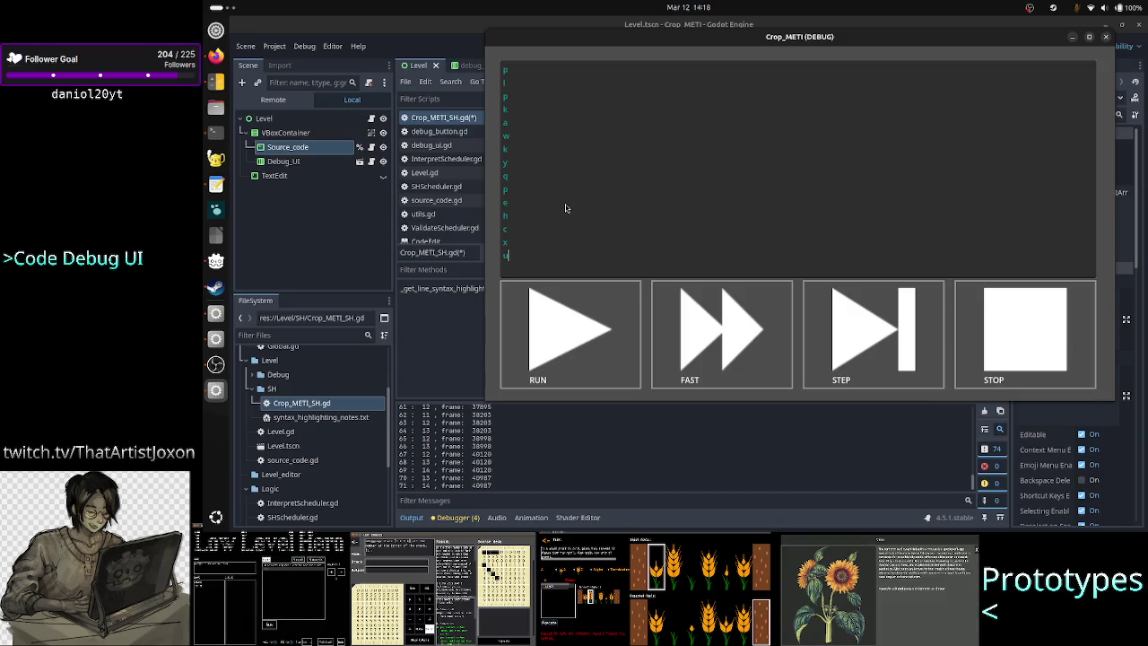
key(Return)
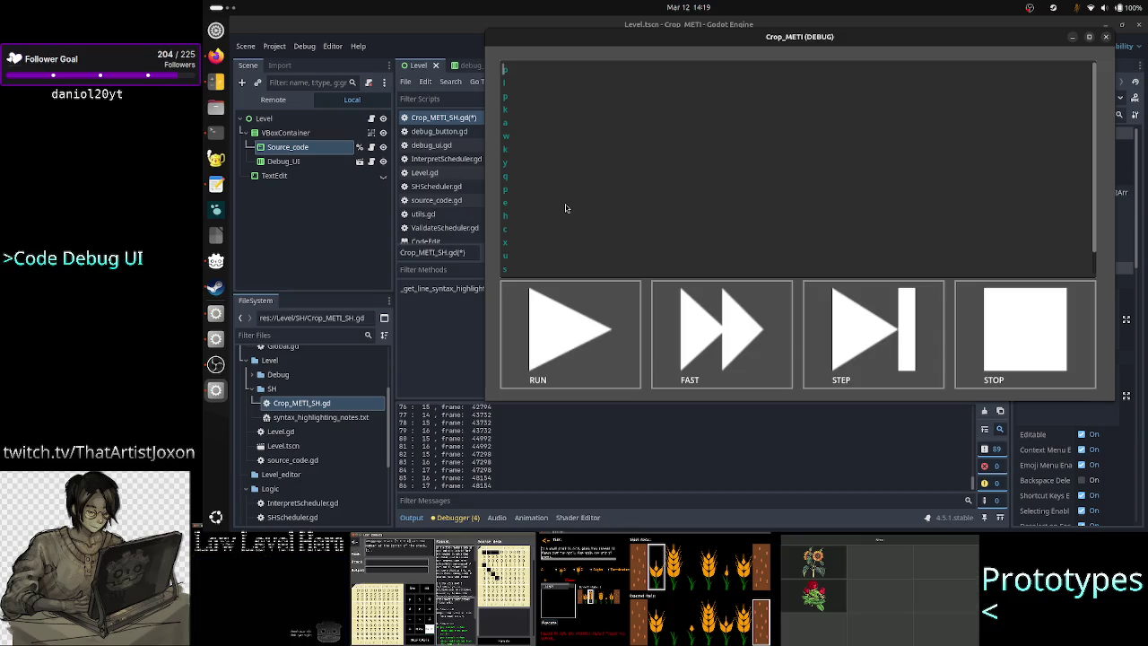
Clear the output log, make the game's top line 'px', and minimize the game window
click(734, 465)
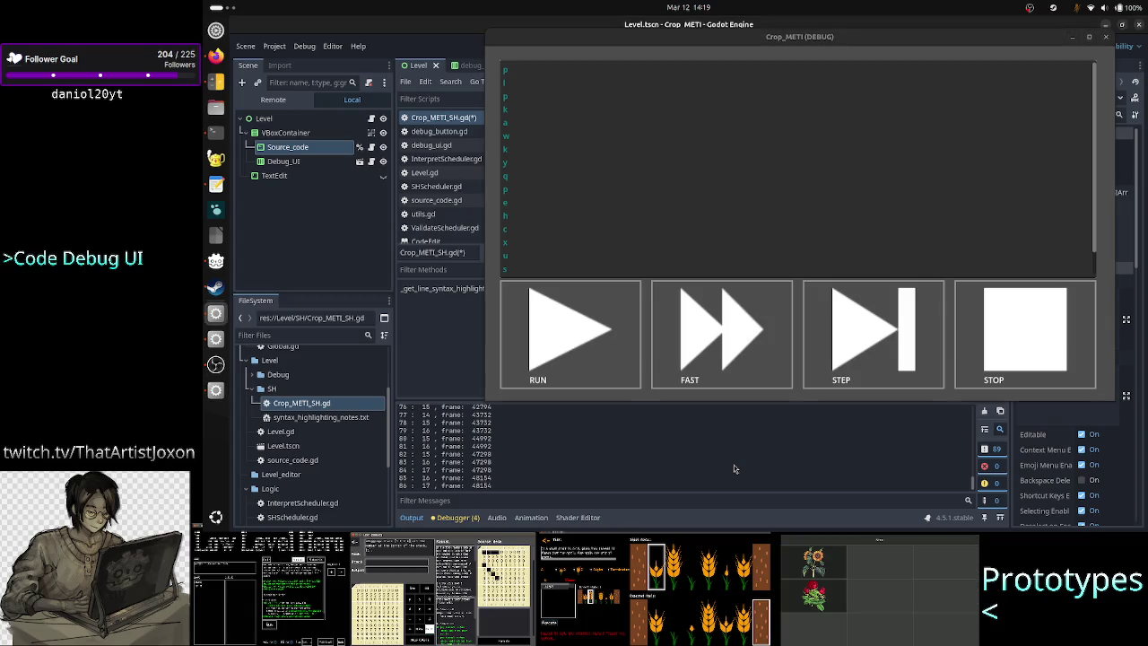
click(984, 410)
click(628, 120)
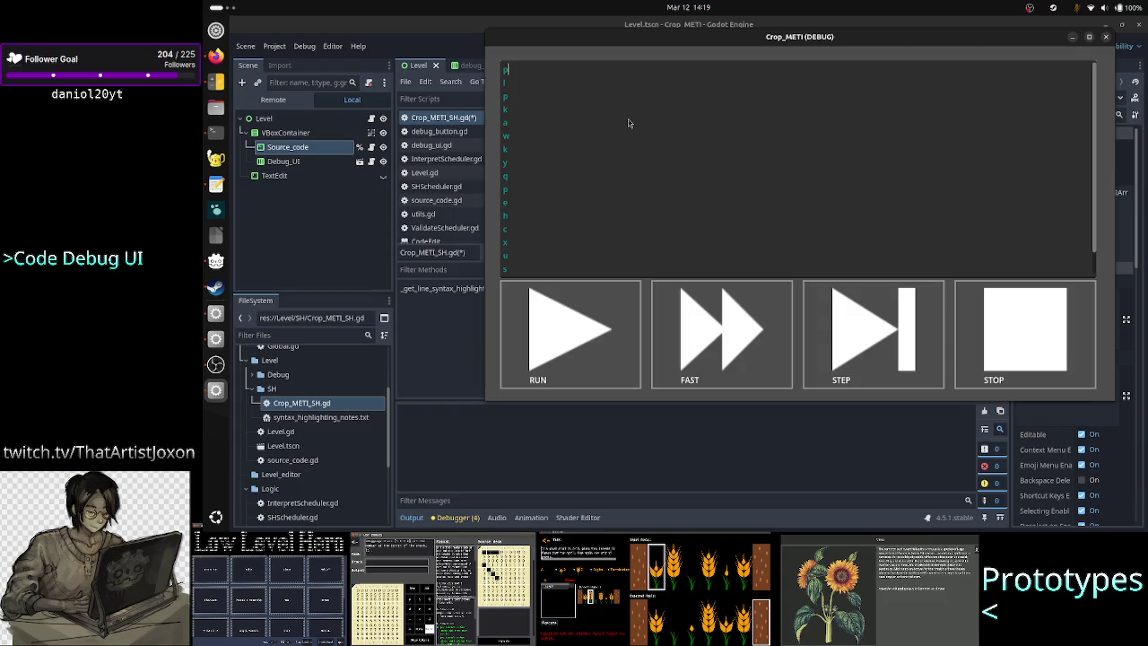
text(x)
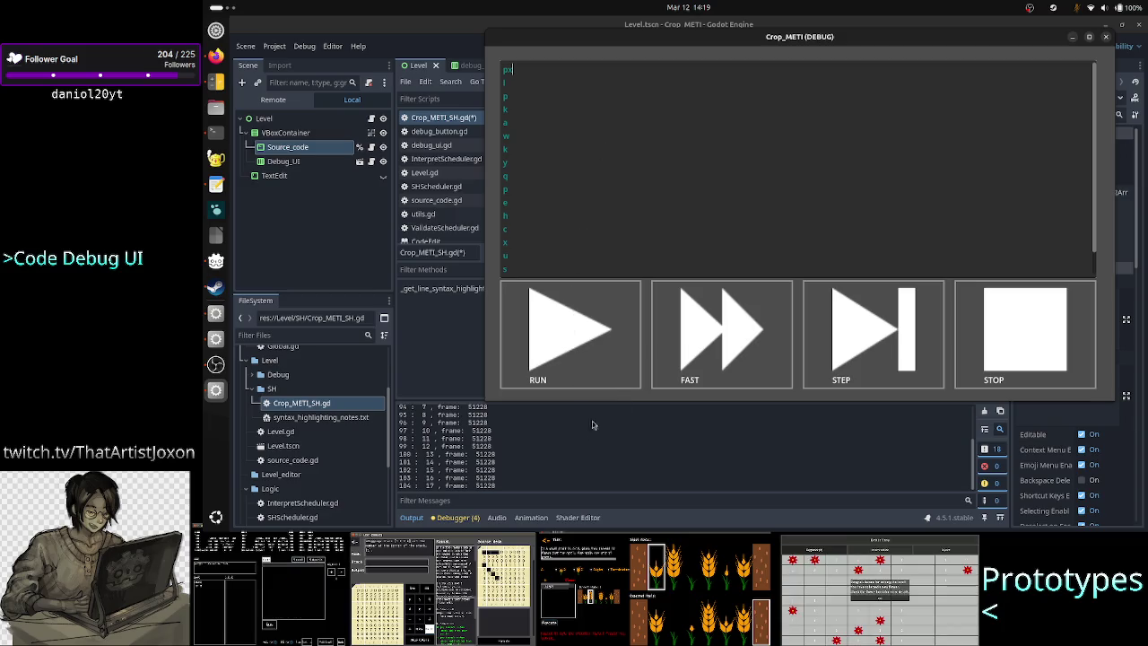
click(1072, 37)
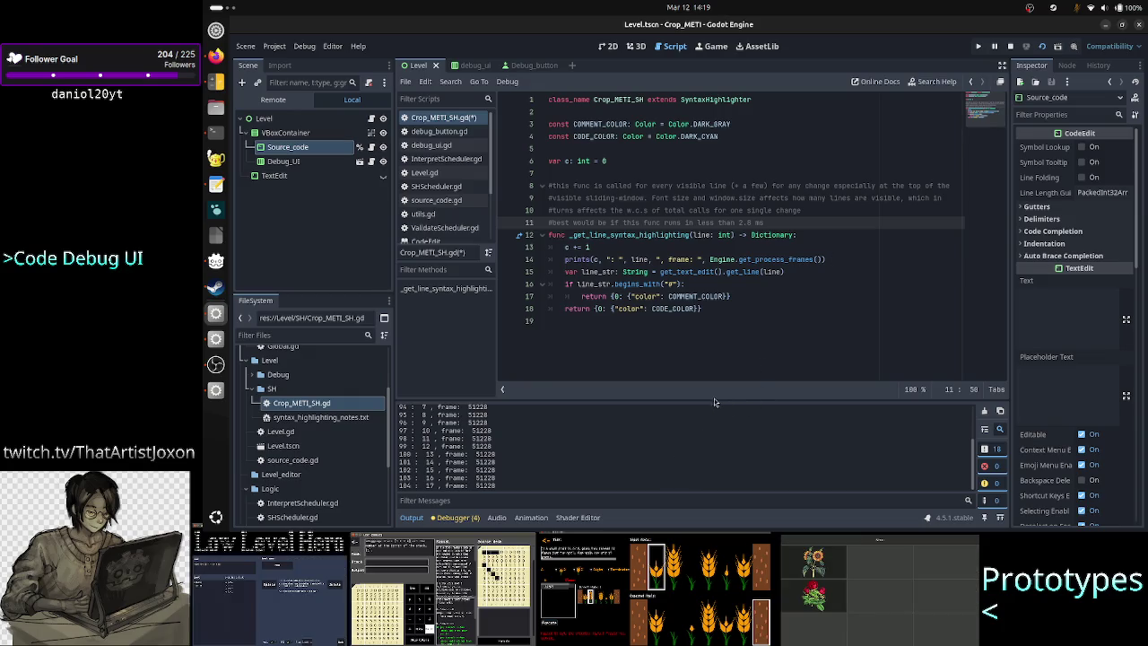
Enlarge the Output panel and review the logs for lines 87–104, all from frame 51228
drag(709, 395, 737, 308)
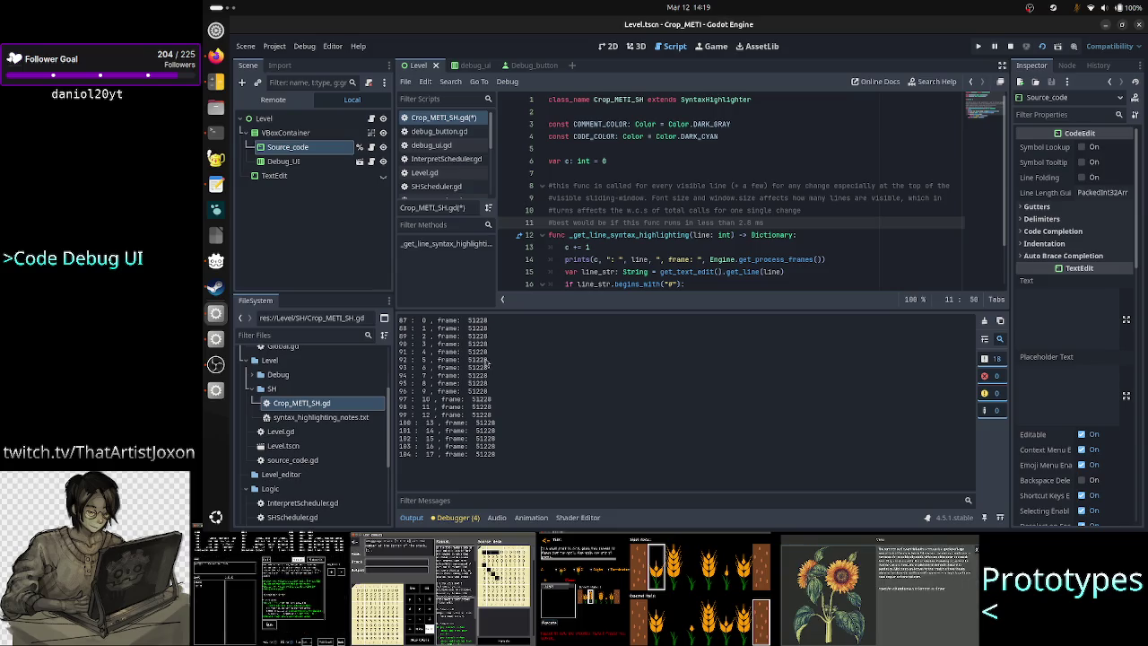
drag(423, 320, 422, 352)
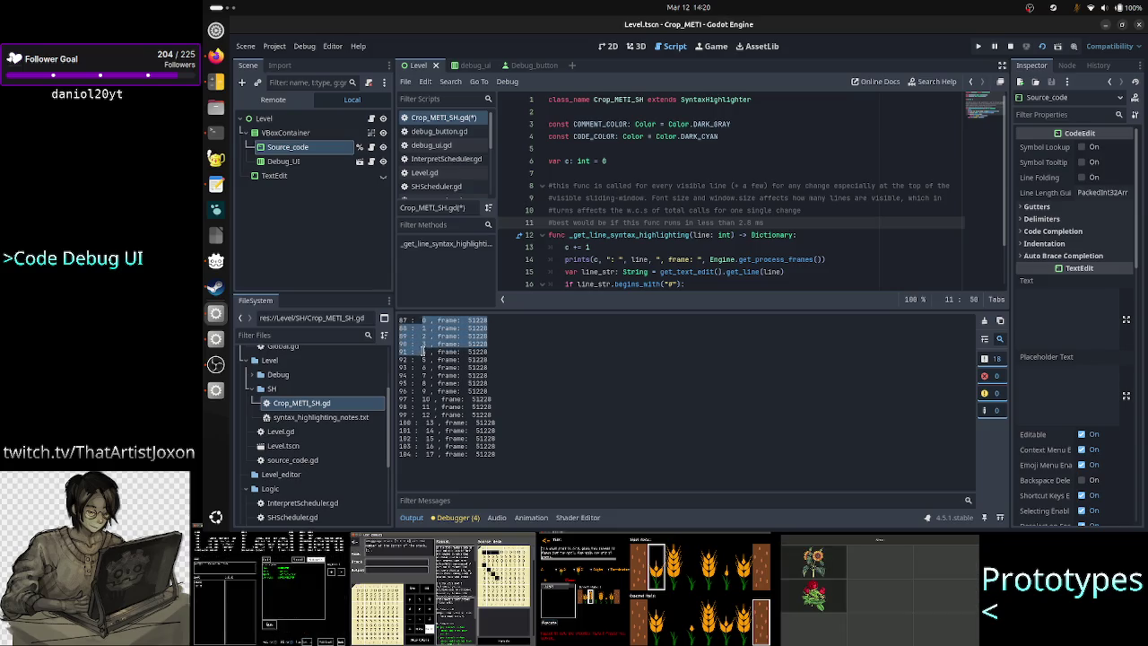
click(424, 351)
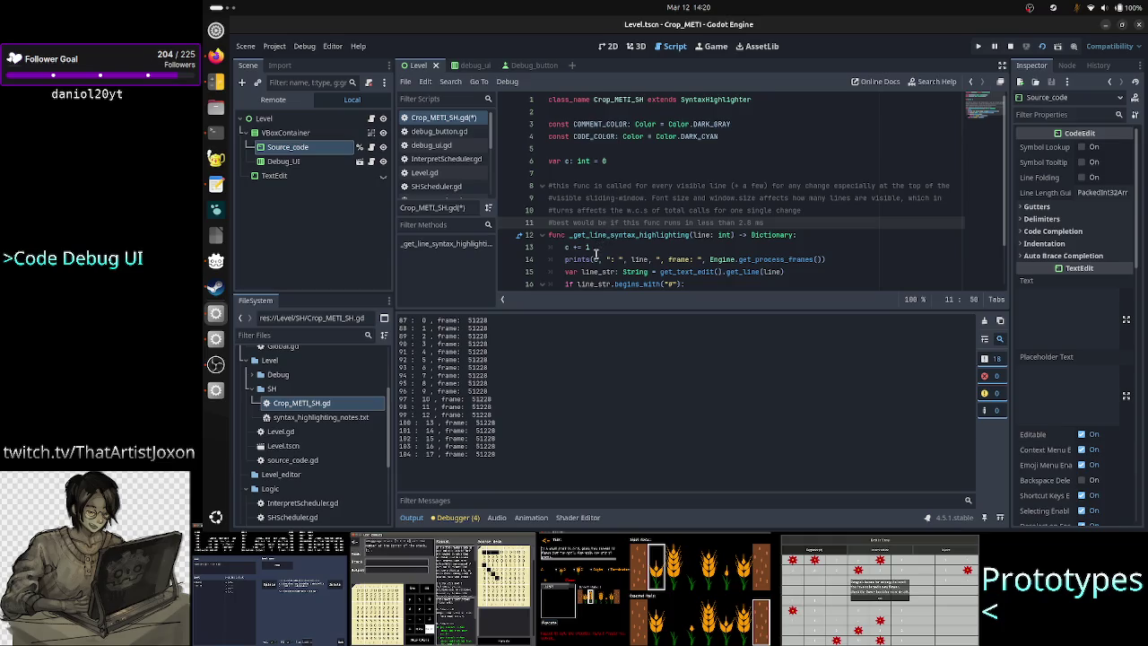
drag(599, 259, 755, 252)
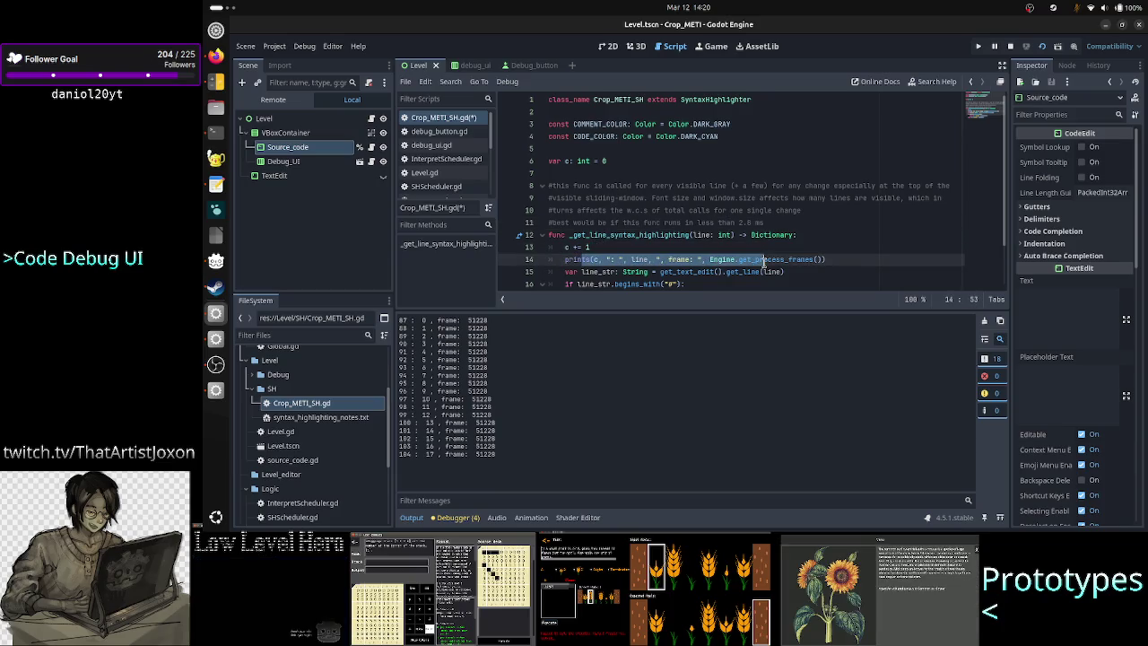
double_click(636, 236)
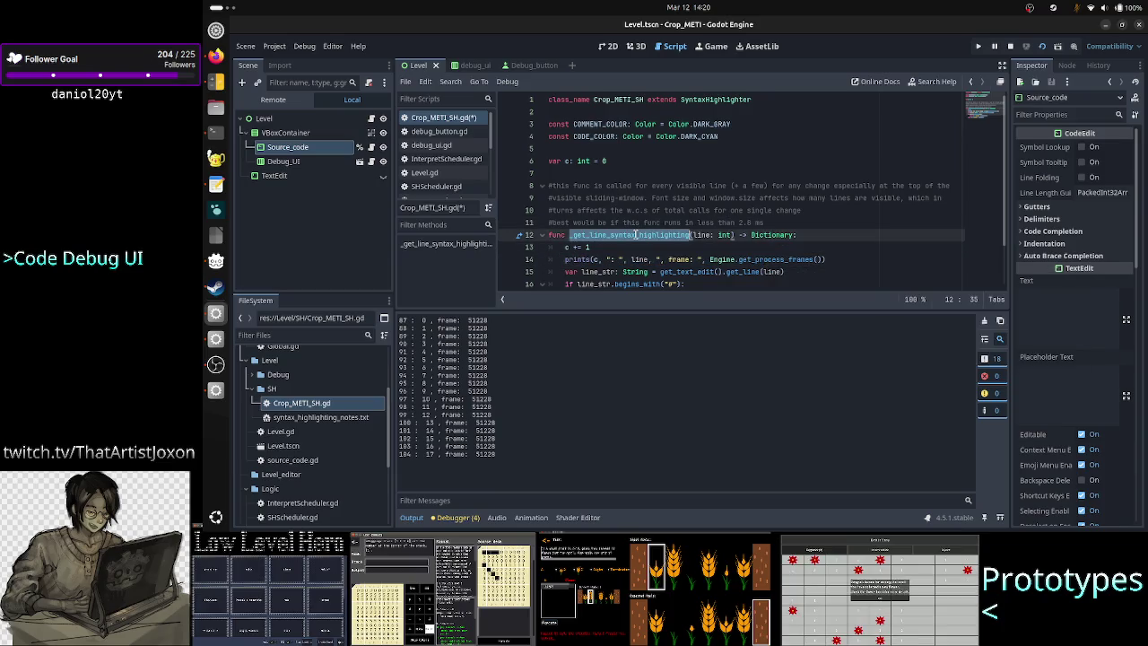
click(626, 283)
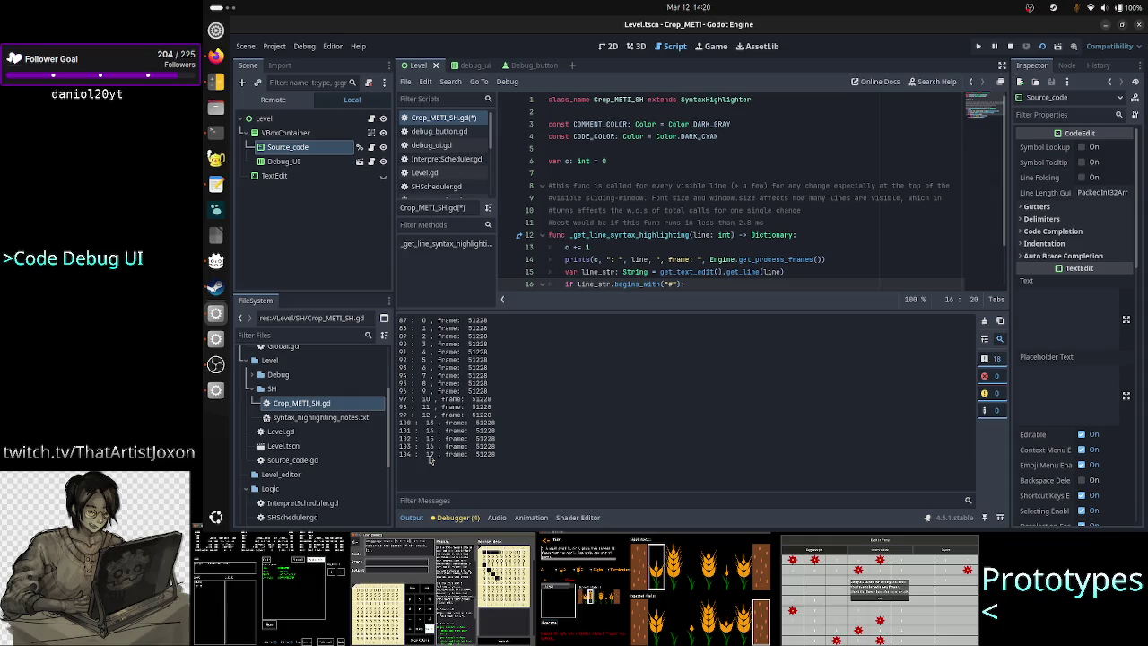
mouse_move(419, 321)
mouse_down()
mouse_move(440, 323)
mouse_move(499, 392)
mouse_move(518, 472)
mouse_up()
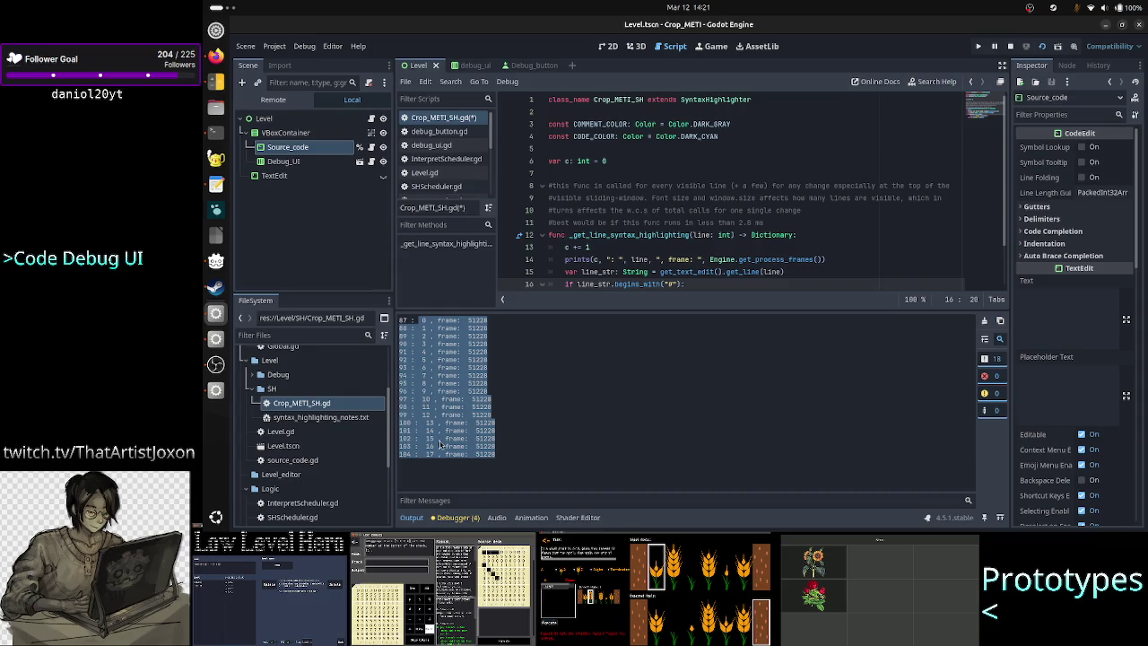
Compute 14 ÷ 17 = 0.823529412 in Calculator, then return to line 11 of the script
click(213, 85)
double_click(317, 139)
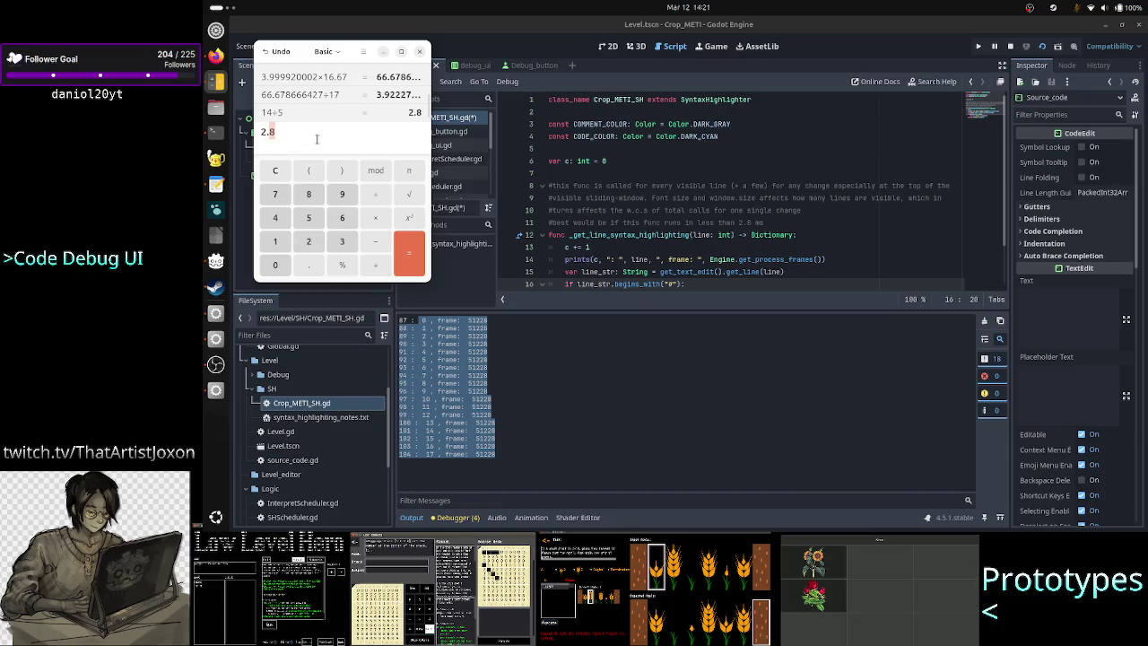
key(BackSpace)
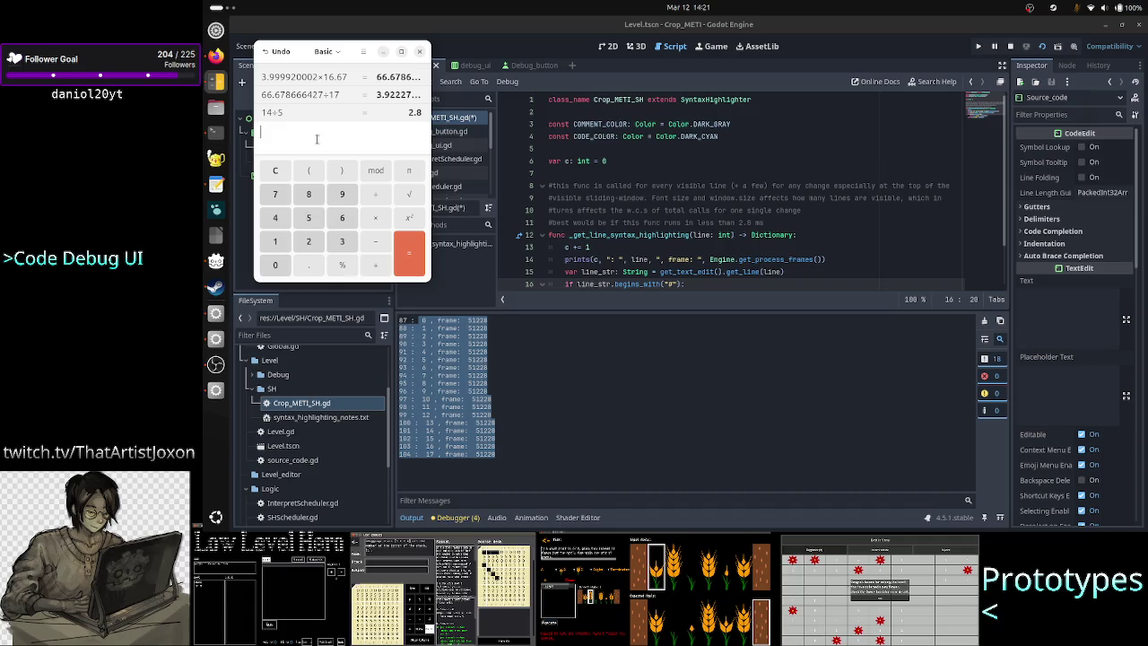
text(1)
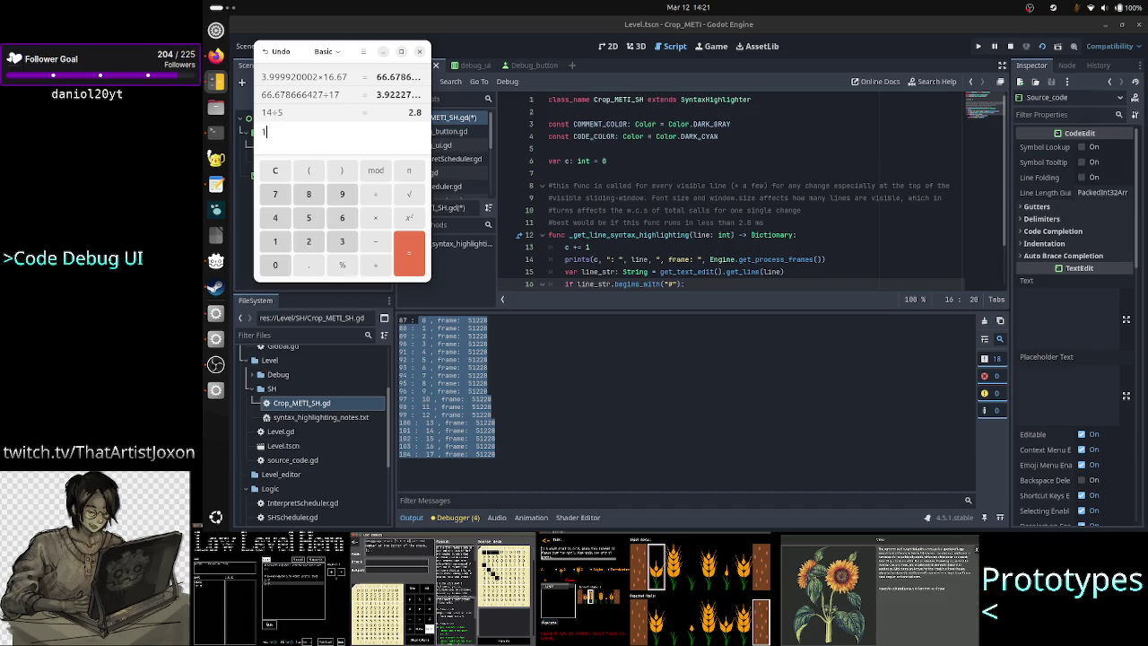
text(4/)
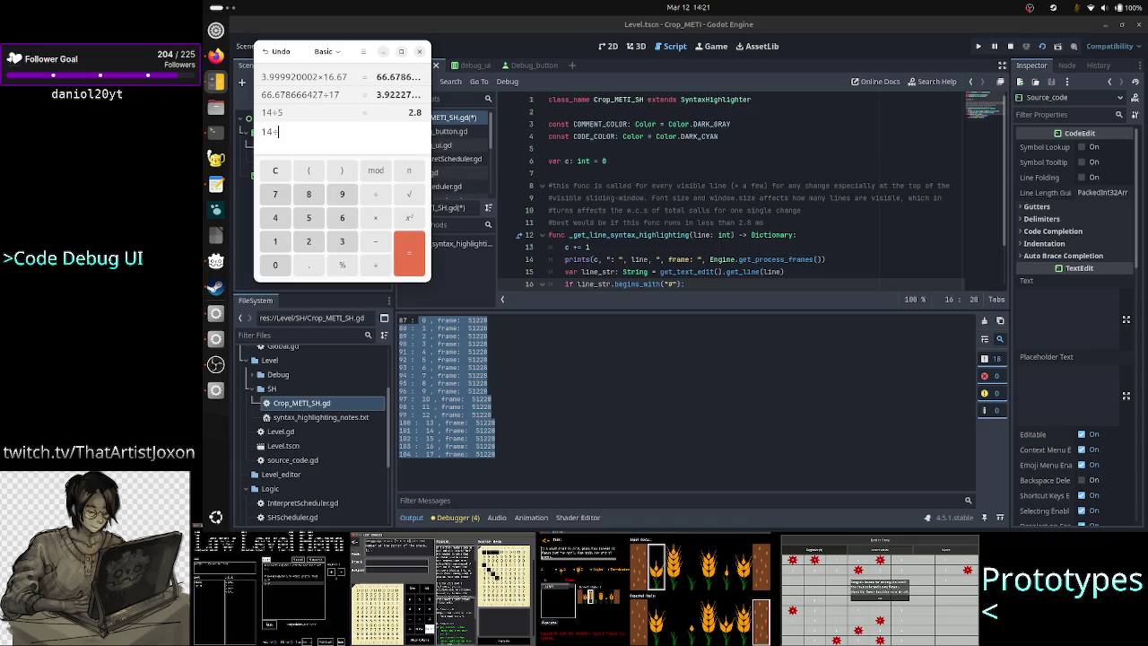
text(17)
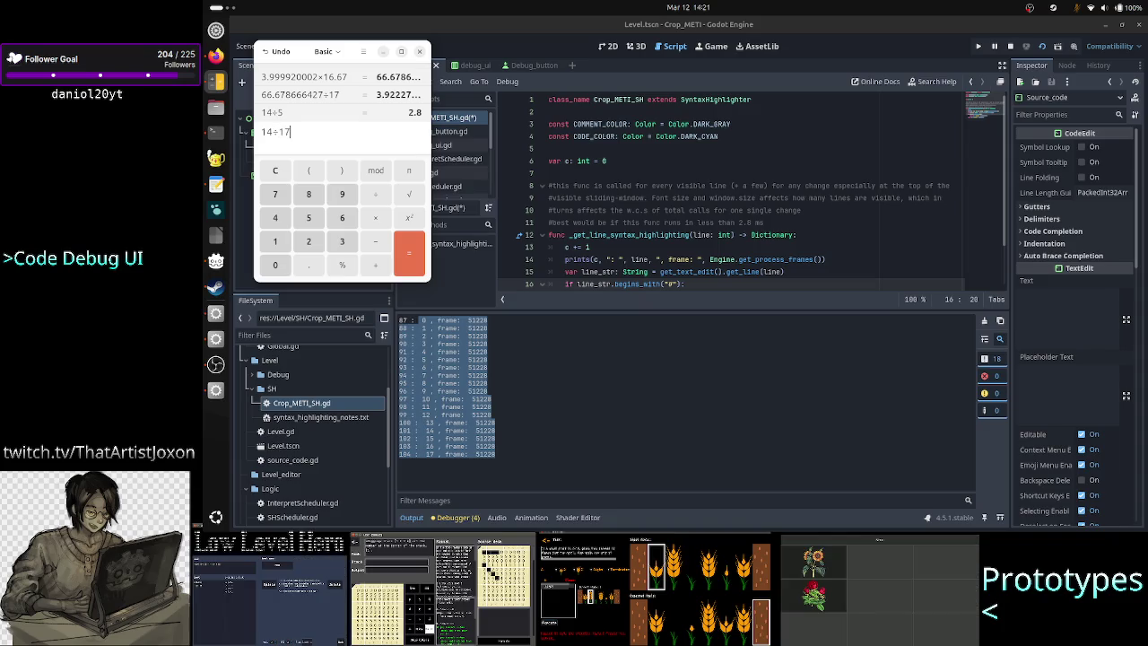
key(Return)
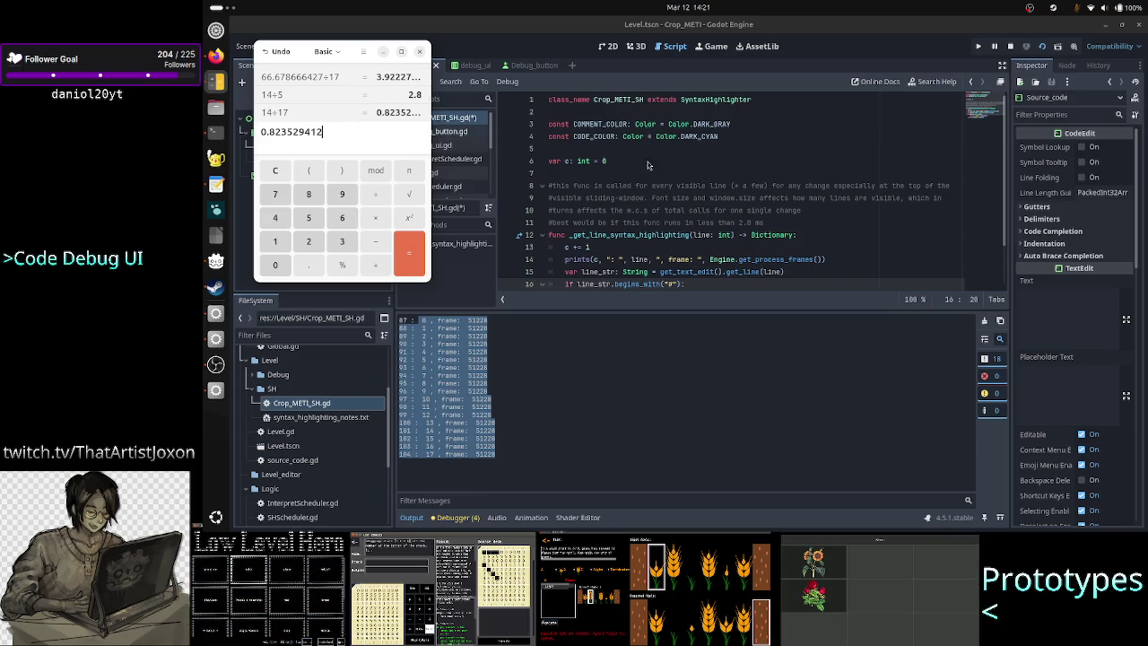
click(780, 223)
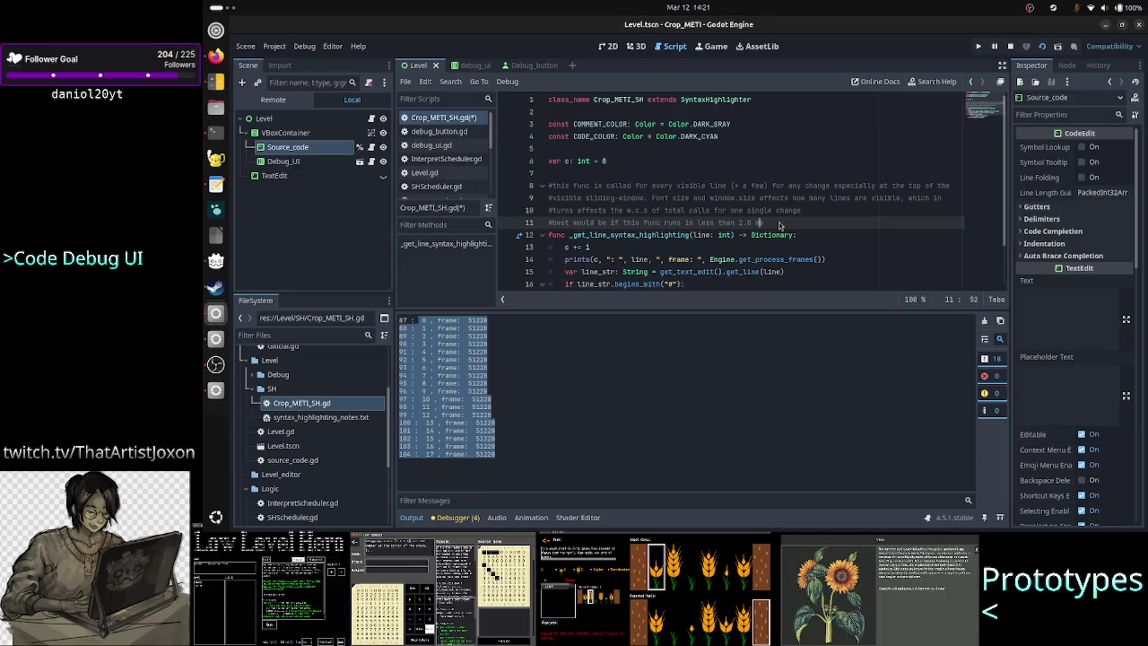
Change the line 11 comment's target to 0.8 ms and save Crop_METI_SH.gd
text(s)
text(0)
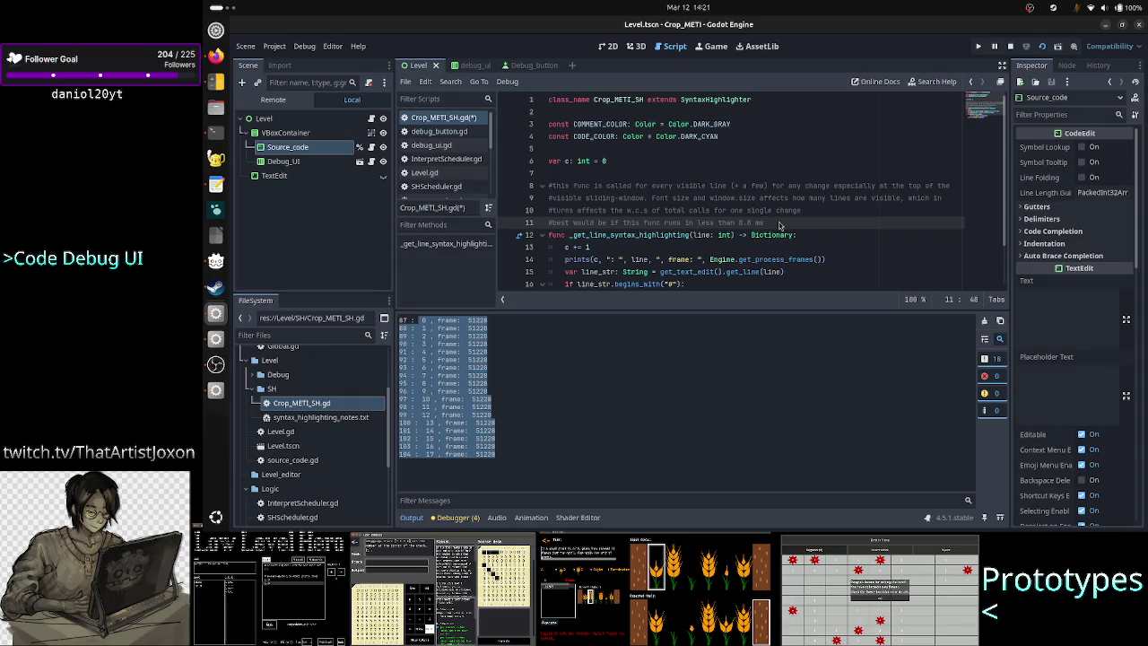
key(ctrl+s)
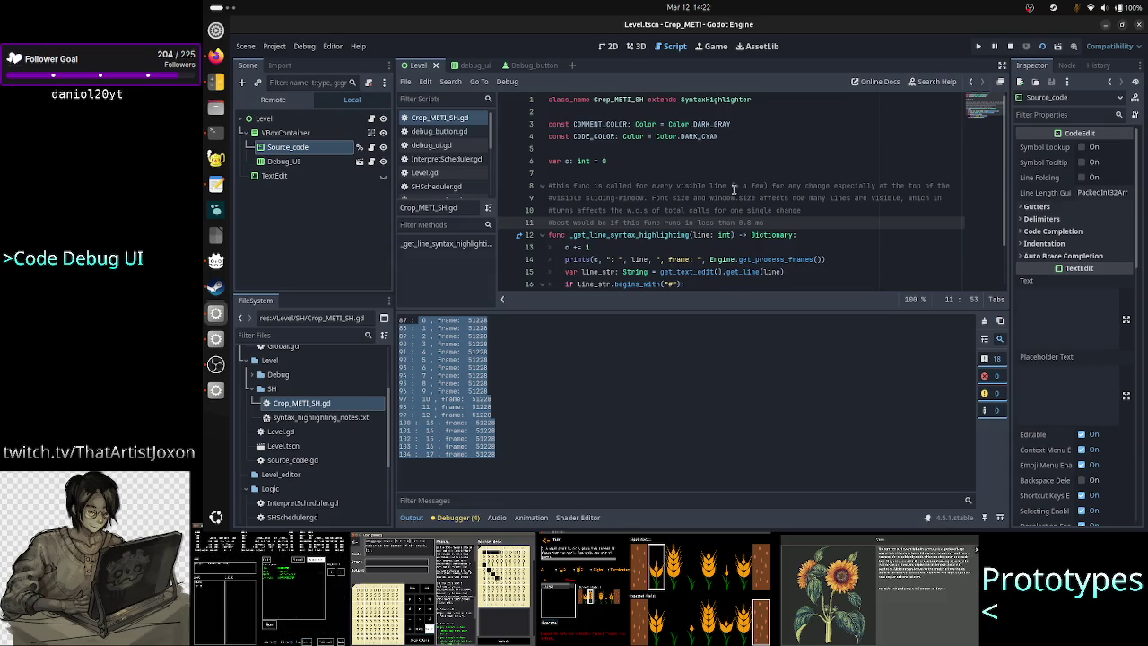
Collapse the Output panel to show all 19 lines of Crop_METI_SH.gd
click(766, 97)
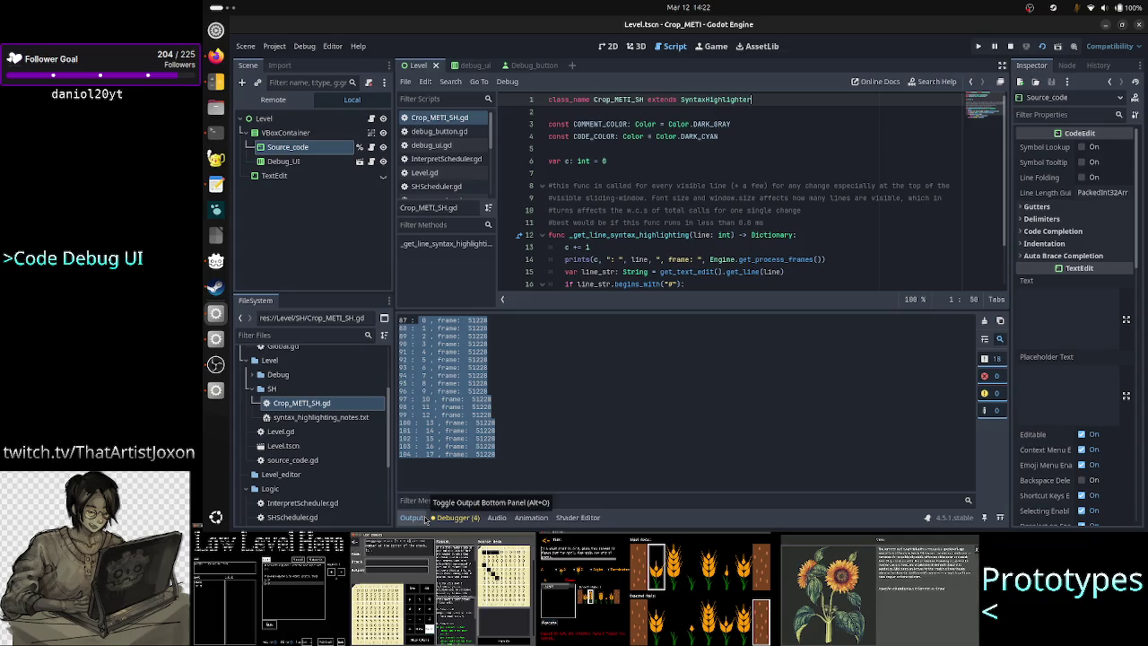
click(422, 519)
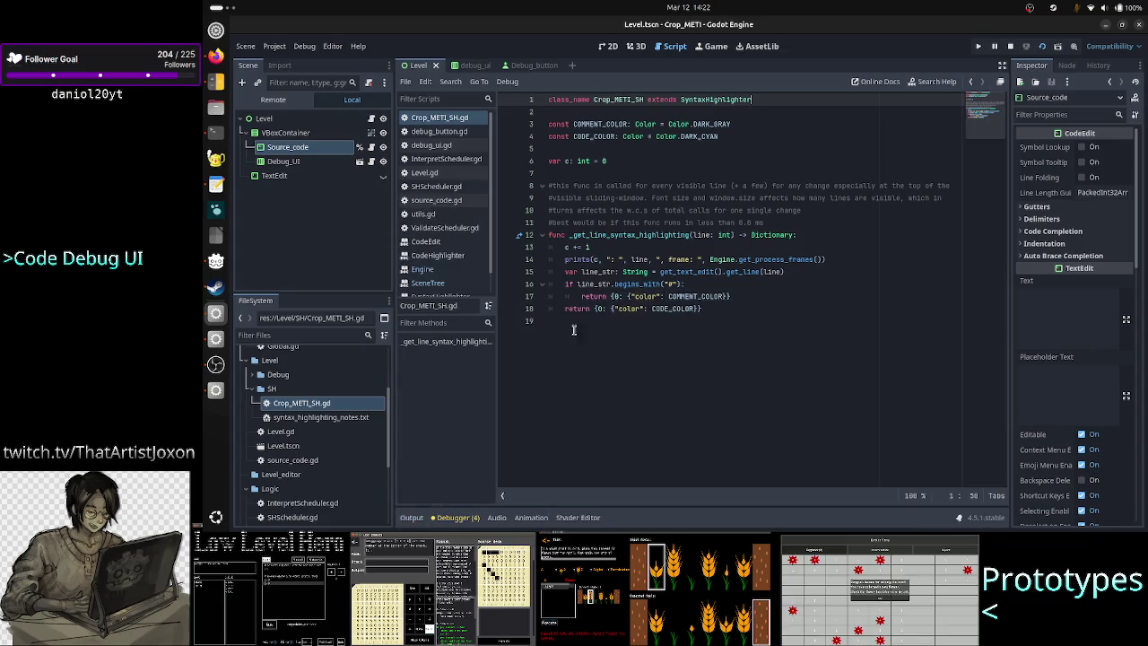
Show InterpretScheduler.gd in the script editor and bring up Calculator
click(449, 159)
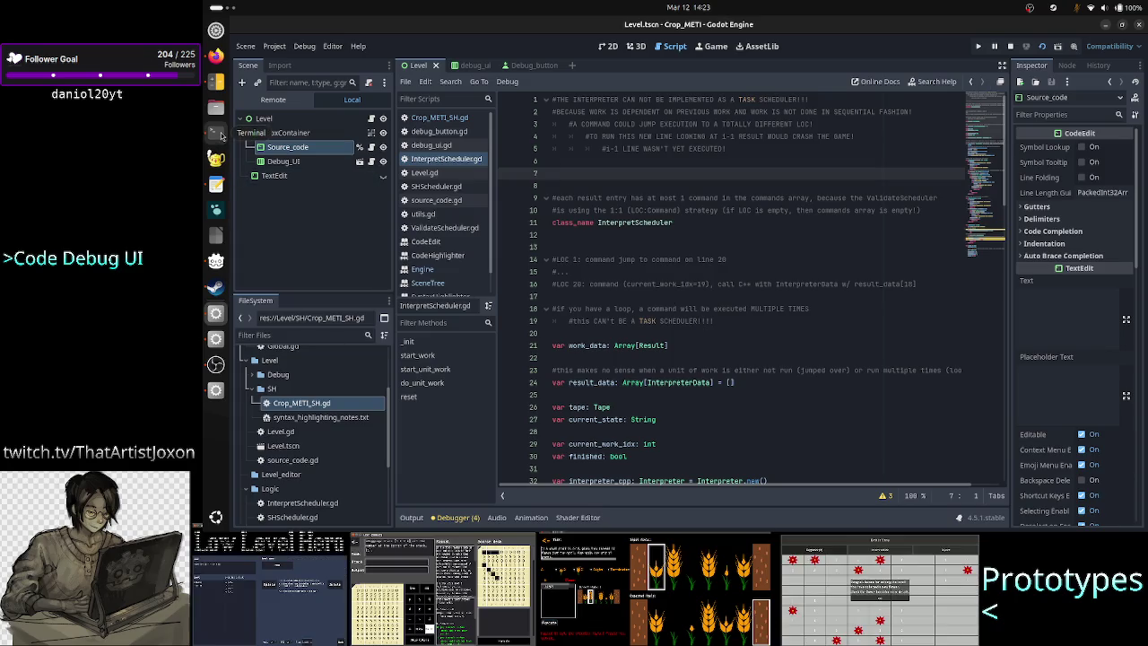
click(216, 80)
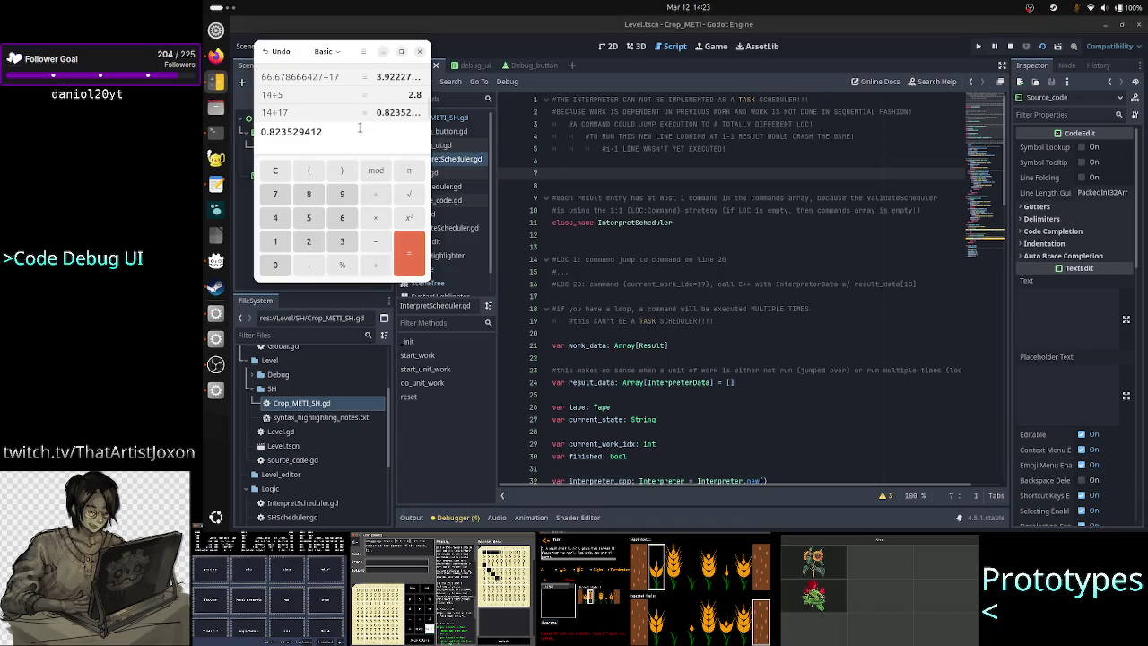
Calculate 14 ÷ 35 = 0.4 in Calculator and return to the Godot editor
triple_click(345, 132)
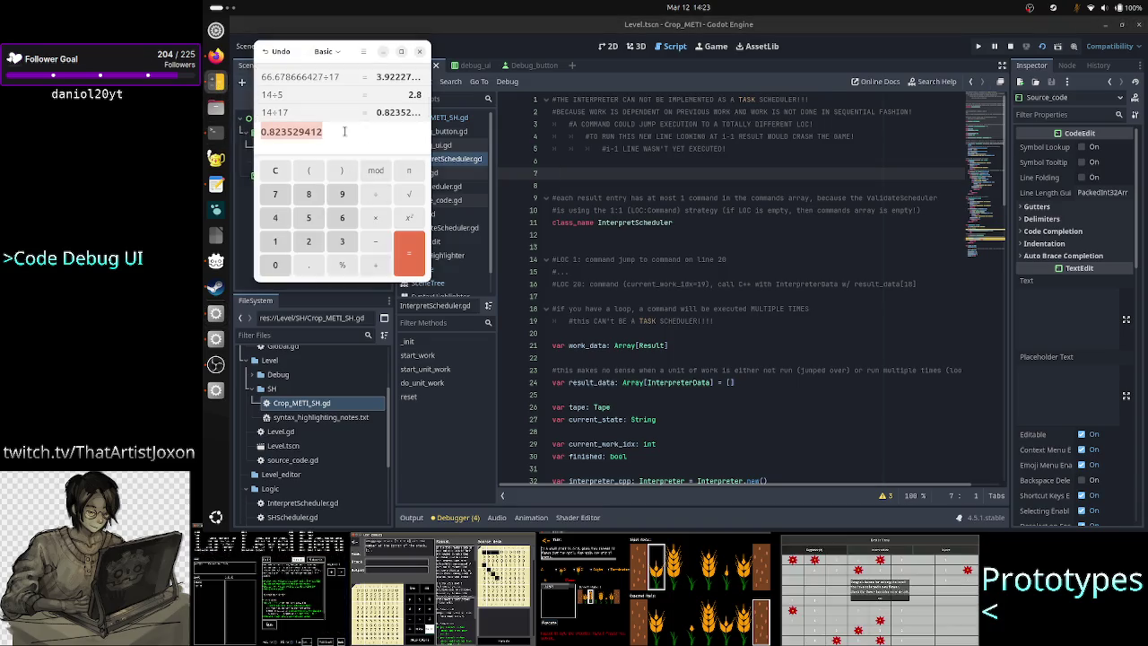
text(14/)
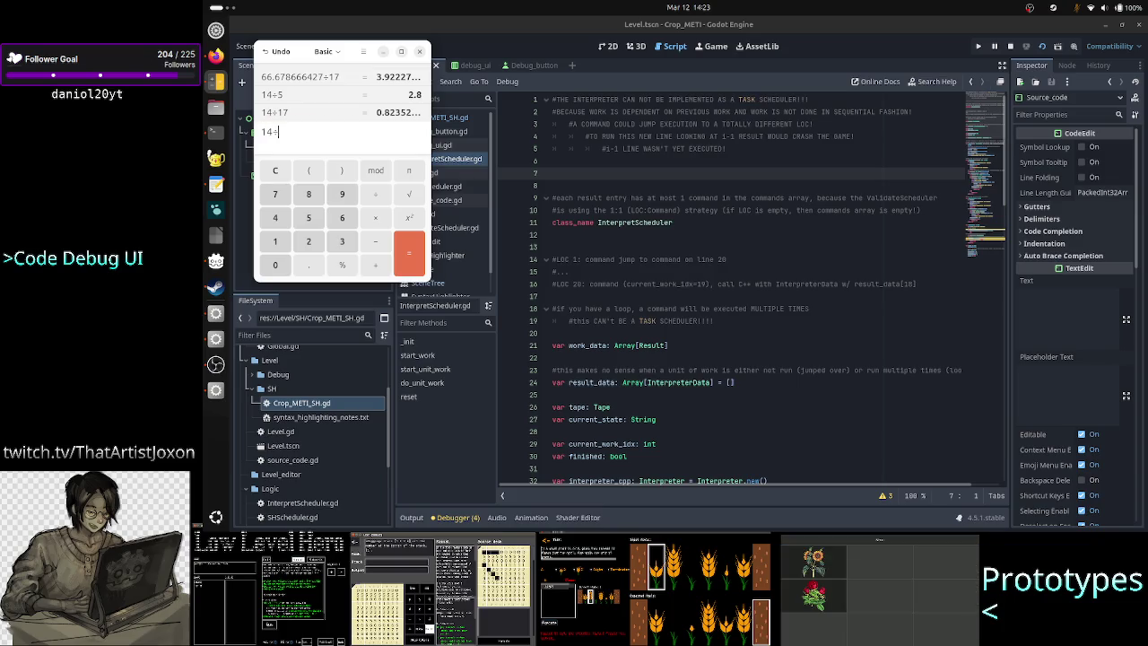
text(35)
key(Return)
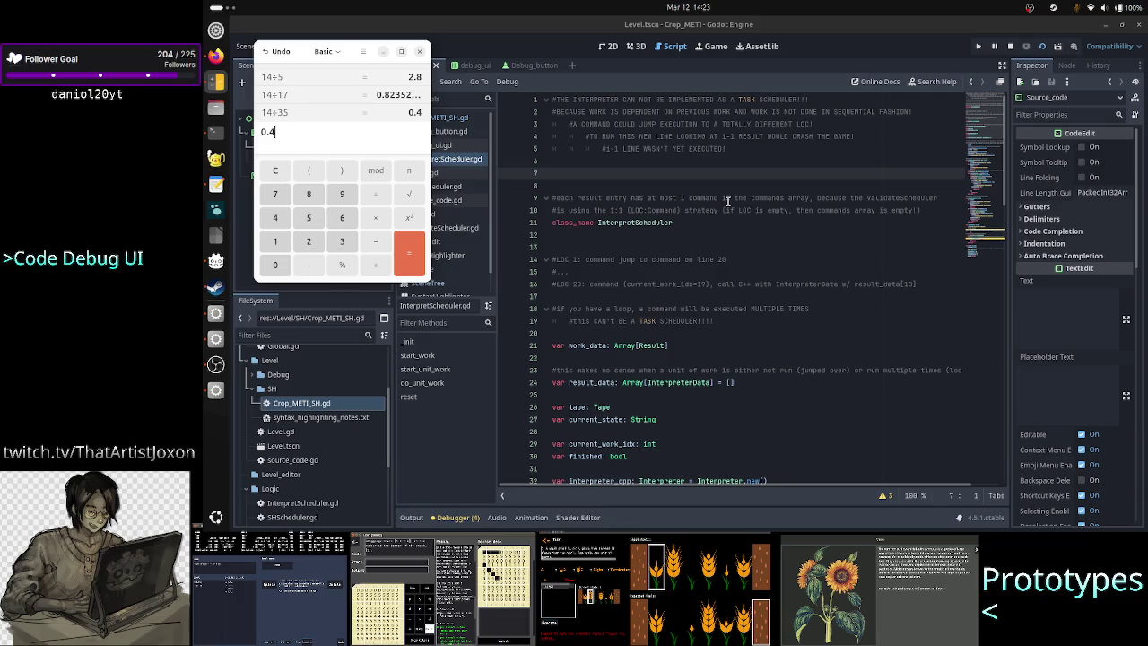
click(691, 222)
Reopen Crop_METI_SH.gd, review the output log, and extend the line 11 comment with 'for 1'
click(440, 119)
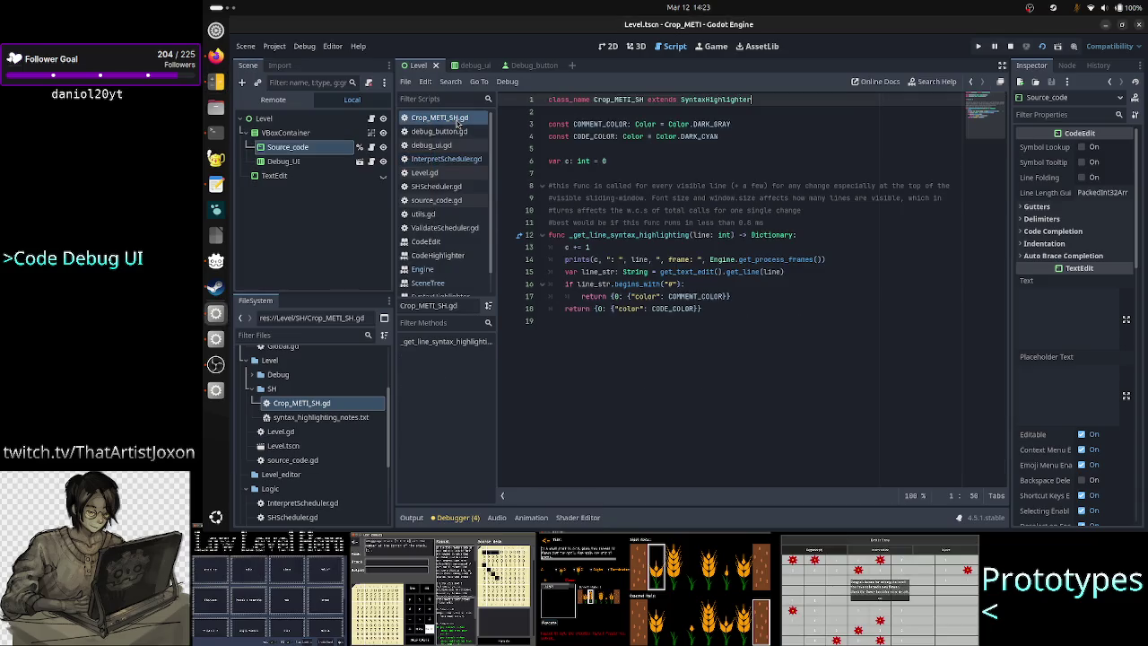
click(786, 228)
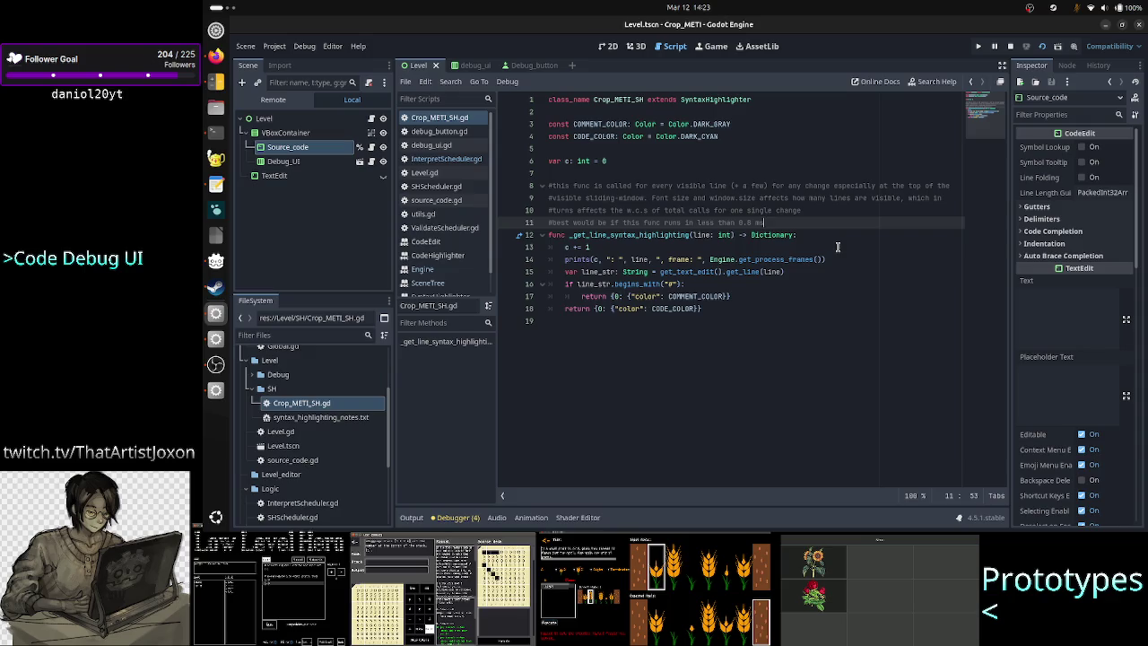
click(414, 518)
click(511, 433)
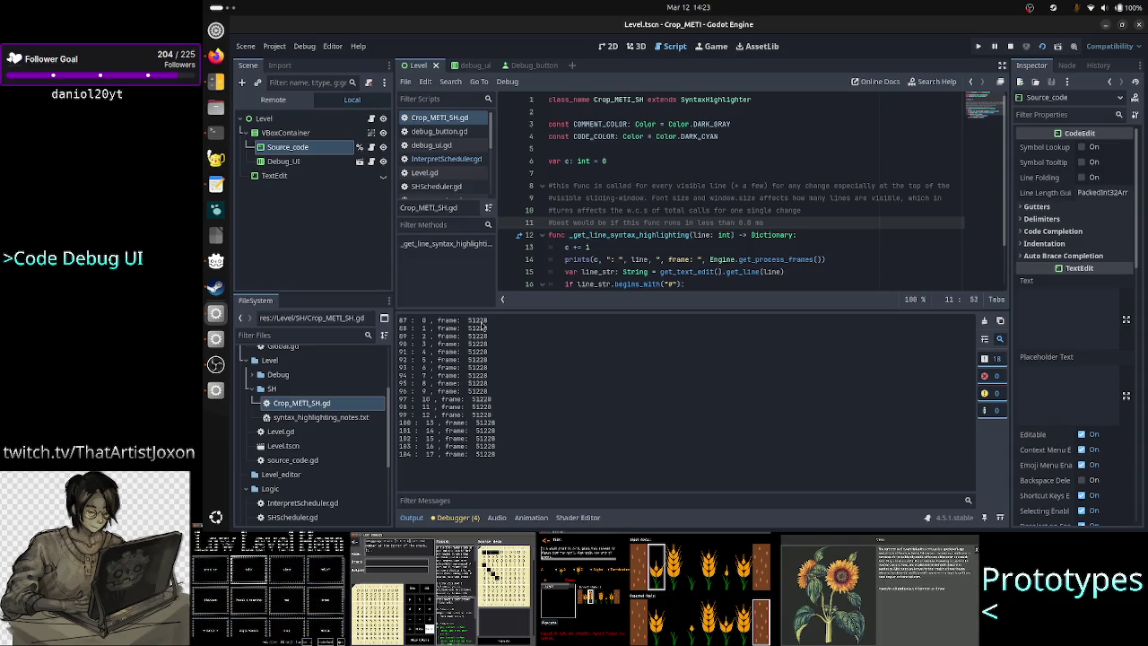
drag(486, 322, 510, 461)
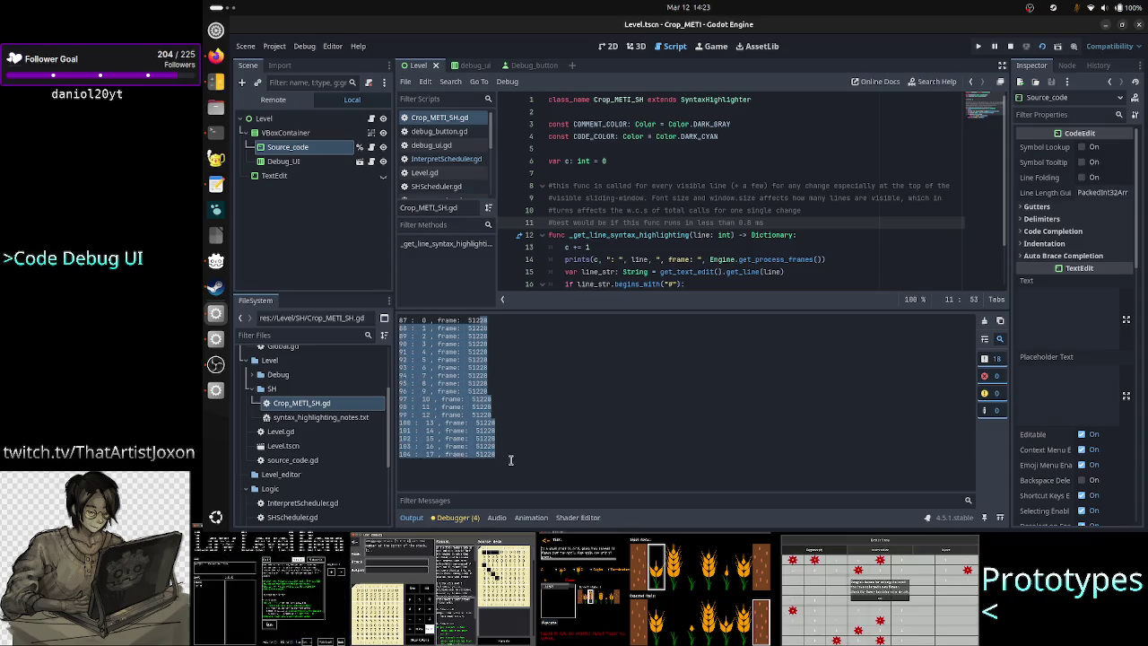
click(517, 456)
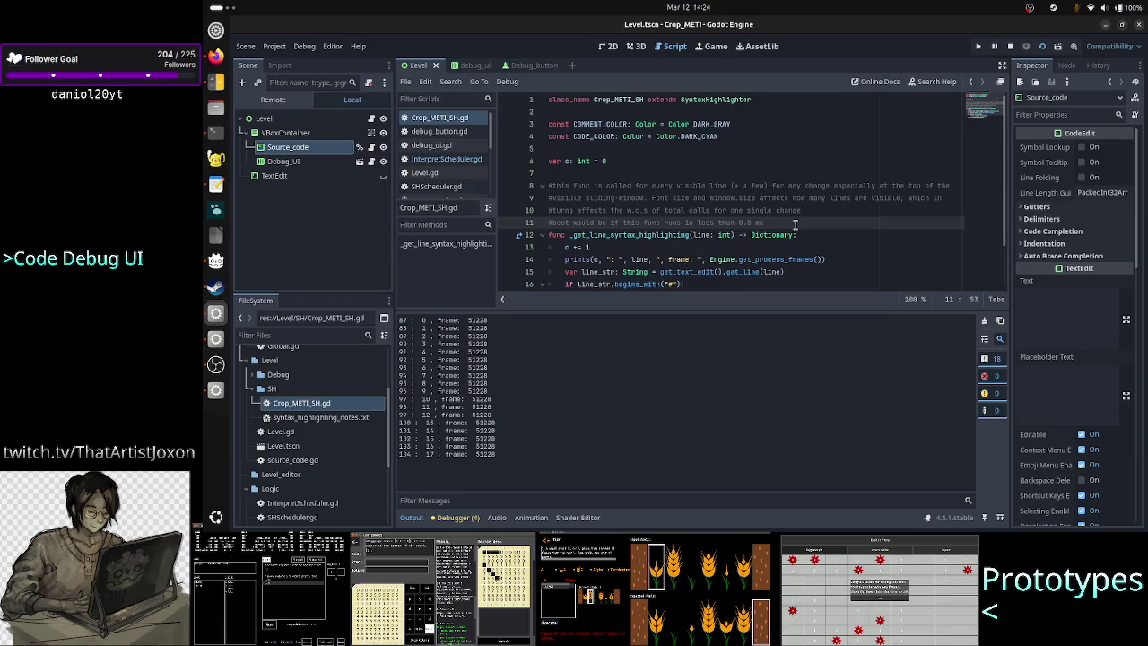
text( f)
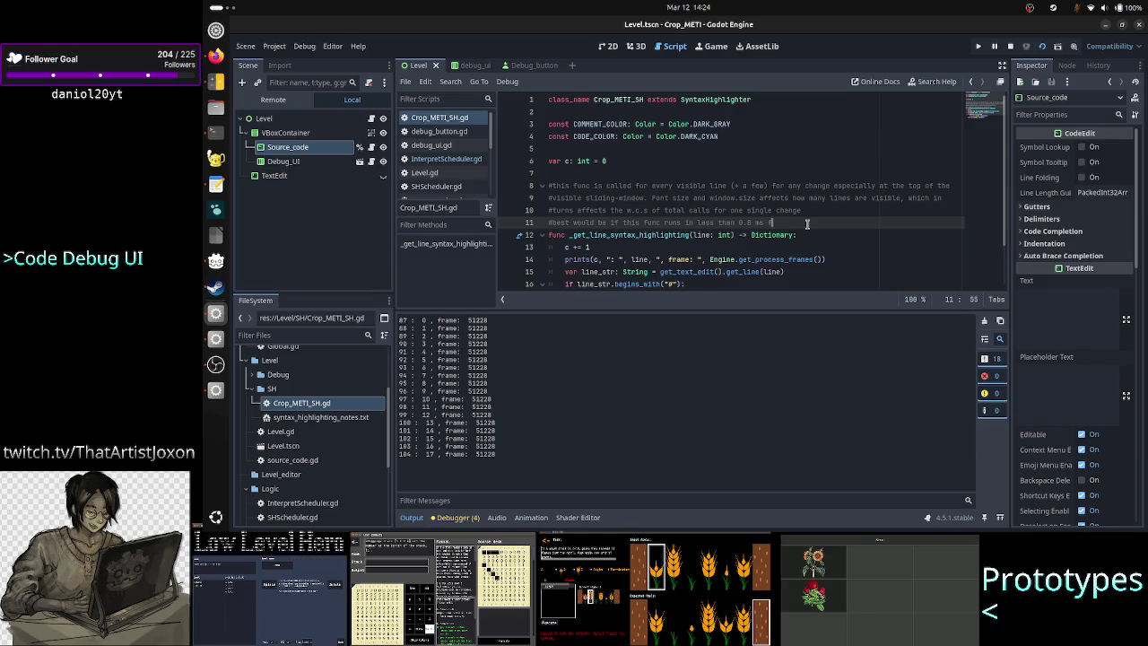
text(or 1)
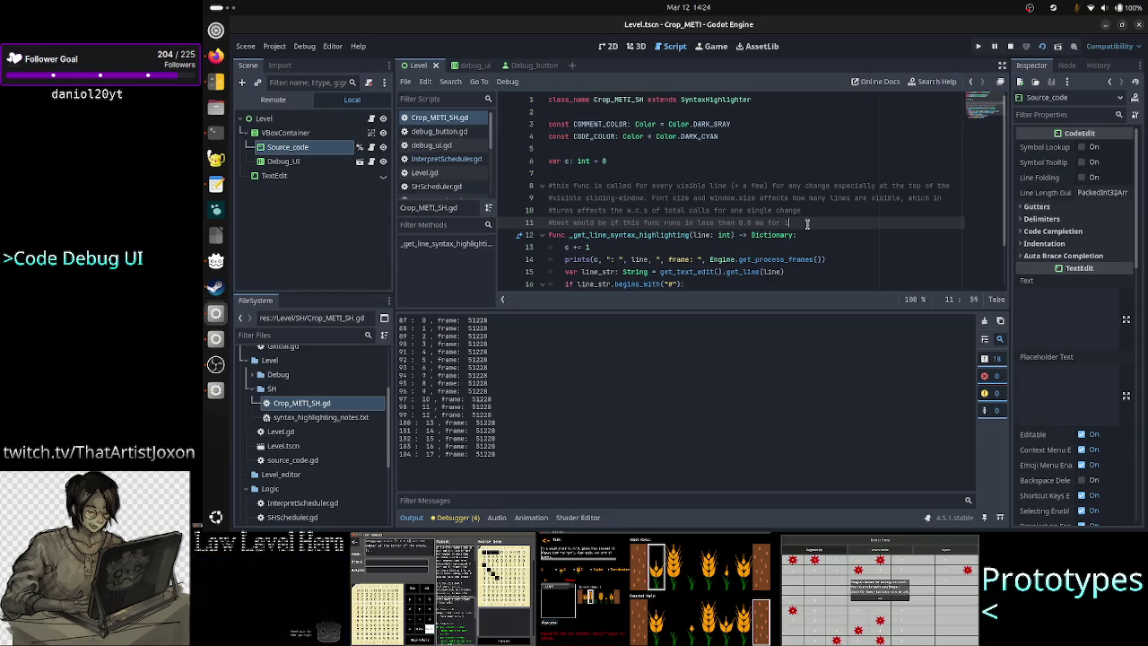
key(alt+Tab)
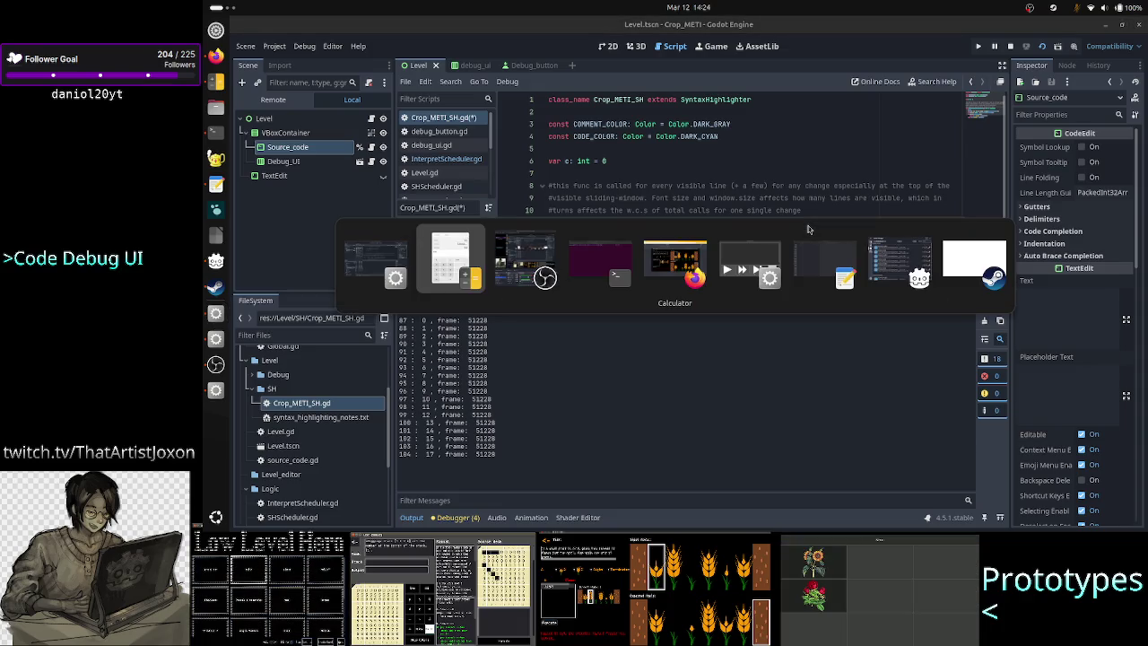
Switch to the running game, move down three lines in its text, then minimize it
key(alt+Tab)
key(alt+Tab)
key(alt+Tab)
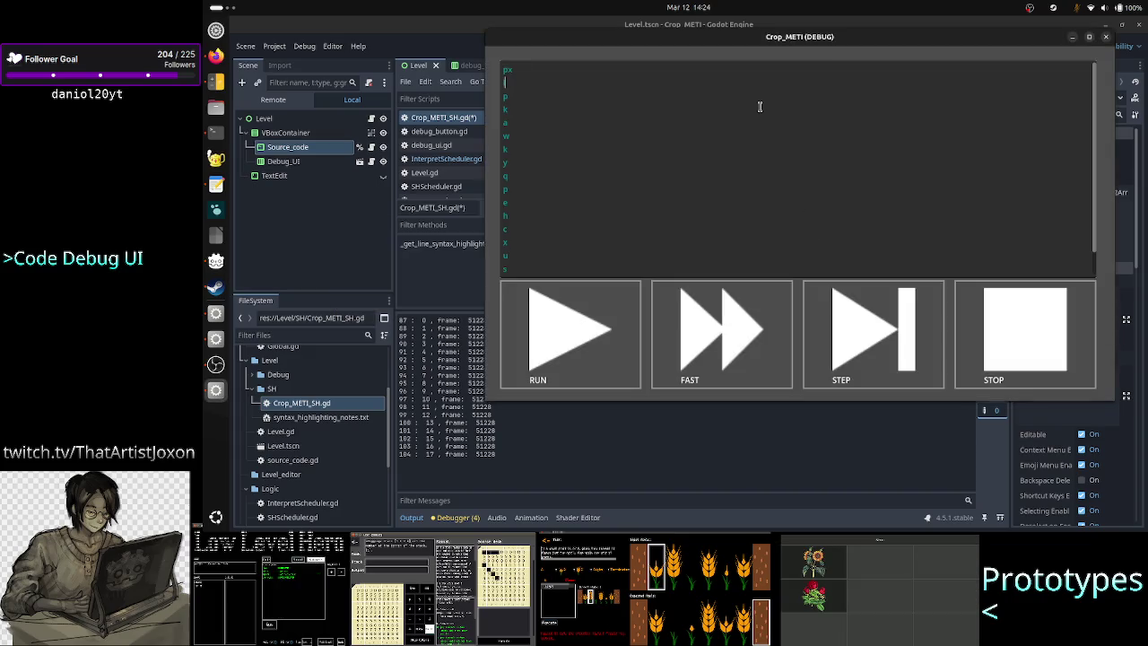
key(Down)
key(Down)
key(Down)
key(Down)
key(Down)
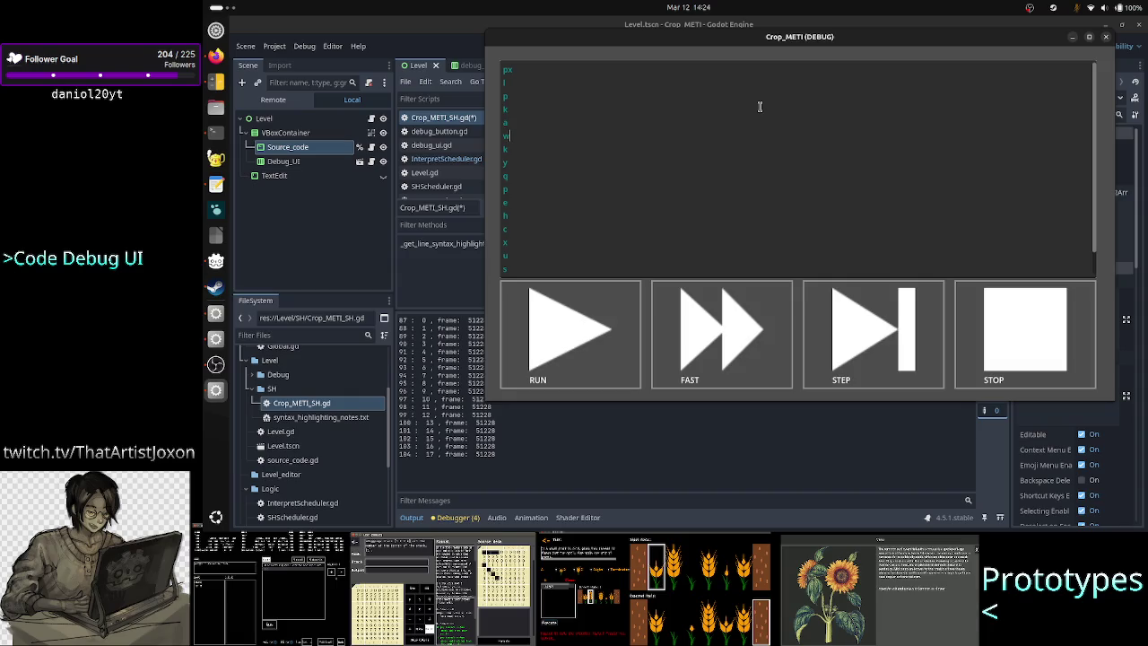
key(Down)
key(Down)
key(Down)
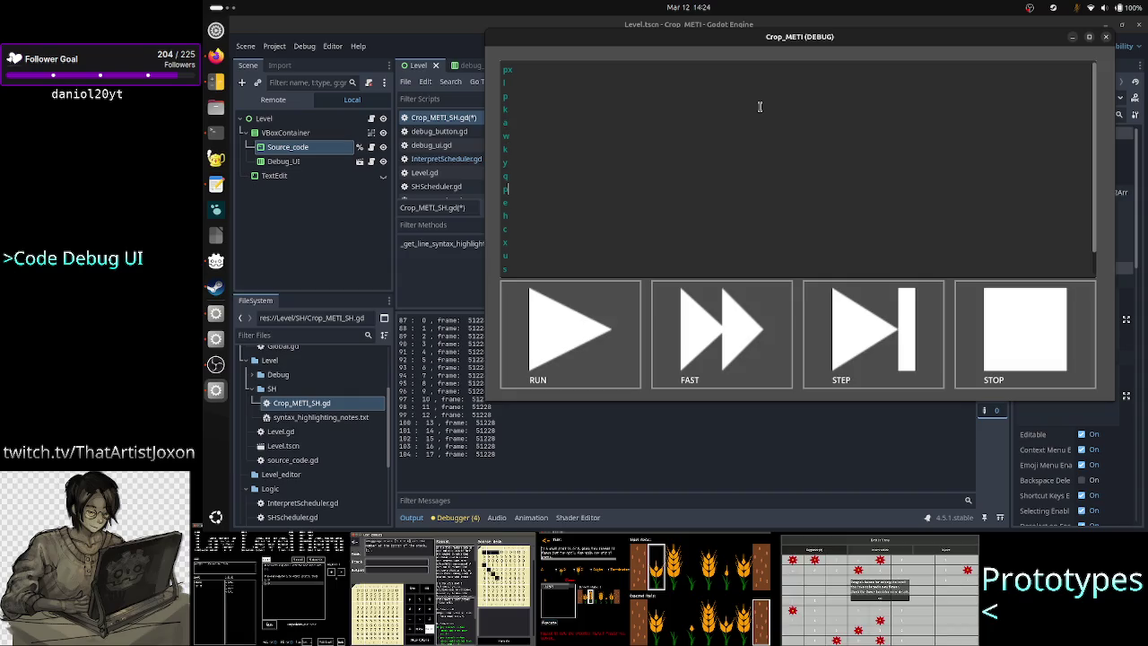
key(Down)
key(Down)
key(Down)
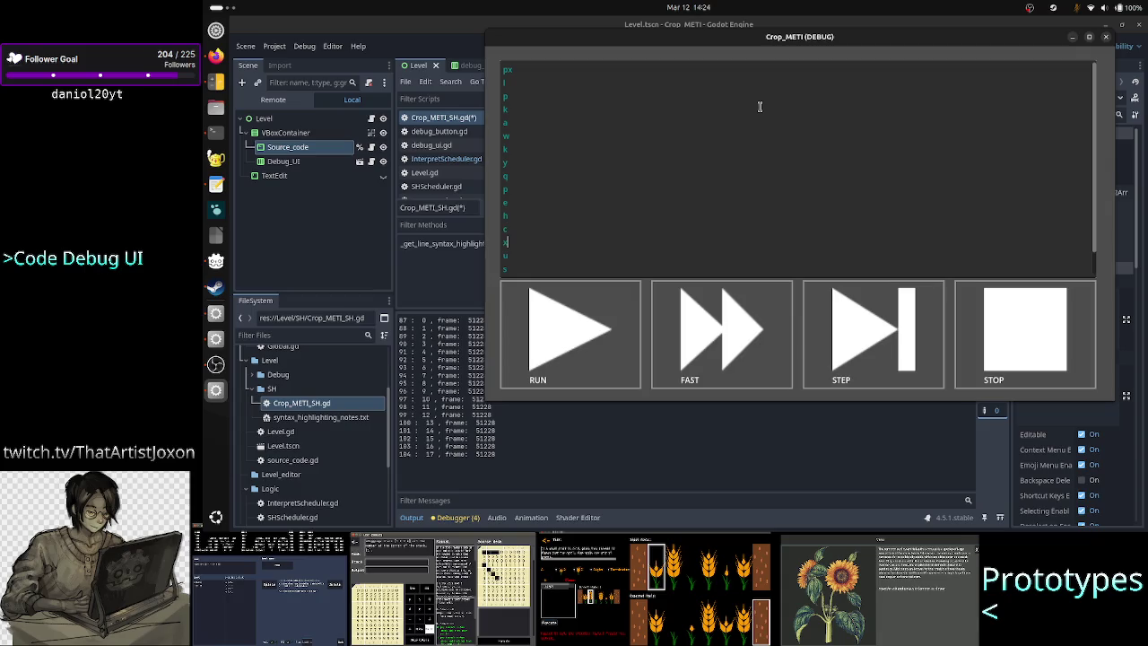
click(741, 450)
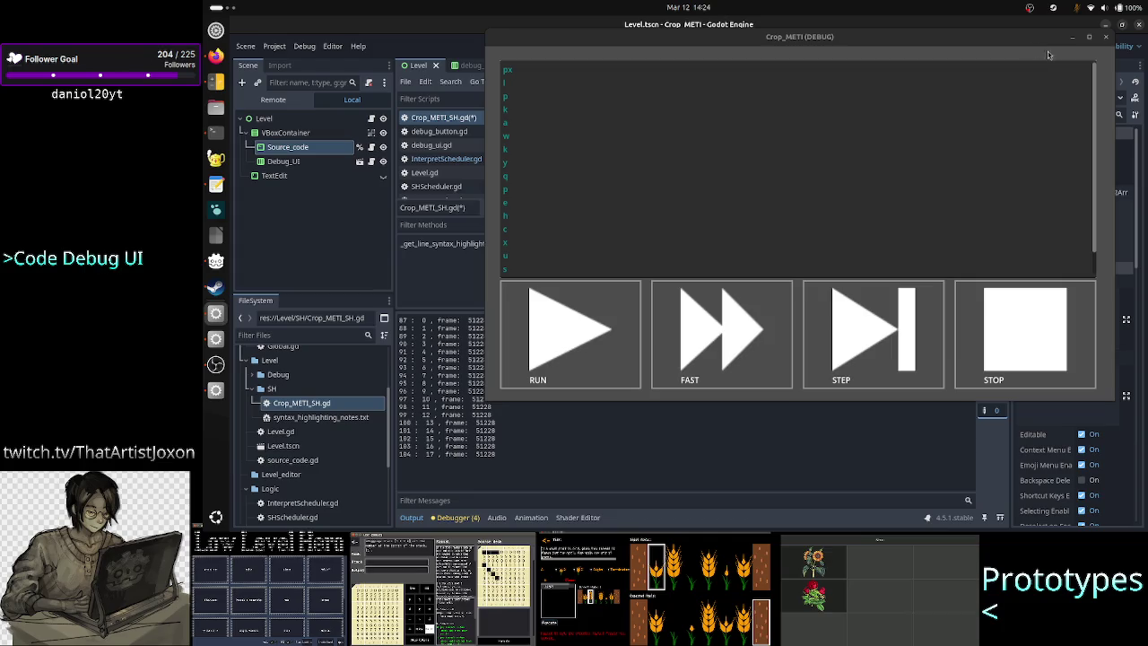
click(1073, 38)
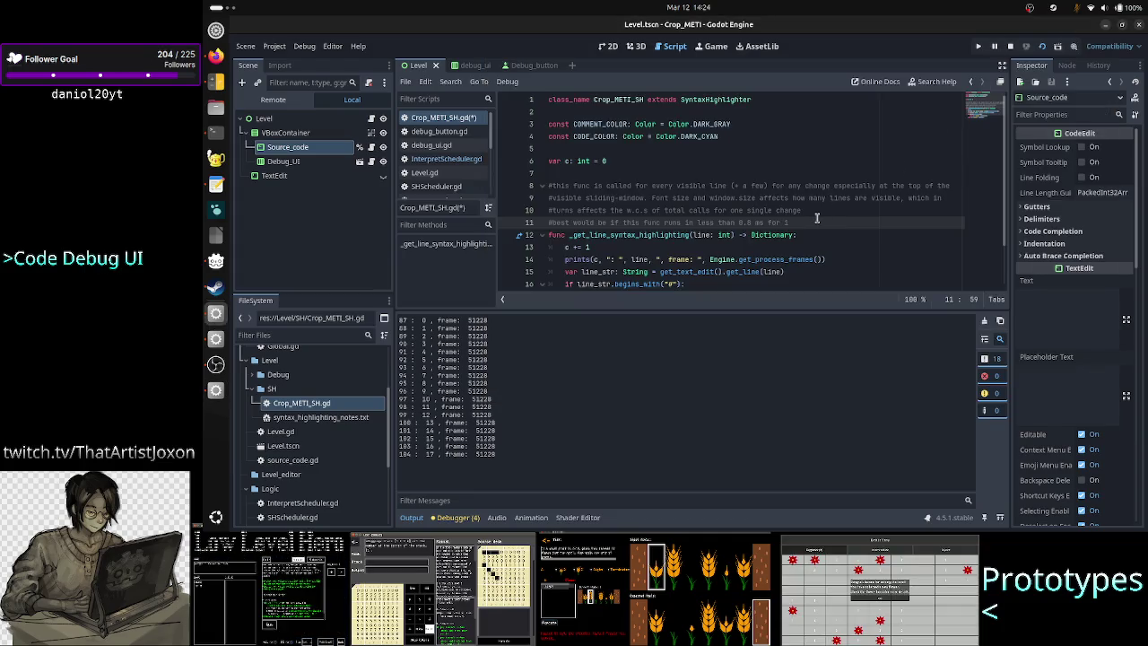
Finish the comment as 'for 10 visible lines', save the script, and open OBS Studio
text(0 )
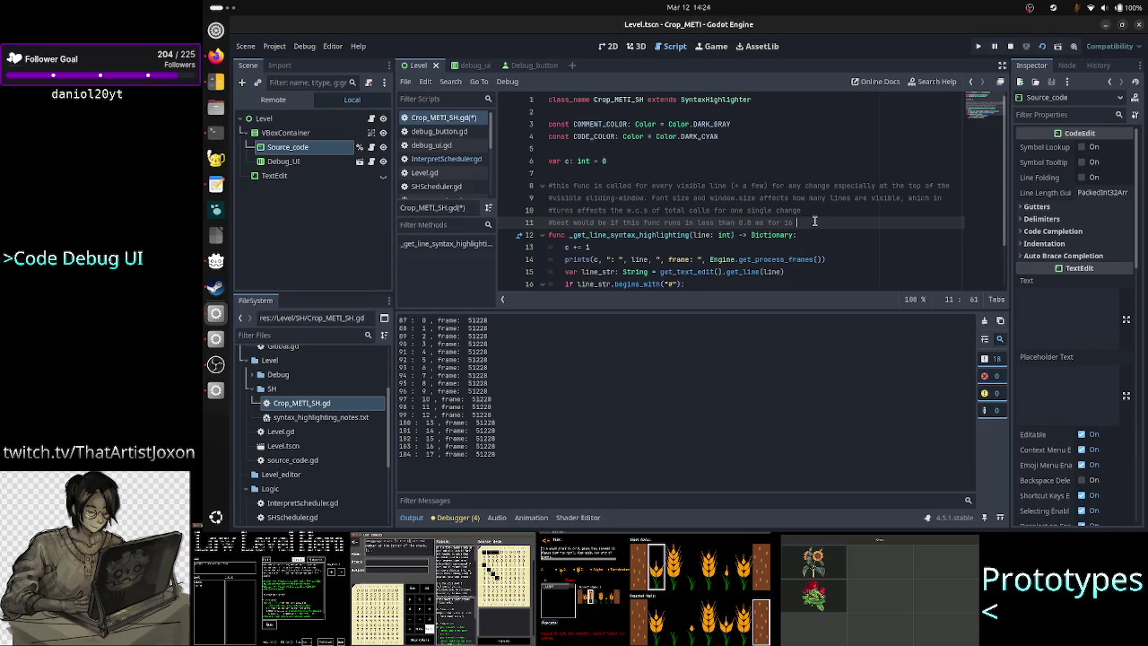
text(visible lines)
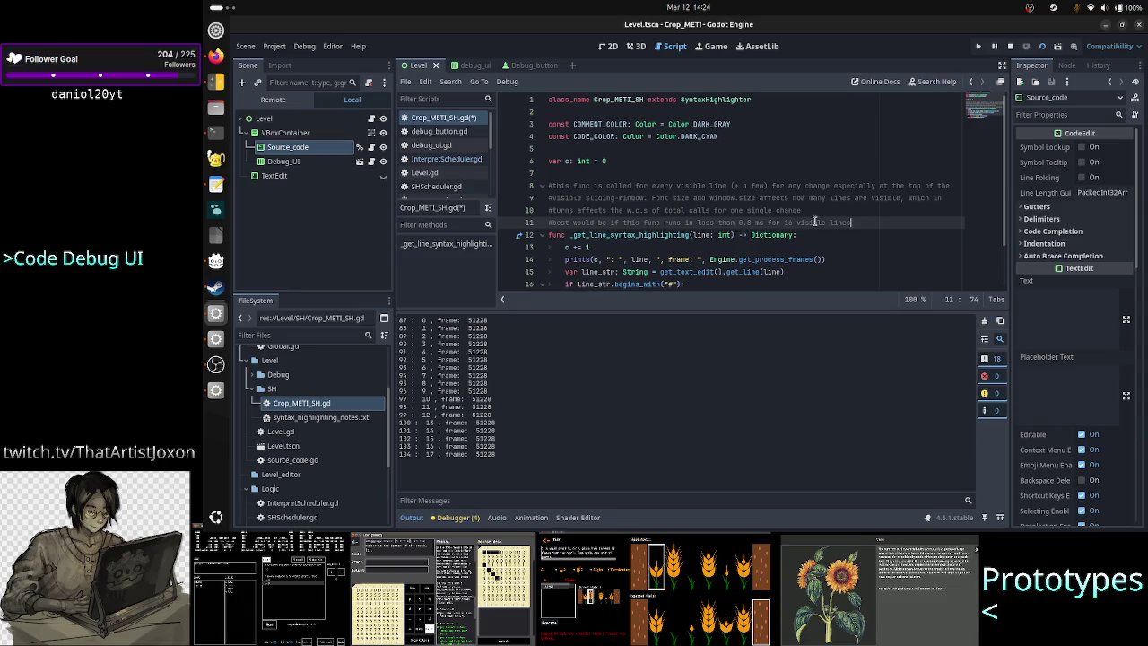
key(ctrl+s)
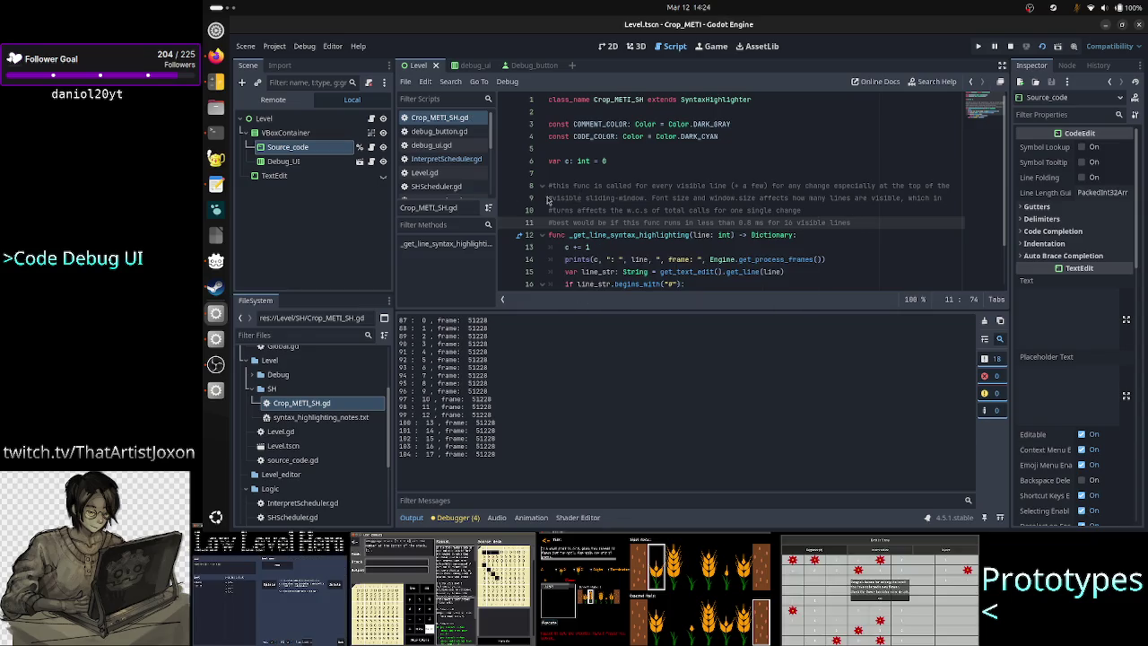
click(215, 364)
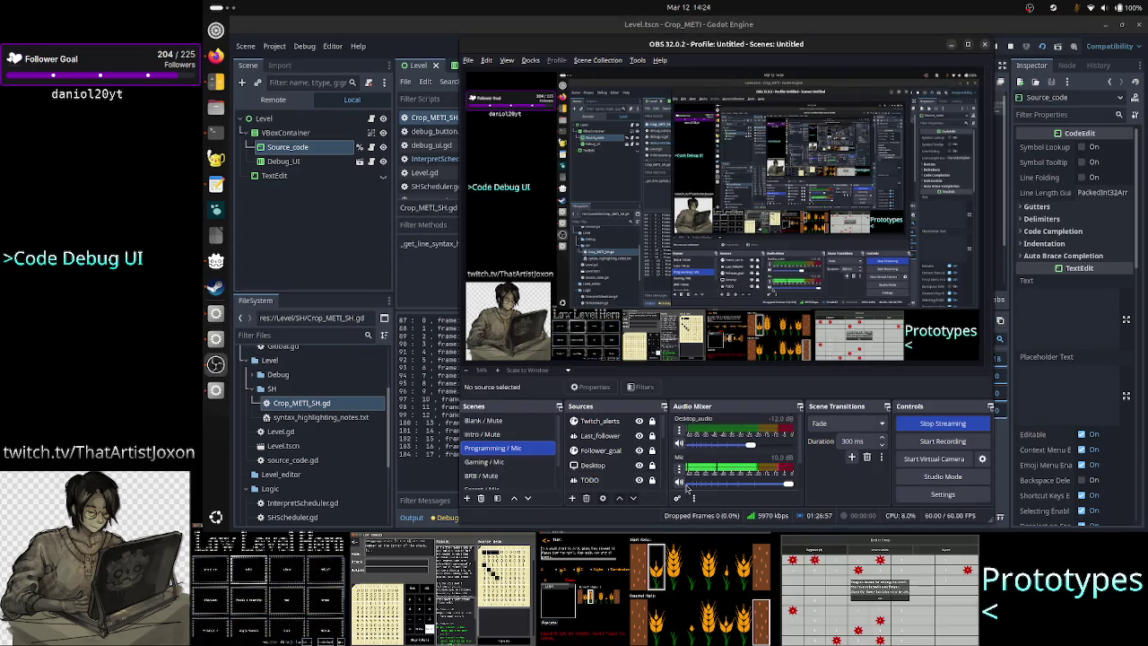
Toggle the OBS microphone so it ends unmuted, then bring the Godot editor back in front
click(680, 483)
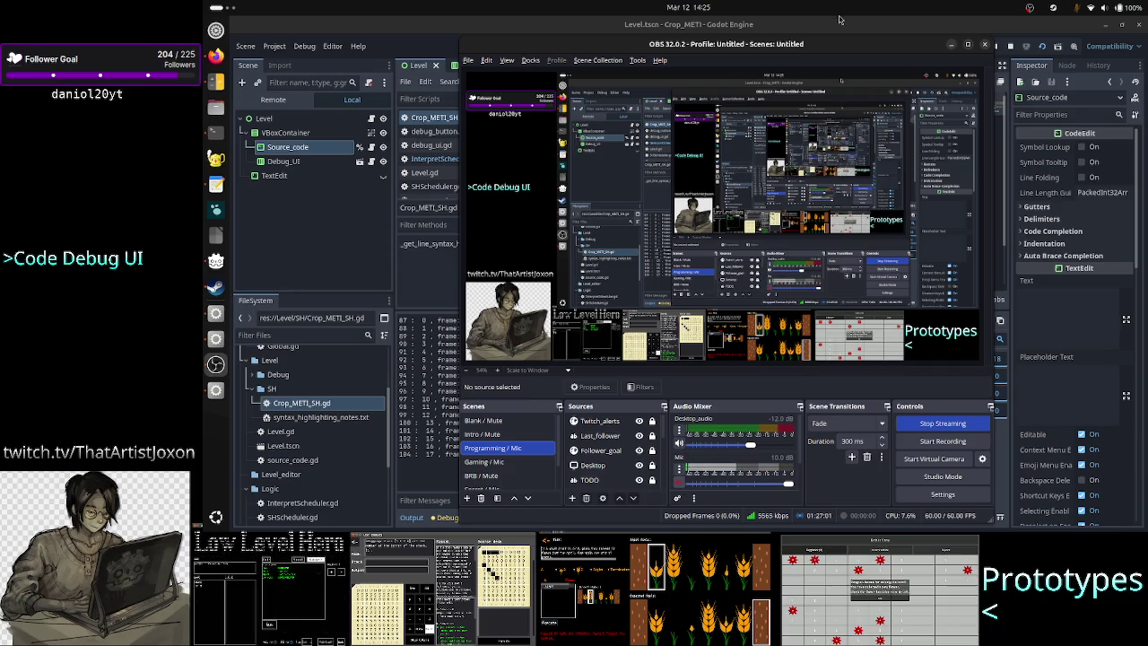
click(840, 20)
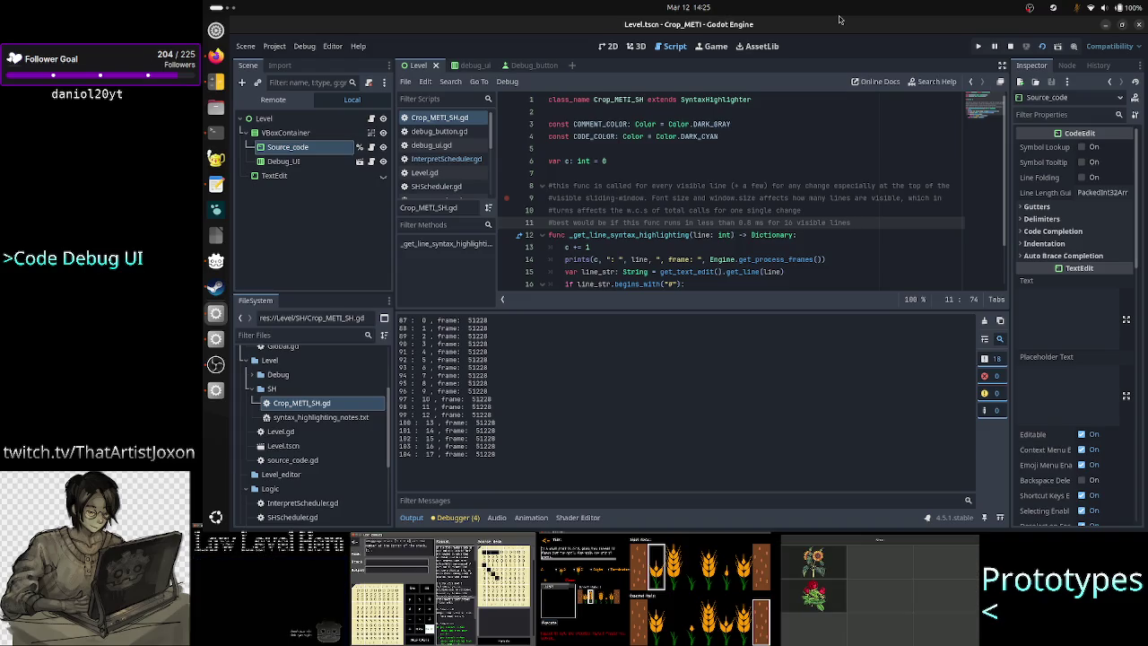
click(216, 364)
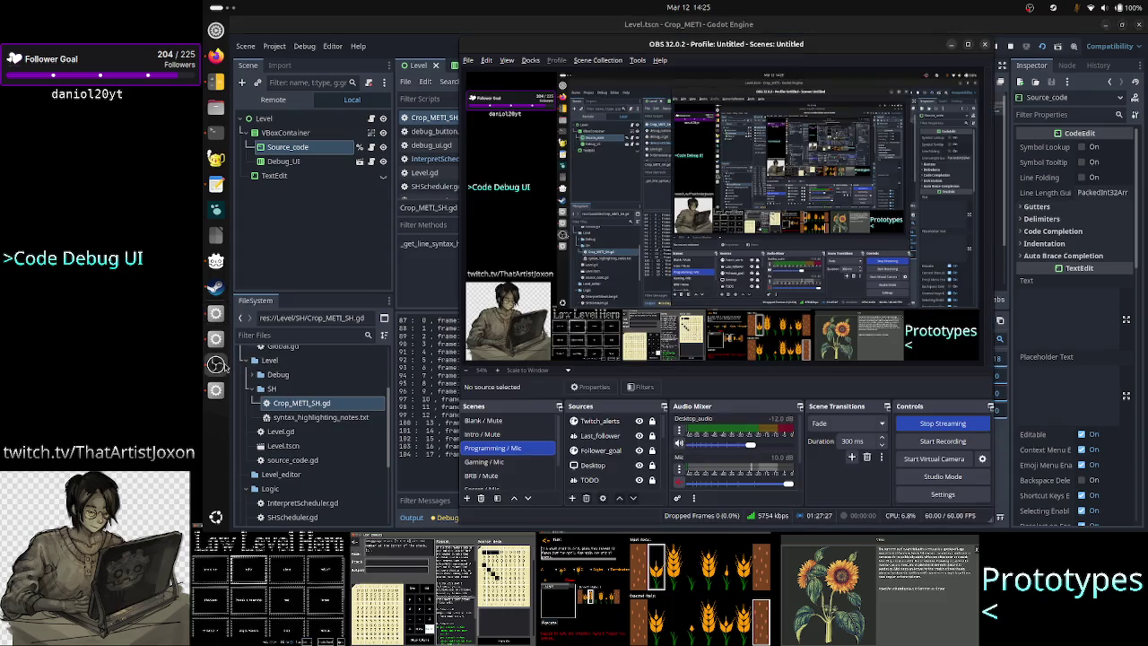
click(680, 483)
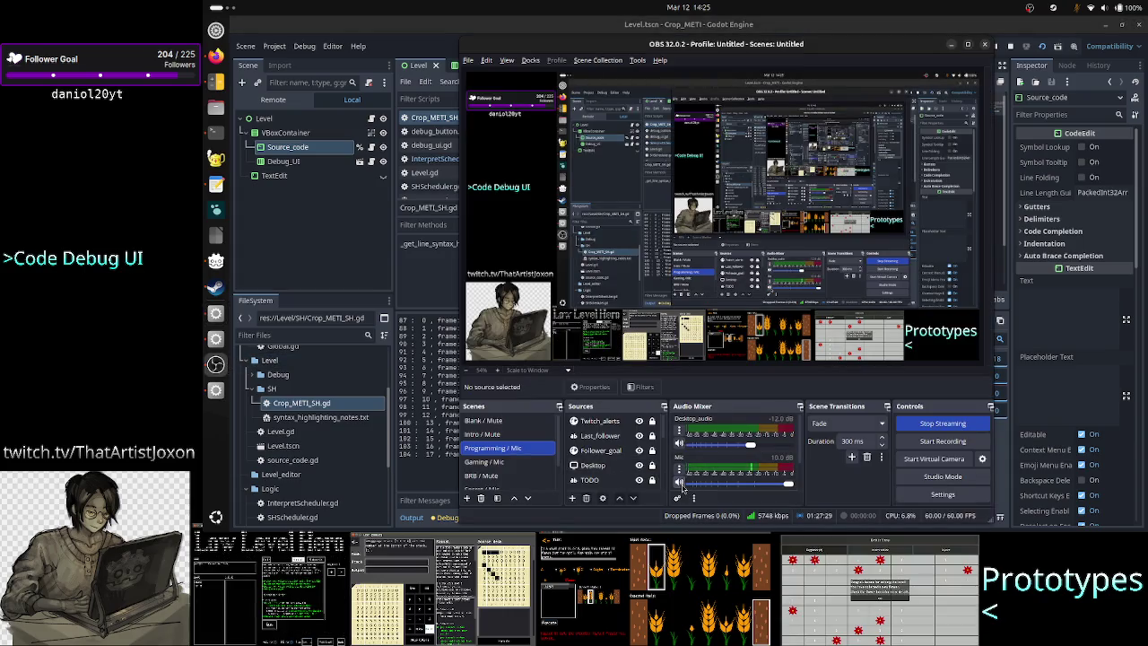
click(417, 368)
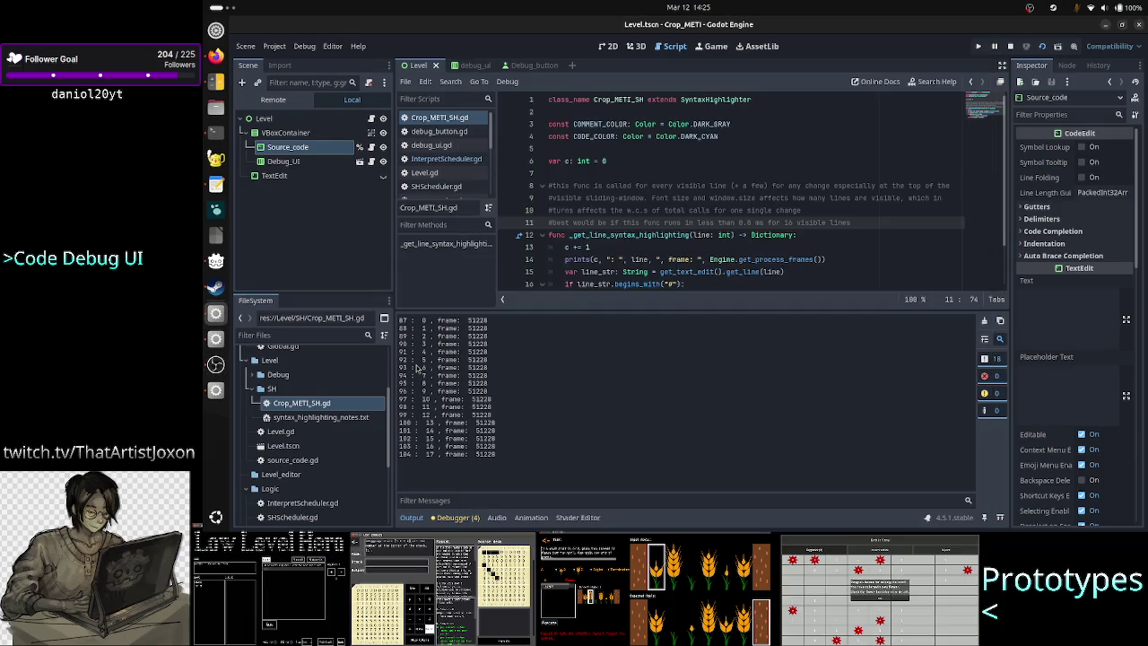
scroll(695, 235, down, 2)
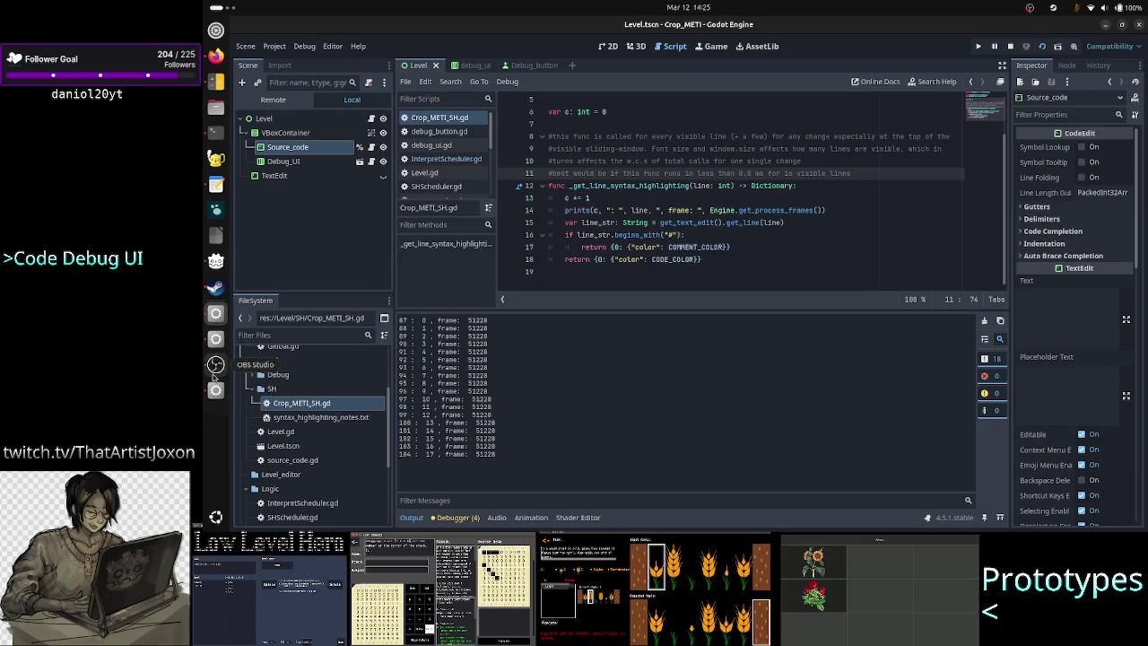
click(216, 392)
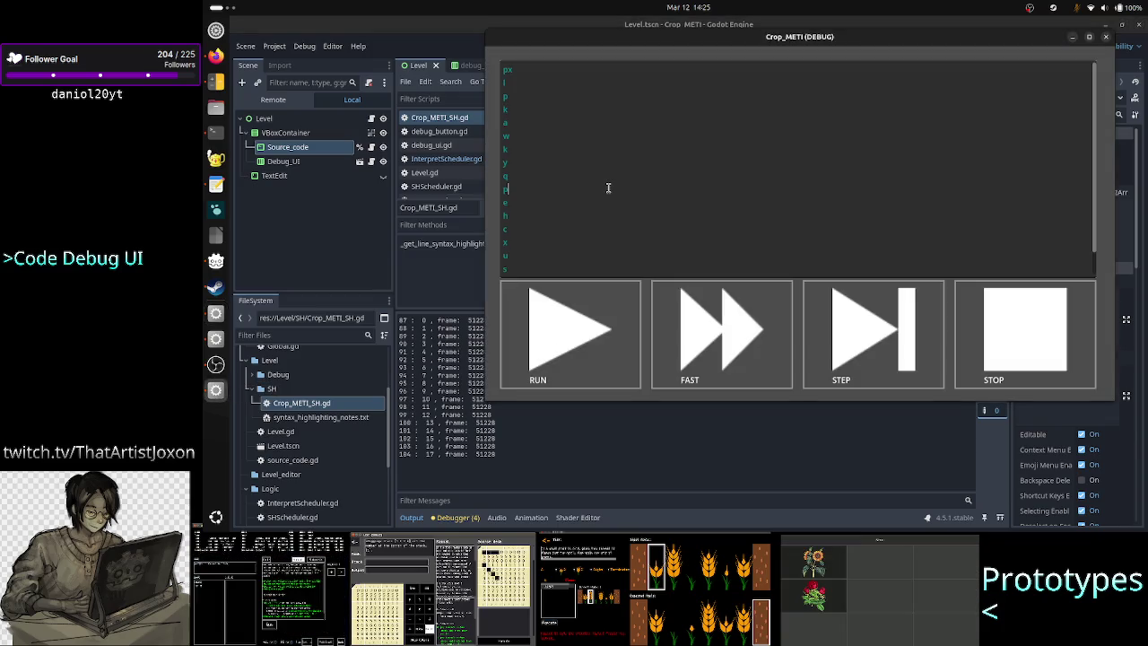
scroll(618, 174, down, 1)
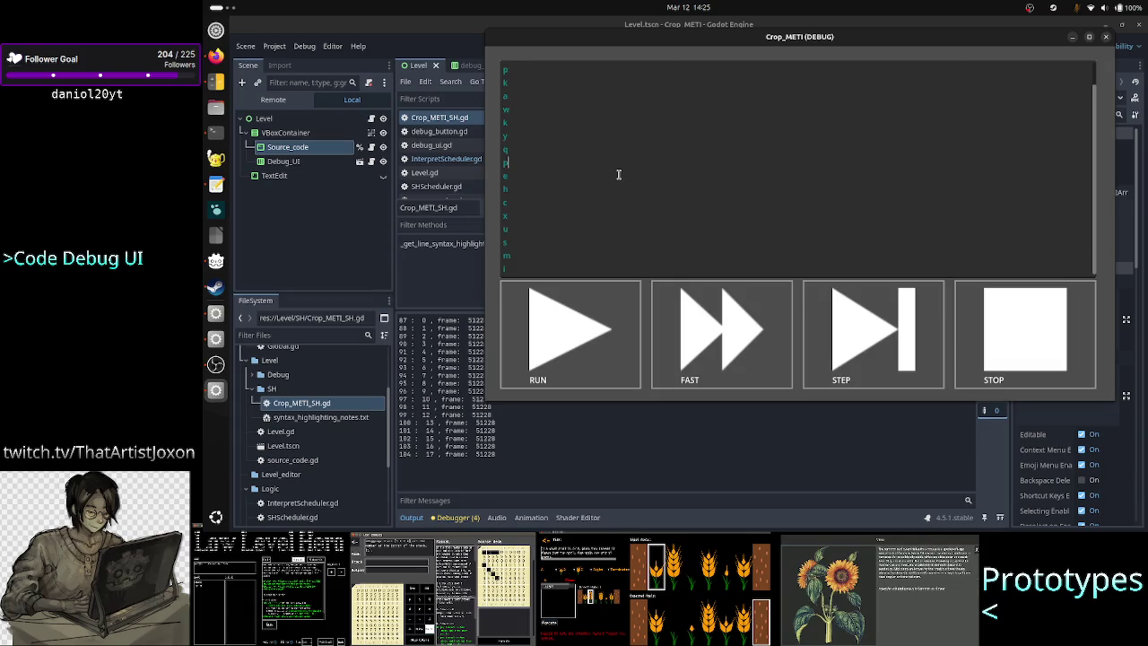
scroll(618, 174, up, 2)
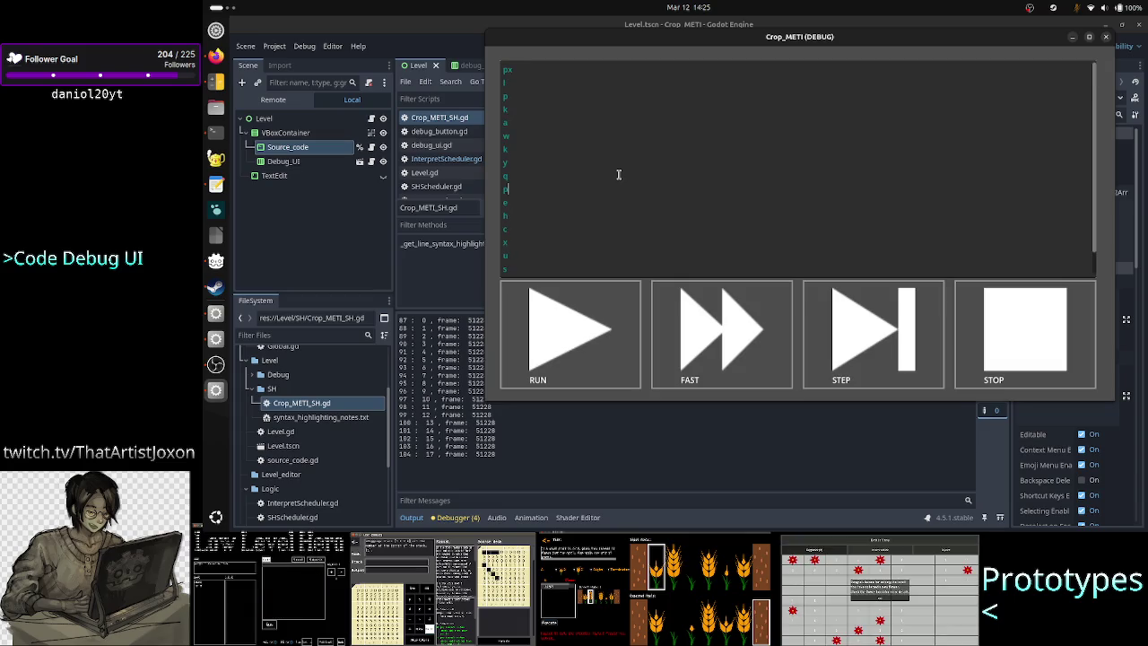
scroll(619, 174, down, 2)
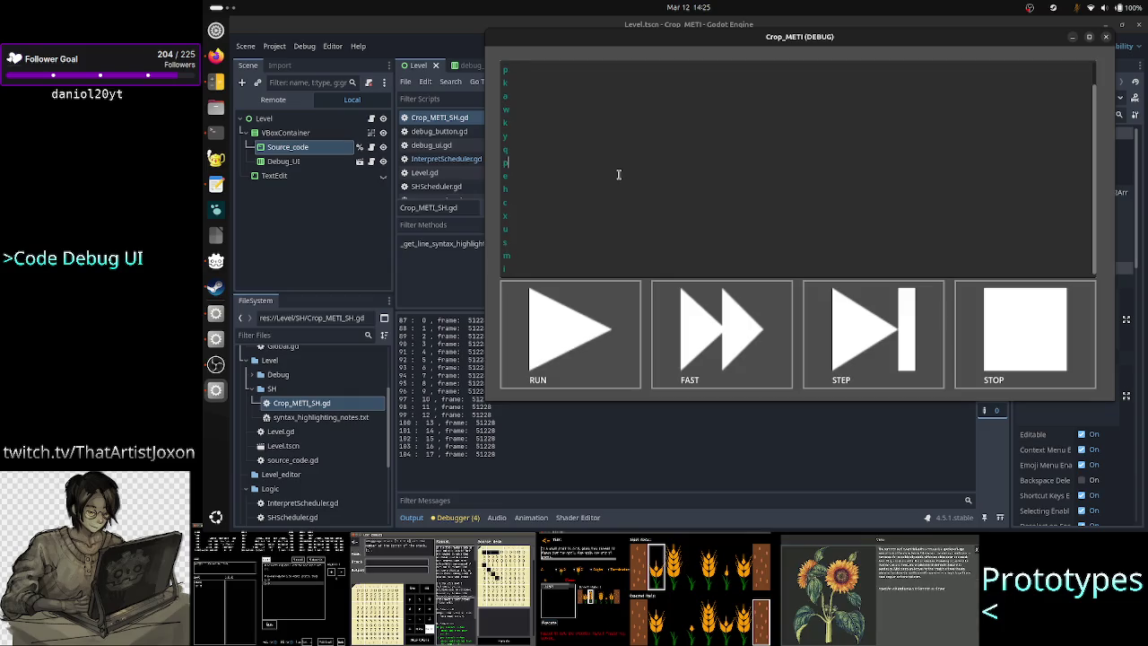
scroll(618, 174, up, 2)
scroll(618, 174, down, 2)
scroll(618, 174, up, 2)
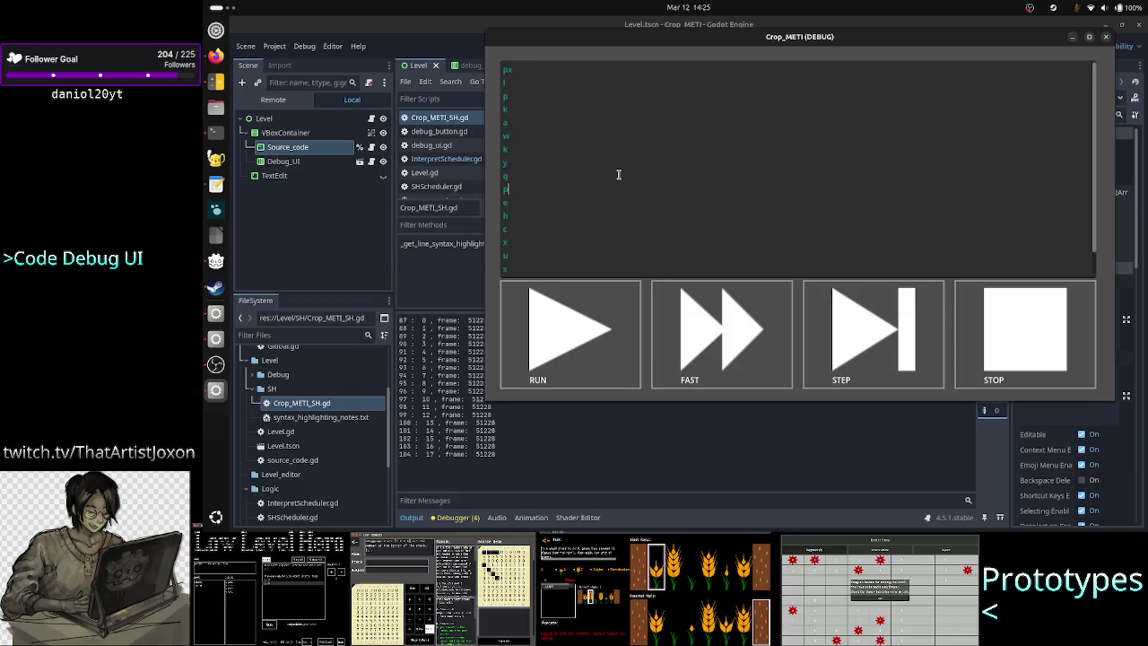
scroll(618, 174, down, 2)
scroll(618, 175, up, 2)
scroll(619, 174, down, 2)
scroll(618, 174, up, 2)
scroll(618, 174, down, 2)
scroll(618, 174, up, 2)
scroll(619, 174, down, 2)
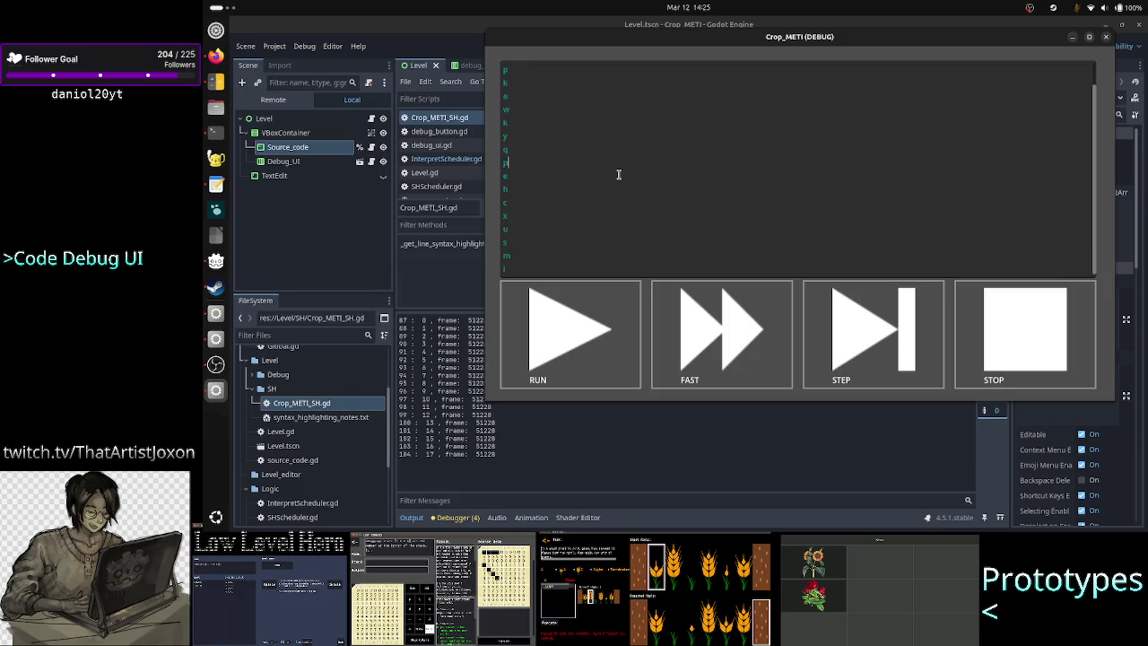
scroll(618, 174, up, 2)
scroll(618, 174, down, 2)
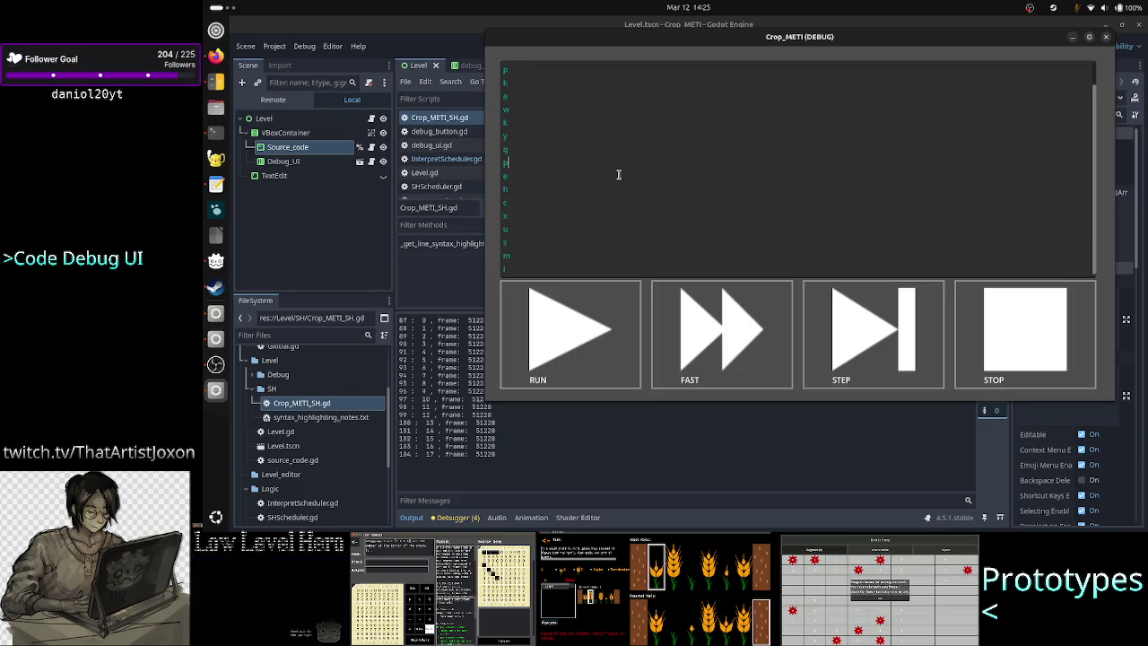
scroll(618, 174, up, 2)
scroll(619, 174, down, 2)
scroll(618, 174, up, 2)
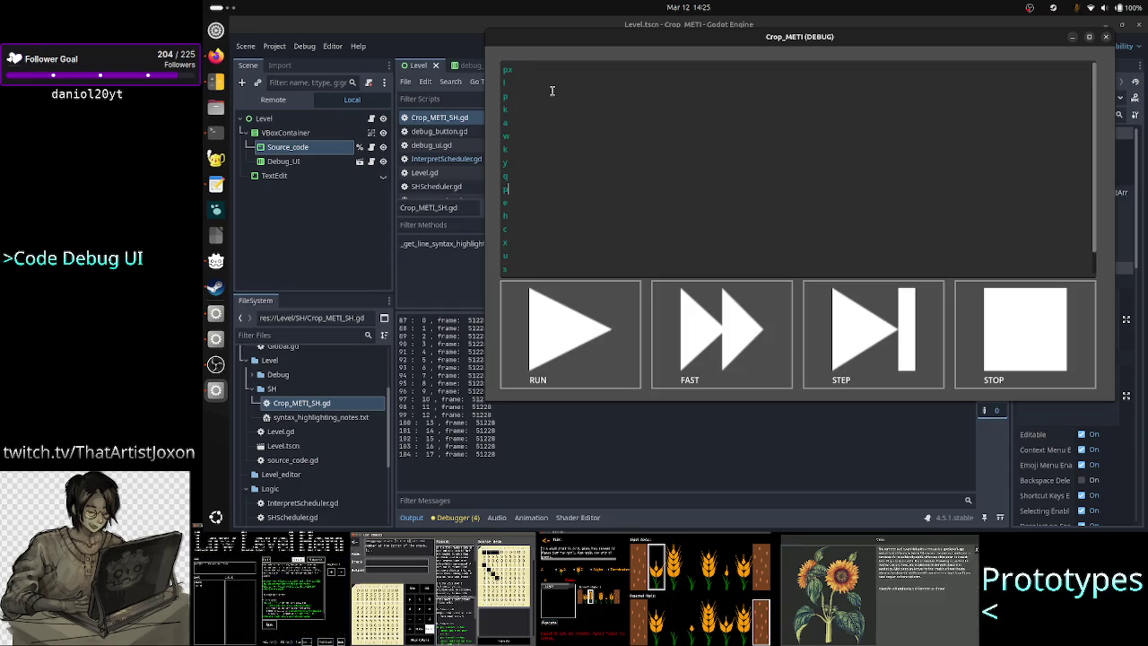
scroll(582, 112, down, 1)
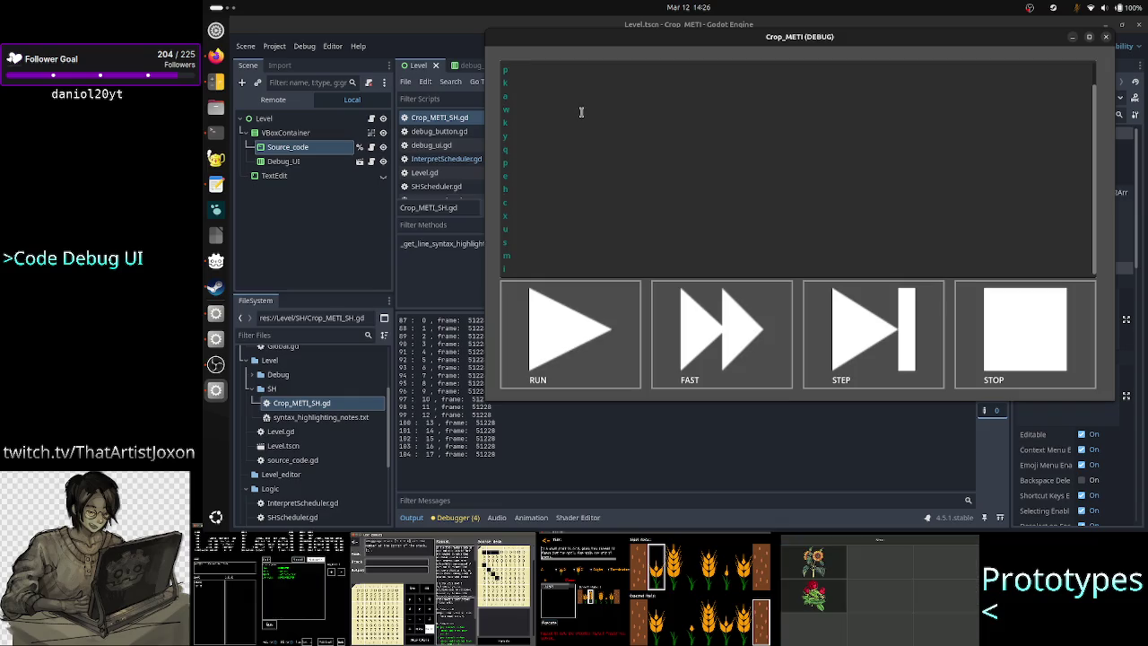
scroll(581, 113, up, 1)
scroll(582, 112, down, 1)
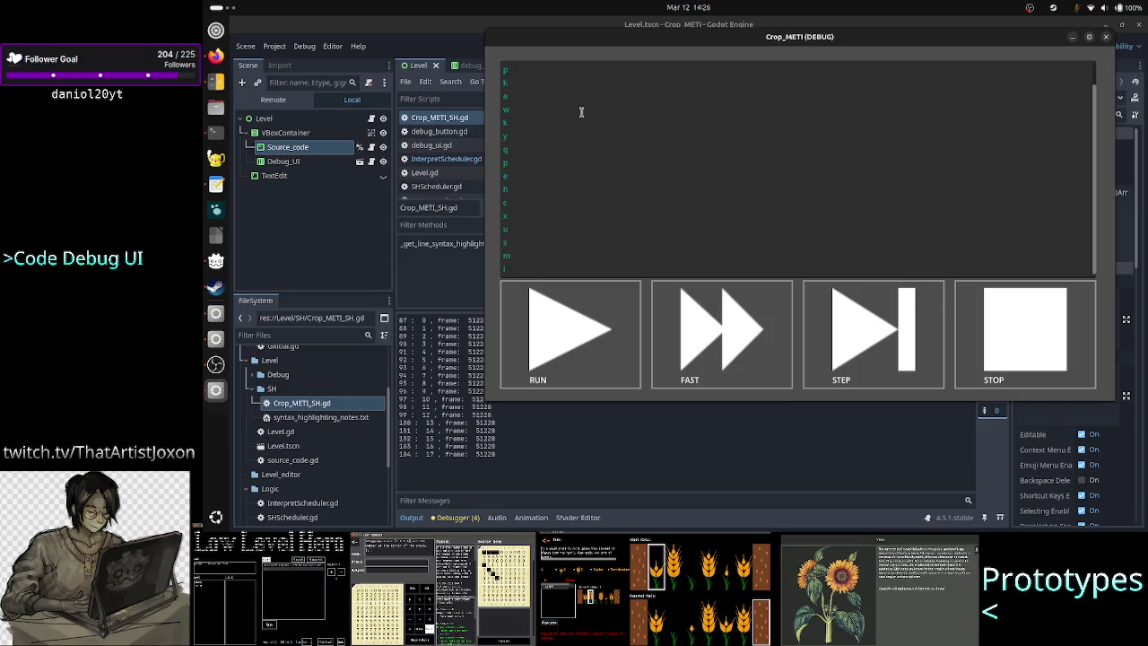
scroll(582, 113, up, 1)
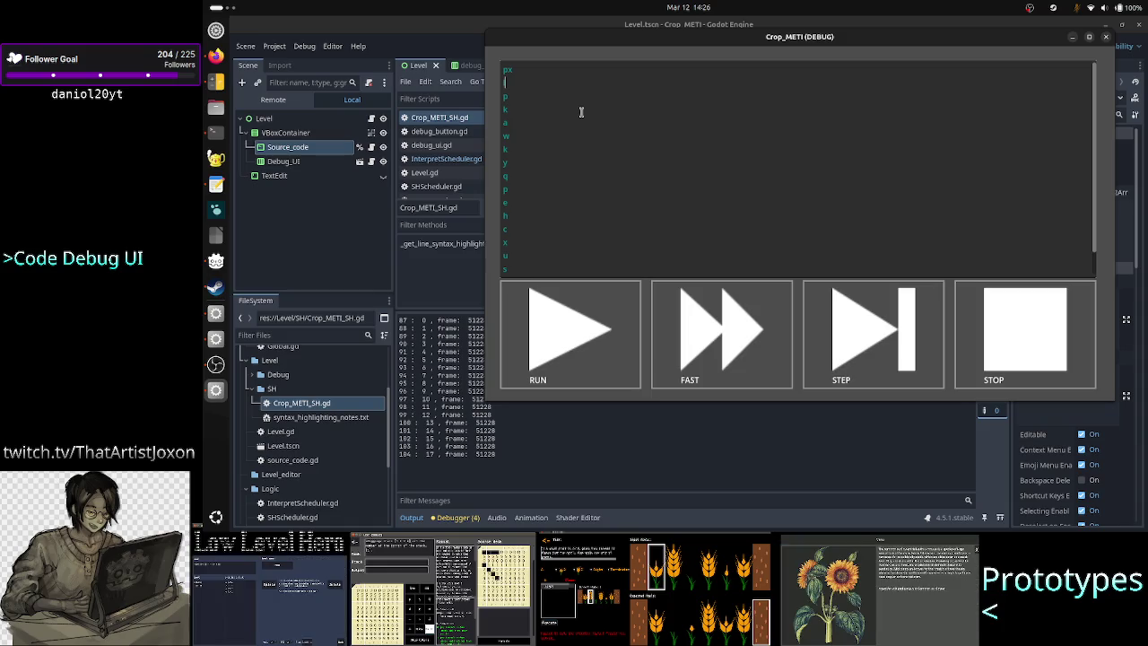
click(556, 65)
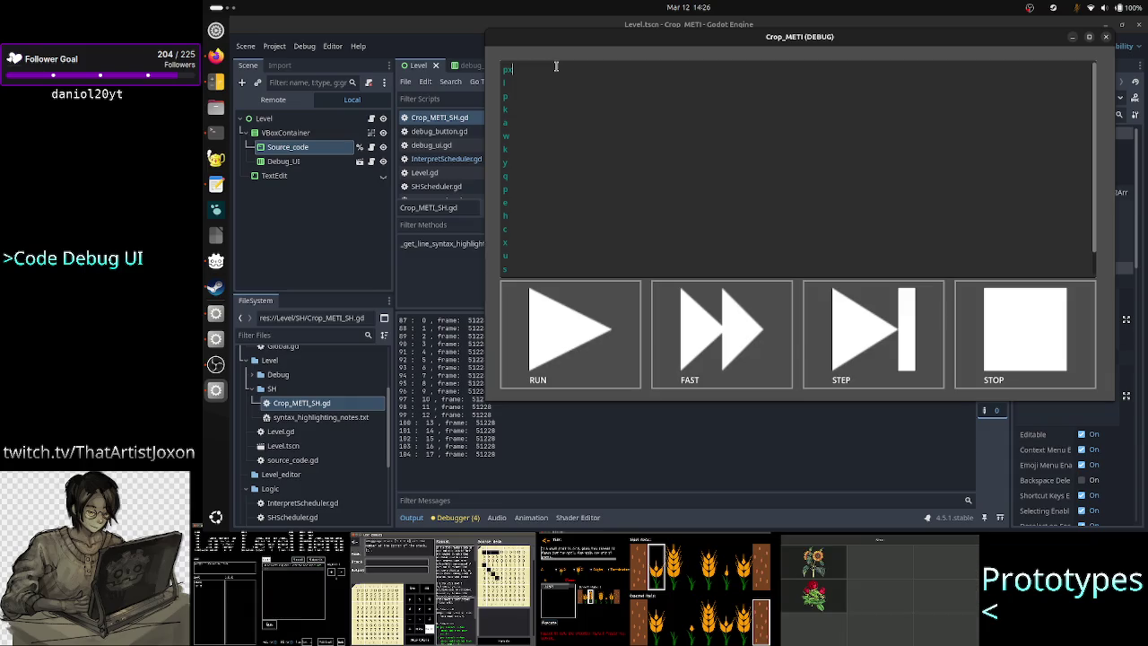
click(458, 26)
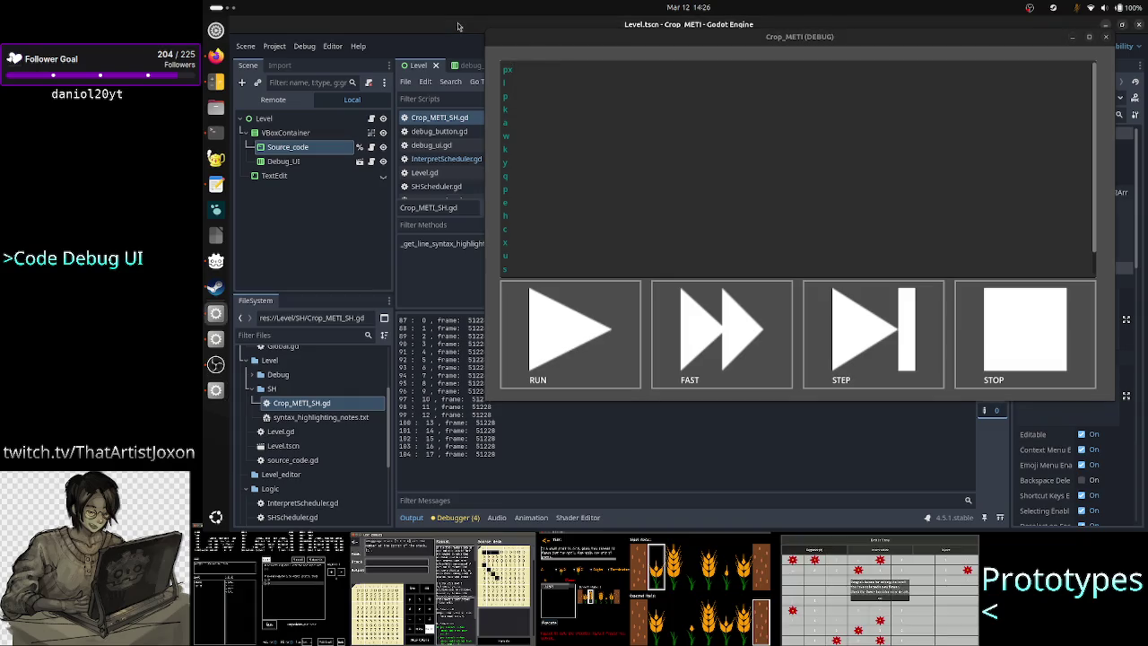
click(1071, 38)
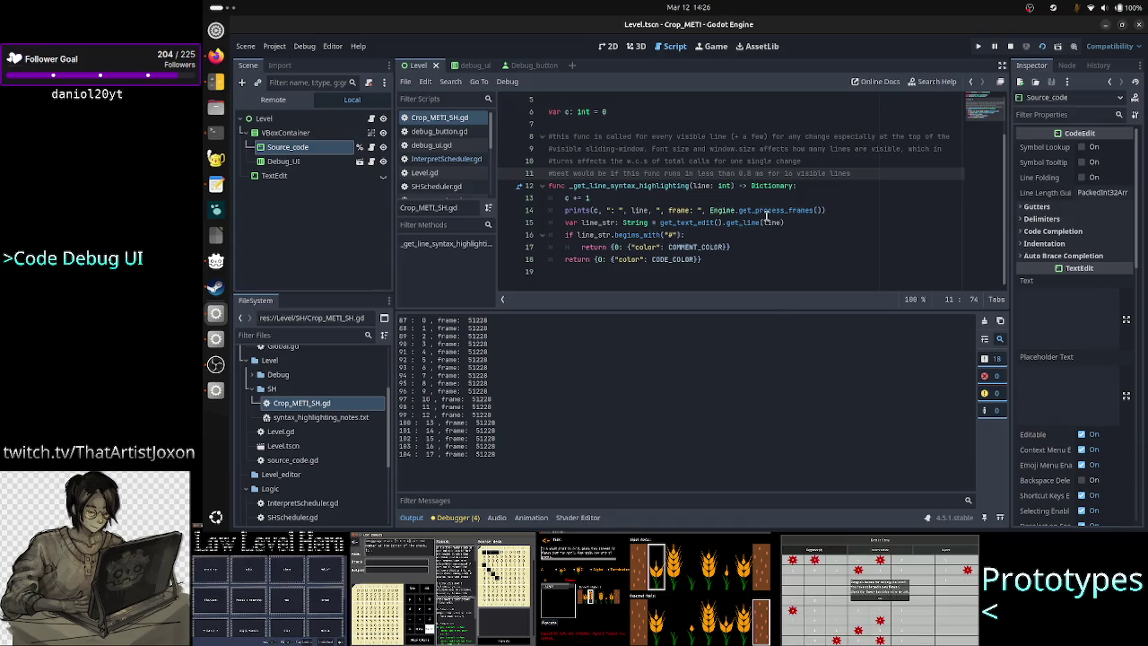
mouse_move(767, 216)
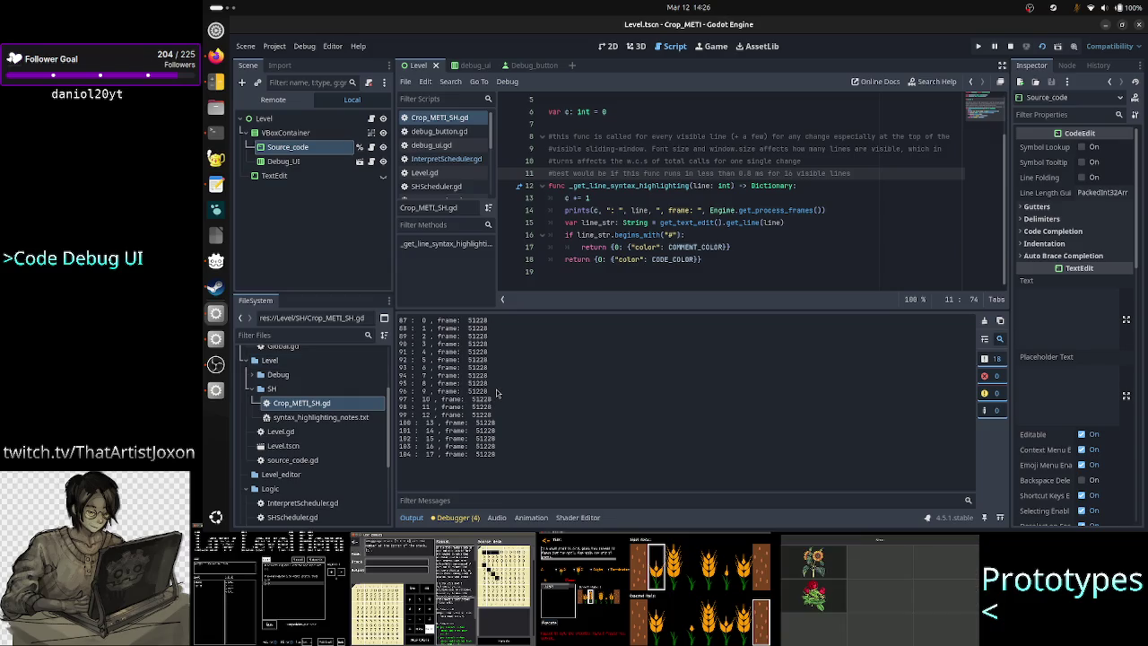
click(684, 275)
drag(709, 260, 558, 199)
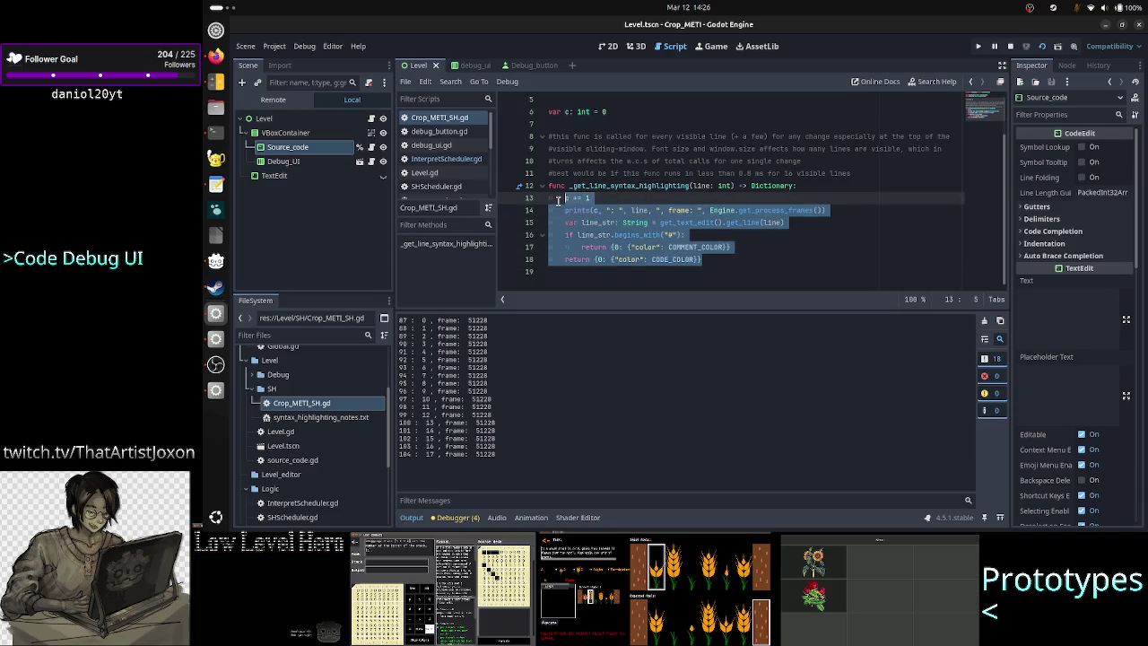
click(772, 173)
drag(762, 174, 730, 173)
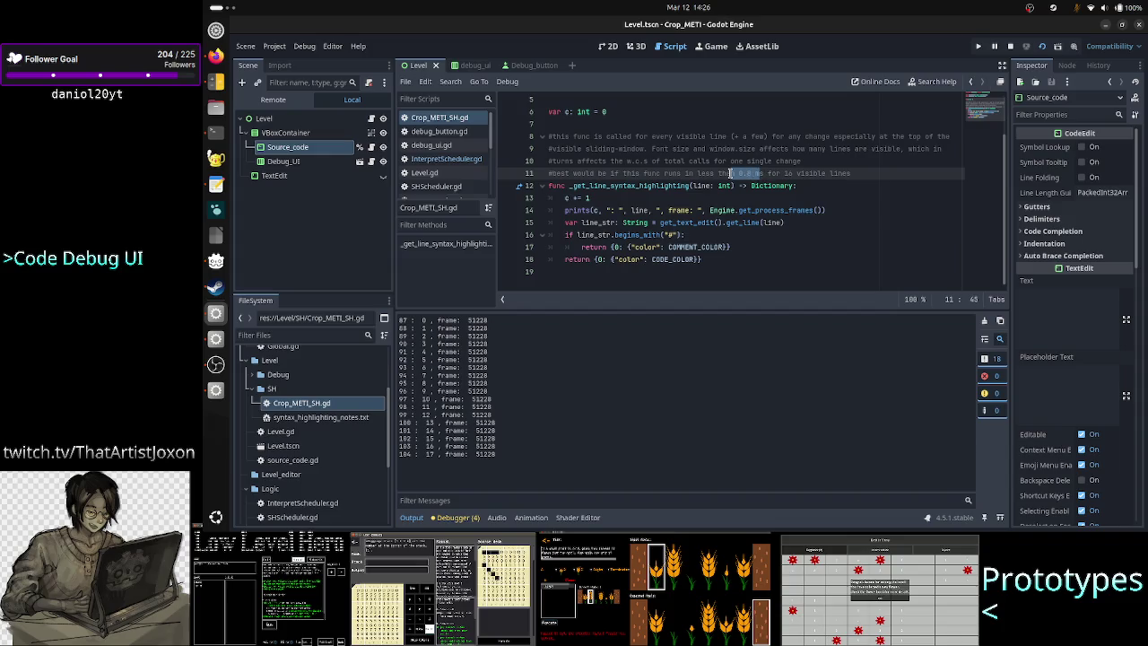
click(653, 274)
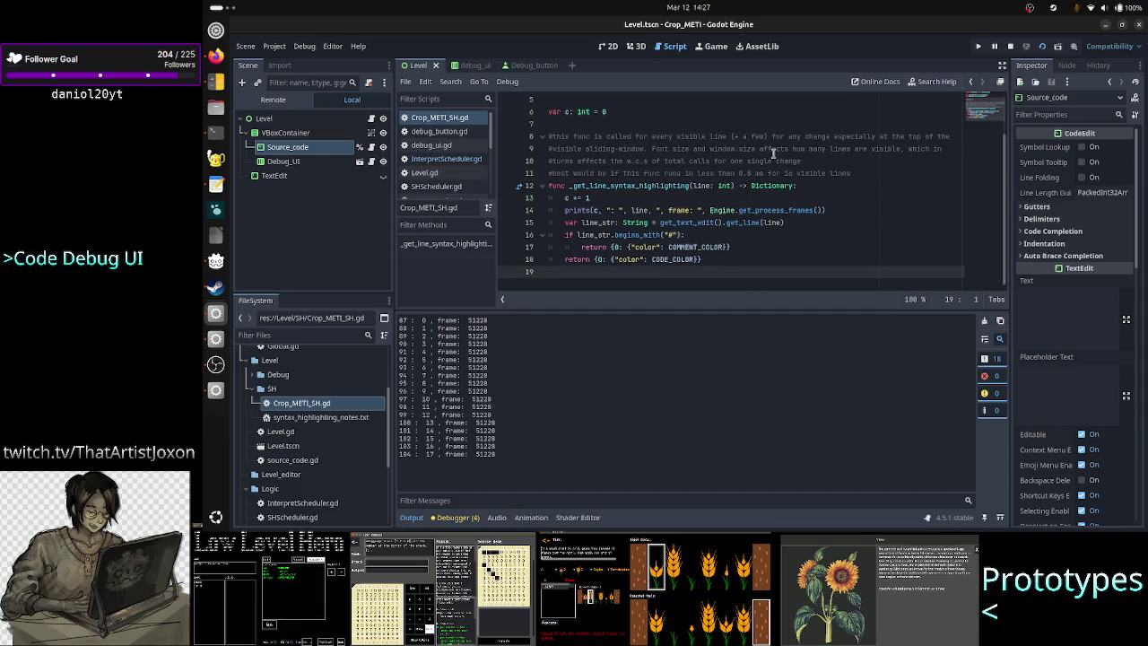
drag(762, 173, 732, 173)
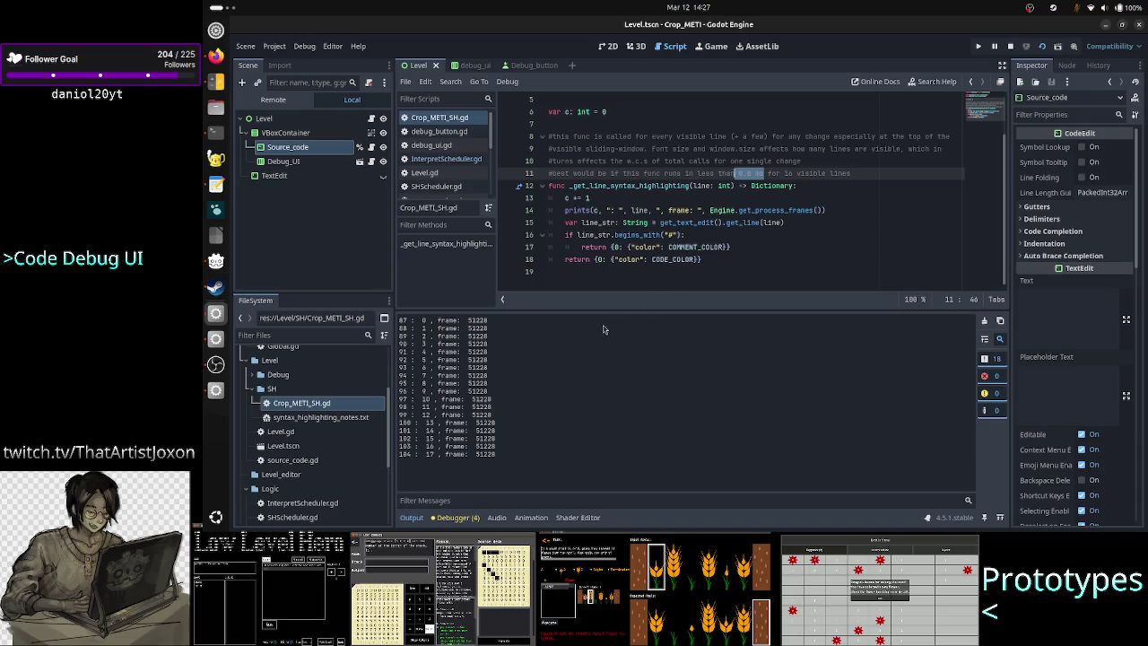
click(611, 273)
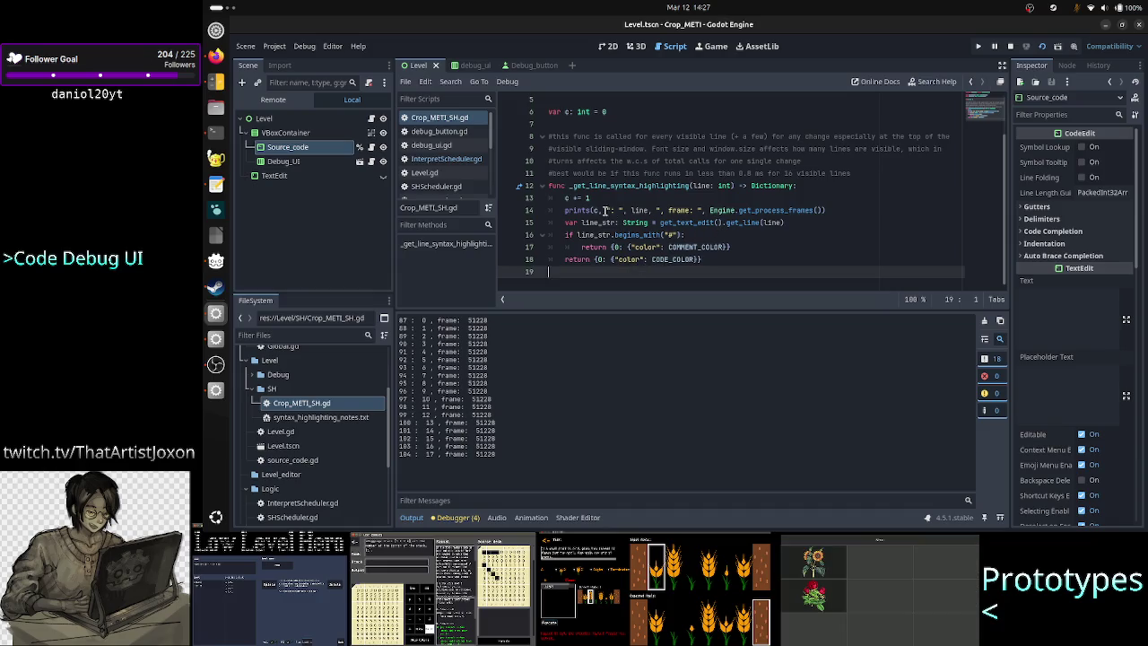
drag(689, 223, 782, 222)
drag(693, 235, 575, 235)
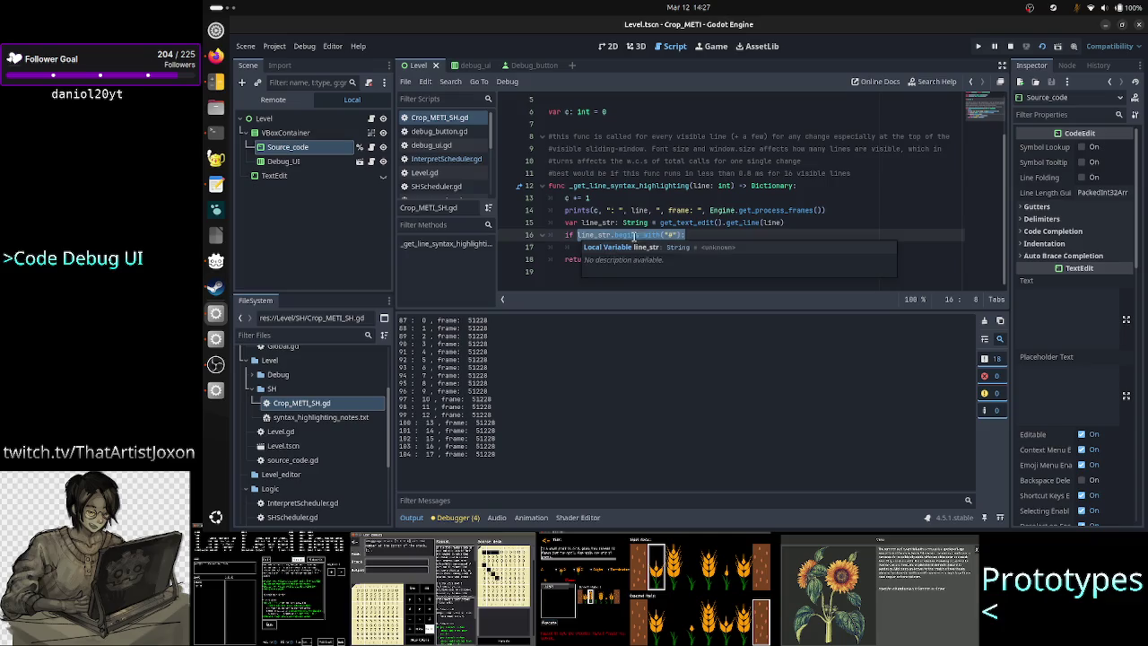
click(705, 224)
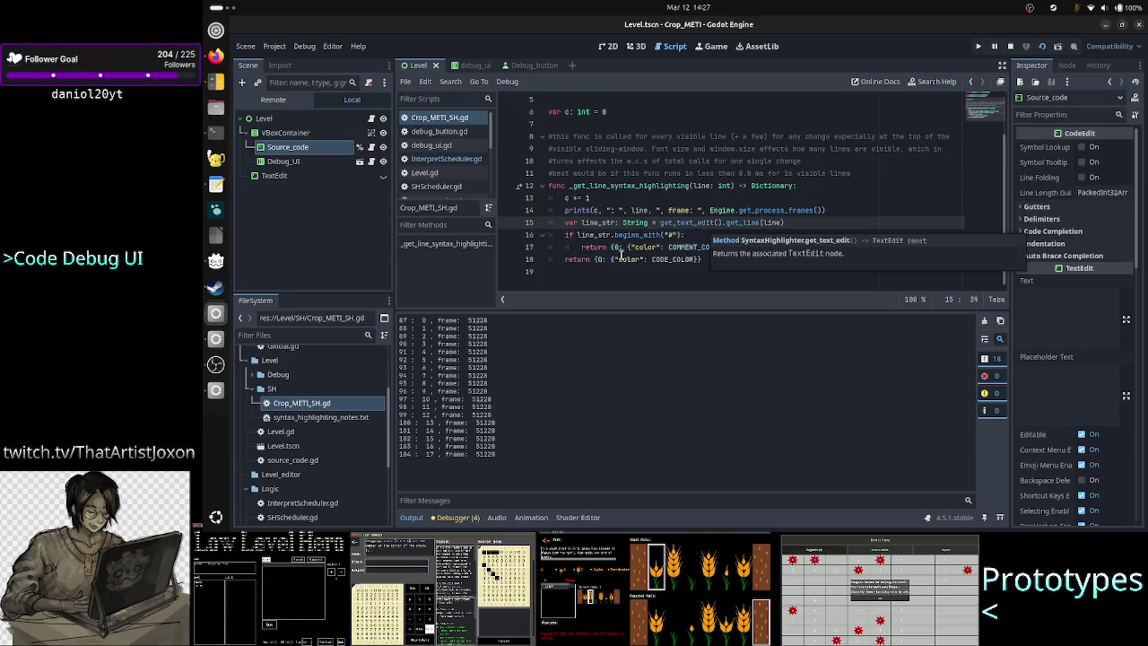
drag(732, 249, 611, 249)
click(646, 280)
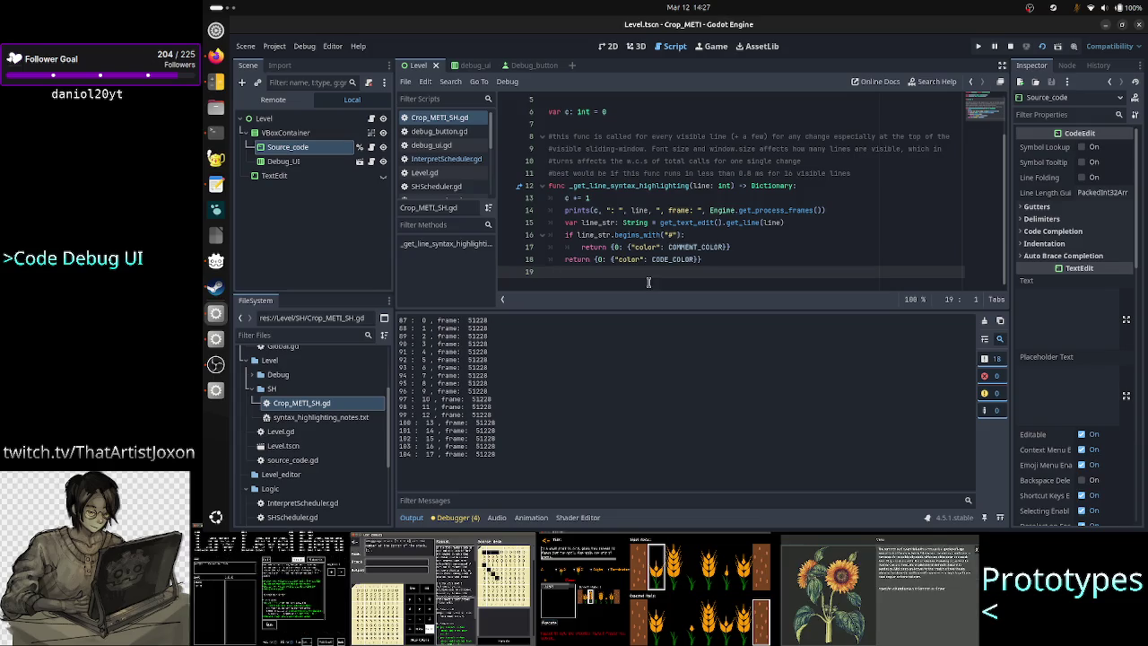
Bring the running game window back, nudge it aside and type 'clear this sis' in its debug field
click(215, 391)
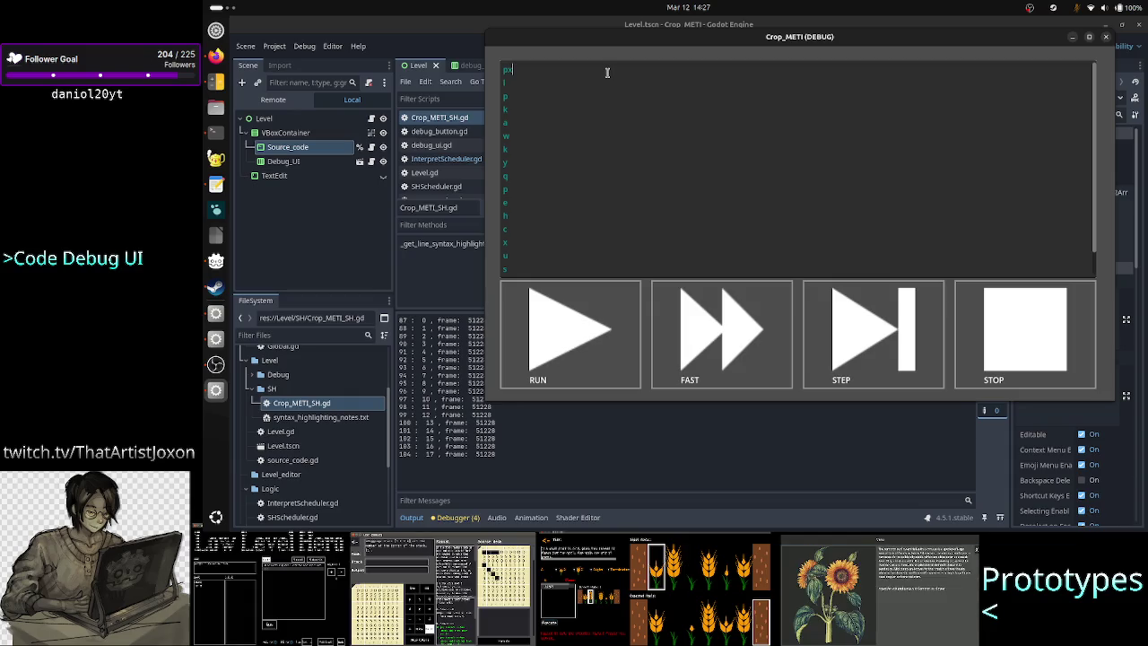
drag(685, 45, 717, 81)
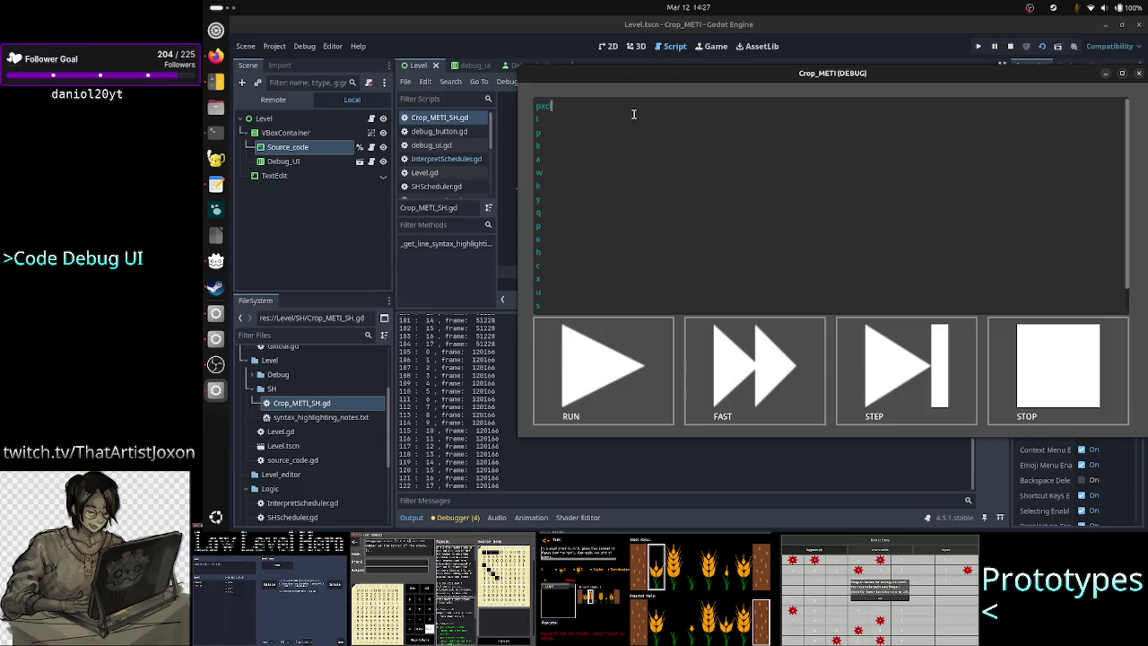
text(clear this sis)
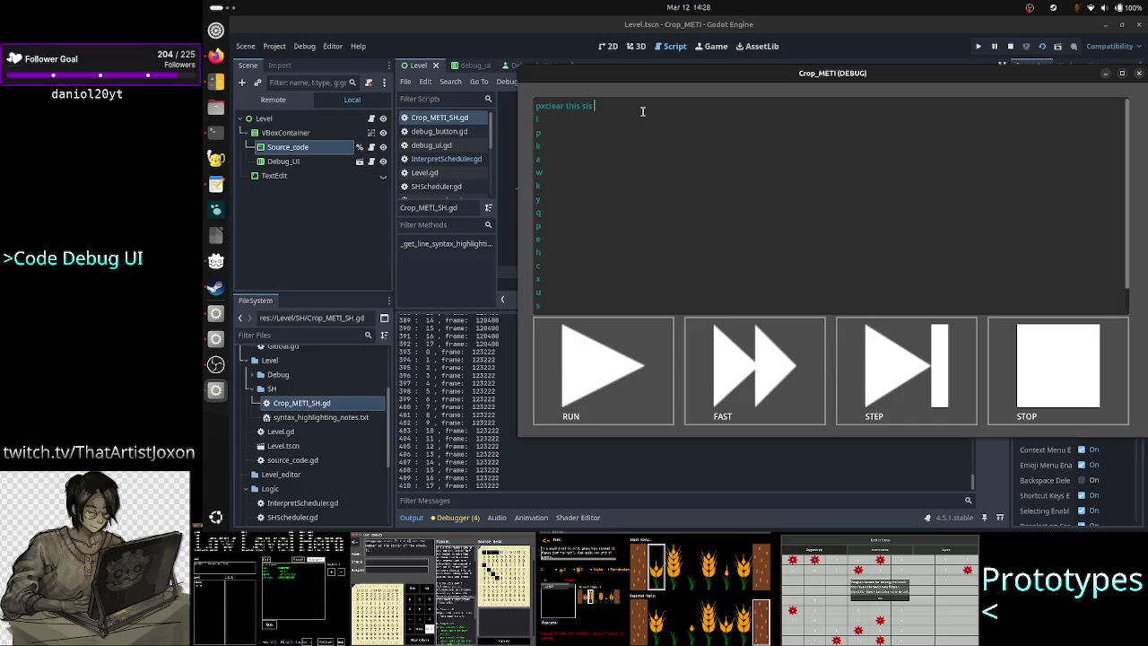
Select the test text, deselect it and paste it again to retrigger highlighting
key(ctrl+shift+Left)
key(ctrl+shift+Left)
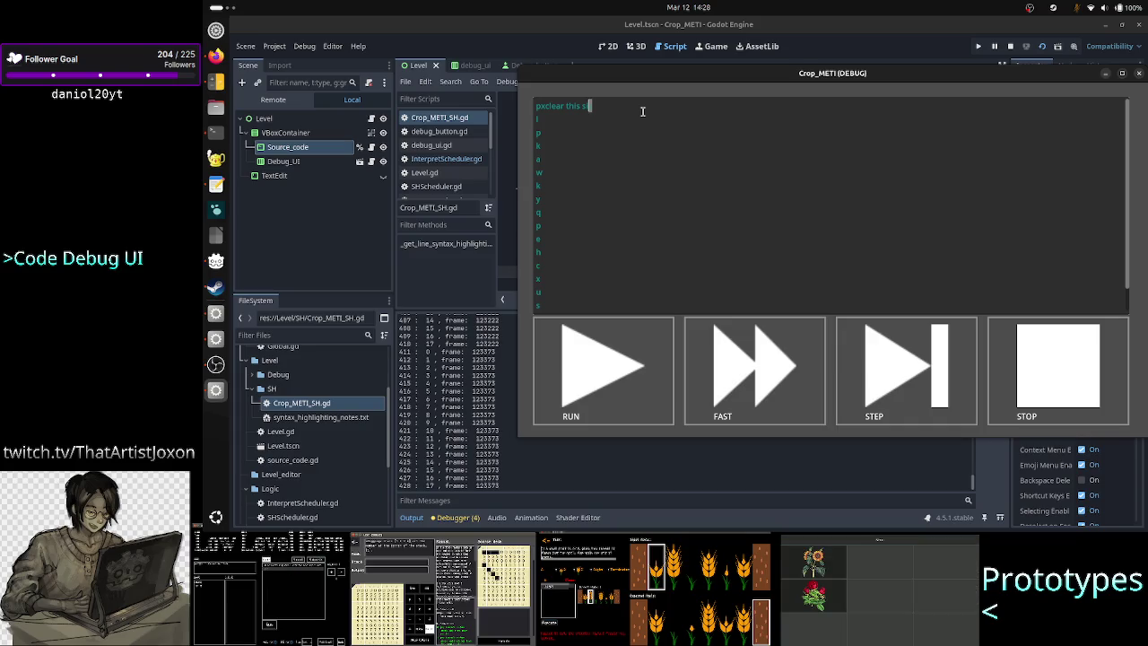
key(ctrl+shift+Left)
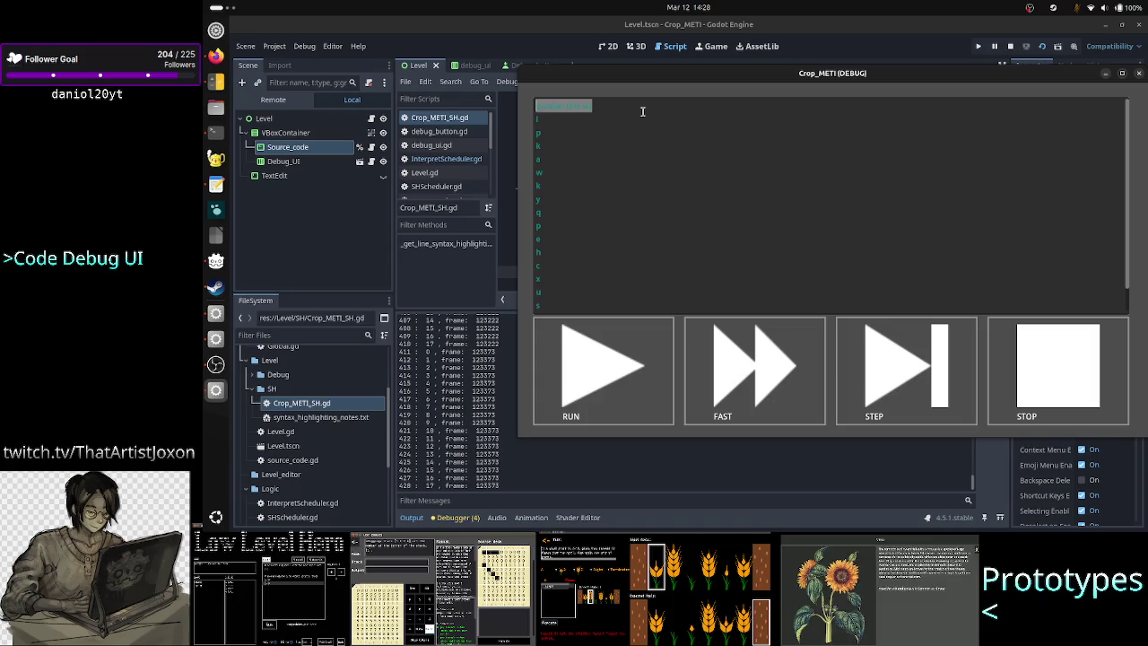
click(643, 111)
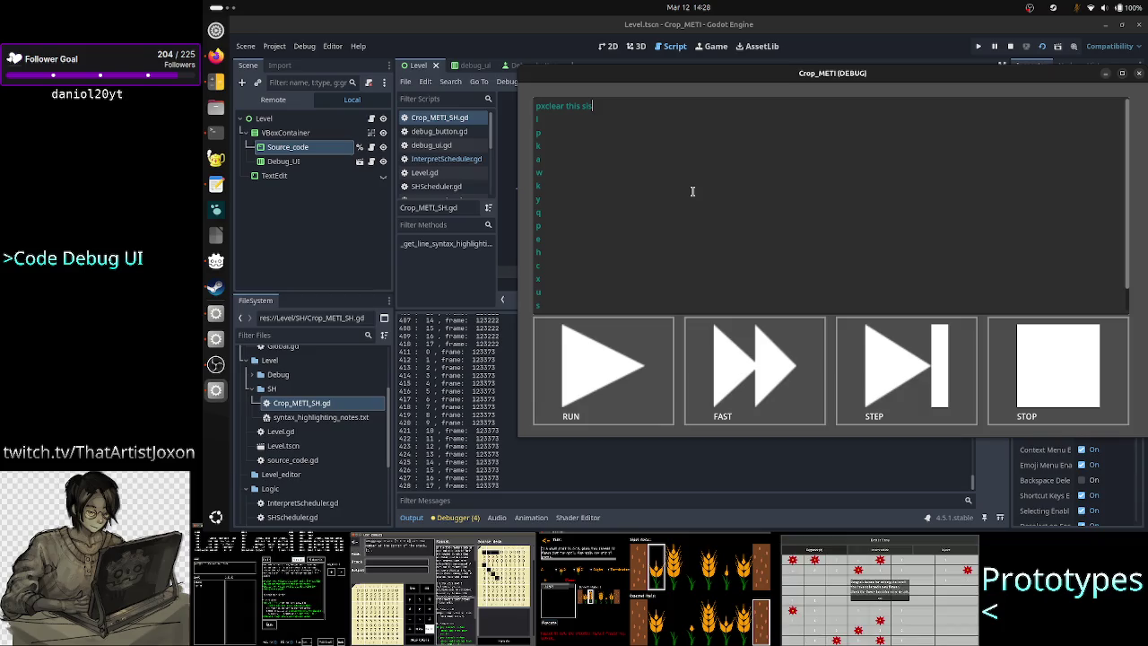
text(pxclear this sis)
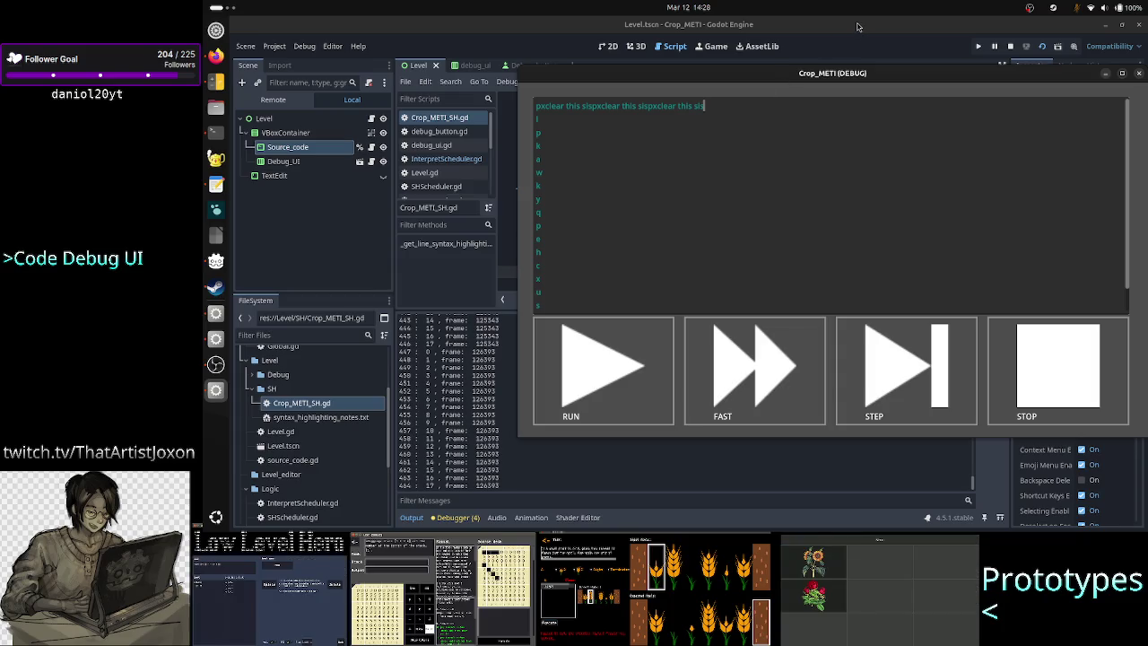
mouse_move(832, 79)
mouse_down()
mouse_move(723, 210)
mouse_move(724, 244)
mouse_move(771, 255)
mouse_move(807, 100)
mouse_move(846, 92)
mouse_up()
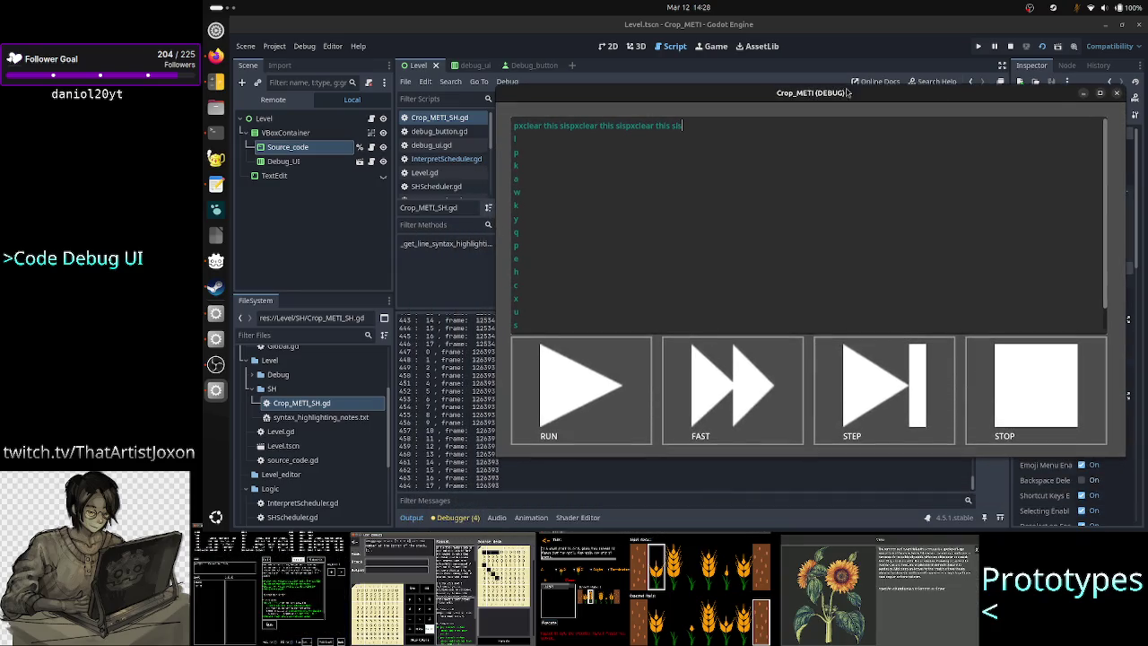
Close the running game to stop debugging and return to comment line 11 in Crop_METI_SH.gd
click(1119, 94)
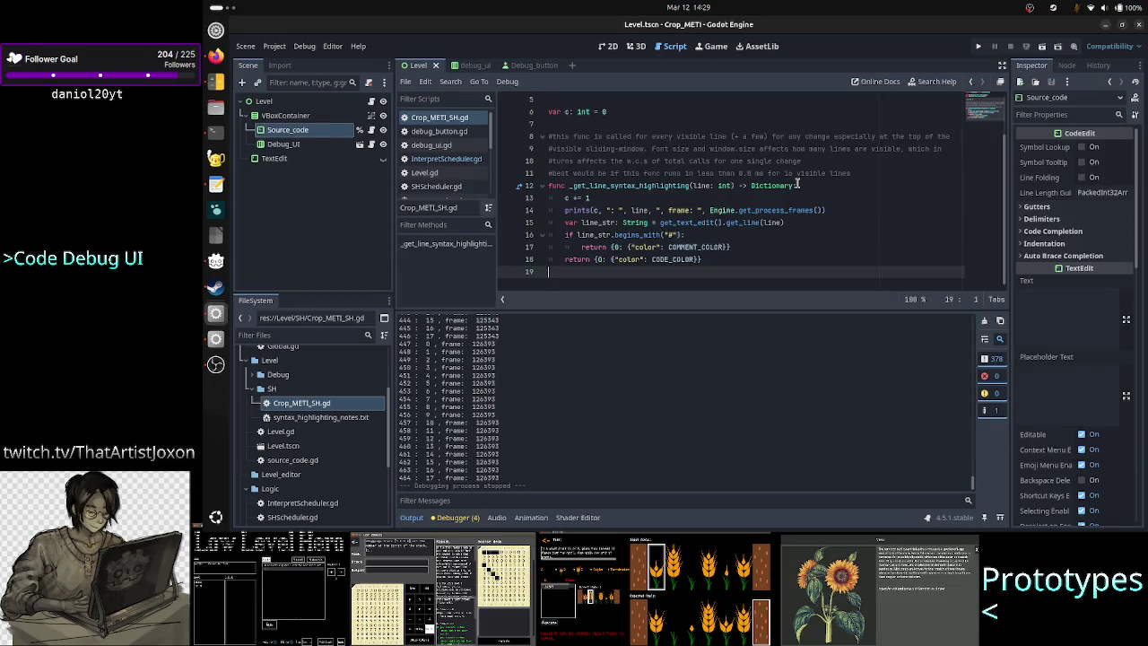
mouse_move(778, 211)
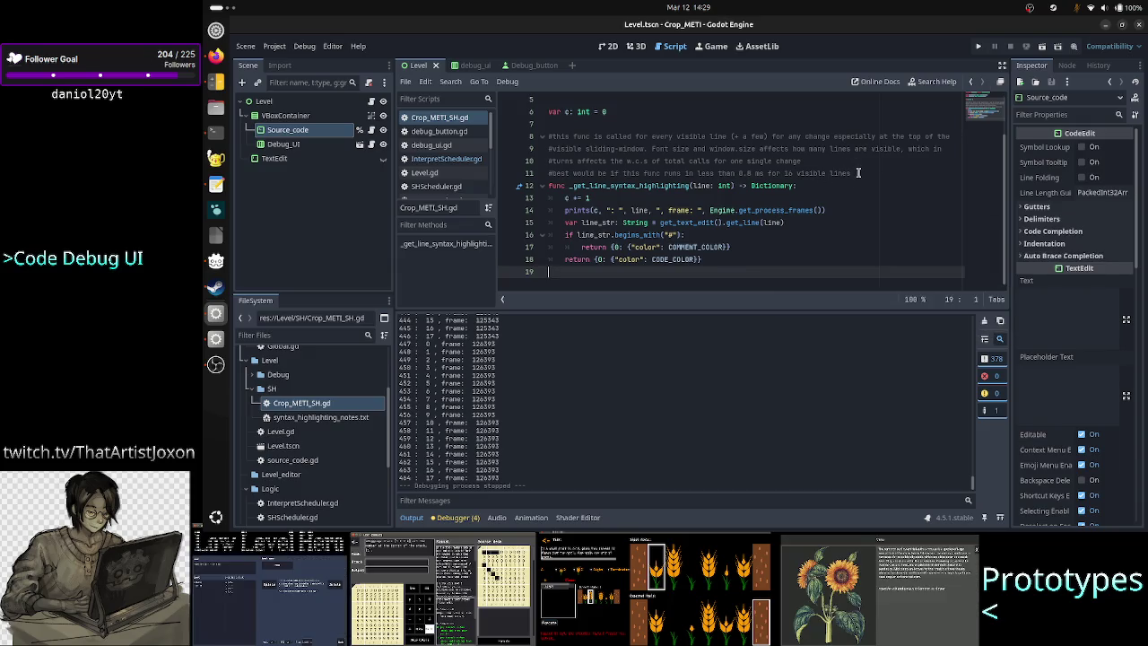
click(860, 173)
drag(784, 176, 860, 176)
click(859, 176)
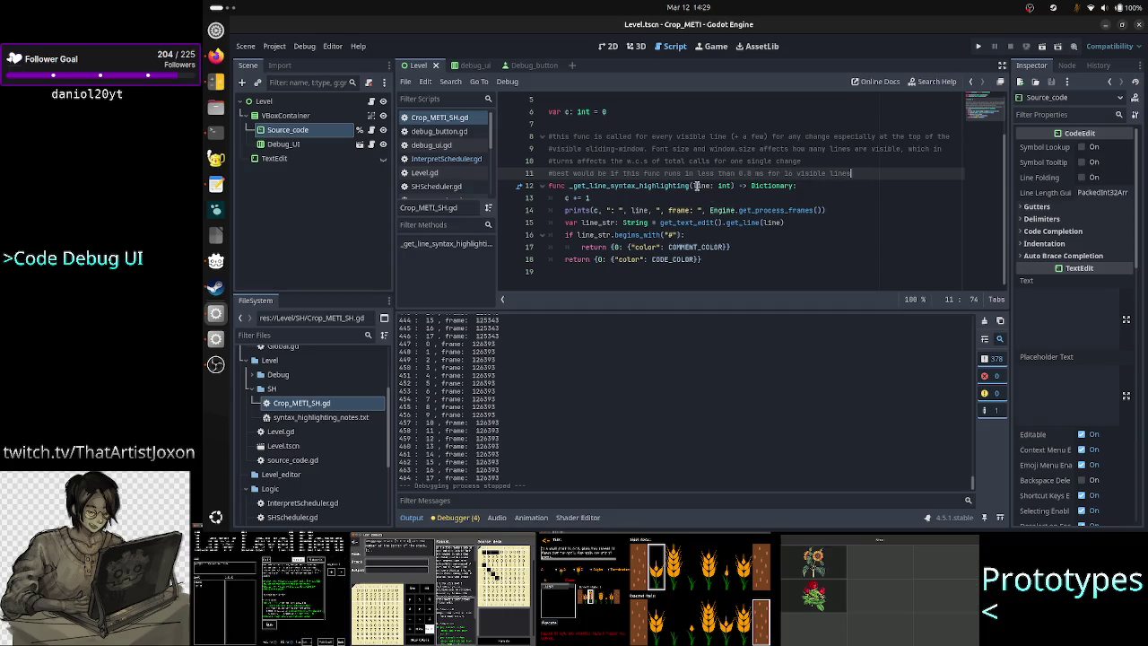
Review the 0.8 ms target in line 11's comment and the latest per-line frame log in Output
click(668, 185)
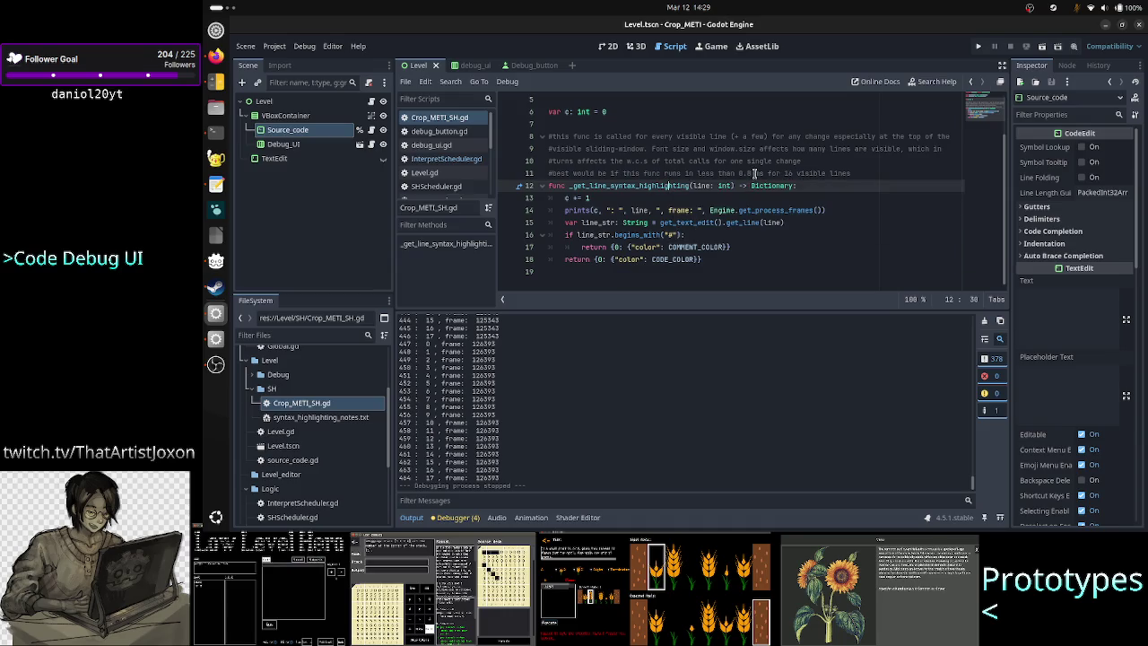
drag(750, 173, 740, 174)
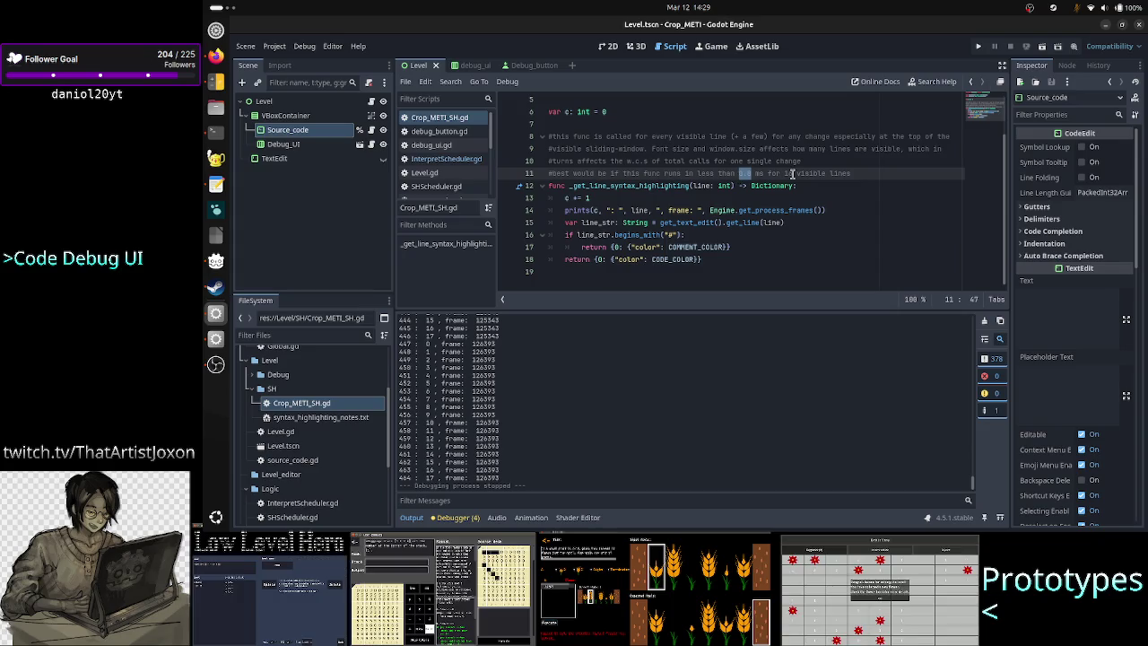
click(867, 174)
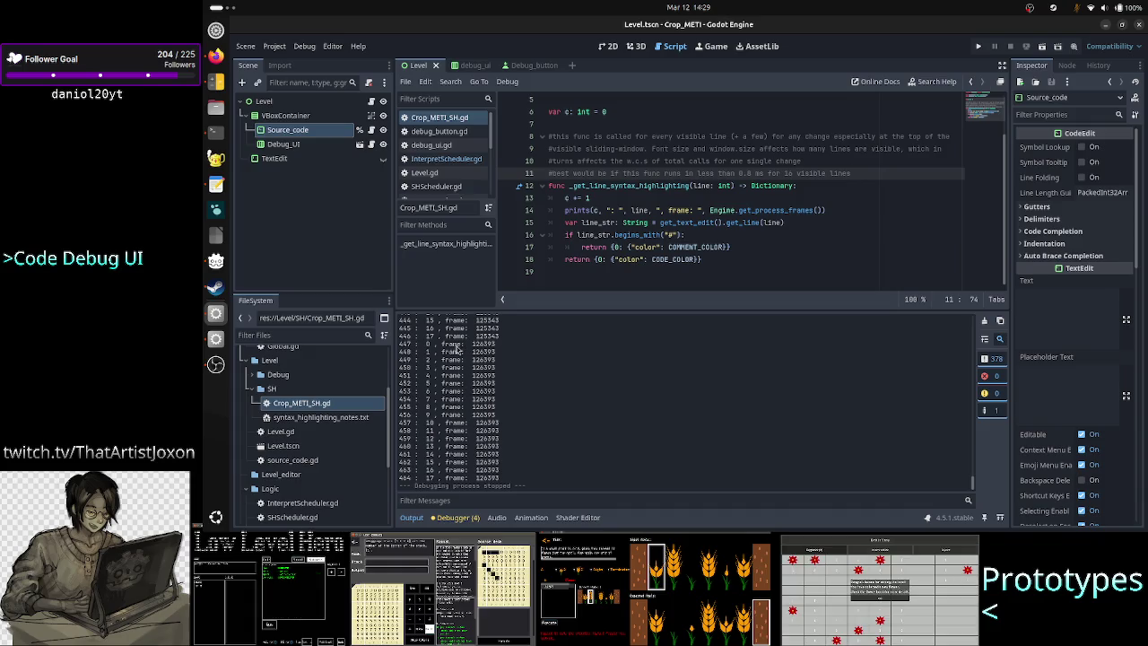
mouse_move(448, 345)
mouse_down()
mouse_move(518, 384)
mouse_move(552, 490)
mouse_up()
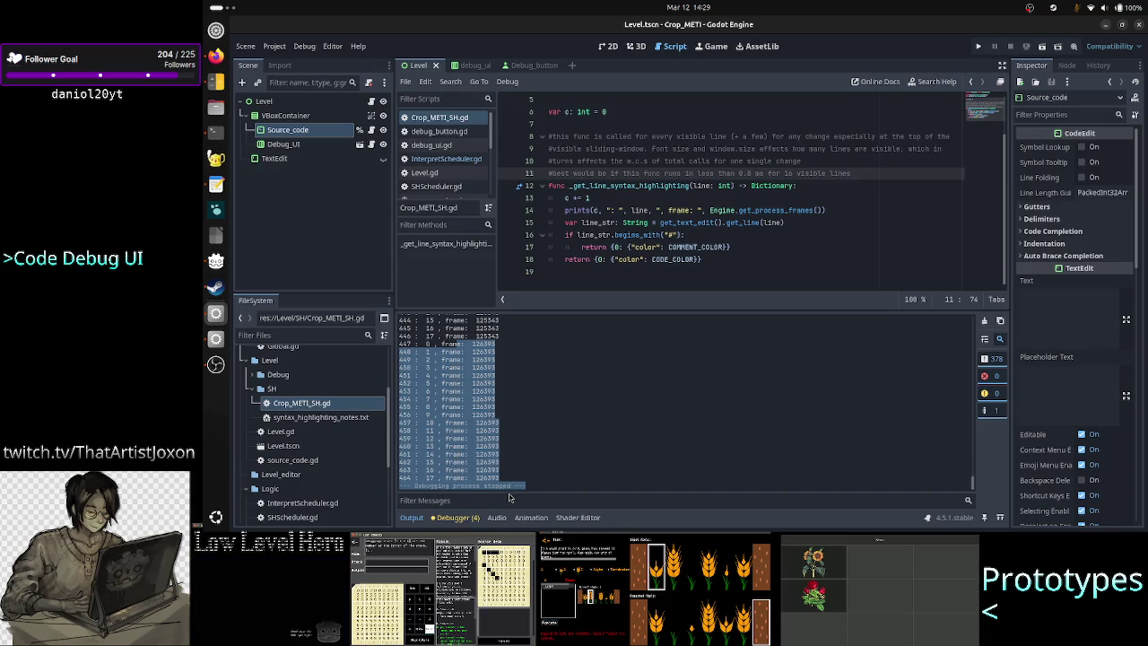
click(508, 481)
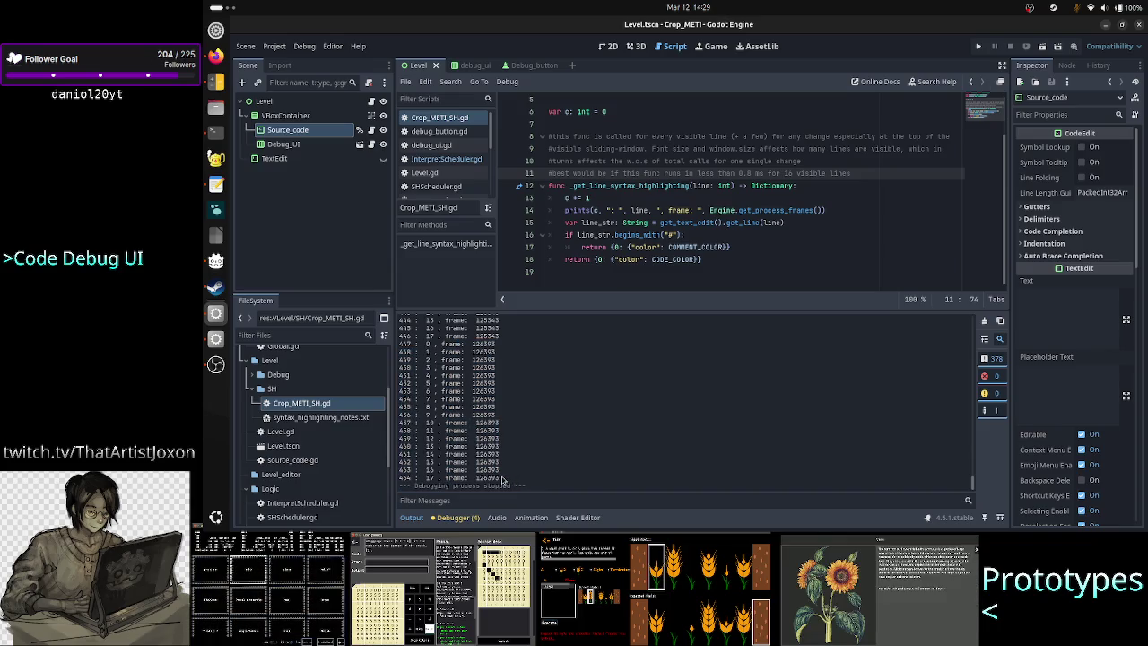
mouse_move(499, 480)
mouse_down()
mouse_move(491, 411)
mouse_move(456, 345)
mouse_move(393, 344)
mouse_up()
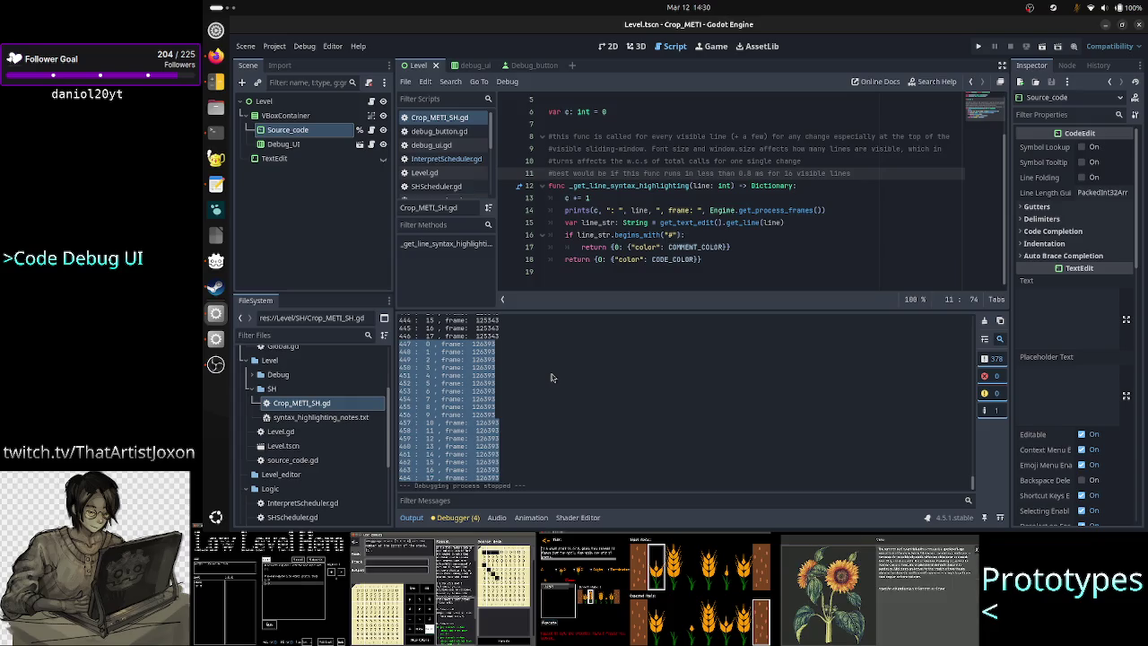
Inspect the _get_line_syntax_highlighting function name and move the caret to empty line 19
double_click(671, 184)
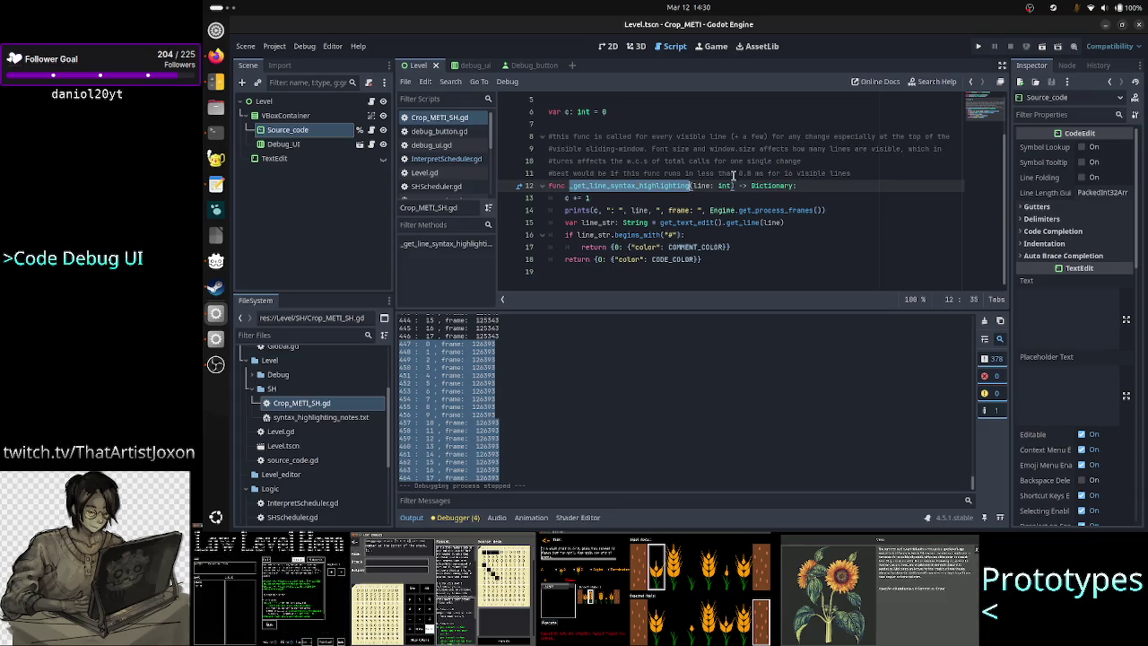
click(755, 186)
click(731, 172)
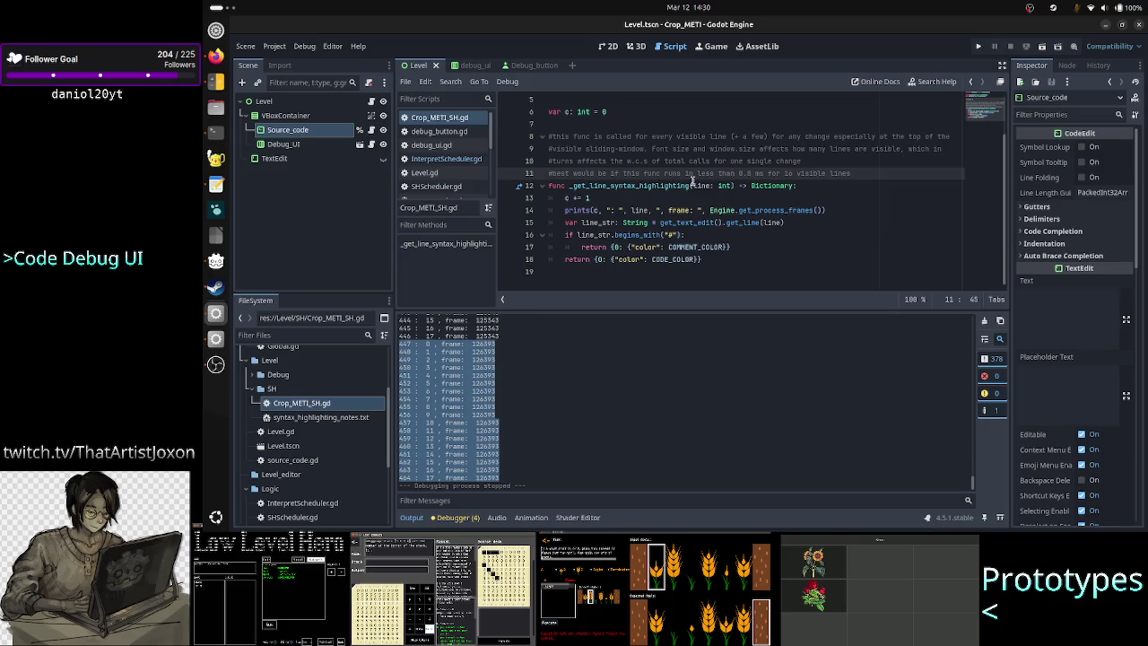
click(646, 185)
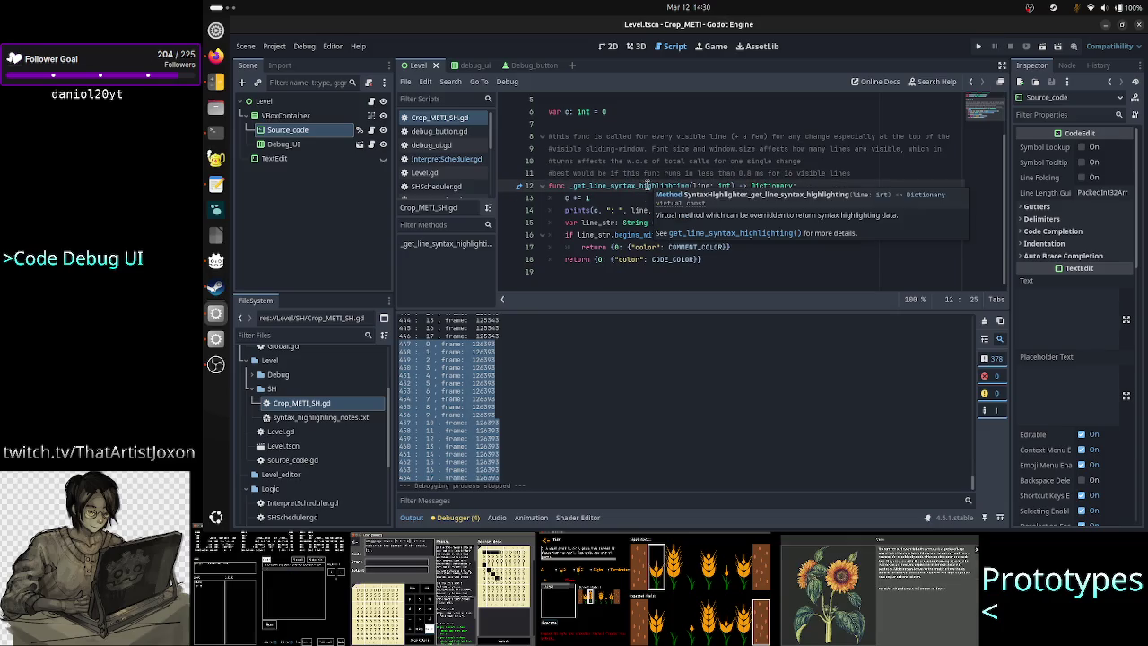
click(653, 278)
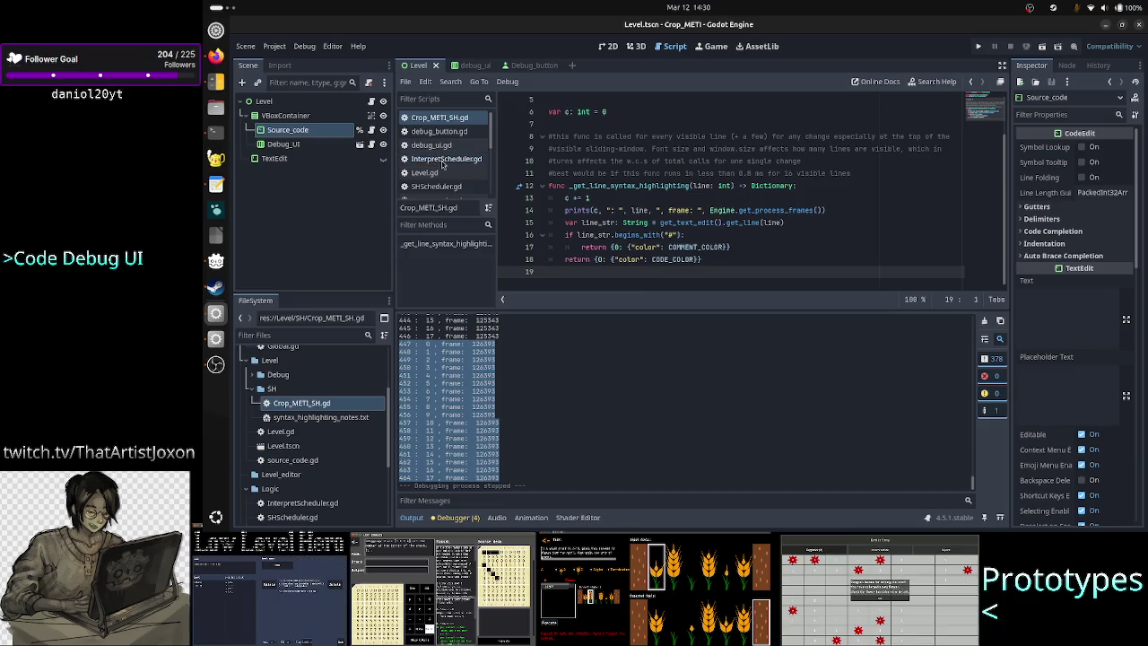
Open SHScheduler.gd and select its line 29 start_time timing declaration
click(443, 161)
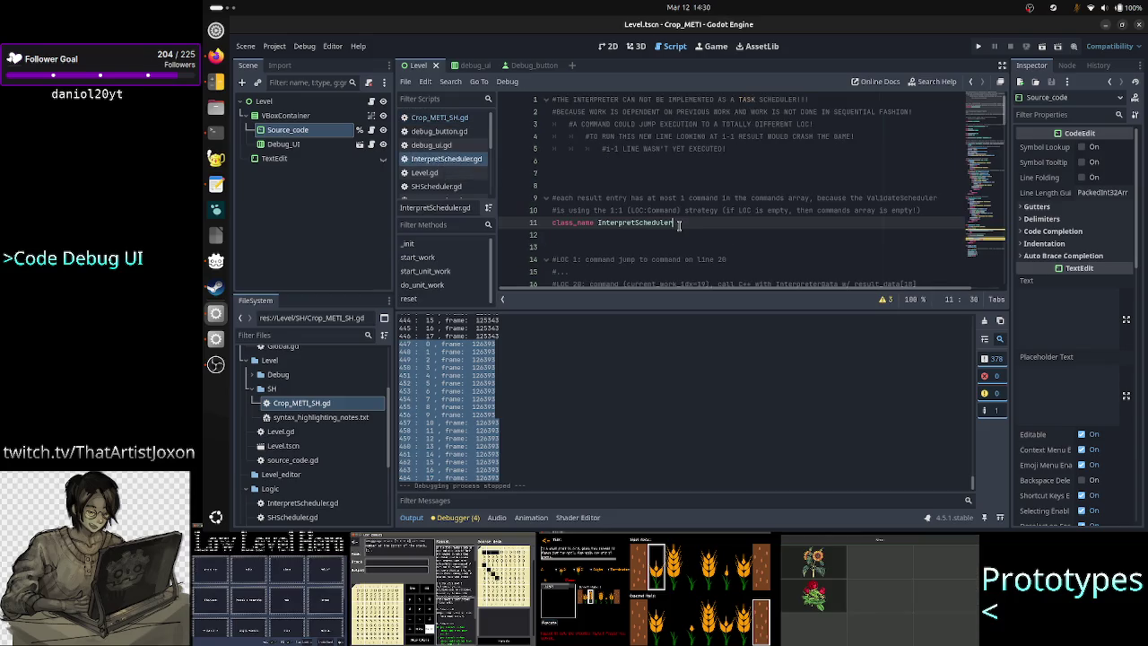
scroll(445, 162, down, 1)
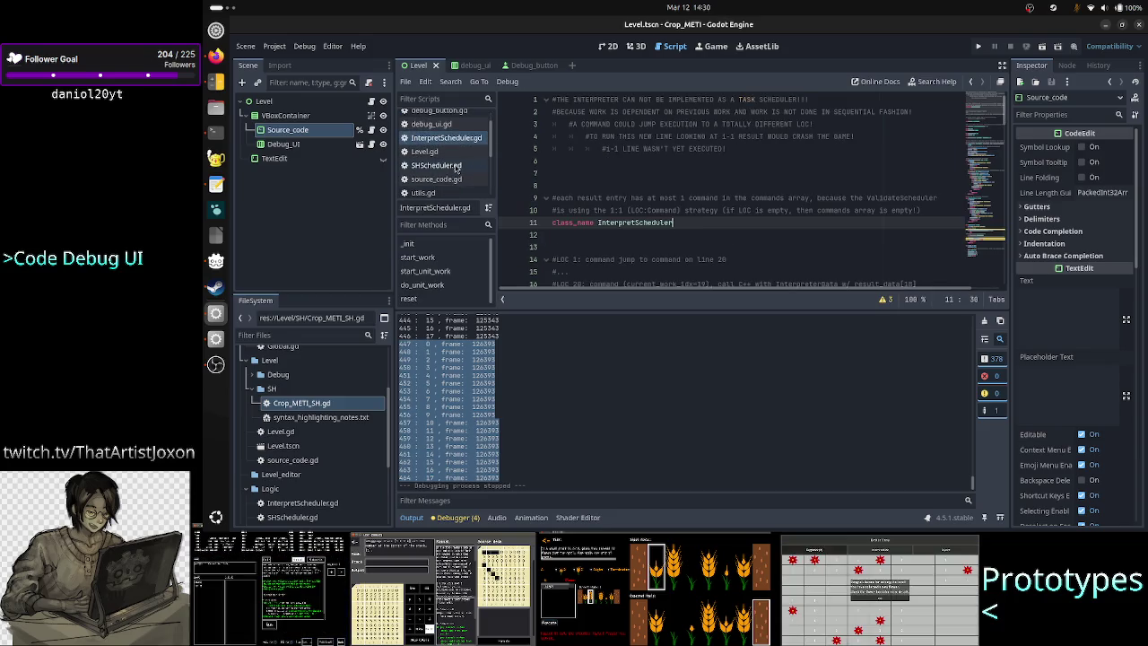
click(456, 168)
scroll(662, 197, down, 6)
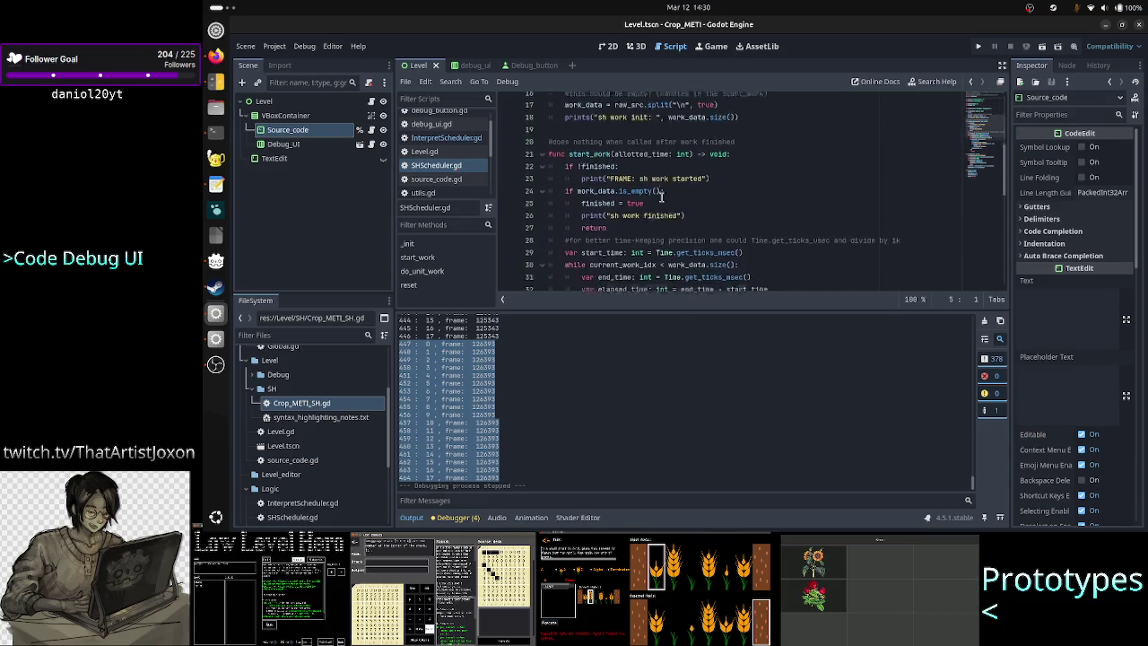
scroll(677, 183, down, 3)
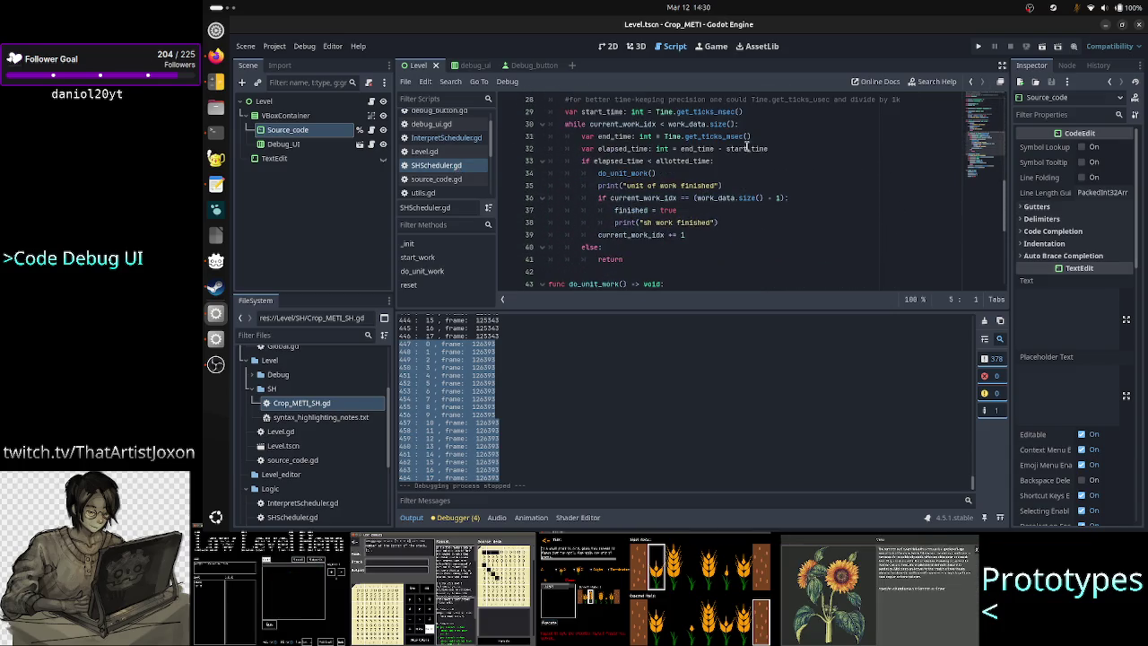
ctrl+click(747, 148)
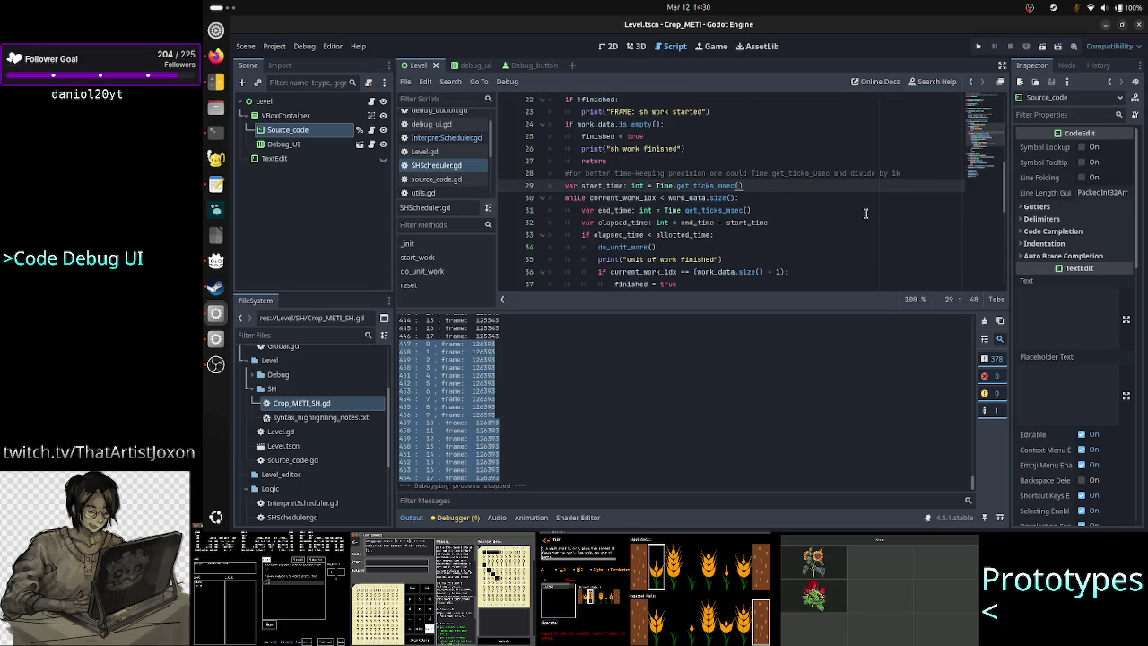
key(Home)
key(shift+Down)
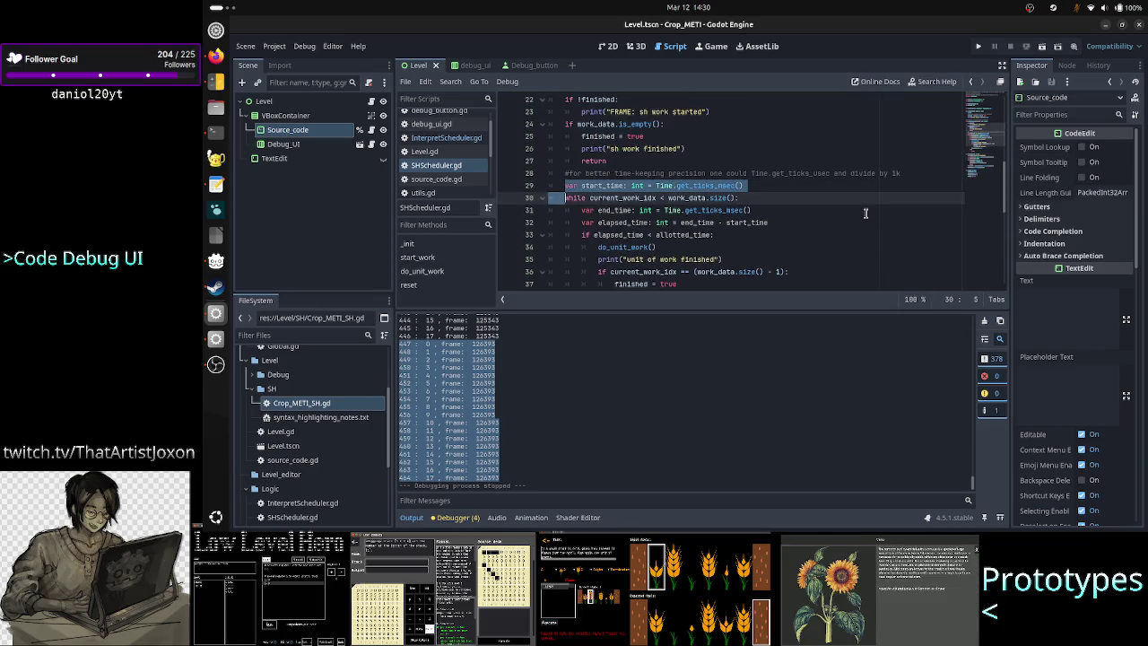
key(shift+Left)
key(ctrl+c)
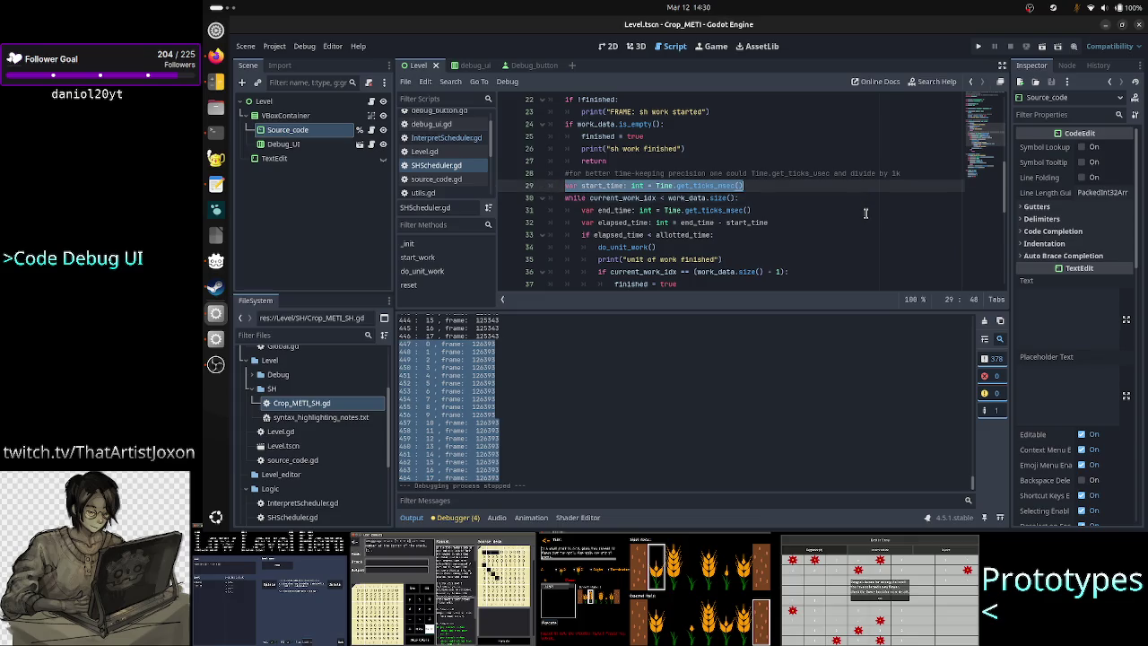
scroll(446, 161, up, 2)
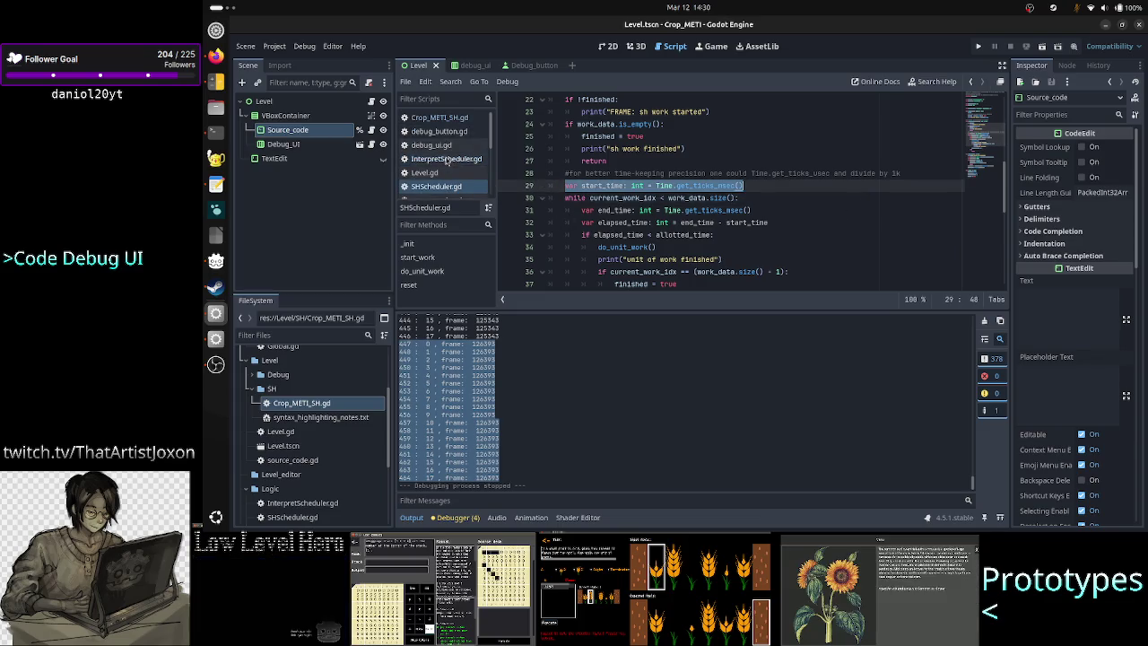
Paste the start_time line at the start of _get_line_syntax_highlighting in Crop_METI_SH.gd
click(458, 119)
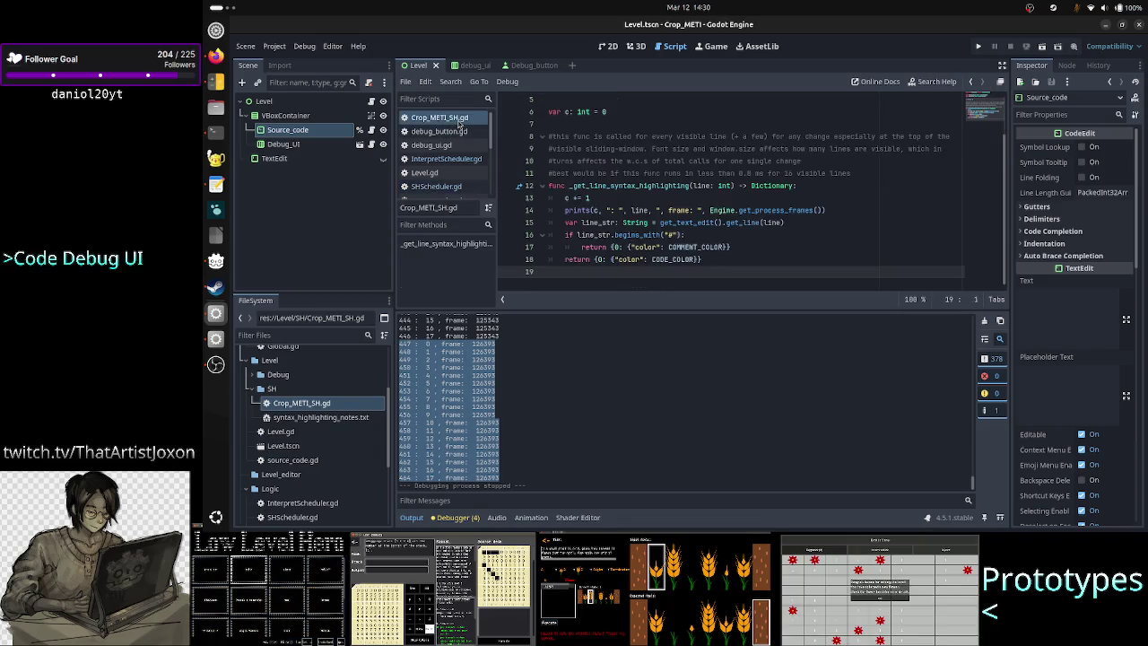
key(Up)
key(Up)
key(Up)
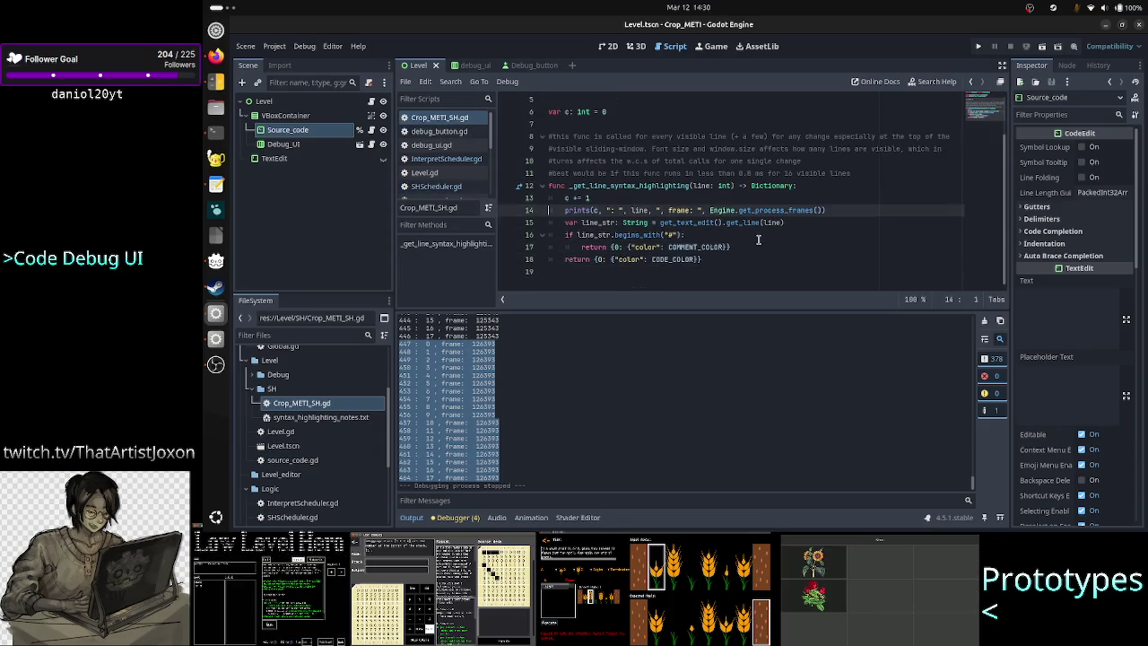
key(Up)
key(Up)
key(End)
key(Return)
key(ctrl+v)
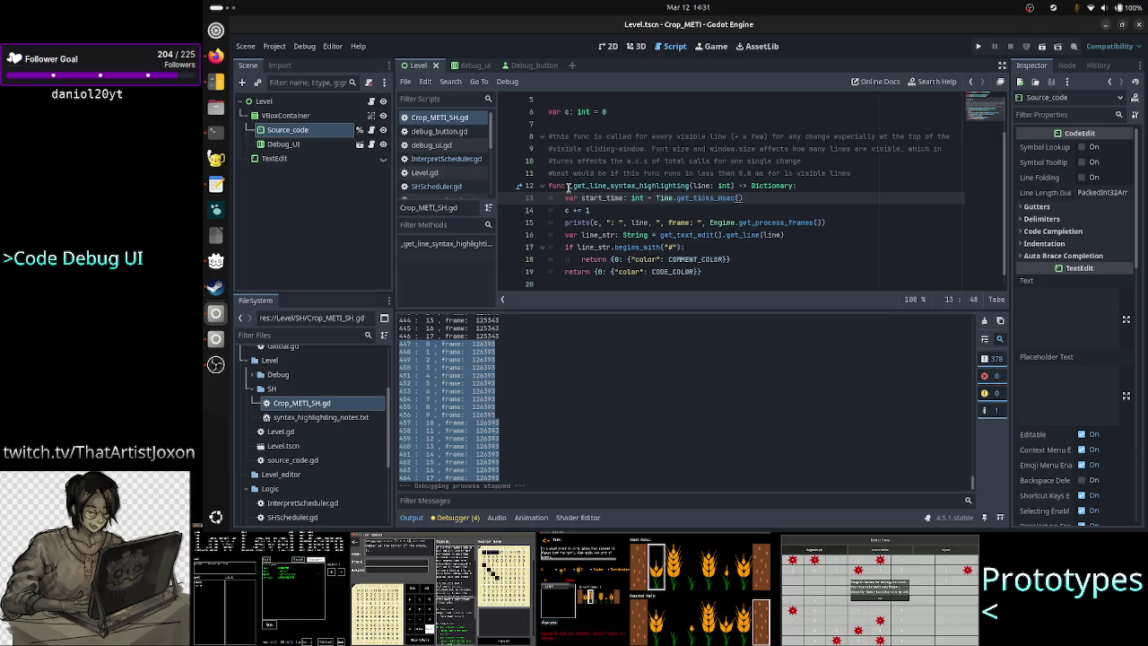
Select the end_time and elapsed_time lines in SHScheduler.gd
click(448, 186)
click(589, 222)
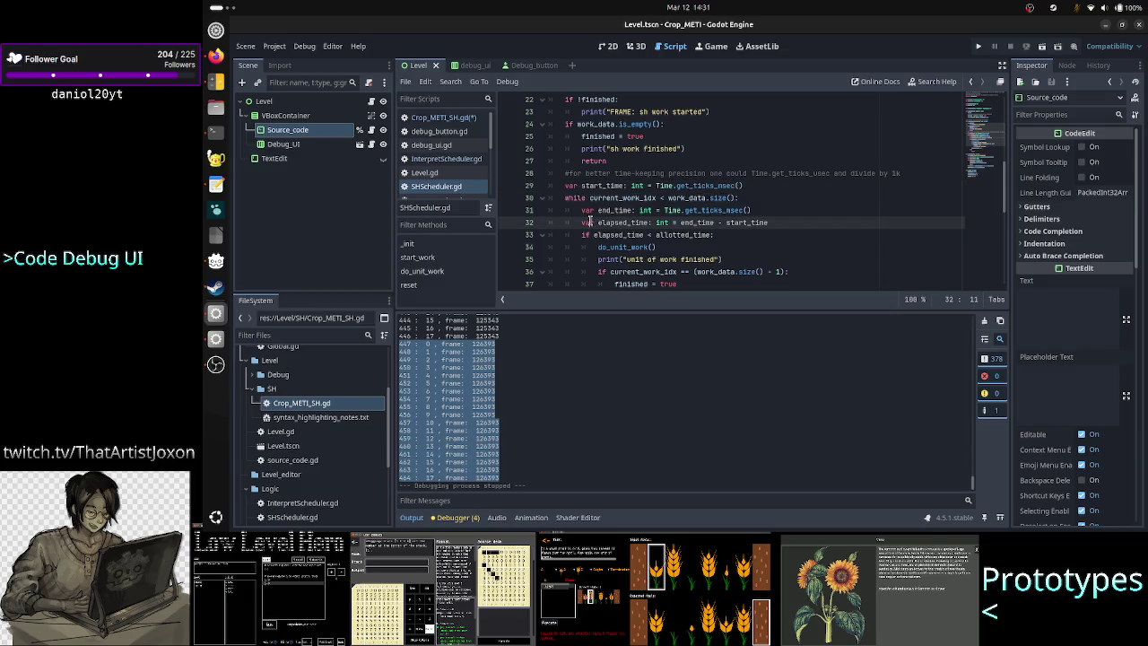
click(585, 210)
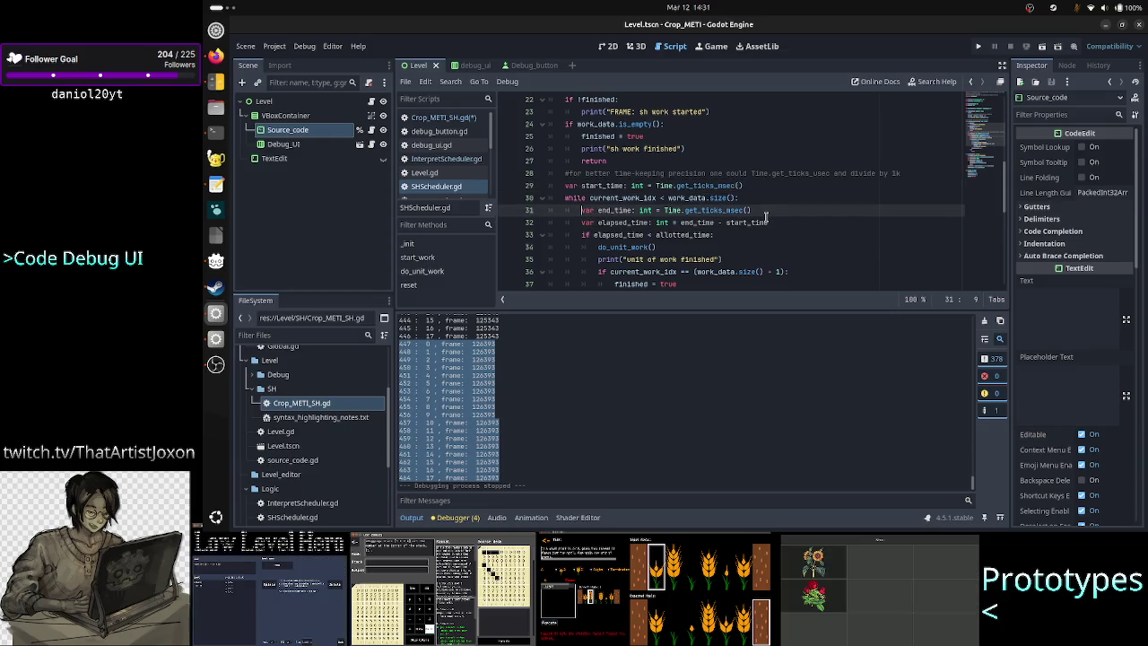
key(shift+Down)
key(shift+End)
key(ctrl+c)
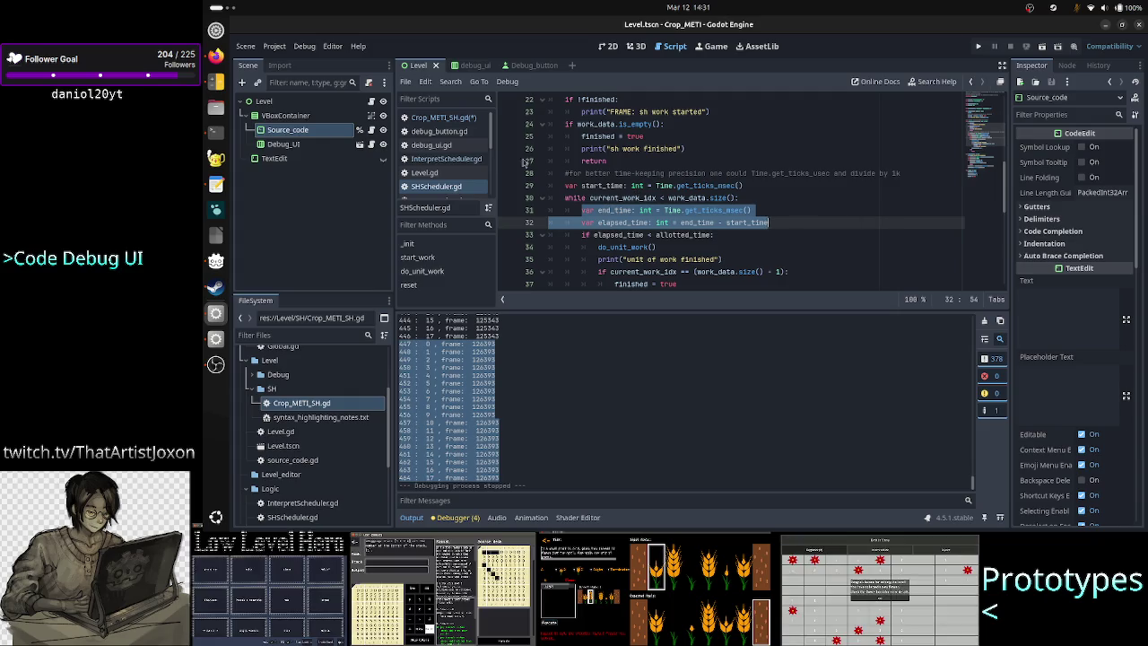
Paste the end_time and elapsed_time lines inside the comment branch before its return
click(443, 118)
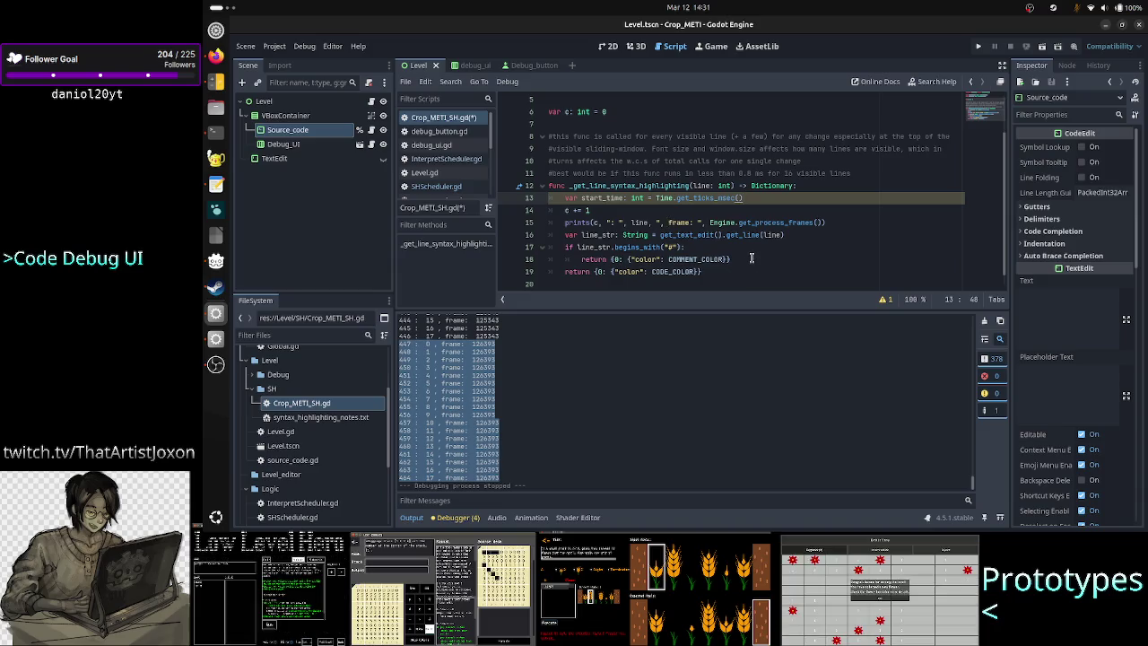
click(824, 236)
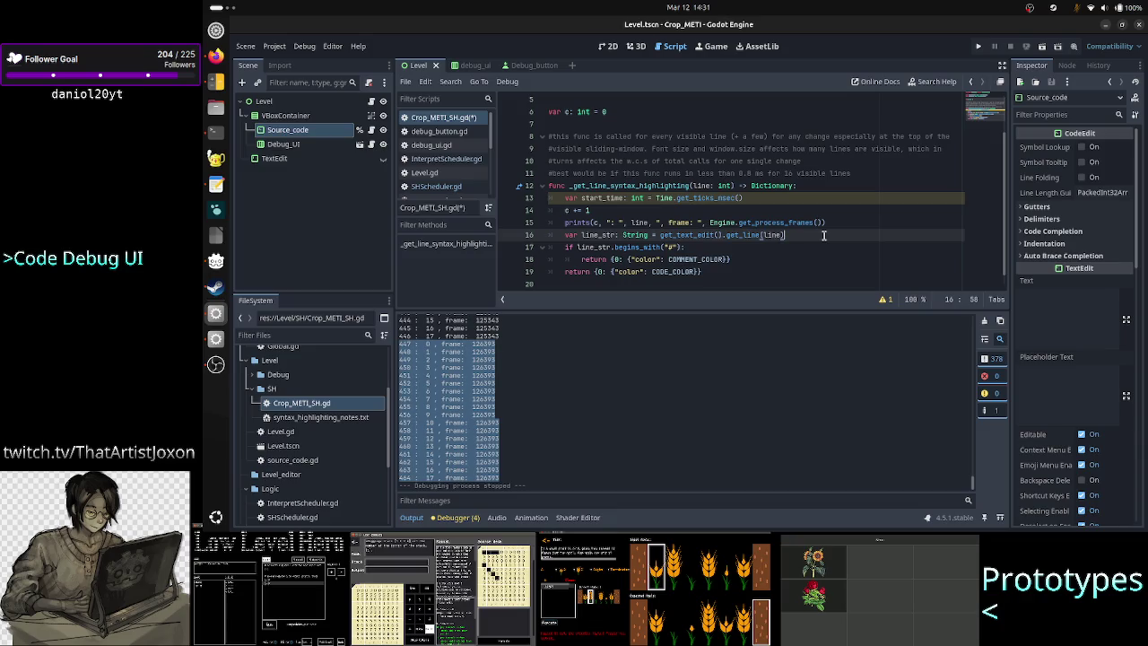
key(Down)
key(Return)
key(Tab)
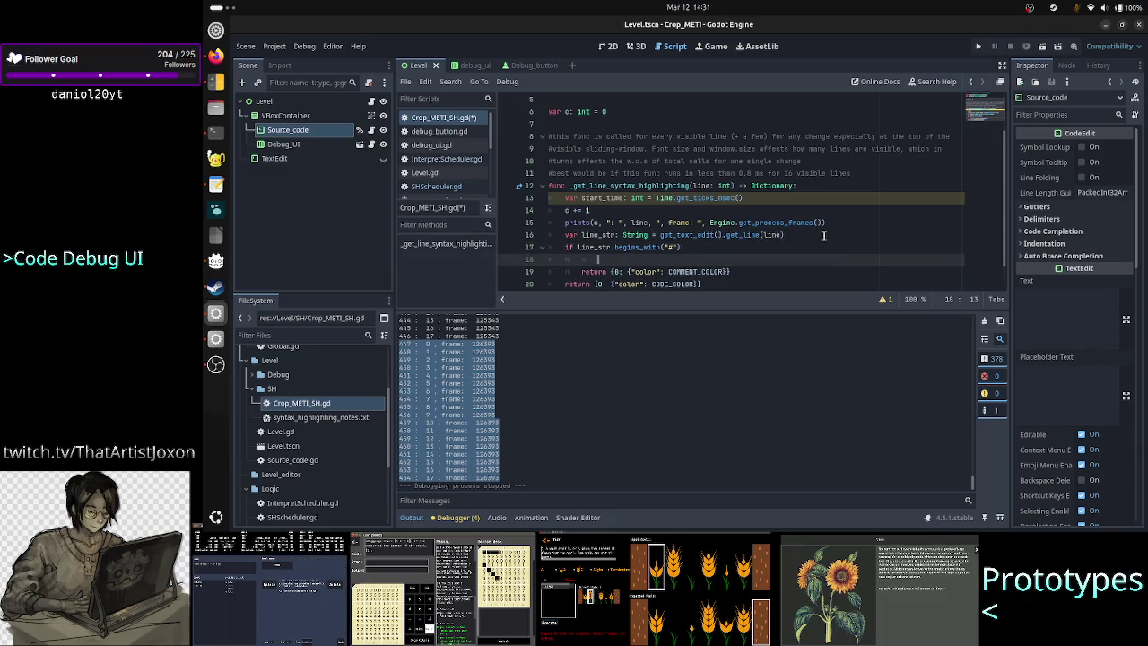
text(var end_time: int = Time.get_ticks_msec() 		var elapsed_time: int = end_time - start_time)
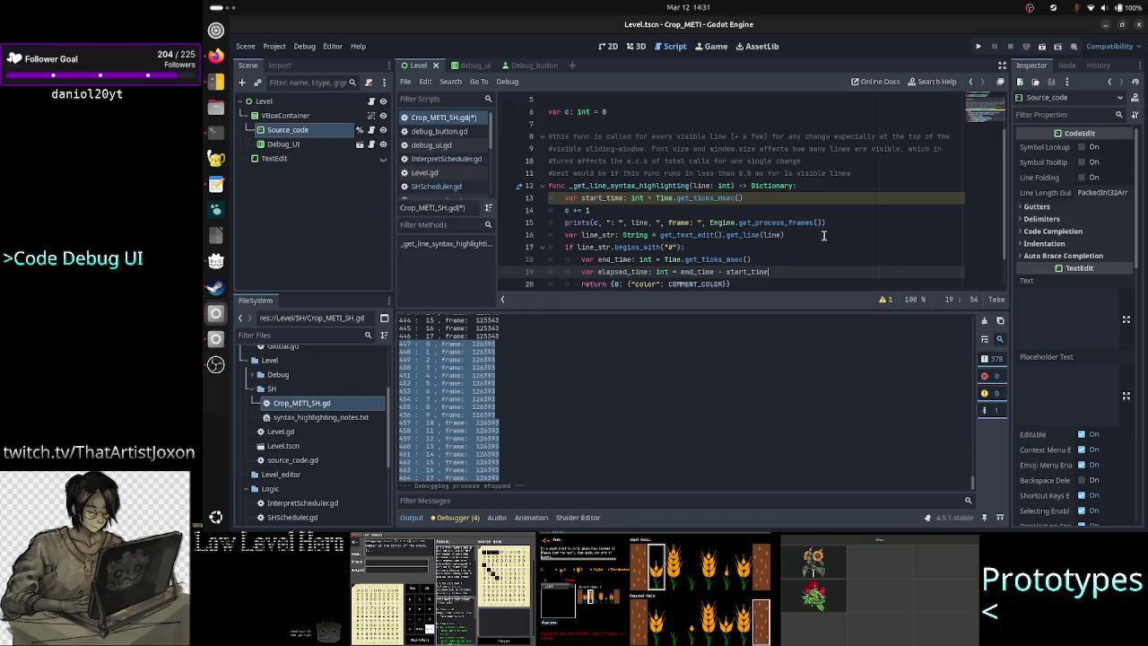
Paste the timing lines before the final return and fix the elapsed_time indentation
key(Down)
key(Home)
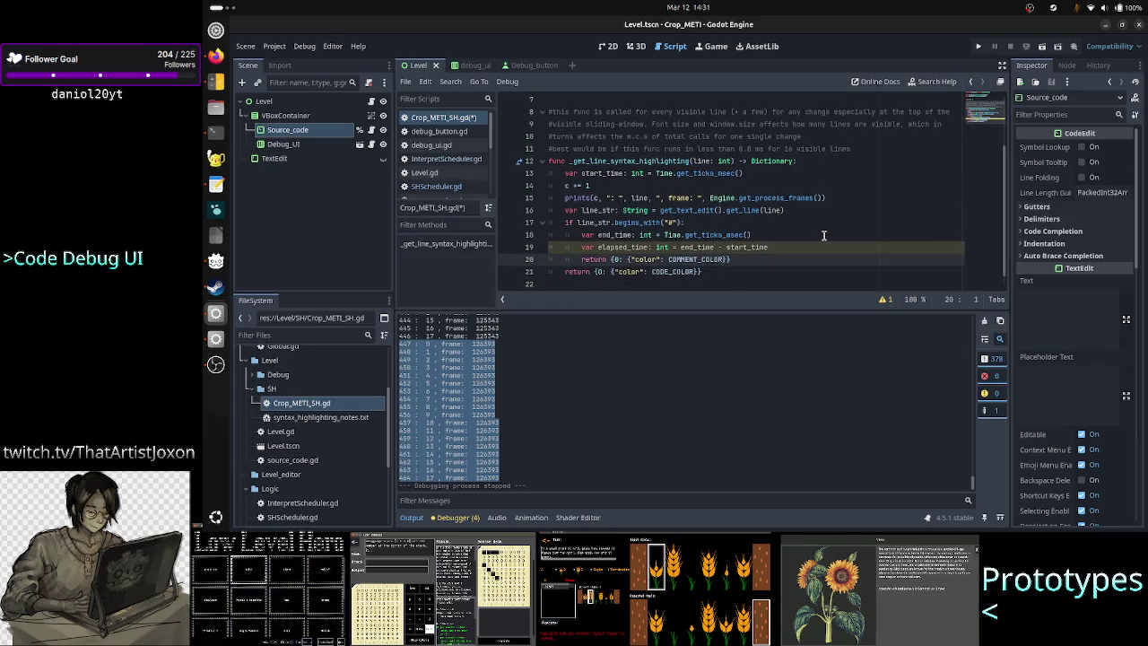
key(End)
key(Return)
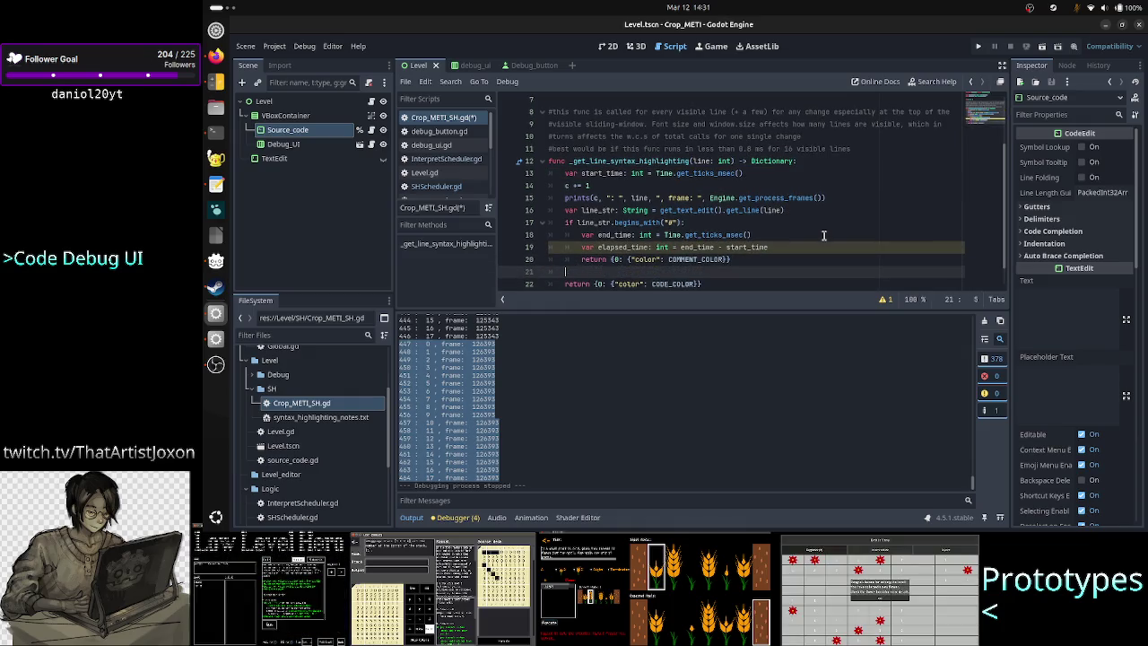
key(ctrl+v)
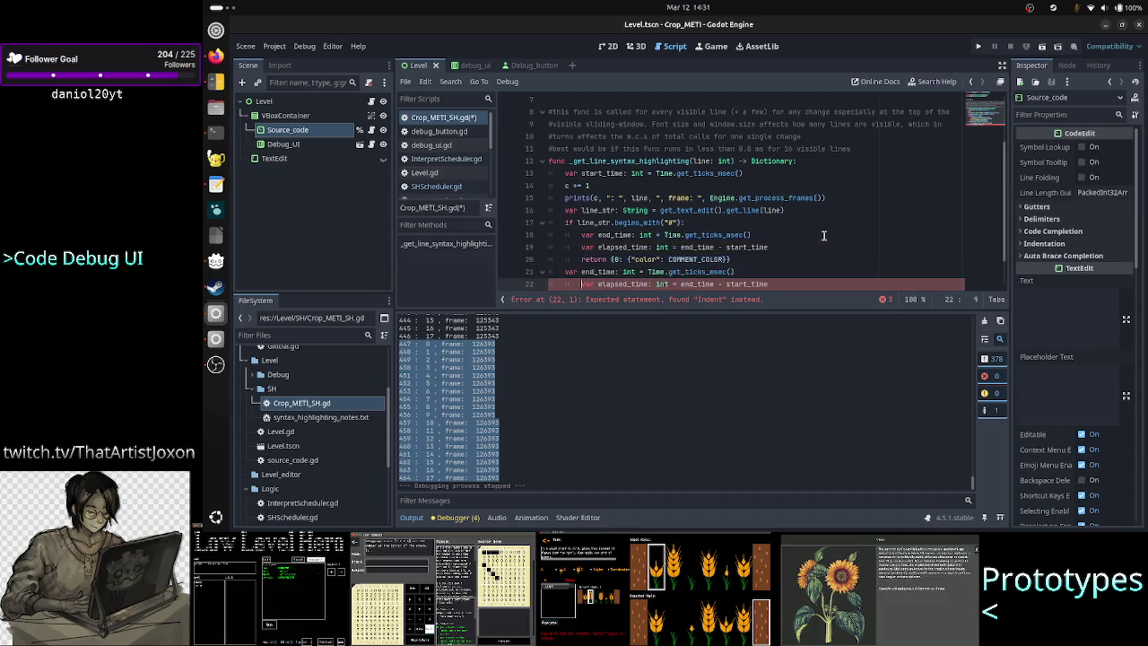
key(Delete)
key(Home)
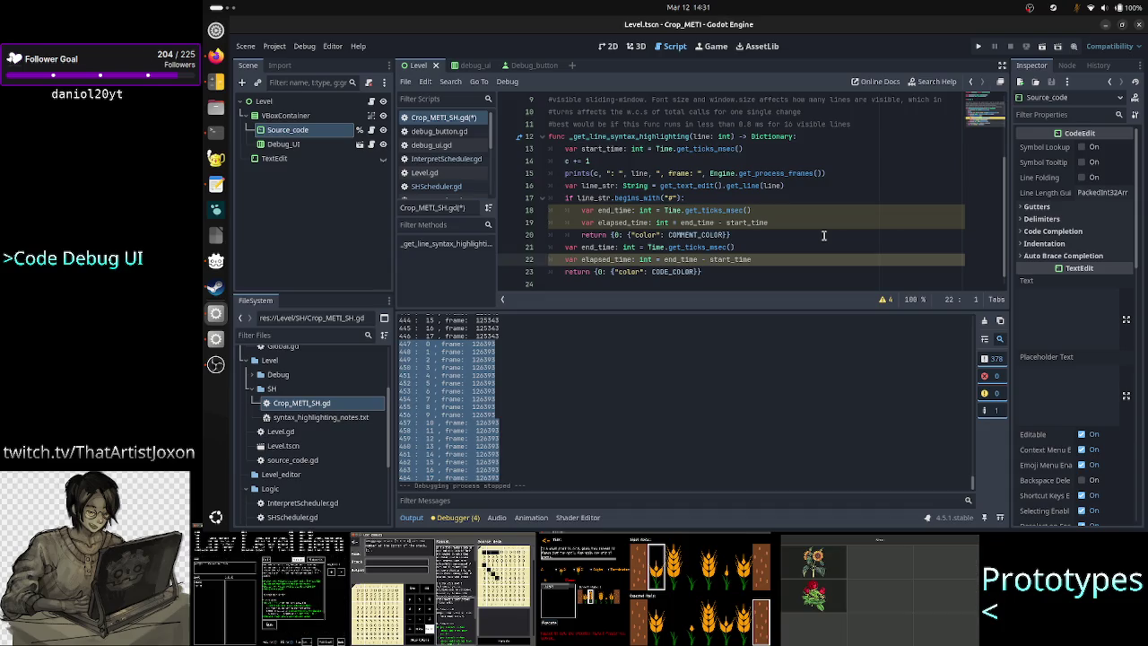
key(Up)
key(Up)
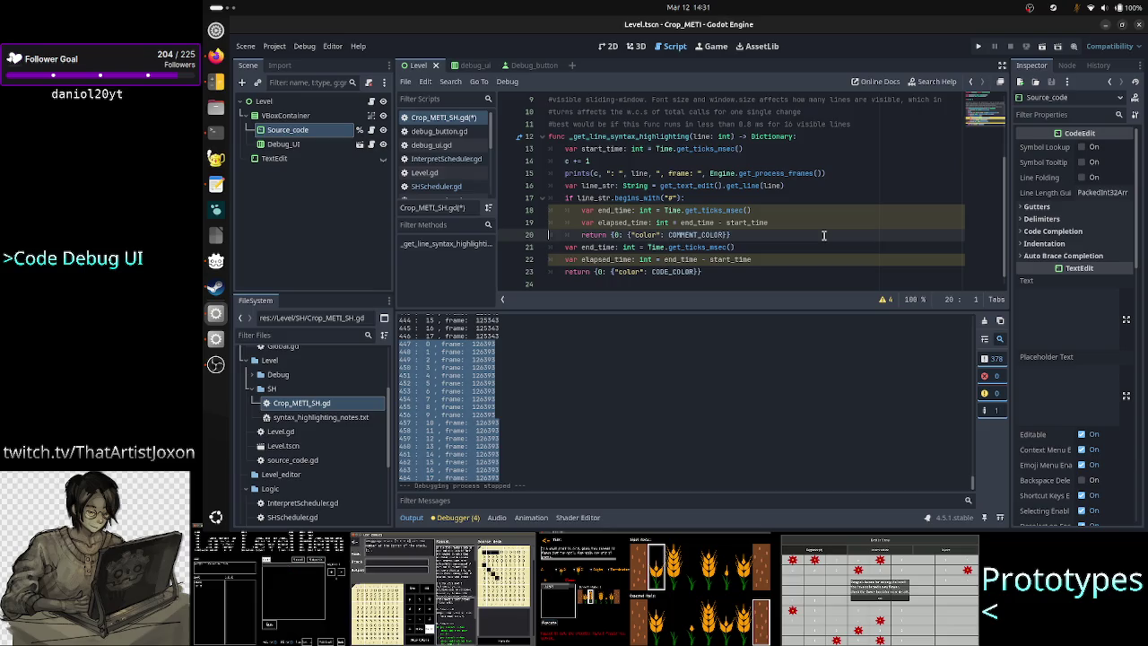
key(Left)
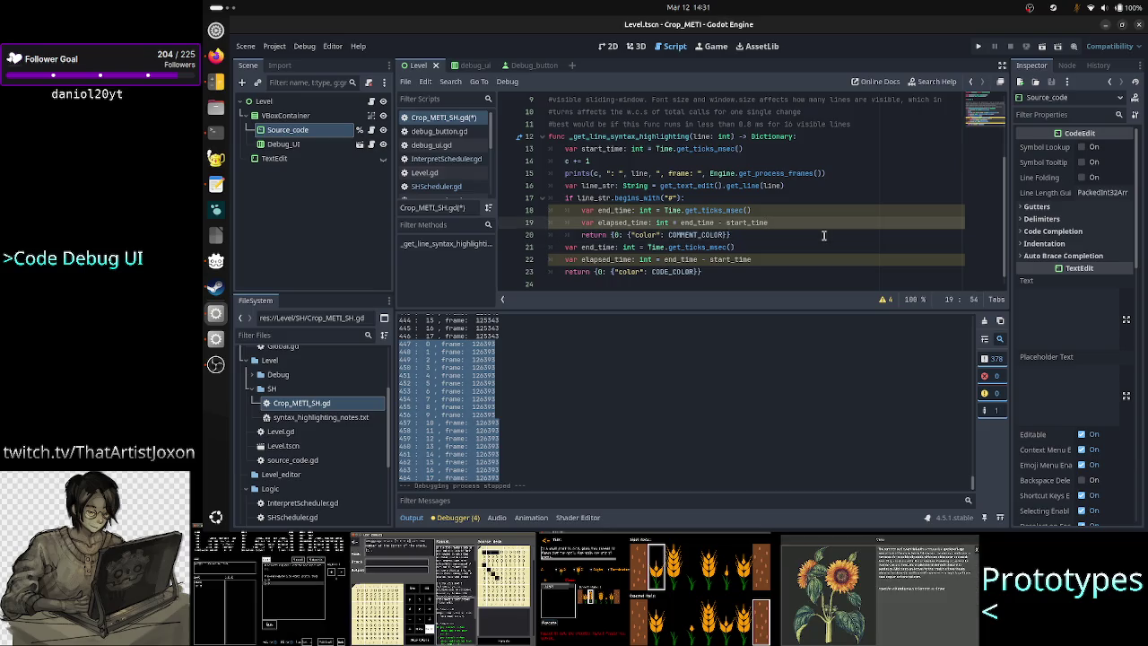
Add print(elapsed_time) after the first elapsed_time line in the comment branch
key(Return)
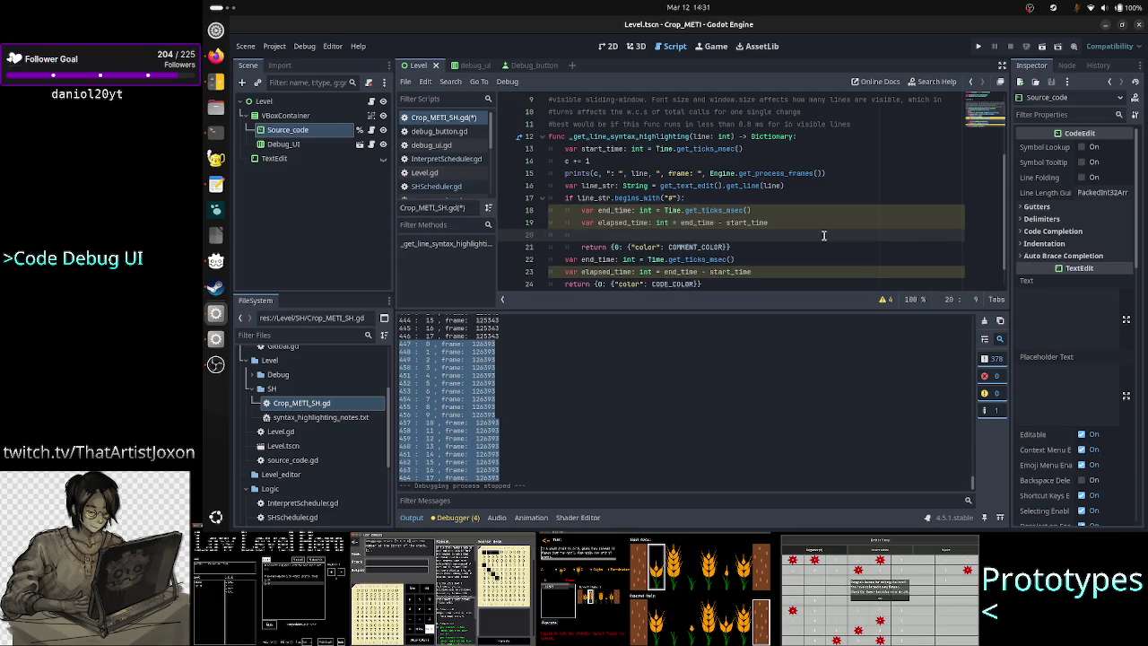
text(print(e)
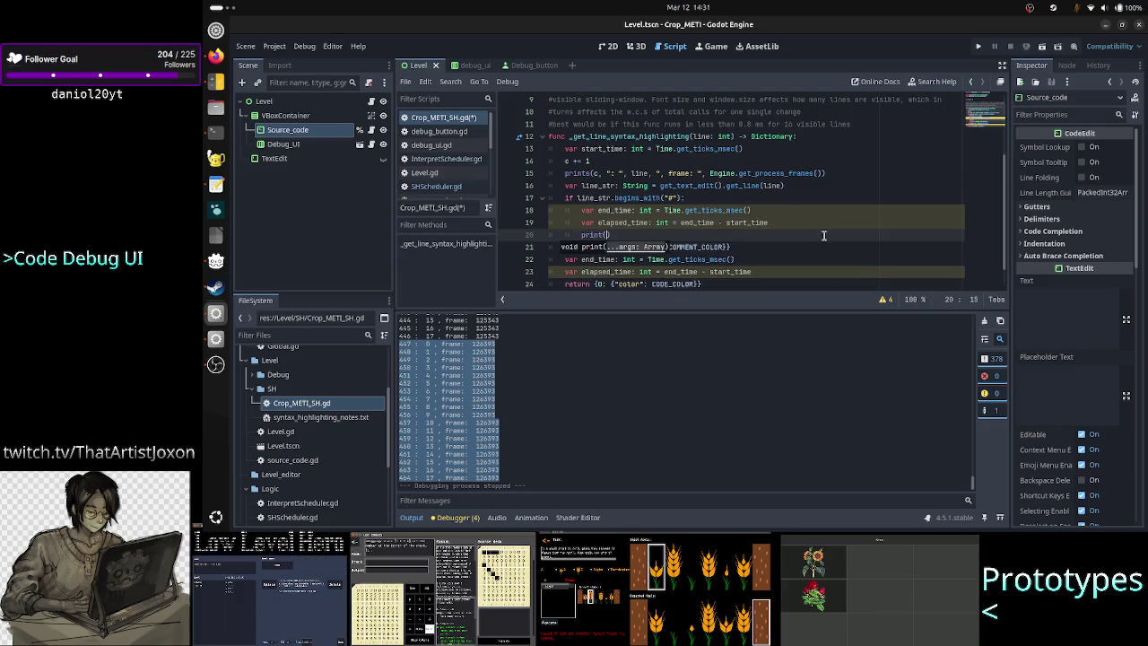
text(la)
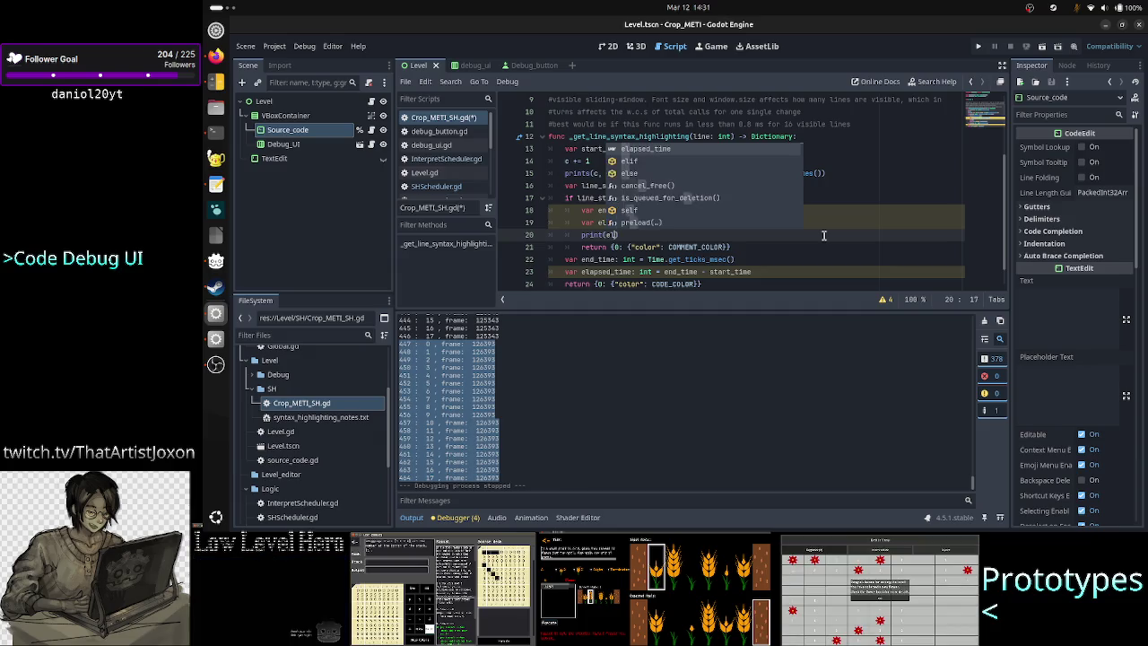
key(Return)
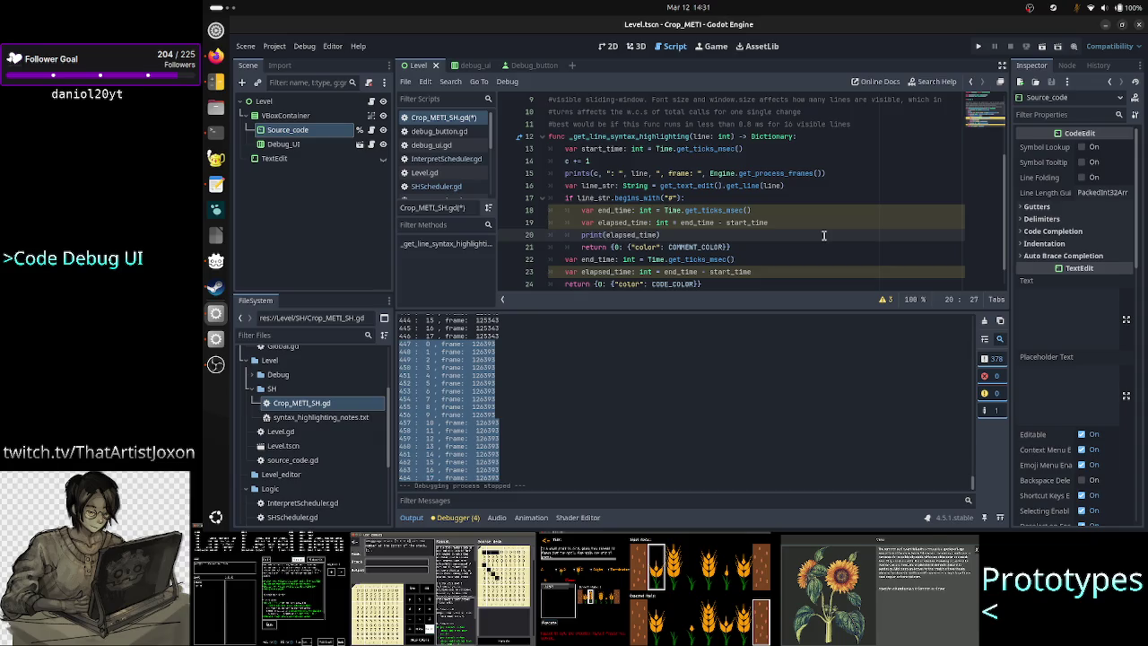
key(Up)
key(Up)
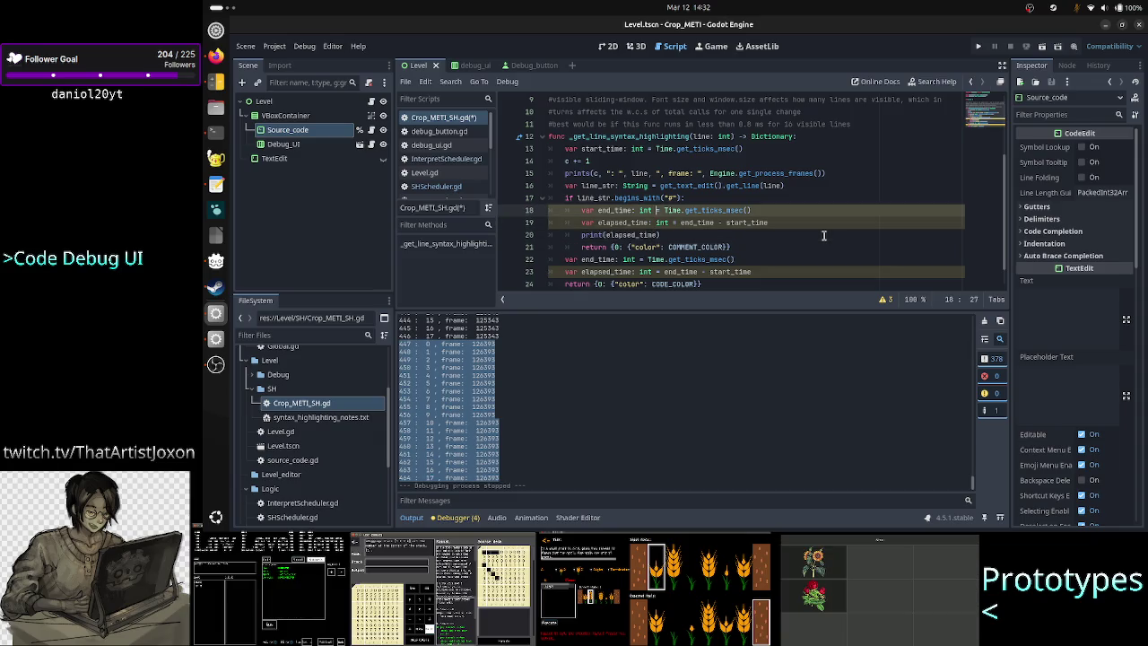
key(Right)
key(Right)
key(Right)
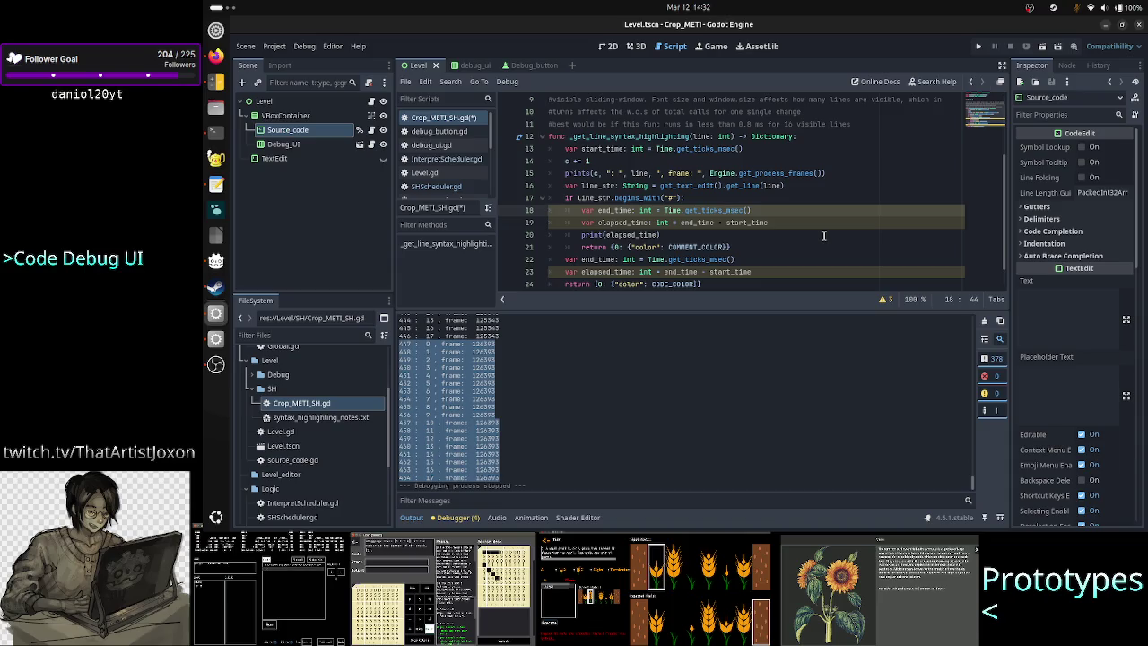
key(Right)
key(Right)
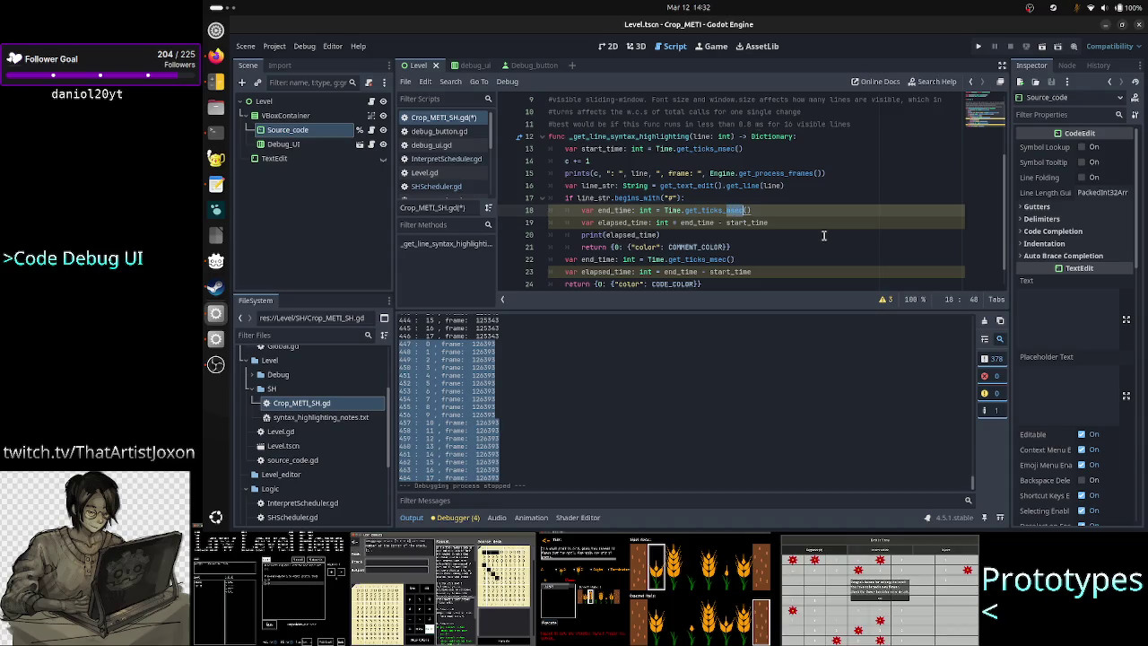
key(Up)
key(Up)
key(Up)
key(Up)
key(Up)
key(Up)
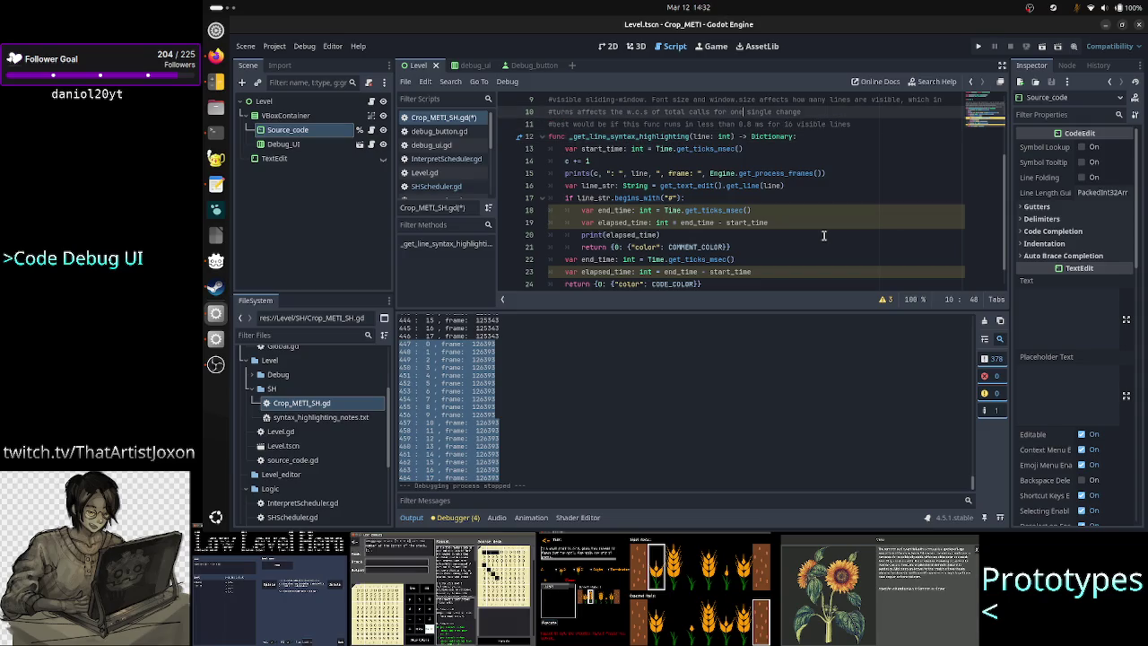
key(Down)
key(shift+Right)
key(shift+Right)
key(shift+Right)
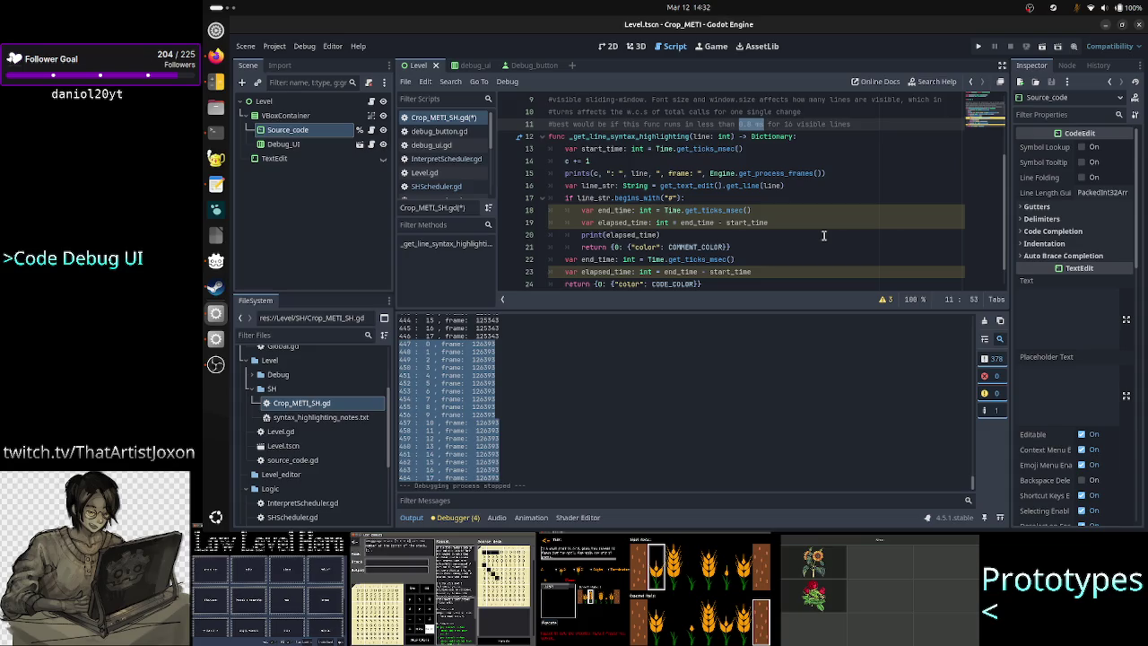
key(Down)
key(Down)
key(Down)
key(Down)
key(Down)
key(Down)
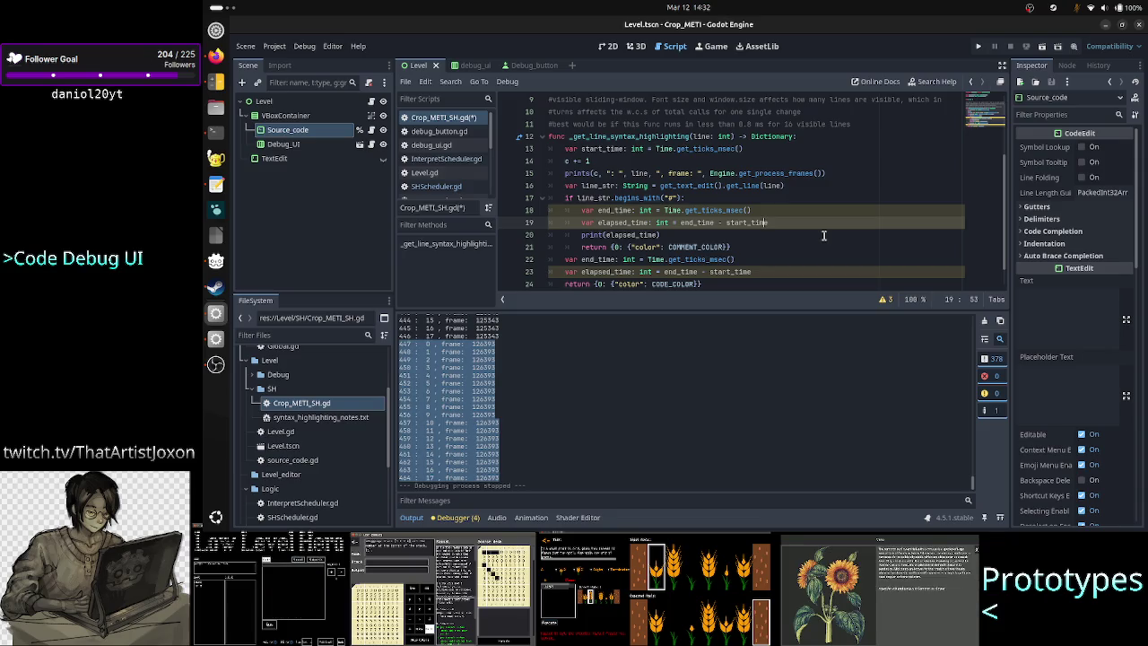
Add print(elapsed_time) after the second elapsed_time line
key(Down)
key(Down)
key(Down)
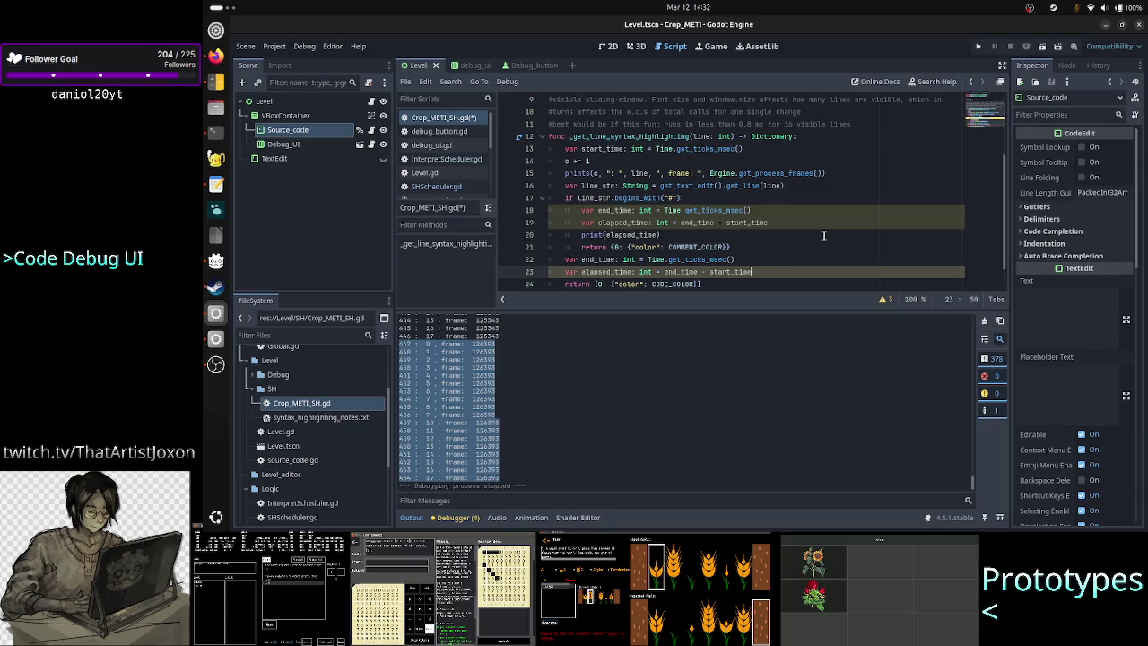
key(Up)
key(Up)
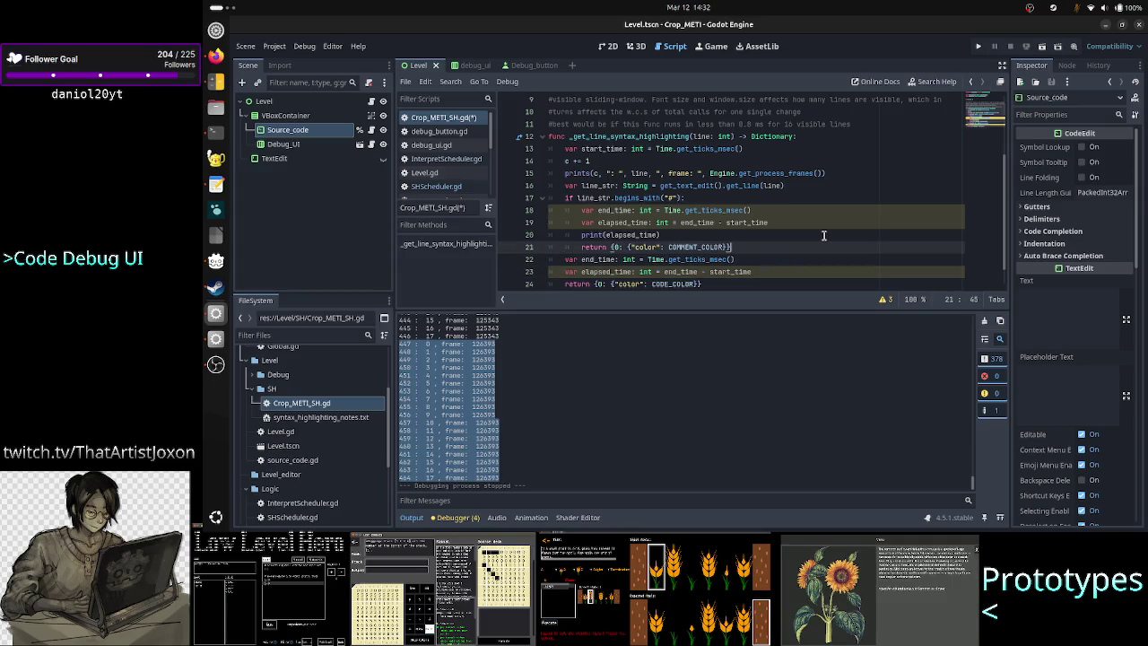
key(Down)
key(Down)
key(Down)
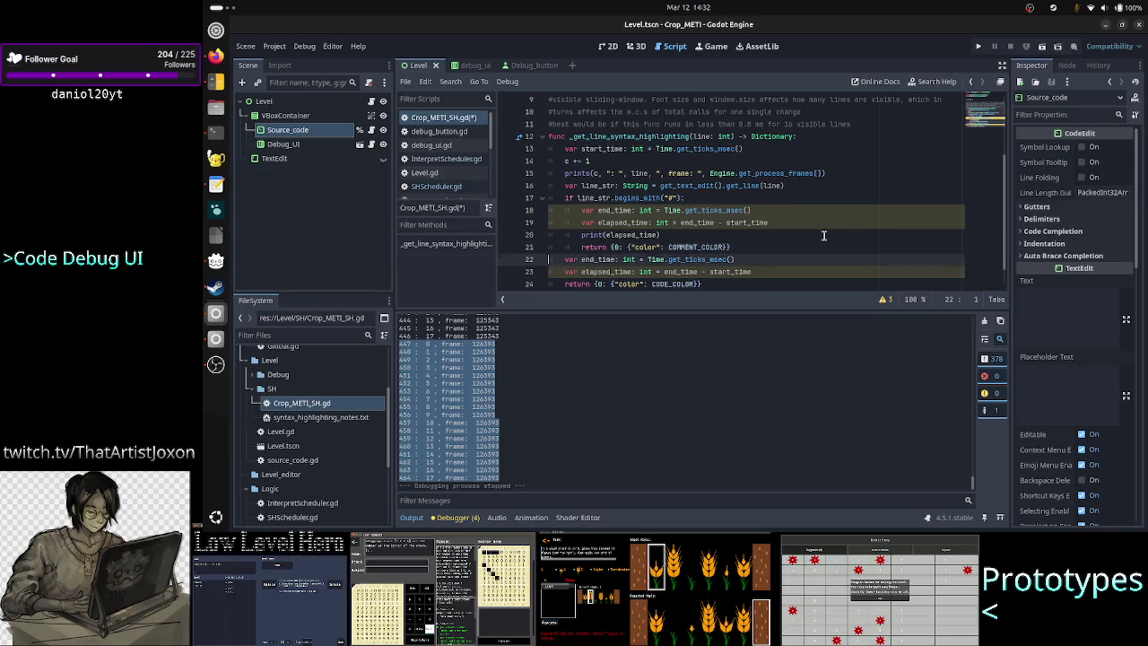
key(Home)
key(Return)
key(Up)
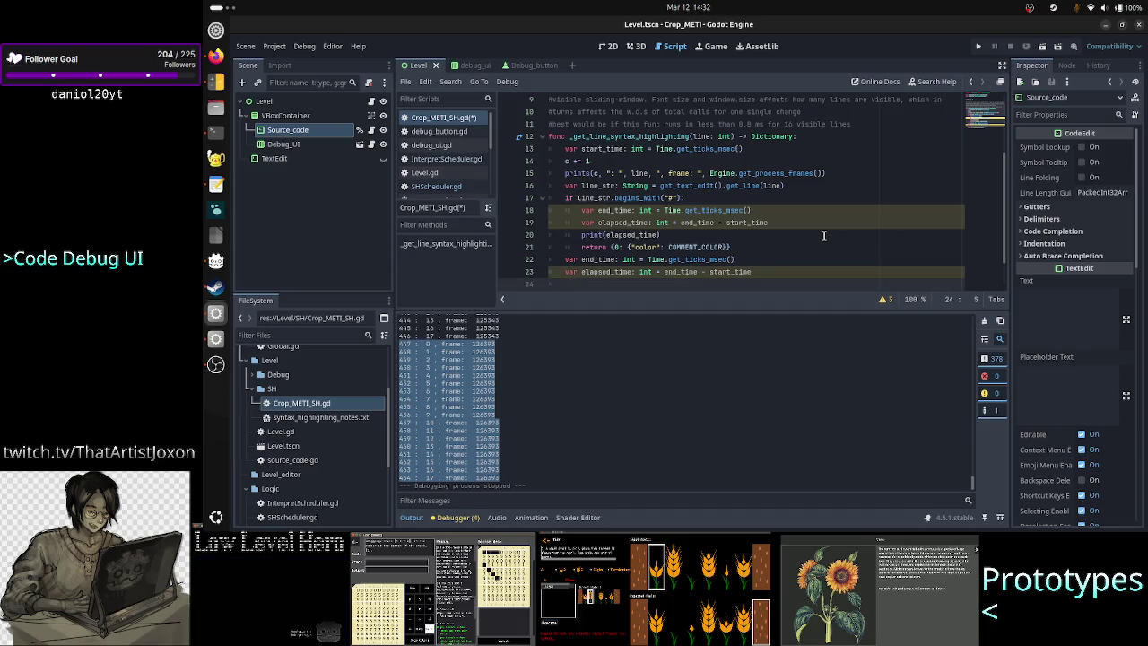
text(print(ela)
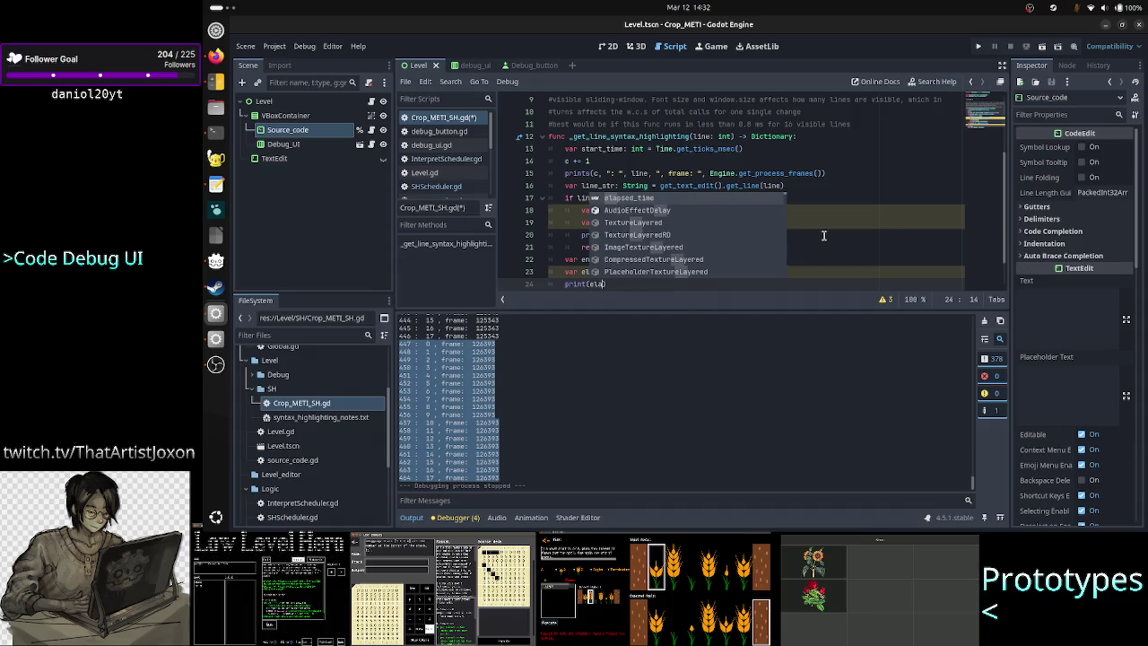
key(Return)
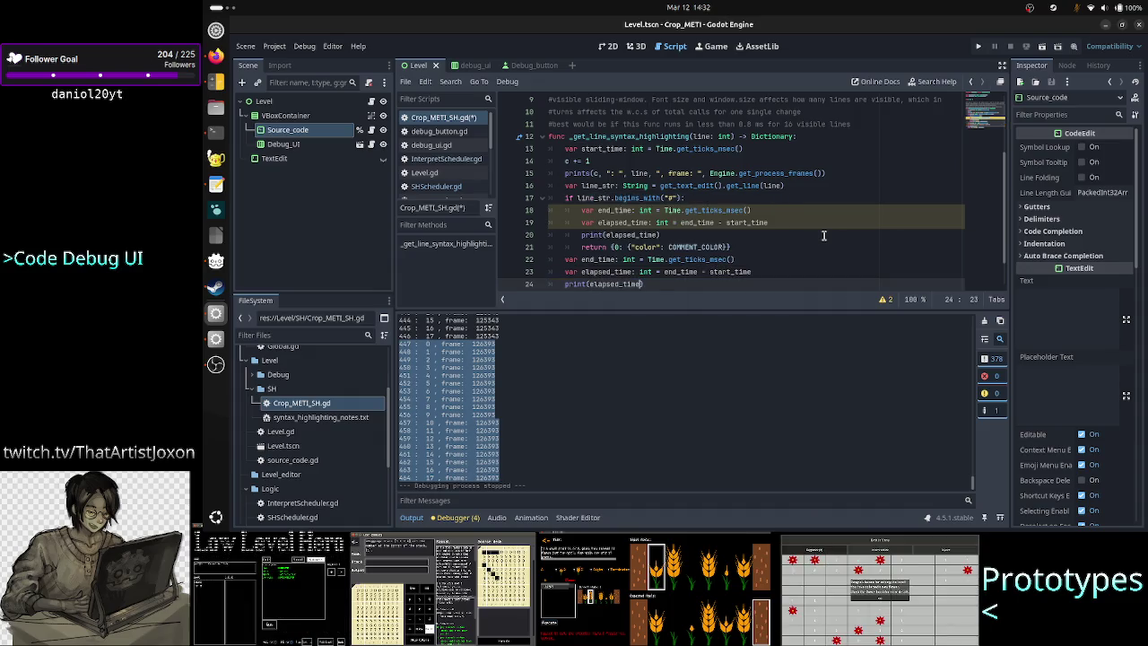
Restore the final CODE_COLOR return after the second print line
double_click(723, 150)
click(717, 260)
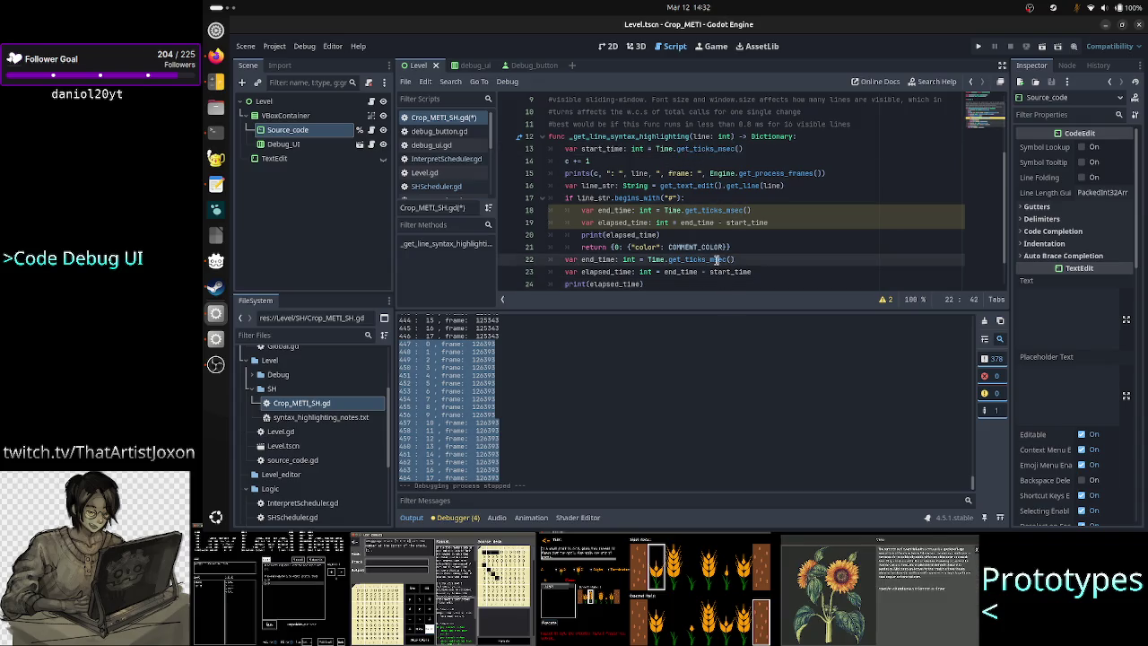
click(654, 279)
text(return {0: {"color": CODE_COLOR}})
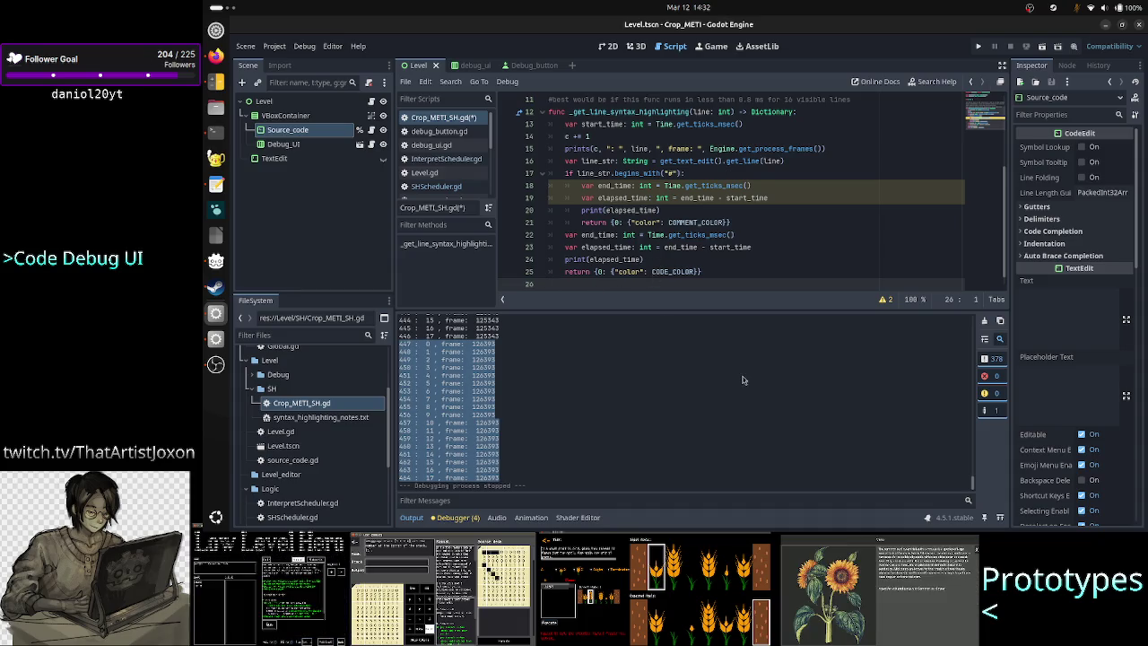
Clear the Output, run the game, type test lines like 'ad a da ad as das' and close it
click(1000, 321)
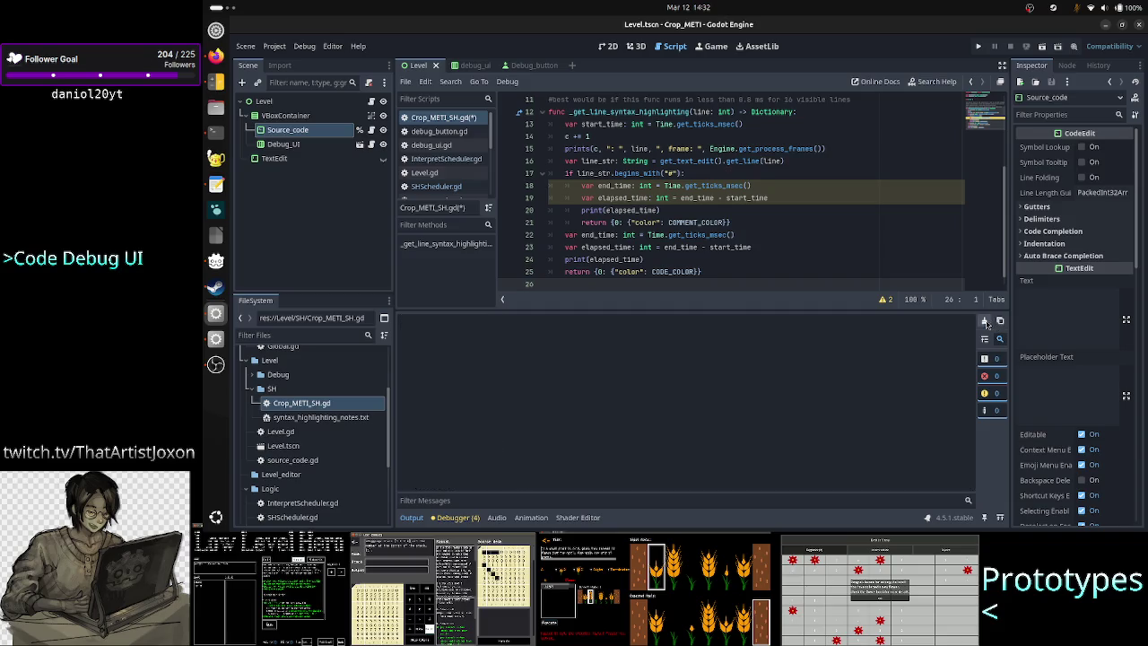
click(1043, 47)
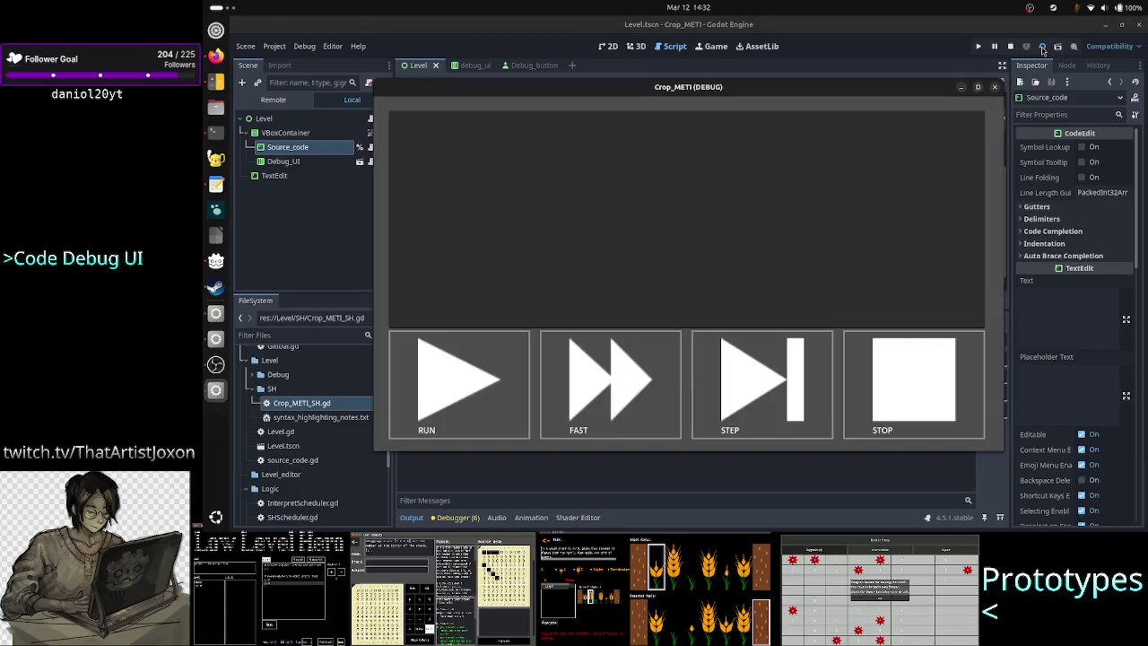
mouse_move(818, 97)
mouse_down()
mouse_move(951, 127)
mouse_move(974, 149)
mouse_move(905, 223)
mouse_move(938, 318)
mouse_move(987, 335)
mouse_move(966, 293)
mouse_up()
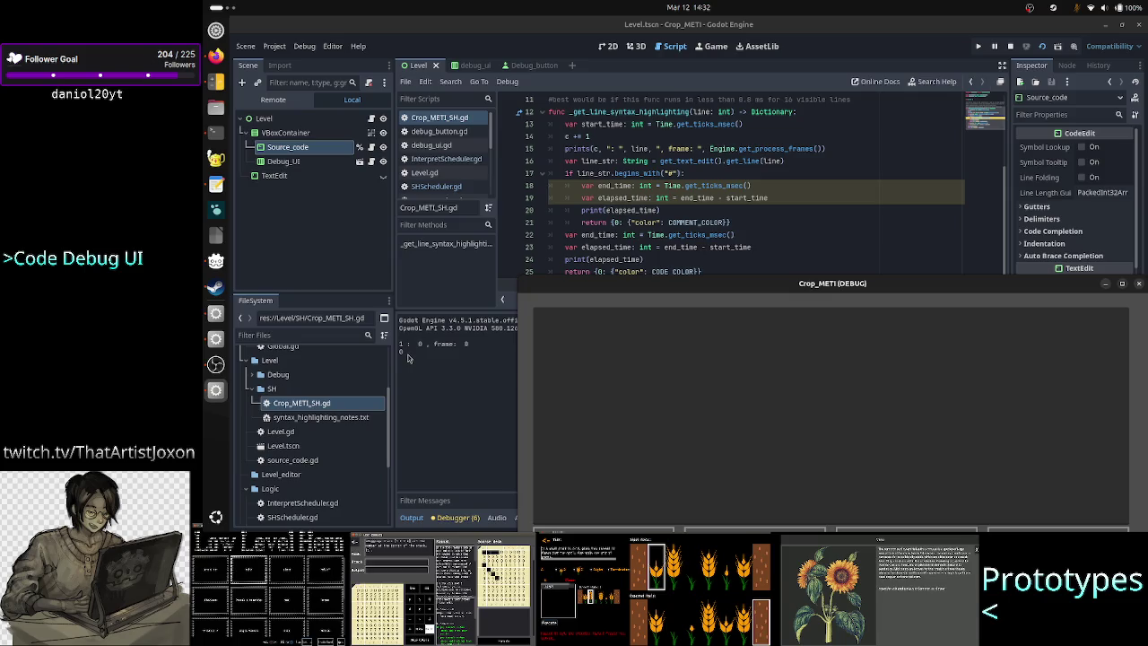
click(559, 328)
text(#d)
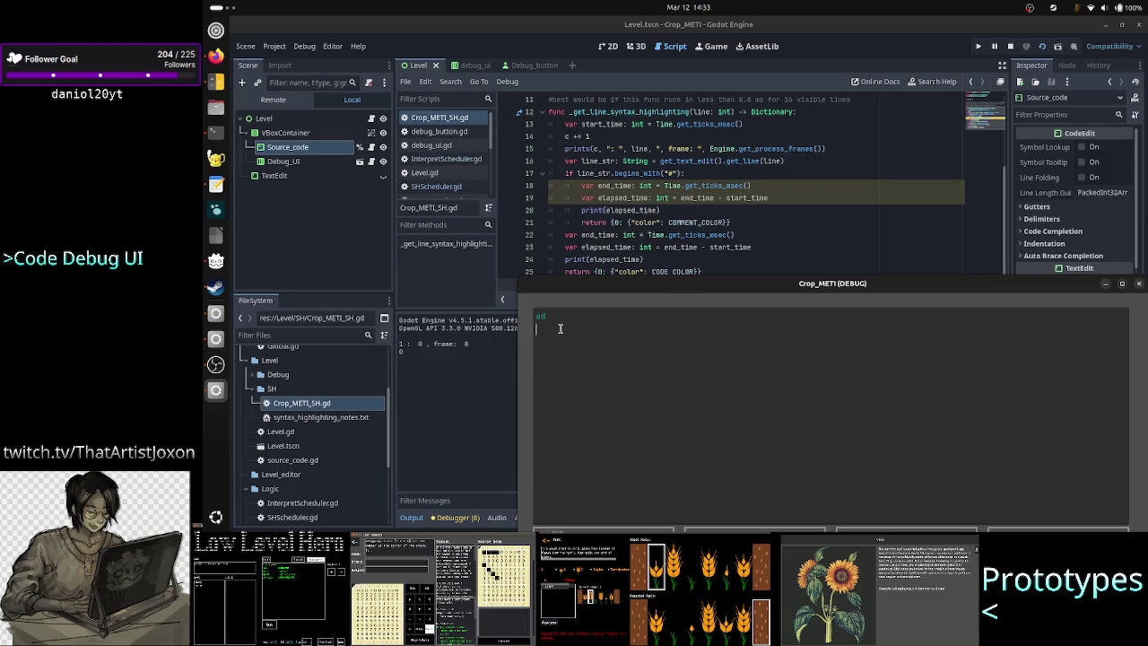
text(ad a da ad as das d asd as das d asd as das d as das d)
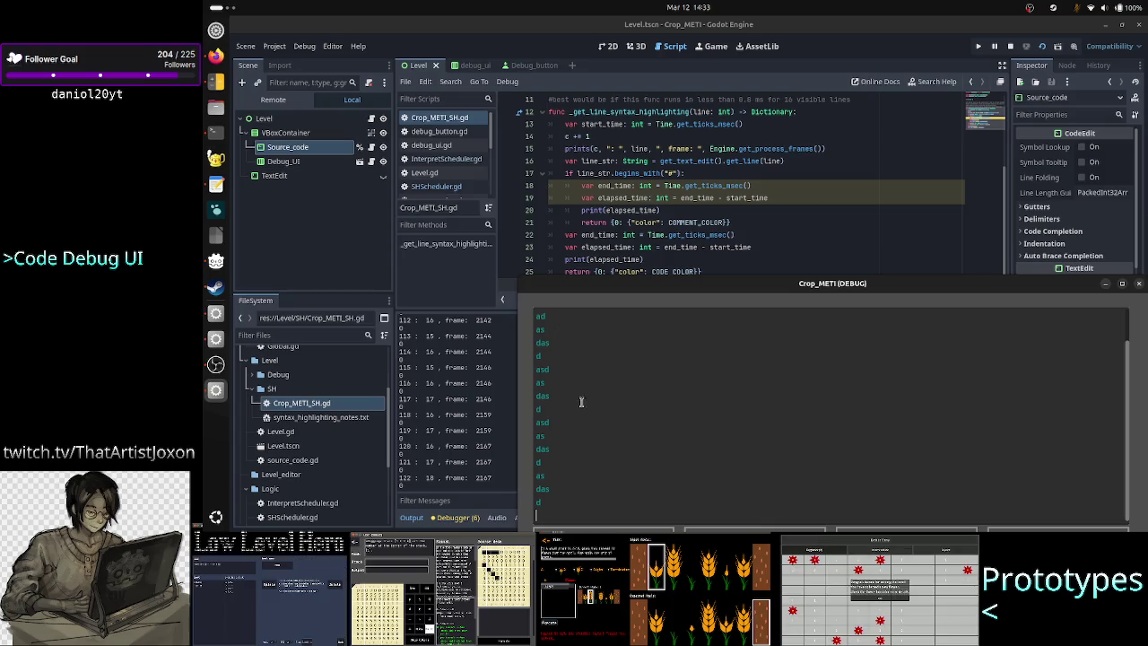
key(alt+F4)
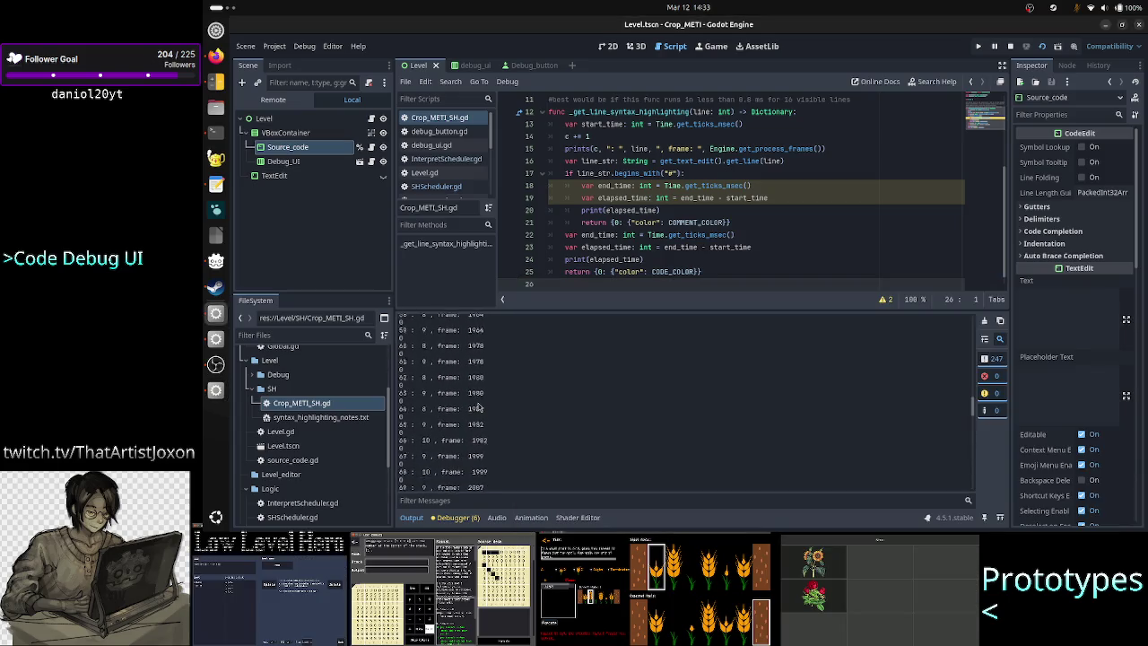
scroll(479, 406, up, 5)
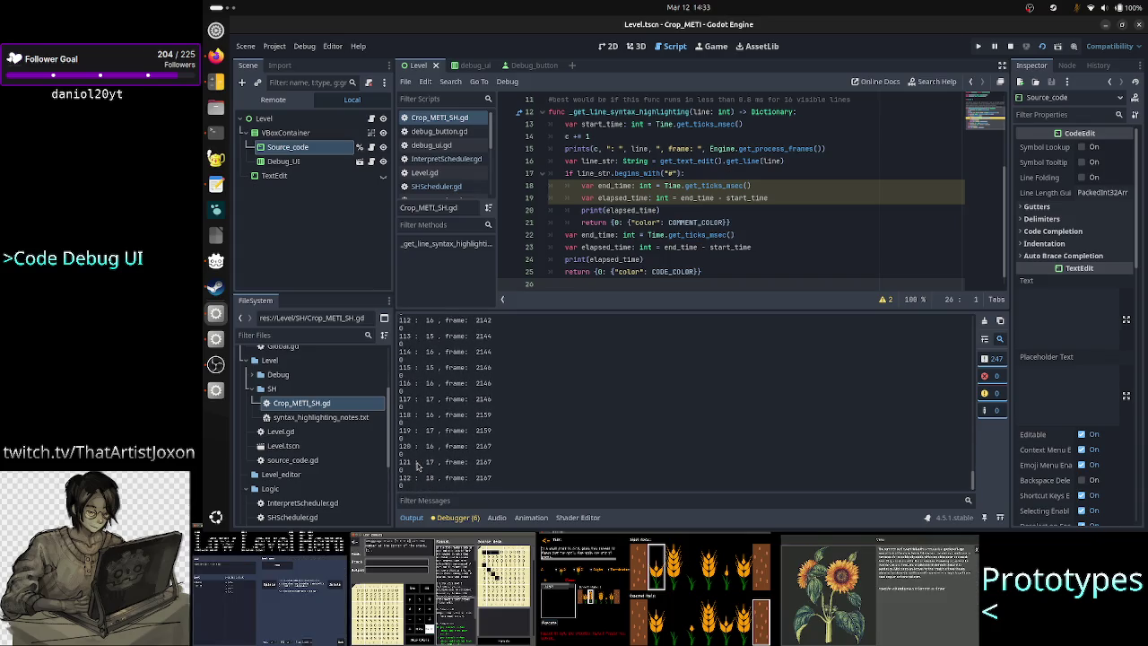
scroll(585, 224, up, 2)
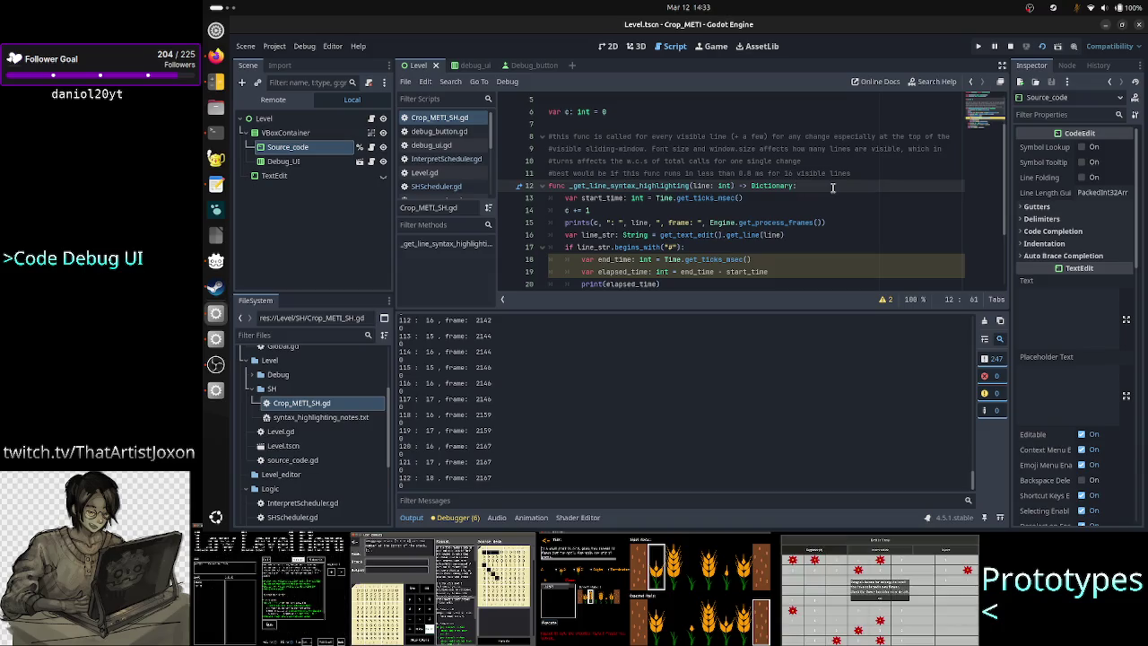
Below the func line, comment that it must finish in 0.5 ms via a C++/GDExtension Lexer-> Tokens loop
key(Return)
text(#)
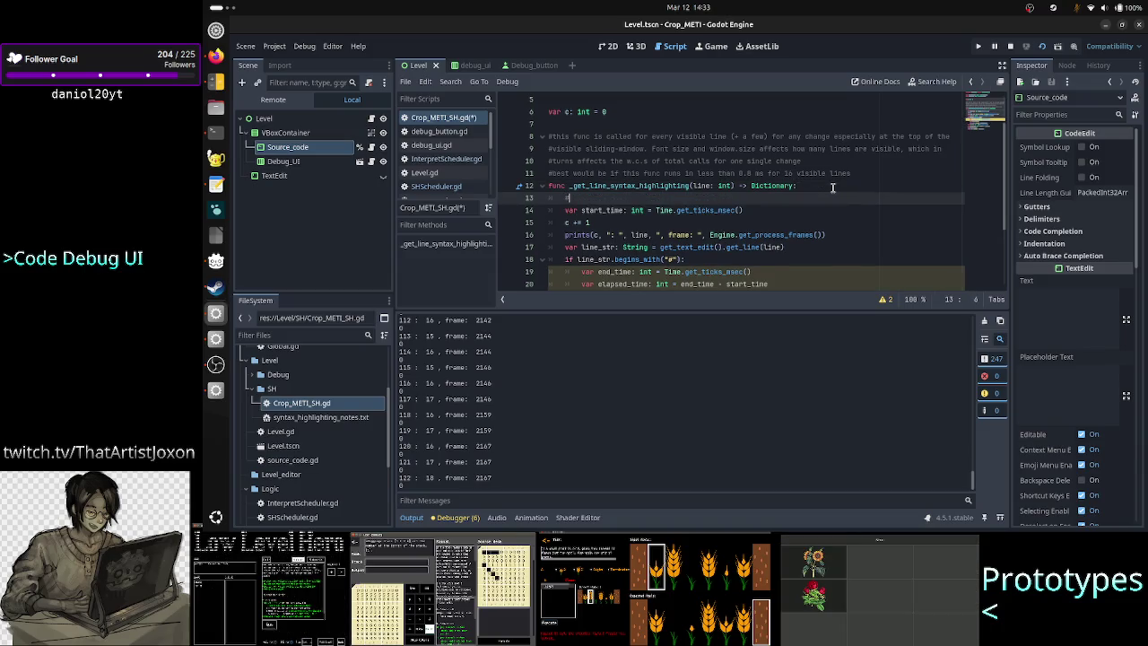
text(this f wh)
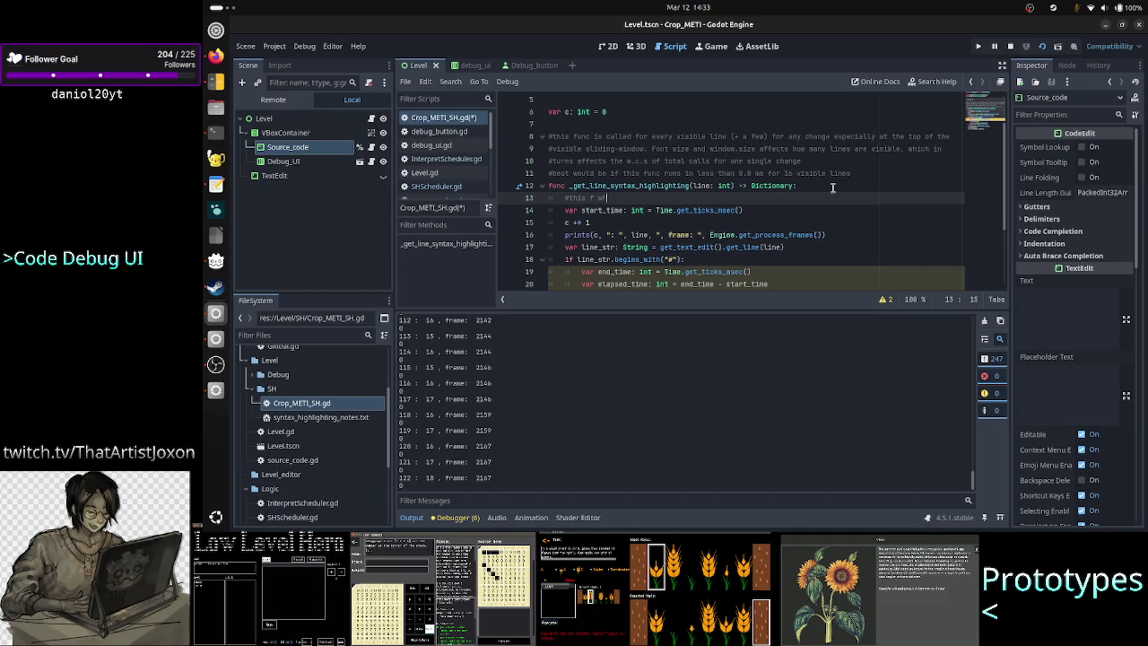
text(ich needs to find)
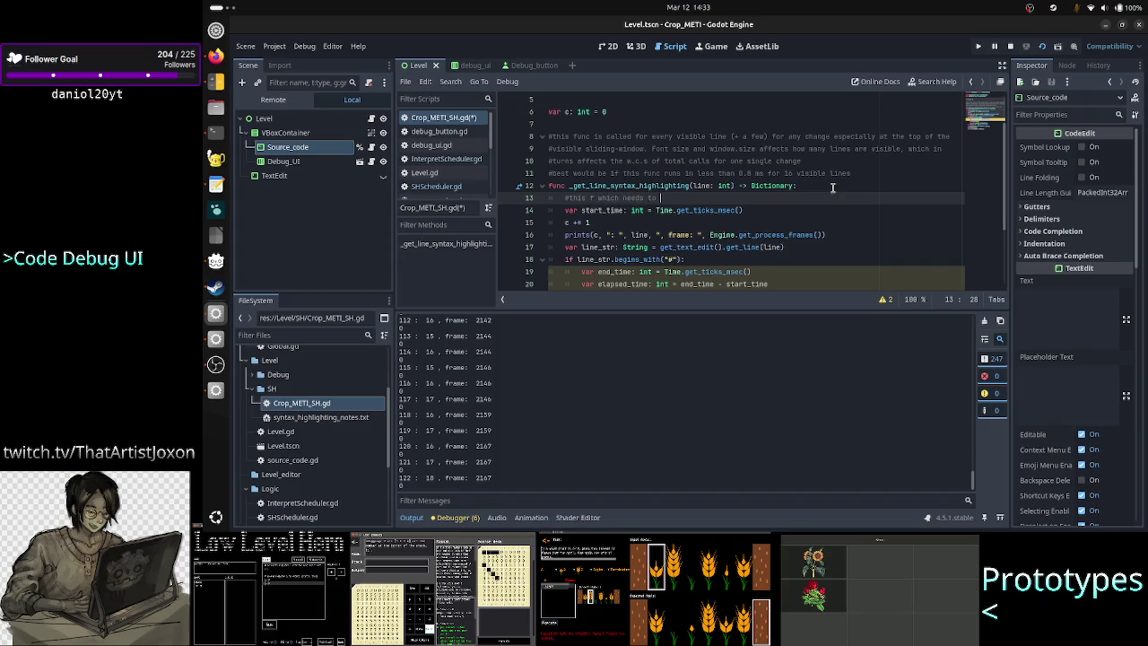
key(BackSpace)
text(ish )
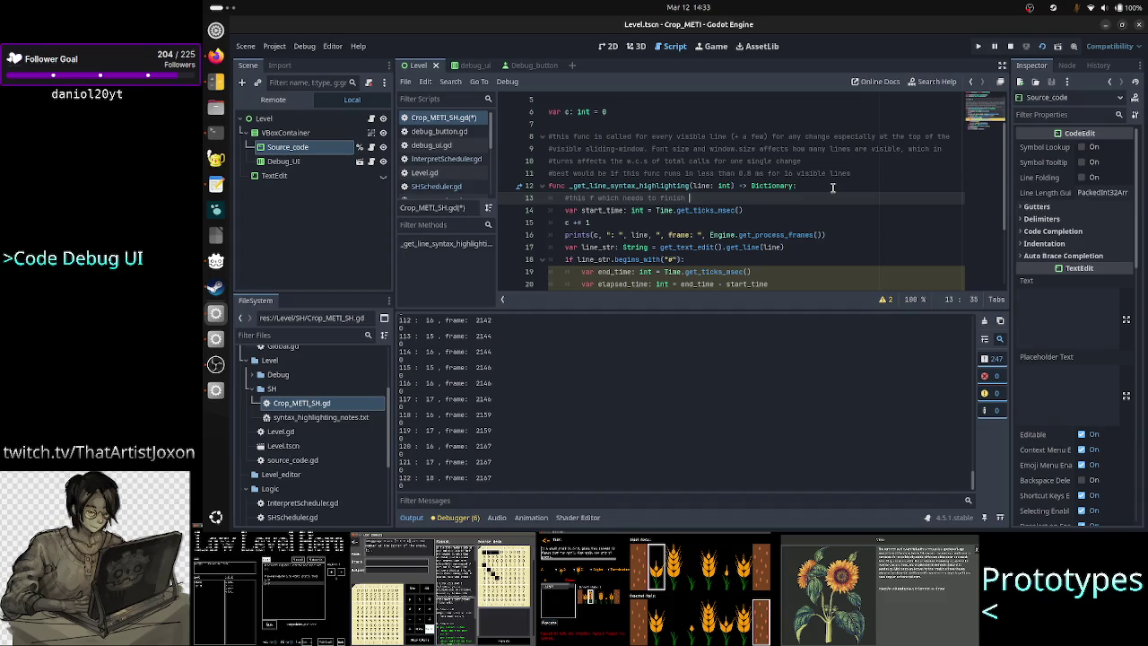
text(in 9)
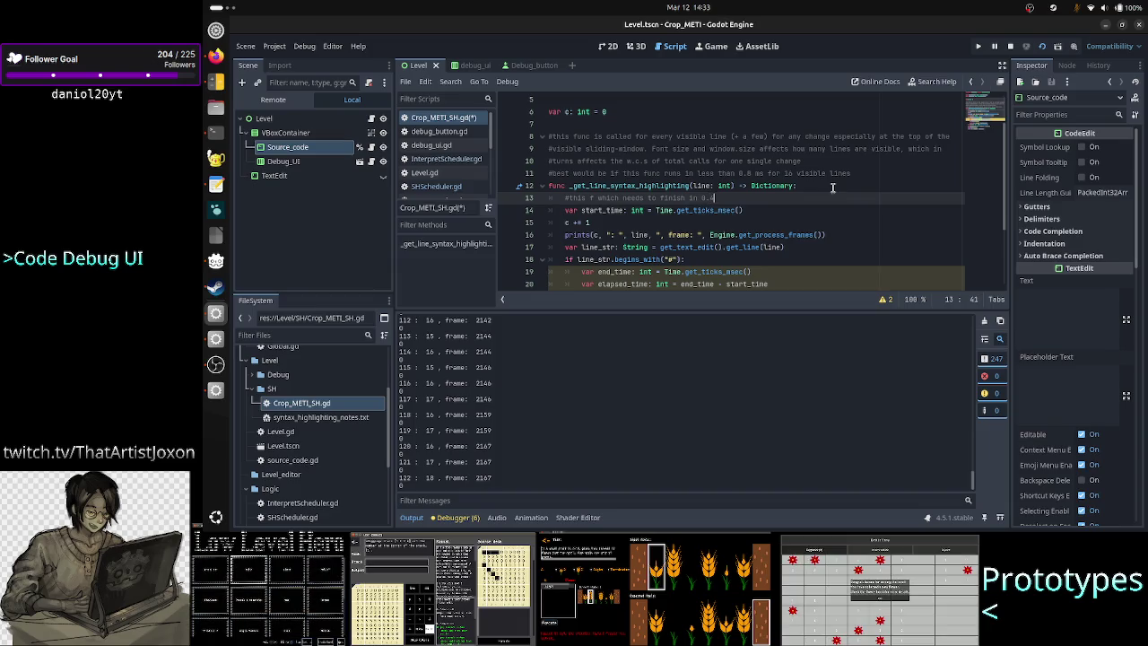
text(.5)
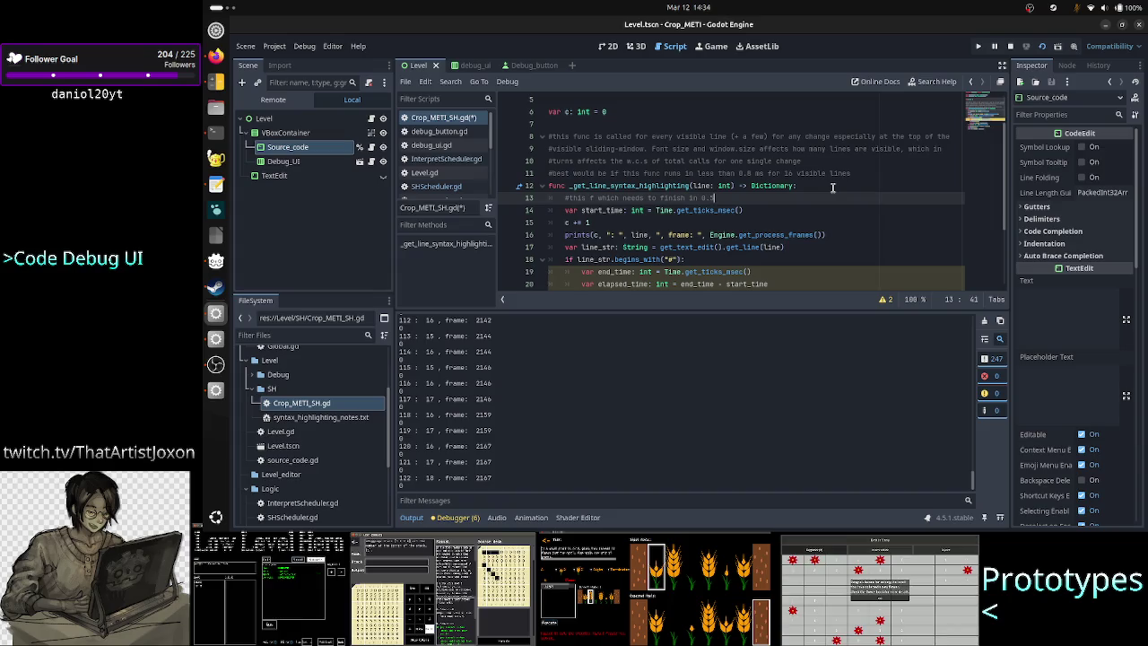
text( ms ha)
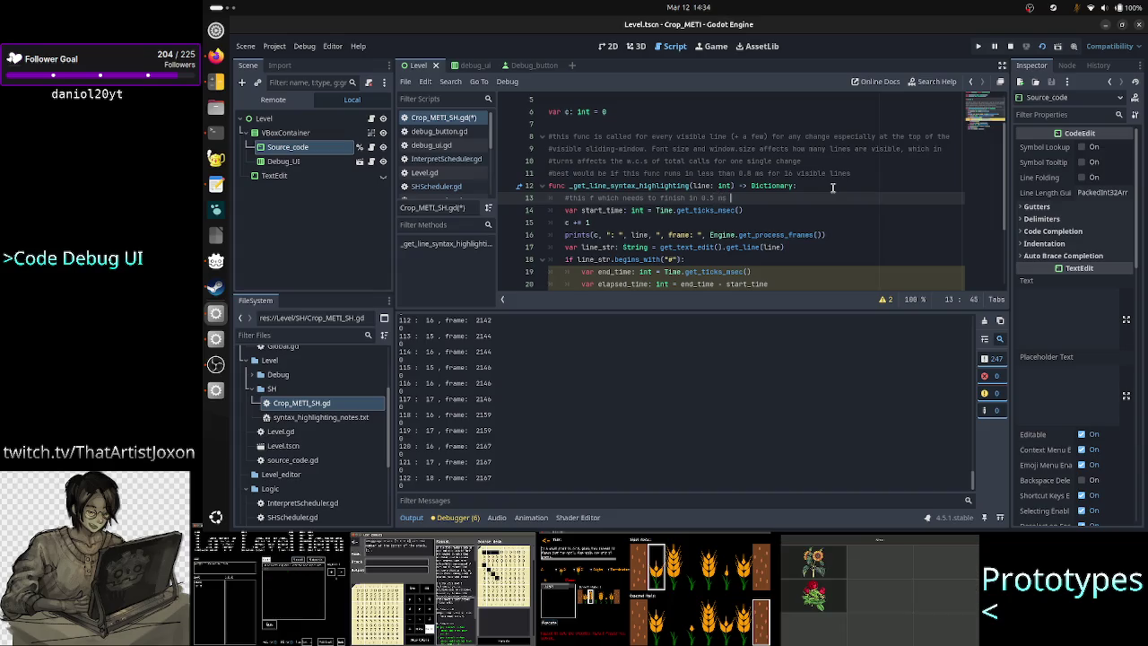
text(s to call)
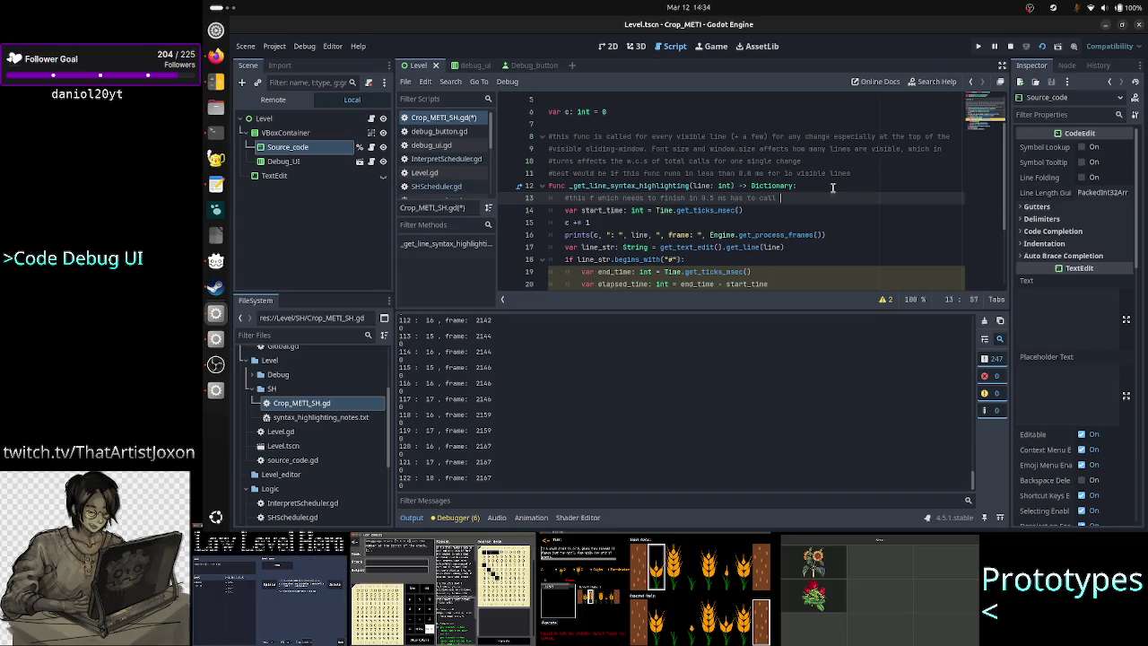
text( C++)
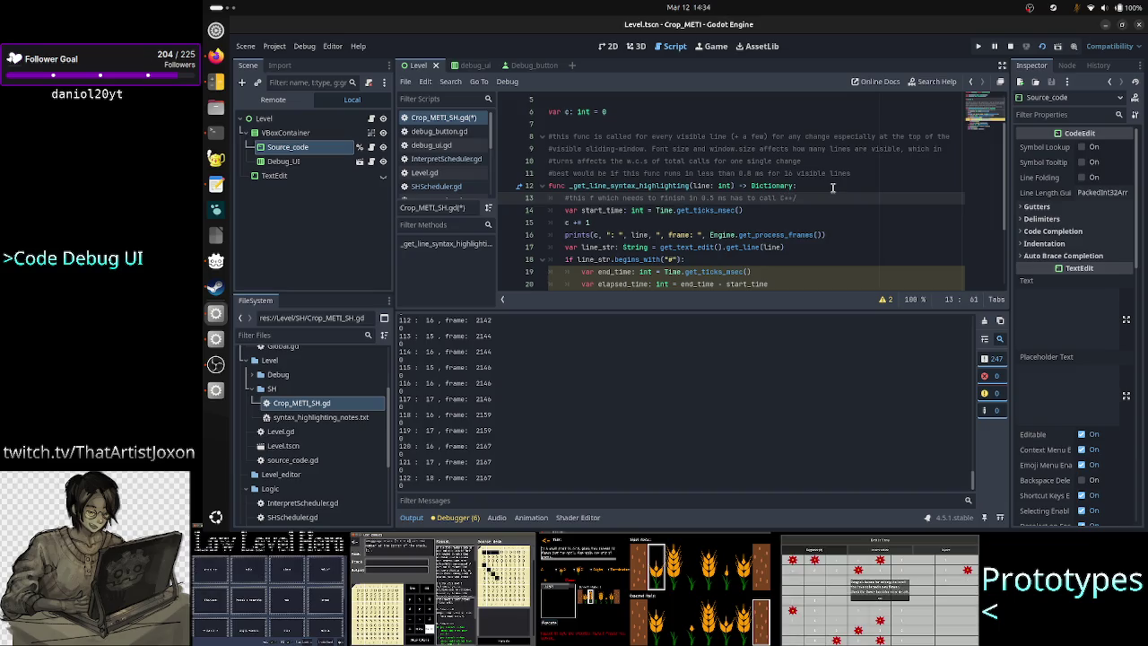
text(/GD)
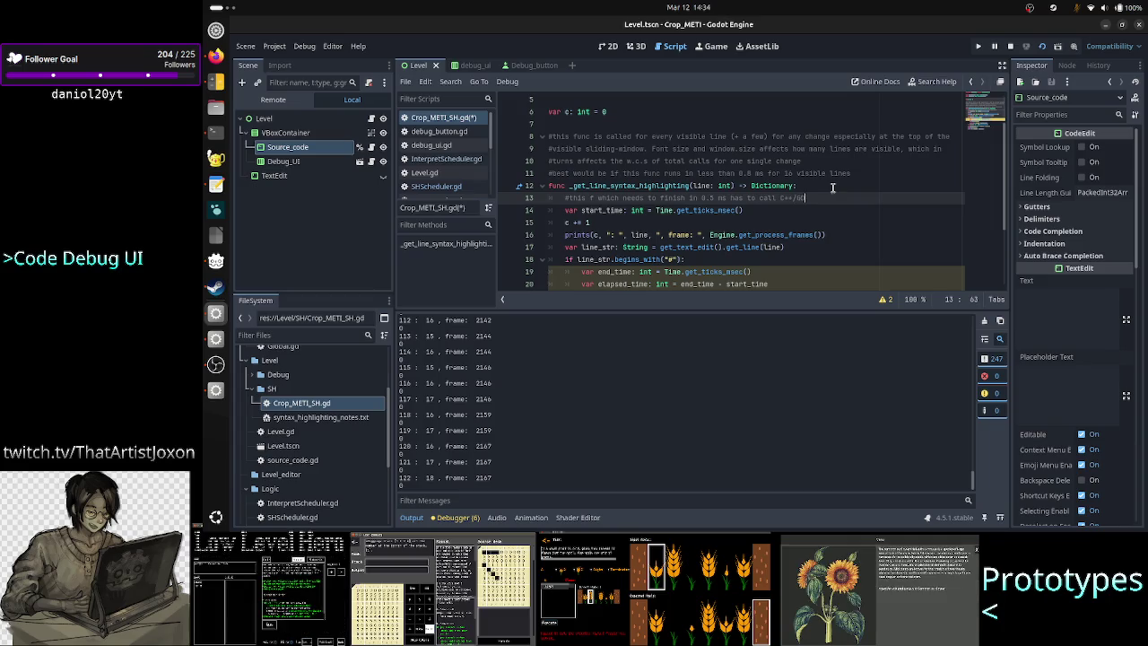
text(Ex)
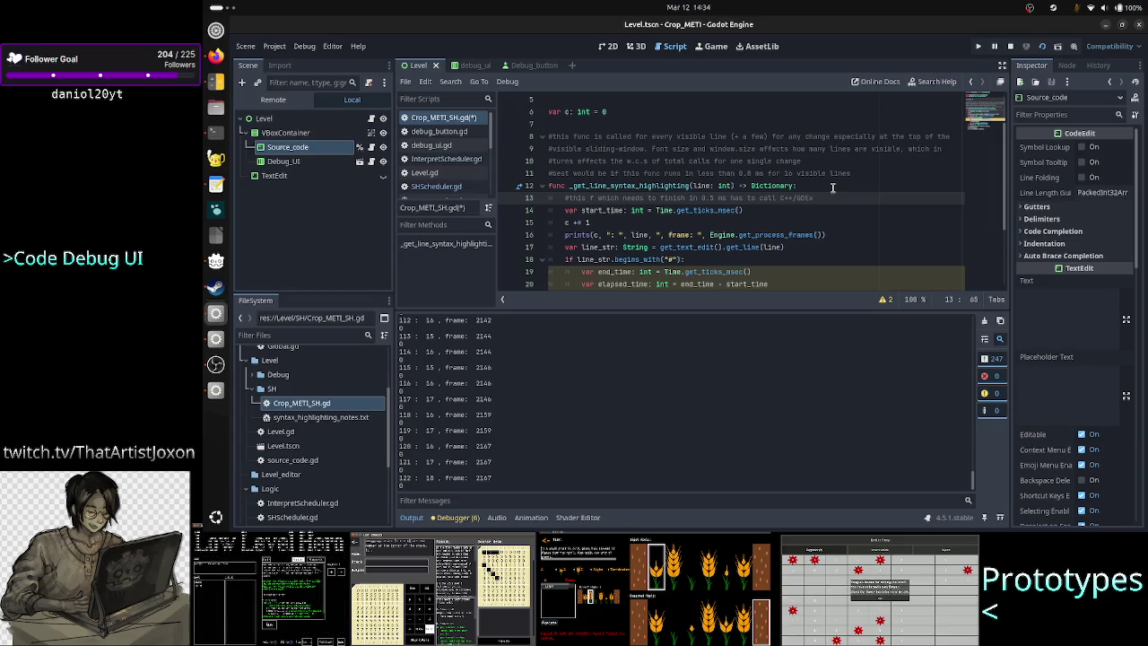
text(tension)
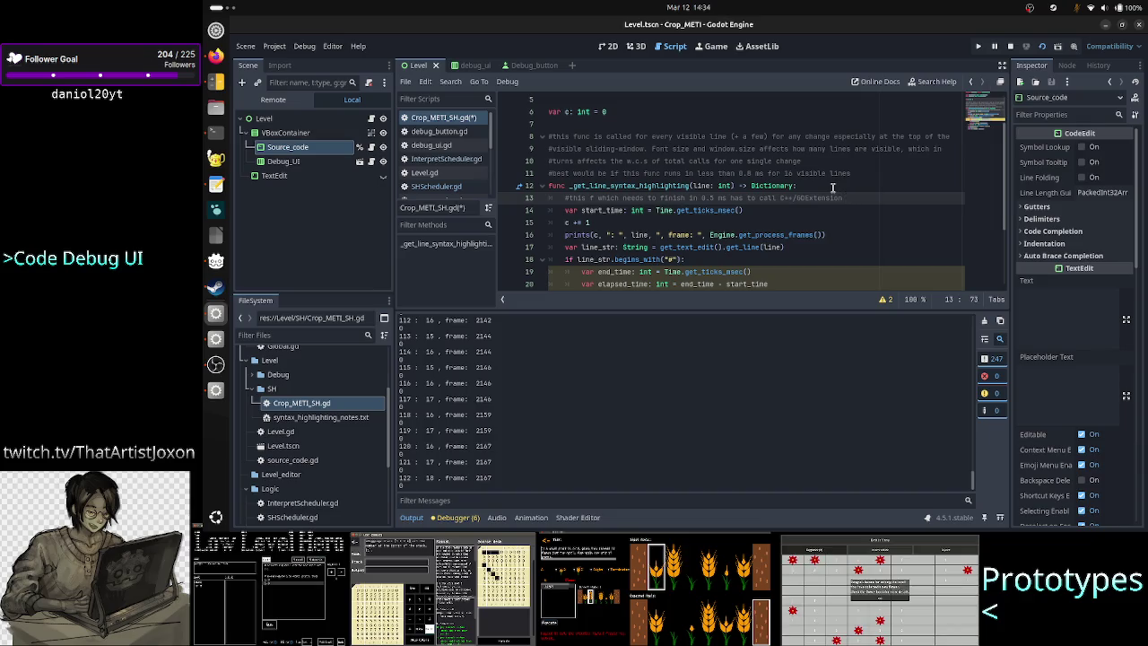
text(: Lexer)
click(833, 186)
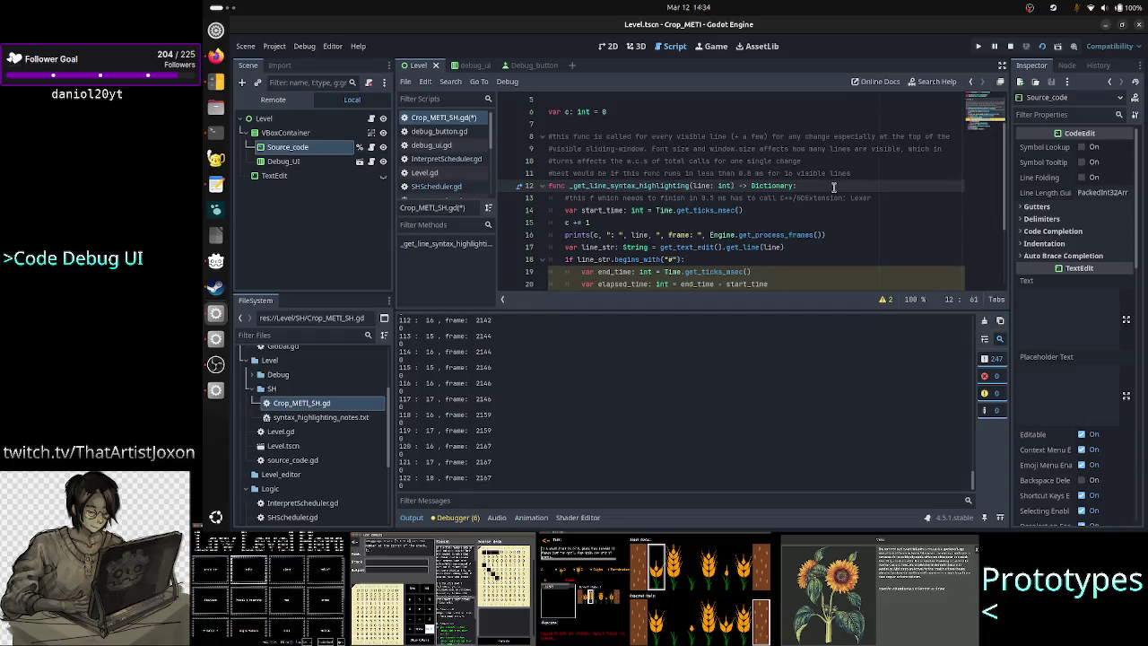
click(893, 197)
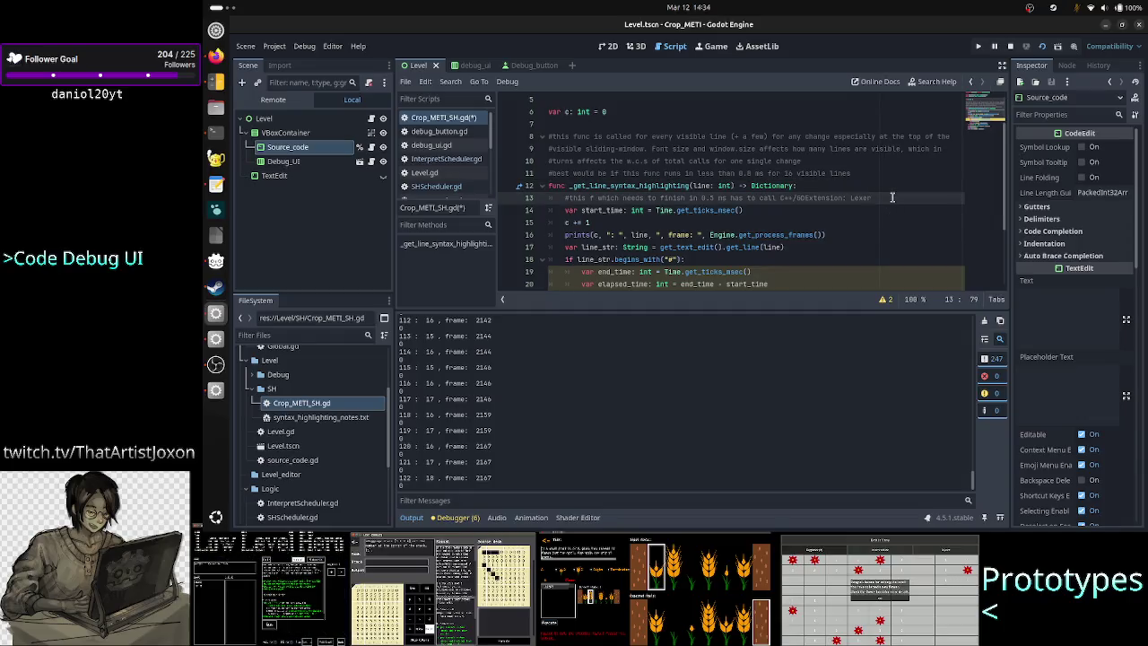
text(-> Token)
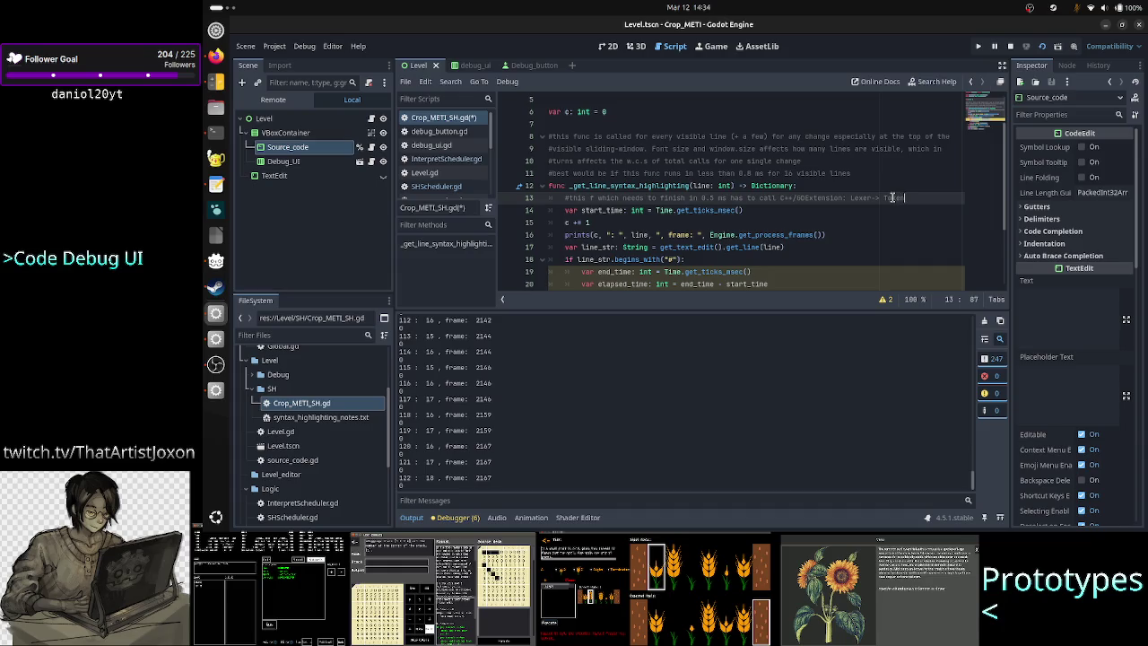
text(s: loops)
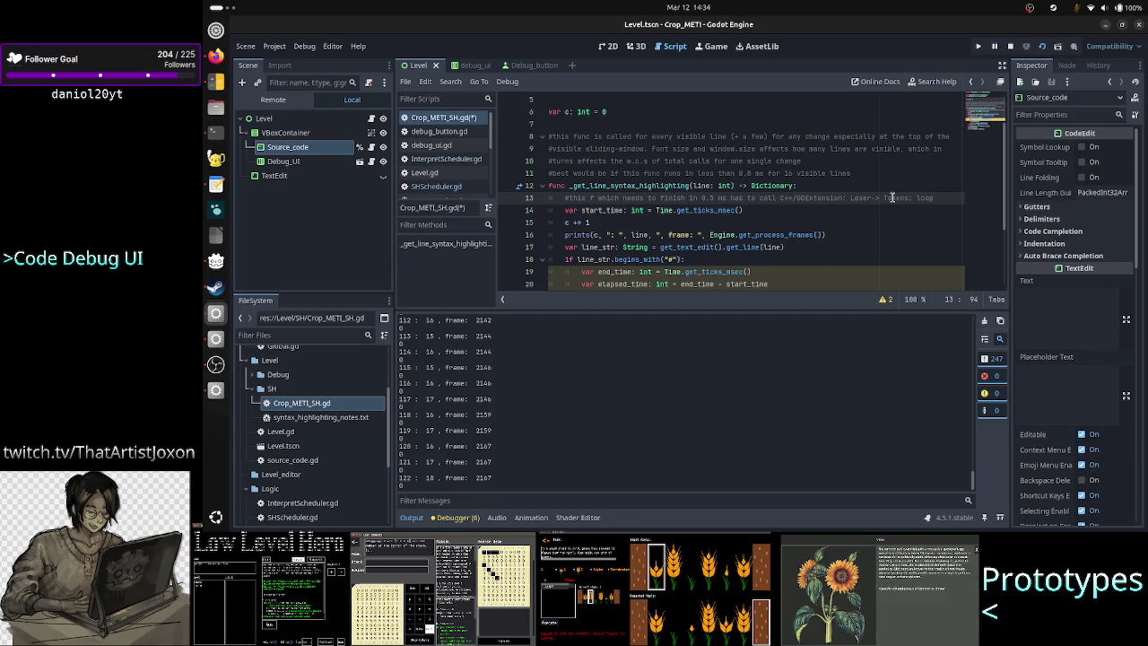
Change the line 14 start_time call to Time.get_ticks_usec
key(Down)
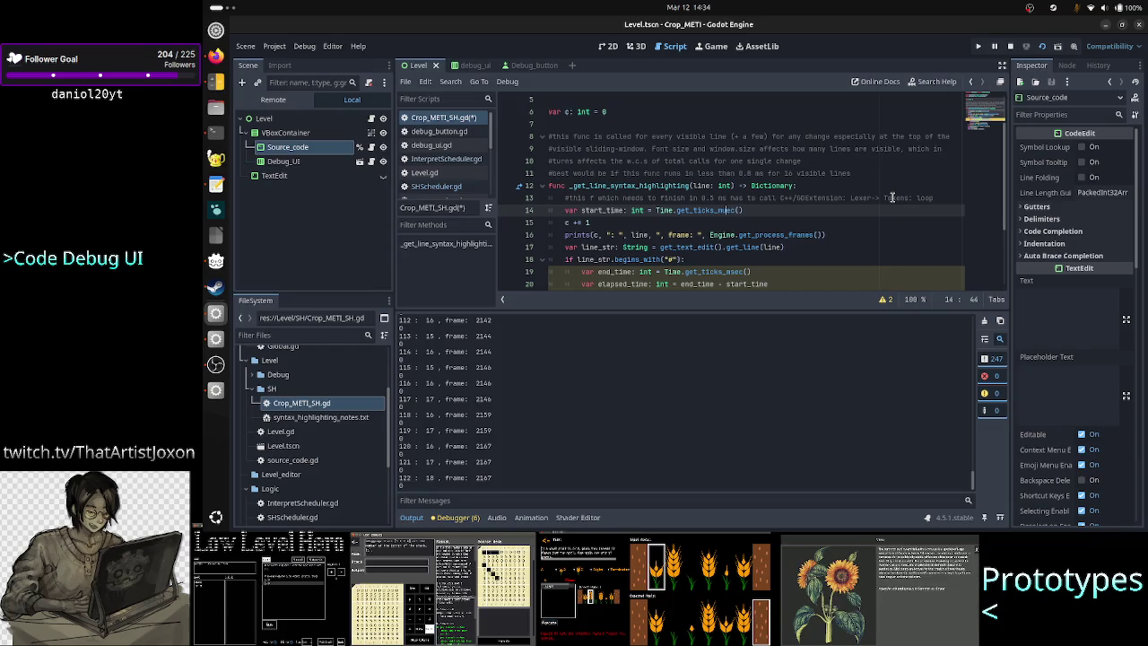
key(BackSpace)
key(BackSpace)
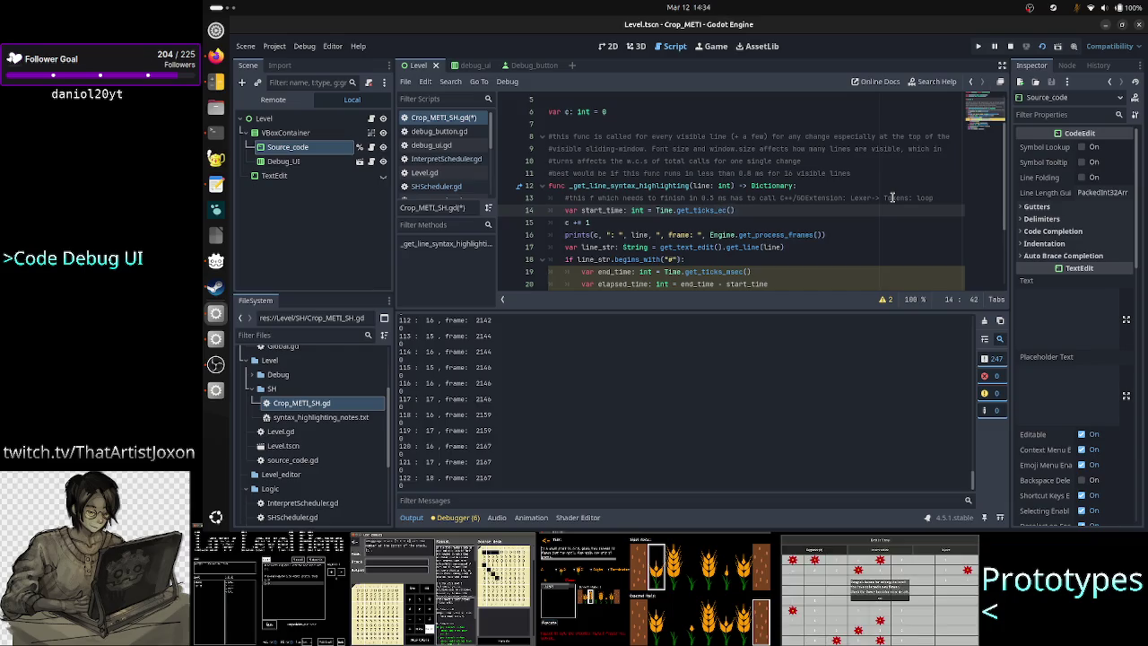
text(u)
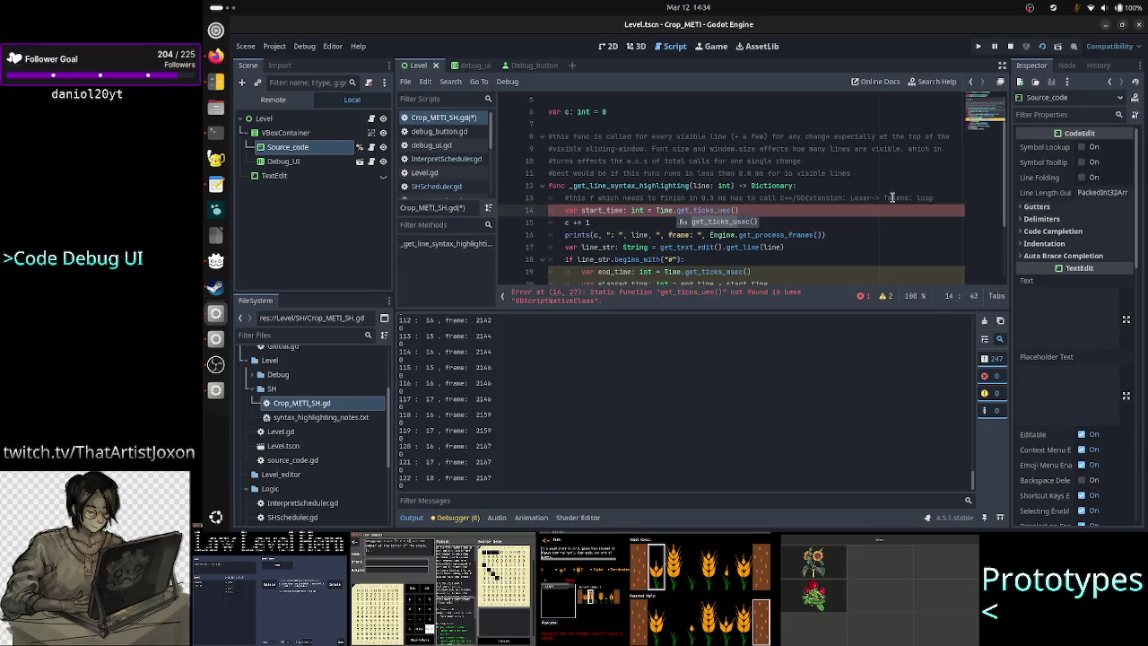
text(s)
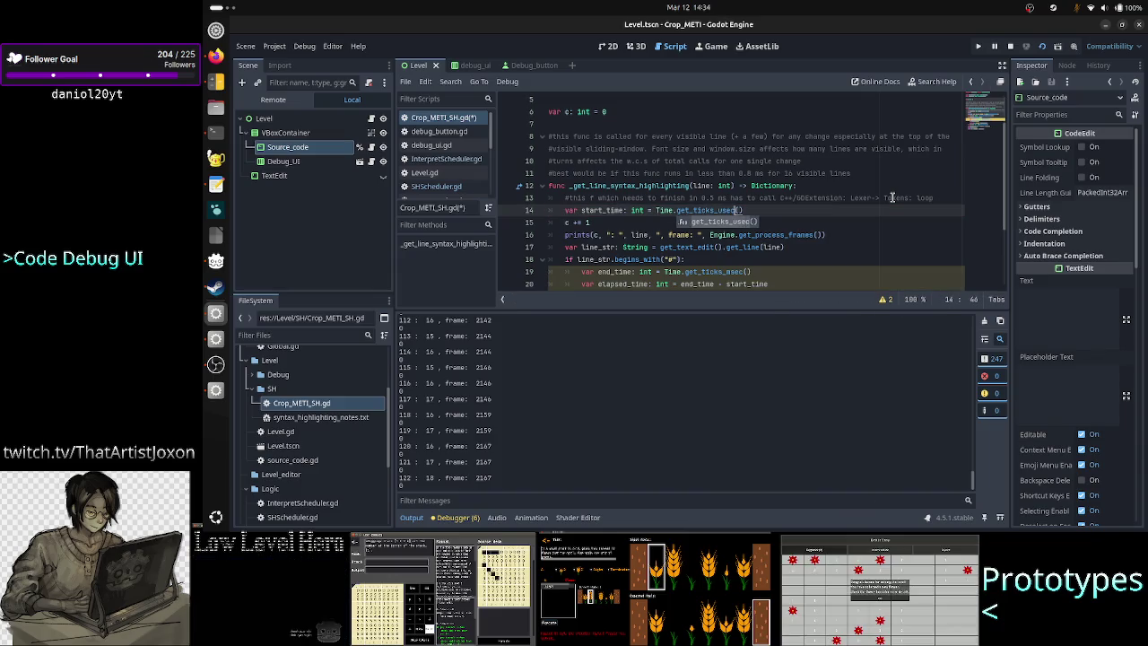
key(Escape)
Change the line 19 end_time call from msec to usec
key(Down)
key(Down)
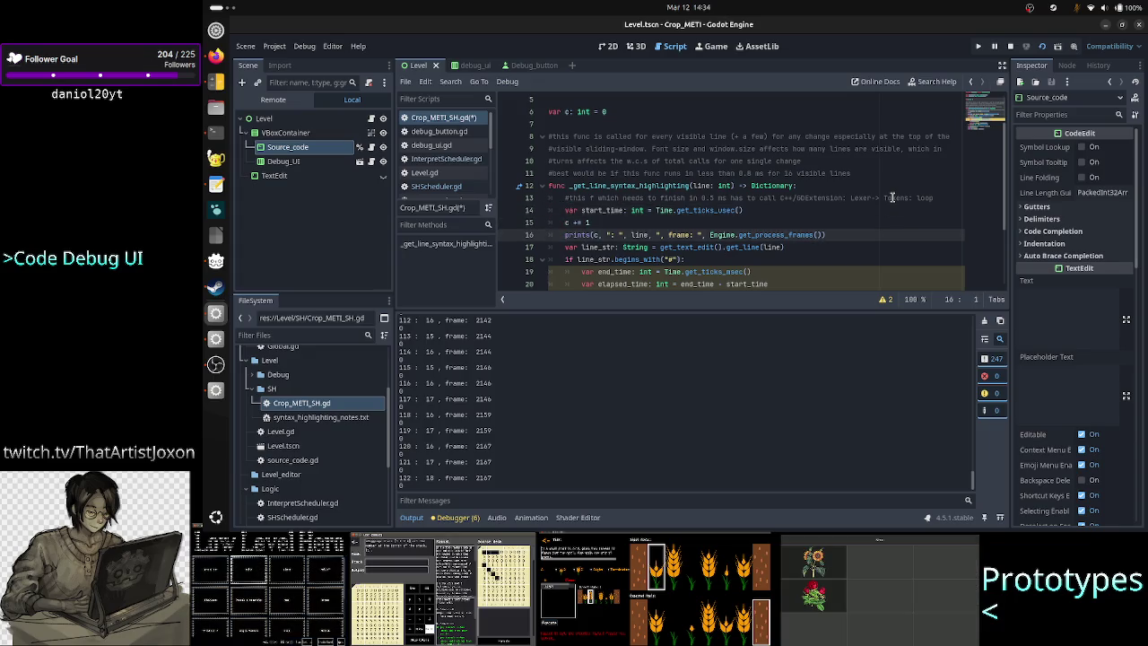
key(Down)
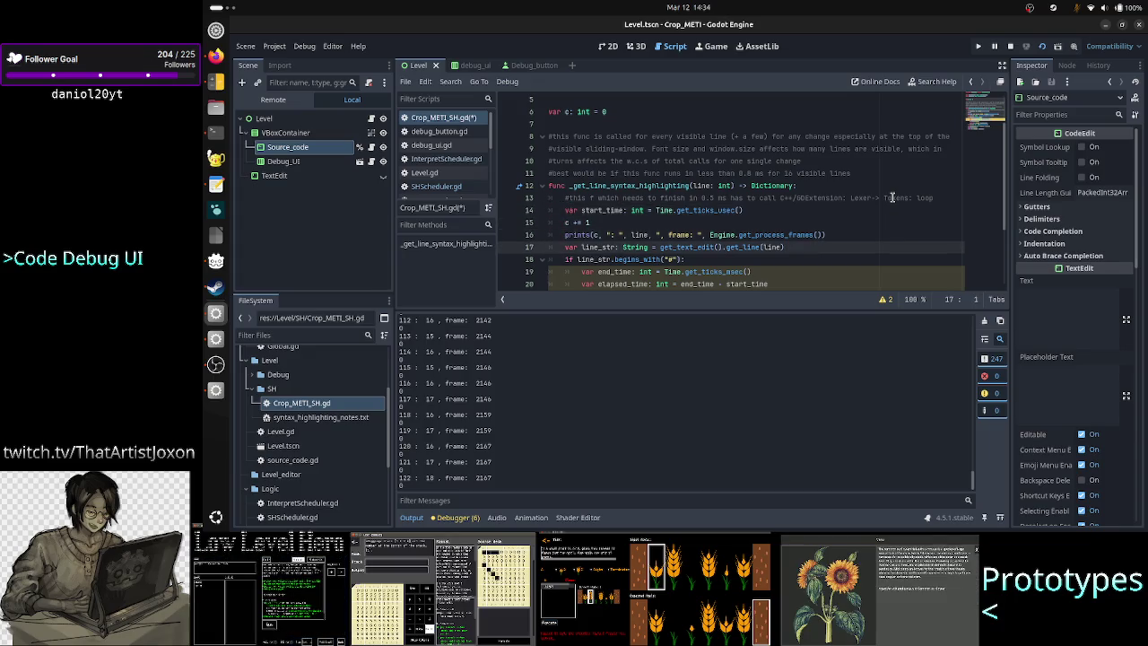
key(Down)
key(Down)
key(End)
key(Left)
key(ctrl+BackSpace)
text(usec)
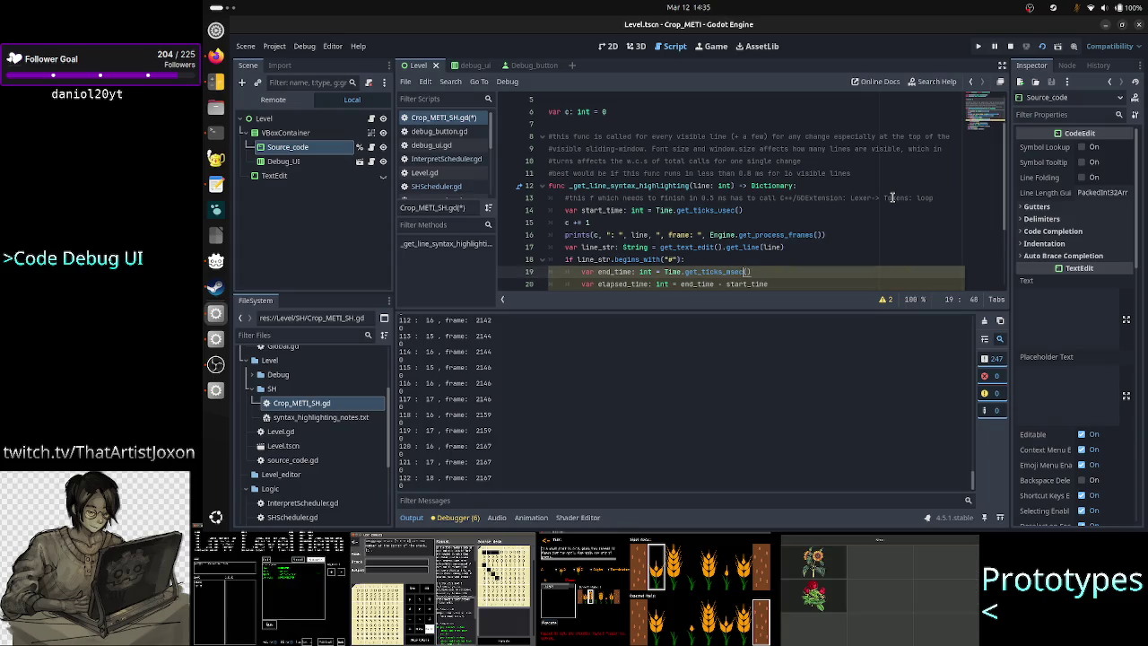
key(Left)
key(Left)
key(Left)
key(ctrl+space)
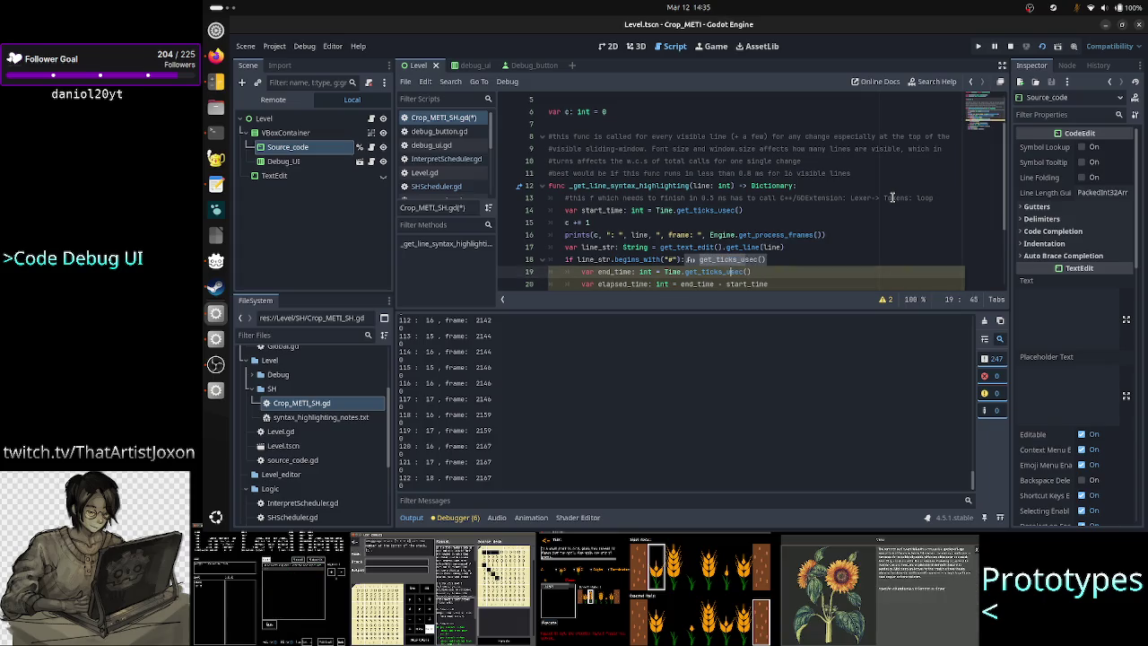
key(ctrl+space)
key(Return)
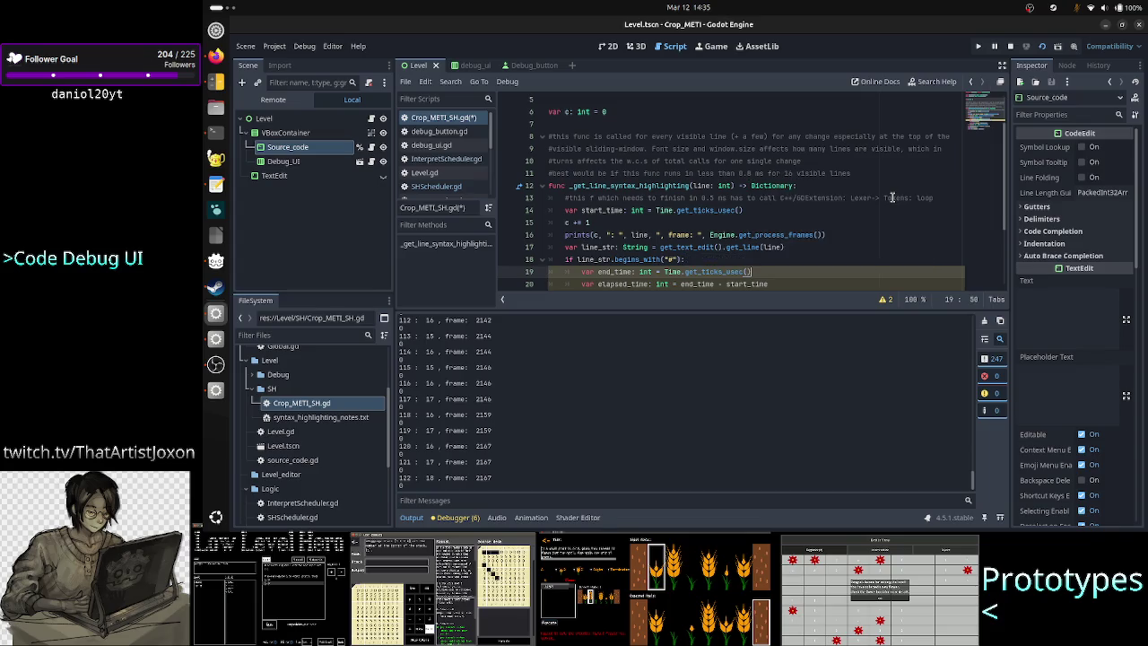
Switch the line 23 end_time call to get_ticks_usec and save the script
key(Down)
key(Down)
key(Down)
key(Home)
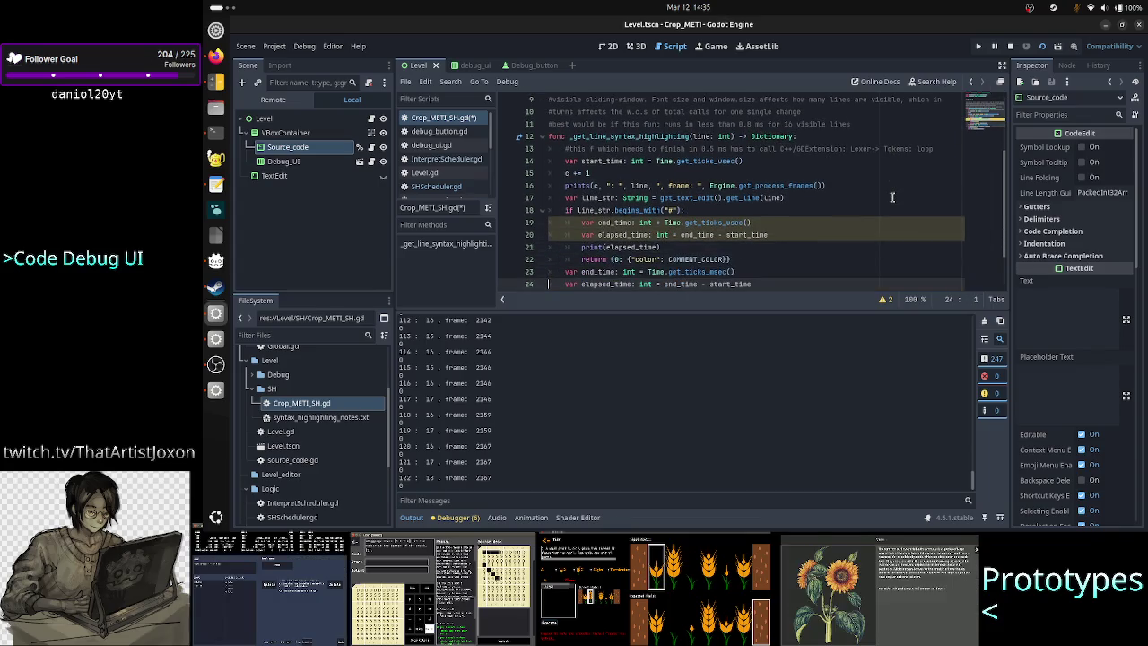
key(Left)
key(Left)
key(Left)
key(Delete)
text(u)
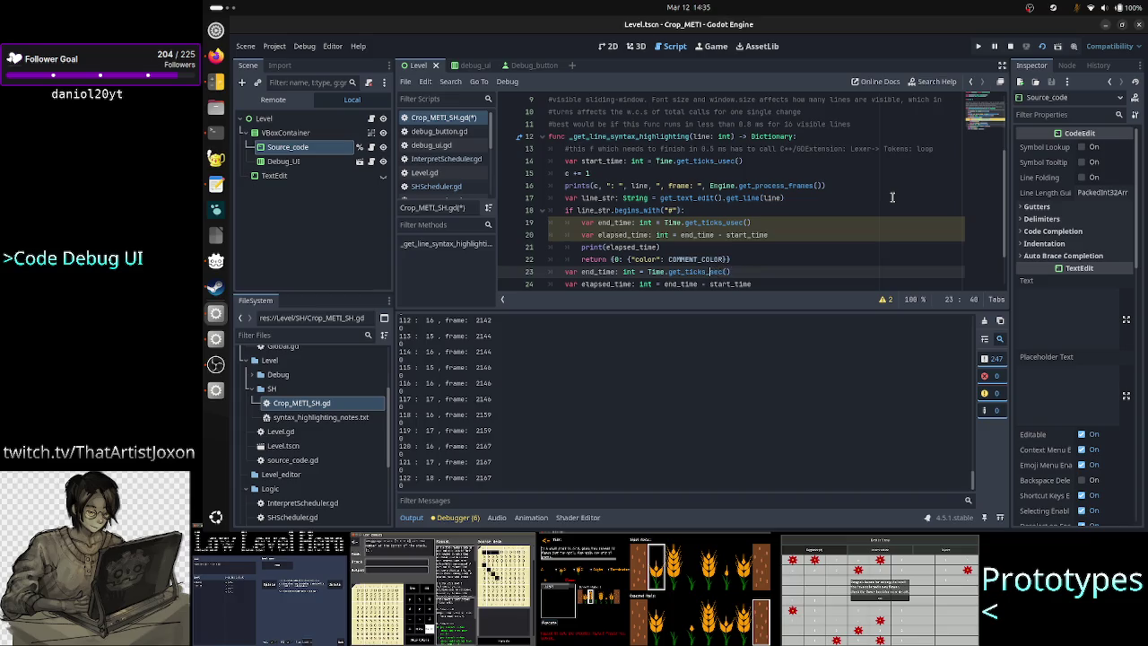
key(Right)
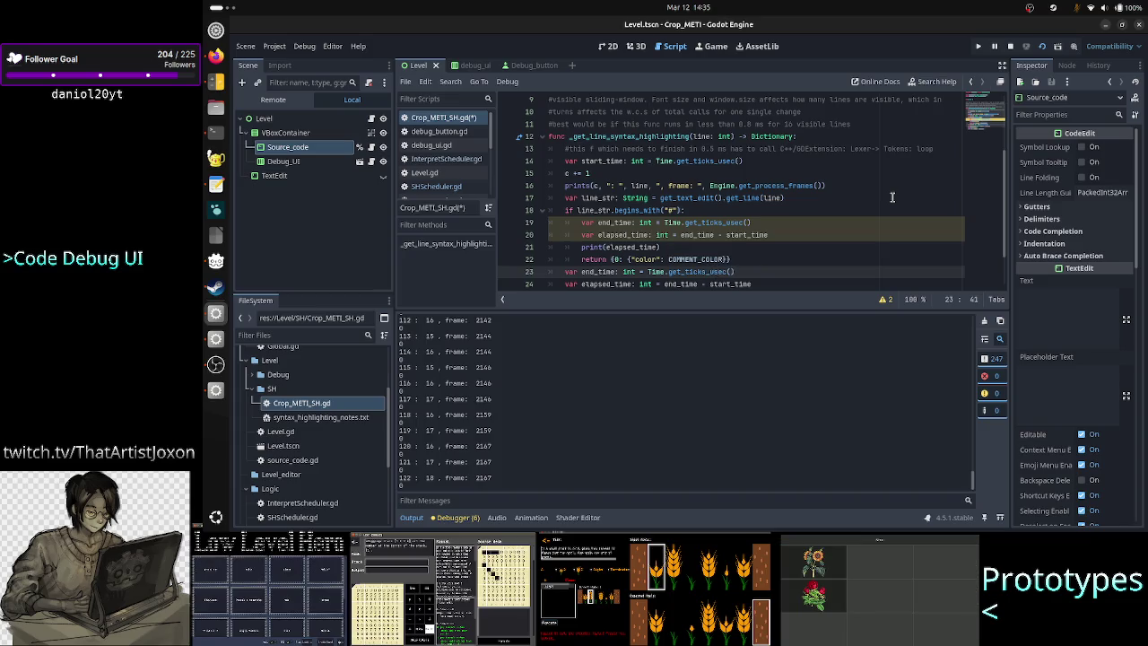
key(ctrl+s)
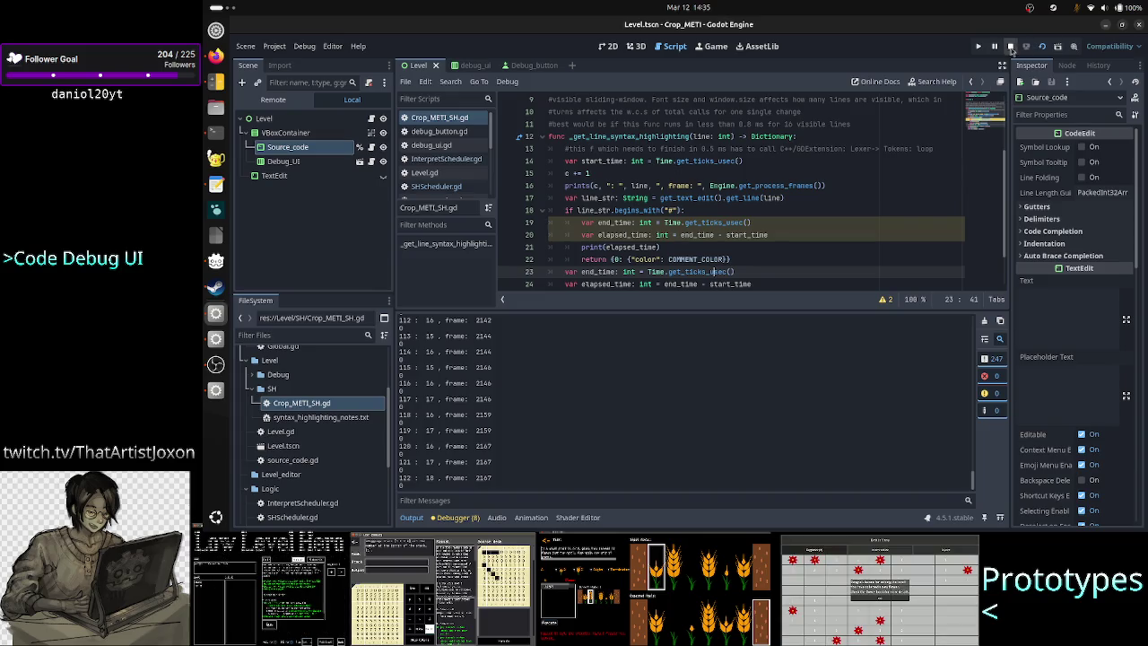
Rerun the game, type short test lines like 'd a d ada d as das' and stop it with F8
click(1012, 48)
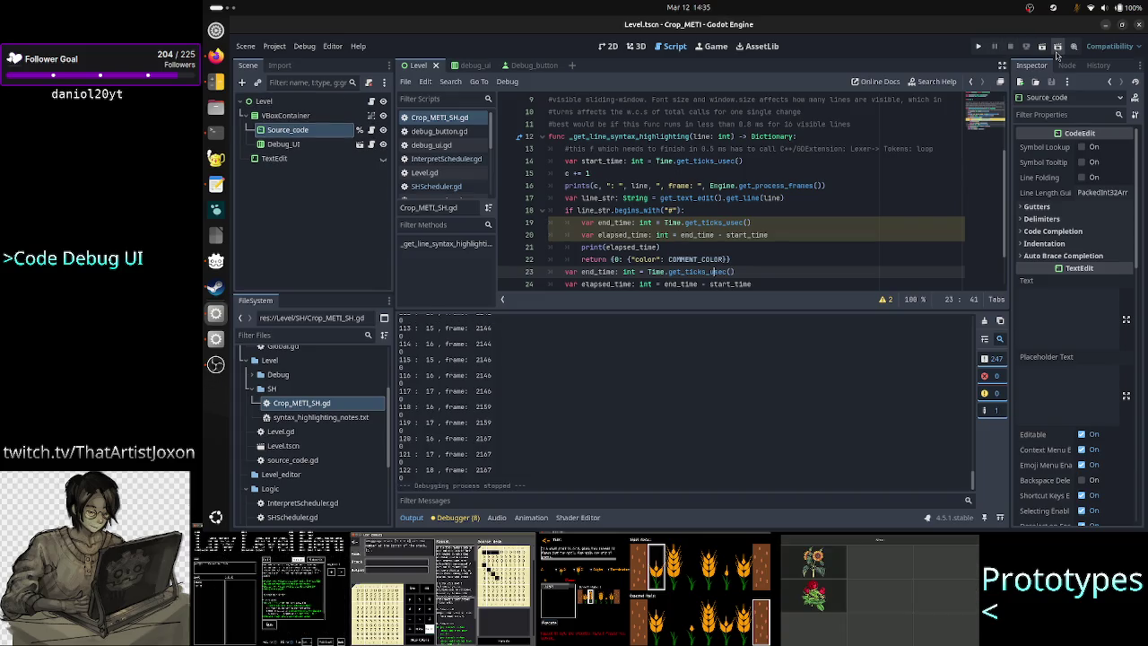
click(1043, 48)
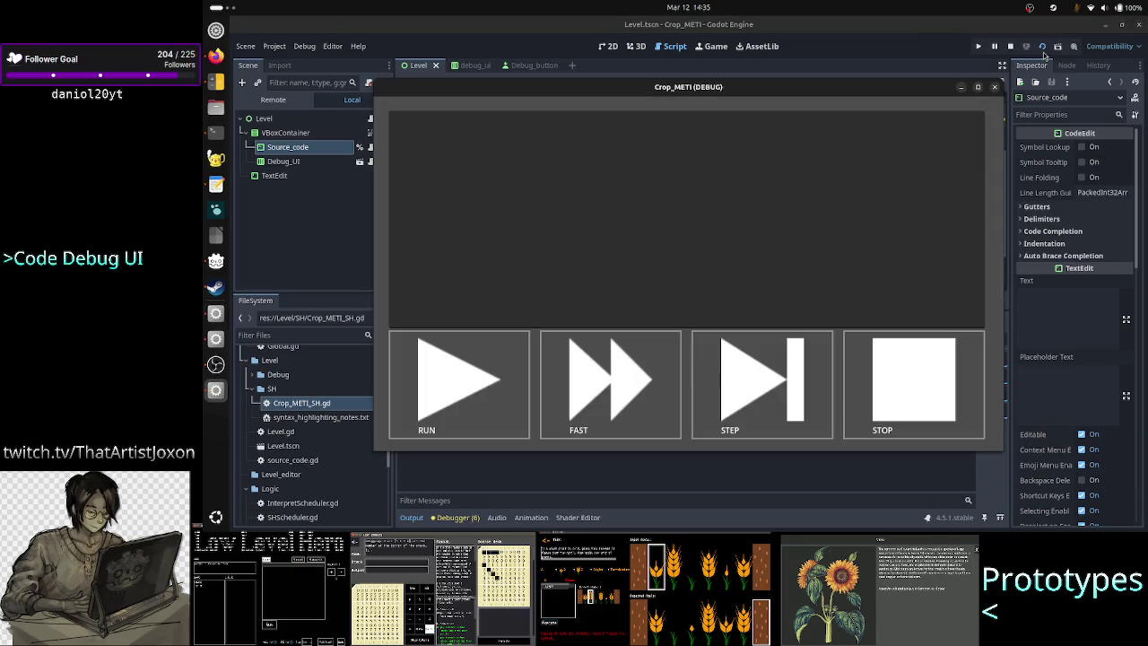
mouse_move(815, 93)
mouse_down()
mouse_move(924, 116)
mouse_move(958, 140)
mouse_move(944, 152)
mouse_up()
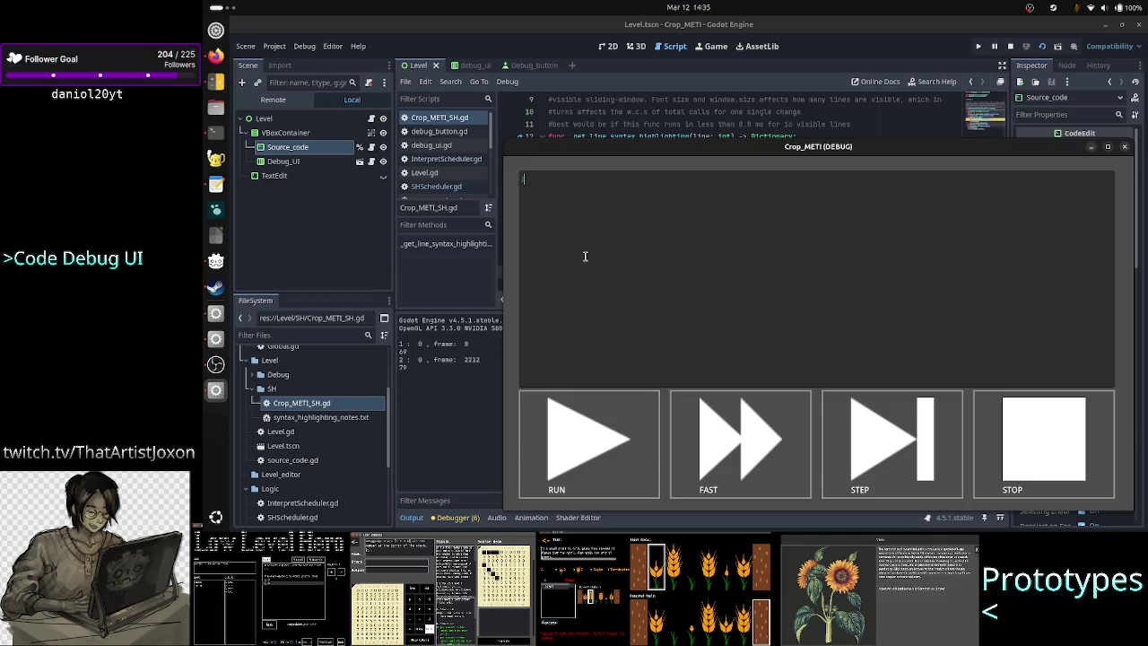
key(Return)
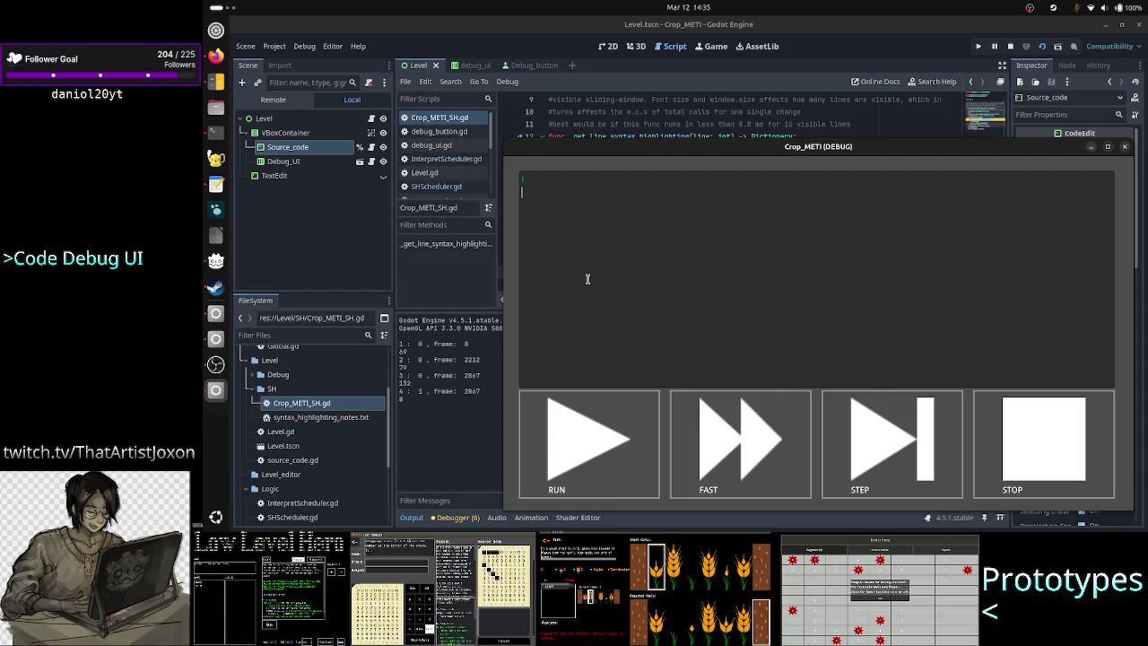
text(f)
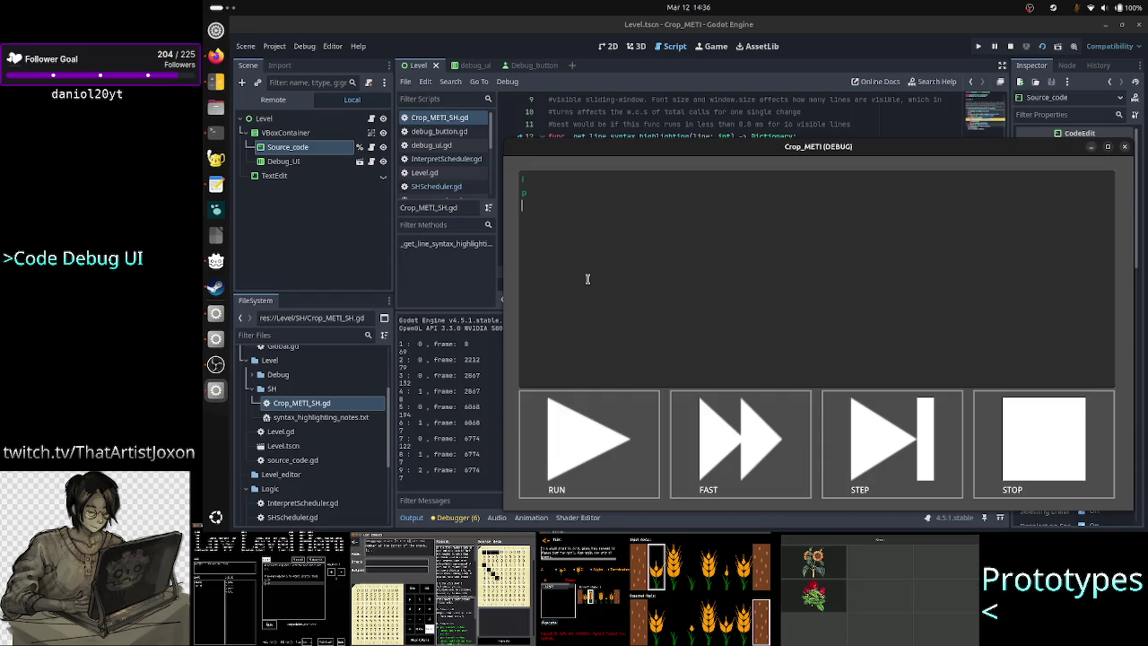
text(d a d ada d as das das d asd as d)
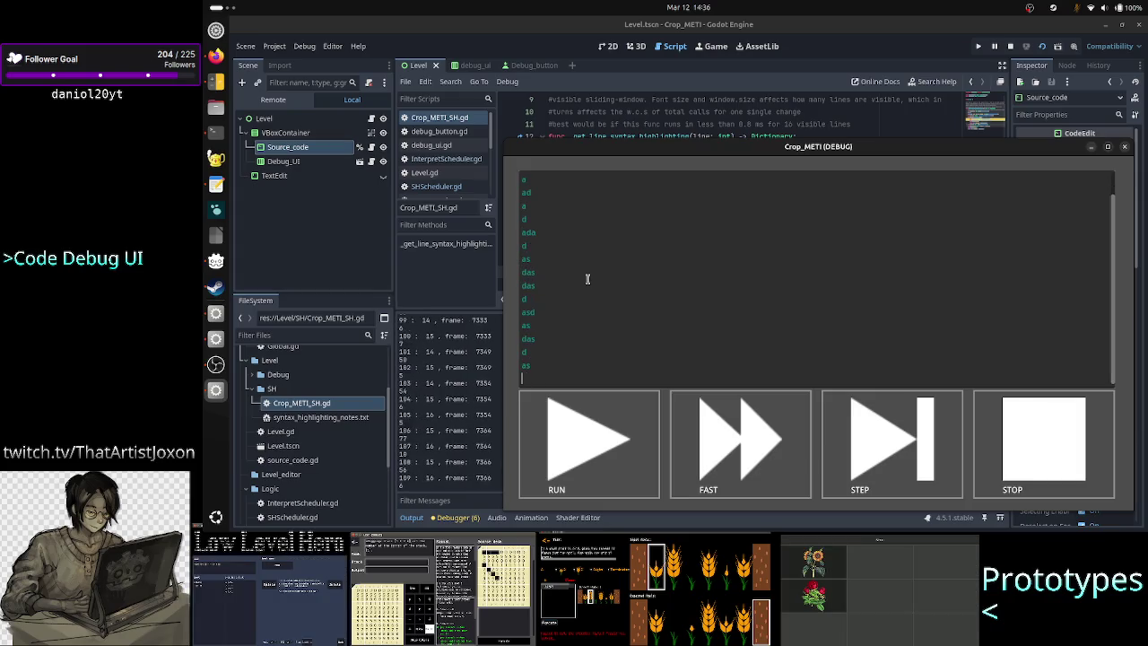
key(F8)
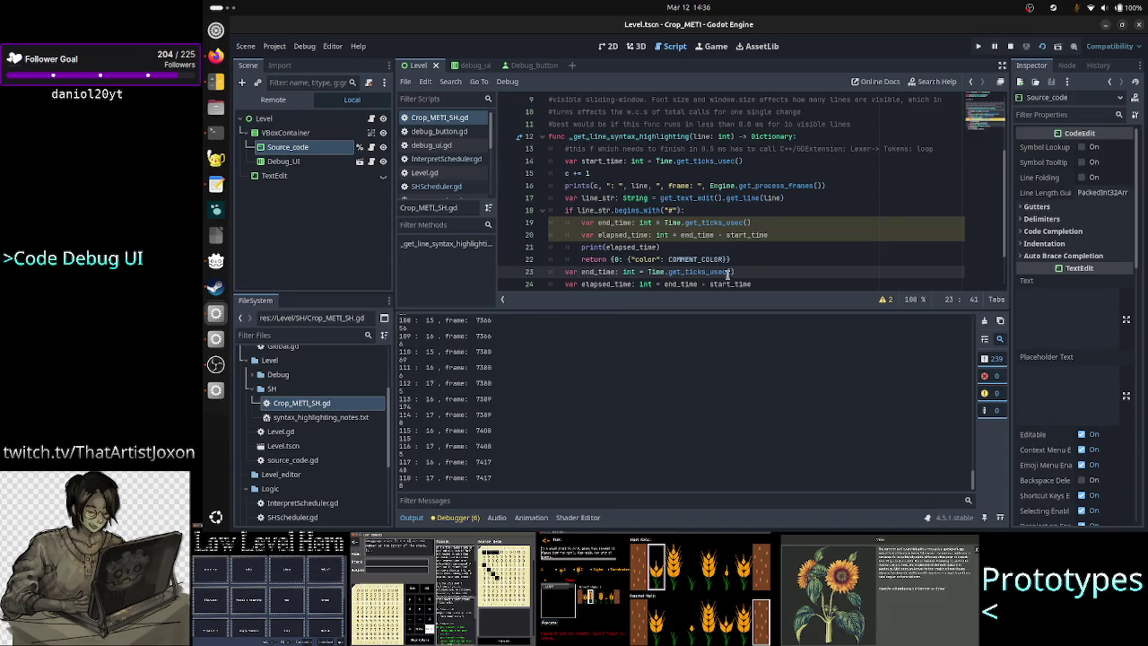
scroll(702, 430, up, 10)
scroll(702, 430, up, 10)
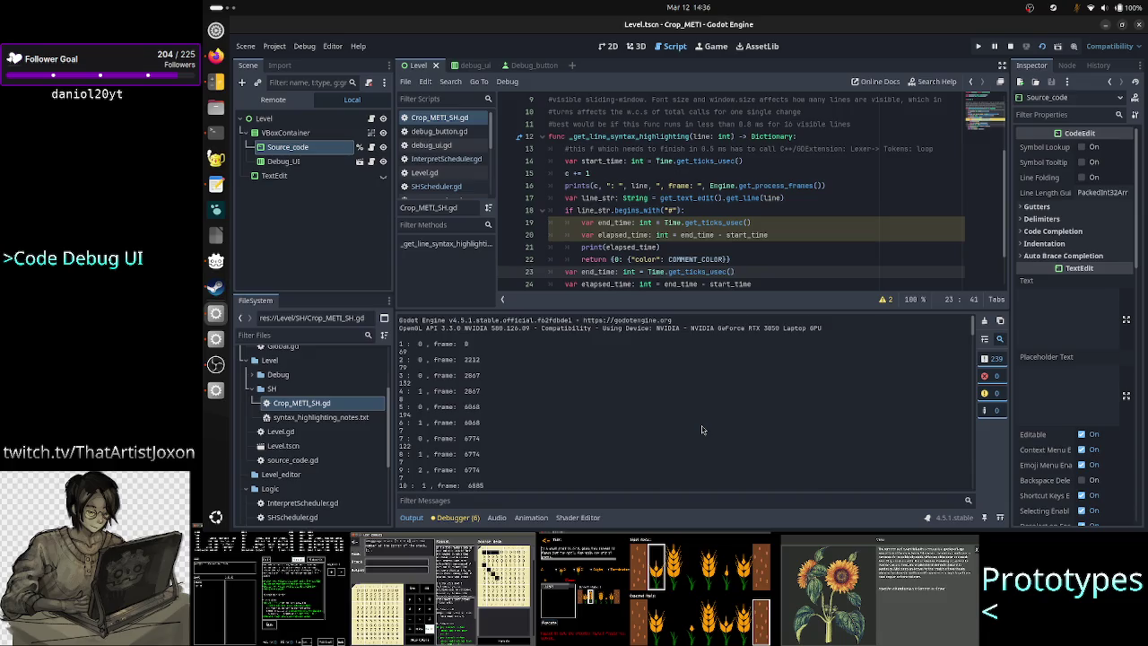
scroll(702, 430, down, 1)
scroll(702, 430, down, 3)
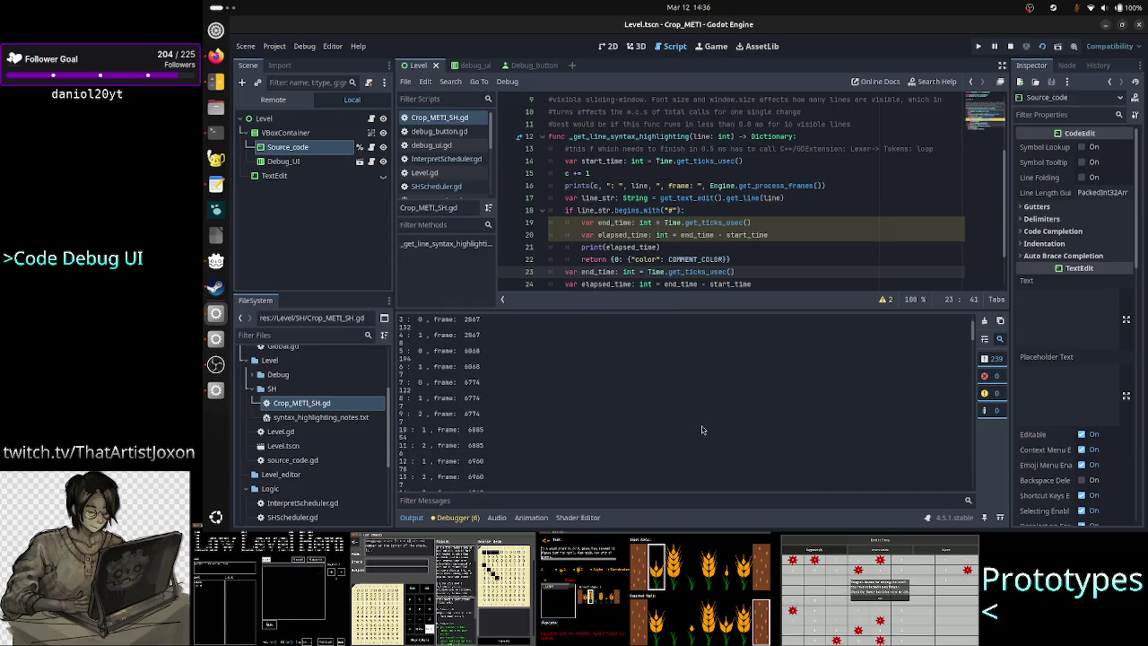
scroll(703, 430, down, 1)
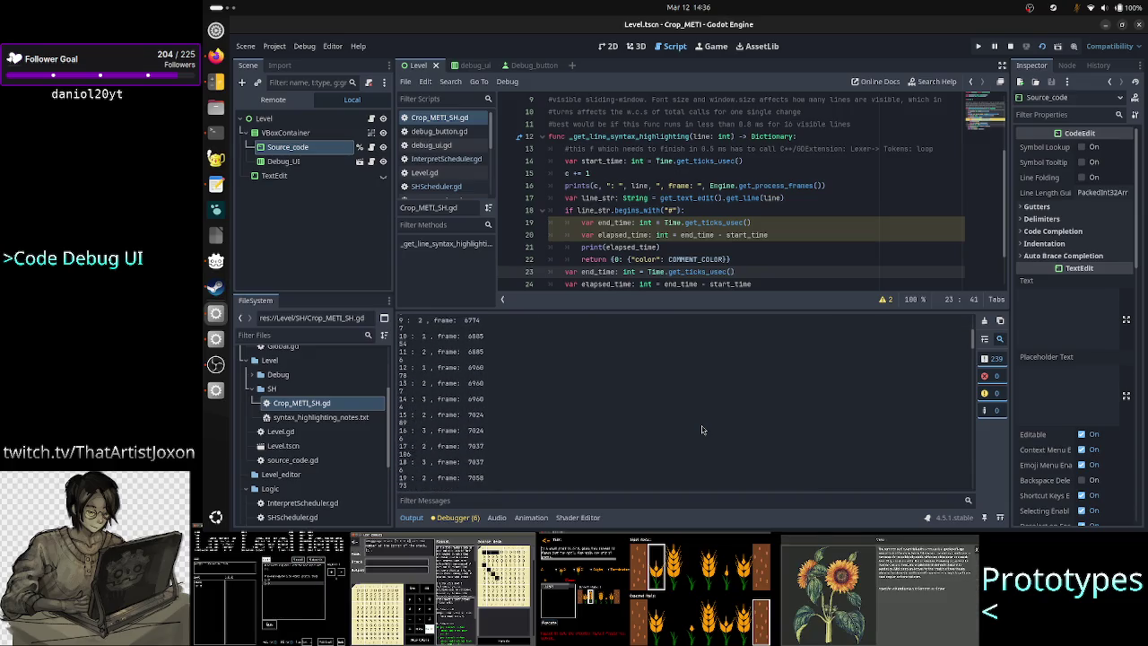
scroll(702, 430, down, 2)
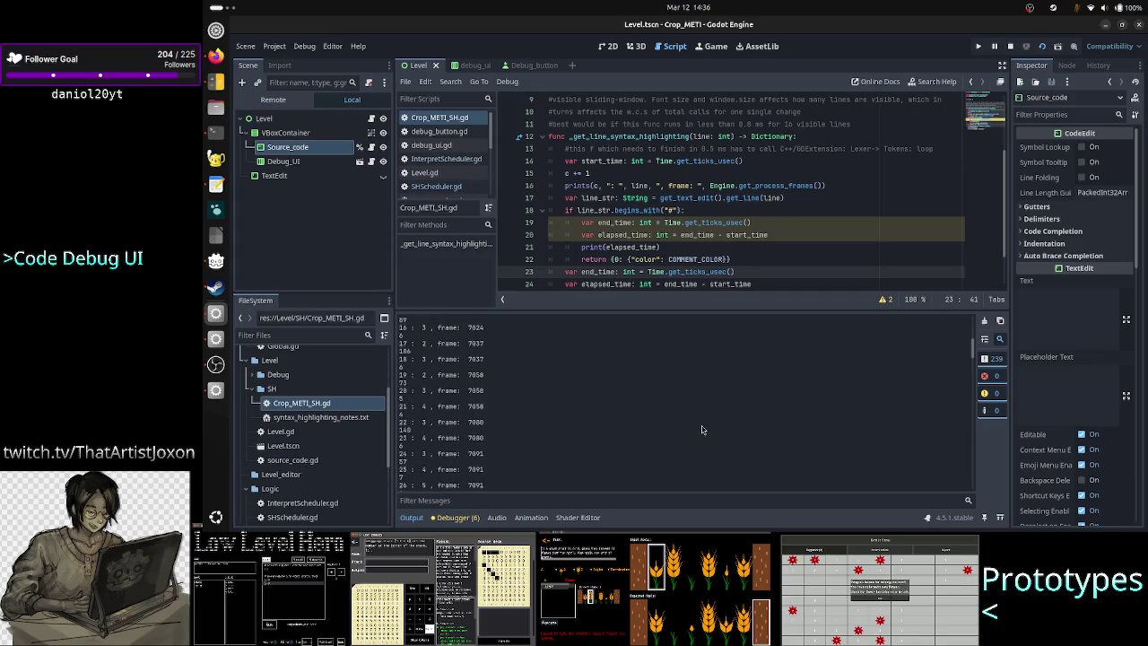
scroll(703, 430, down, 1)
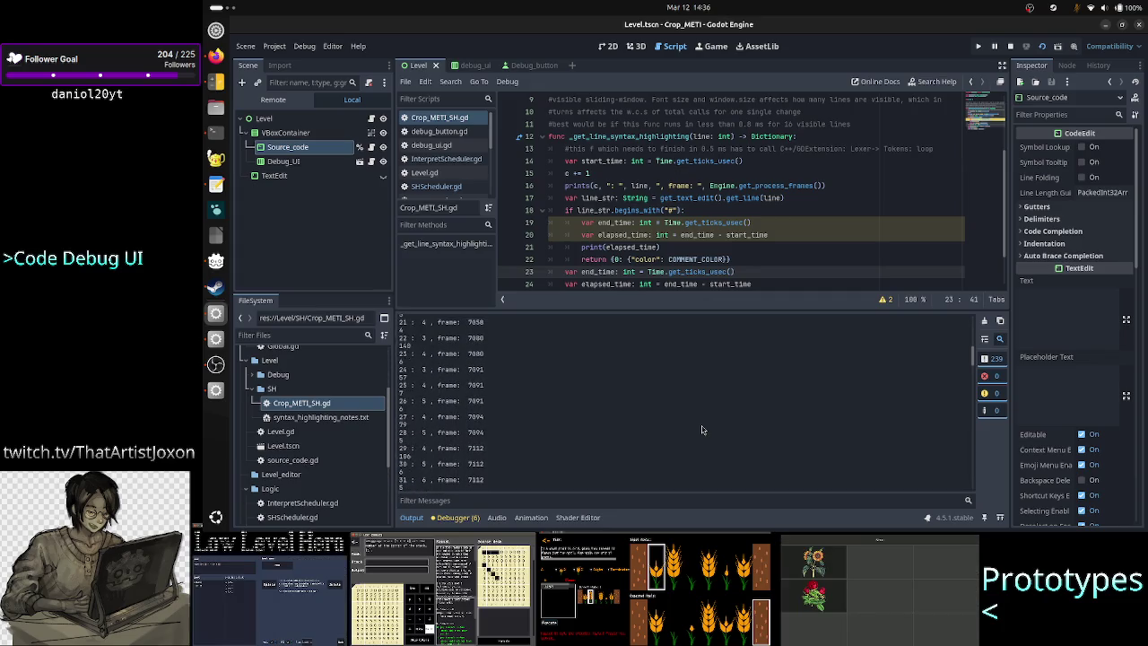
scroll(702, 430, down, 1)
scroll(702, 429, down, 1)
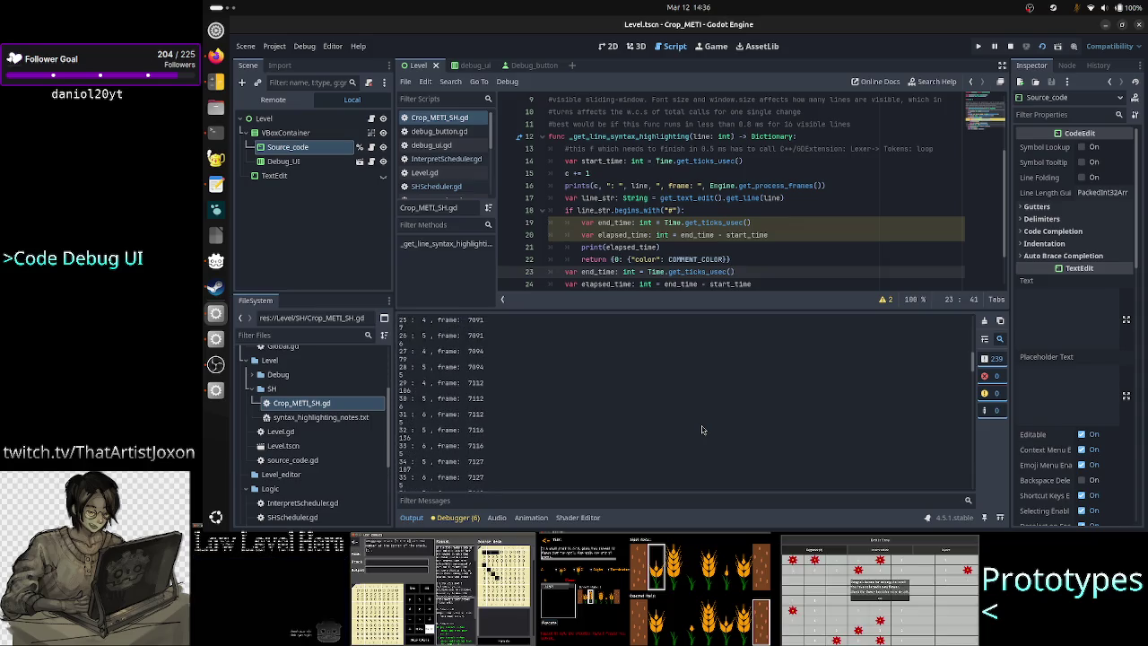
scroll(703, 430, down, 3)
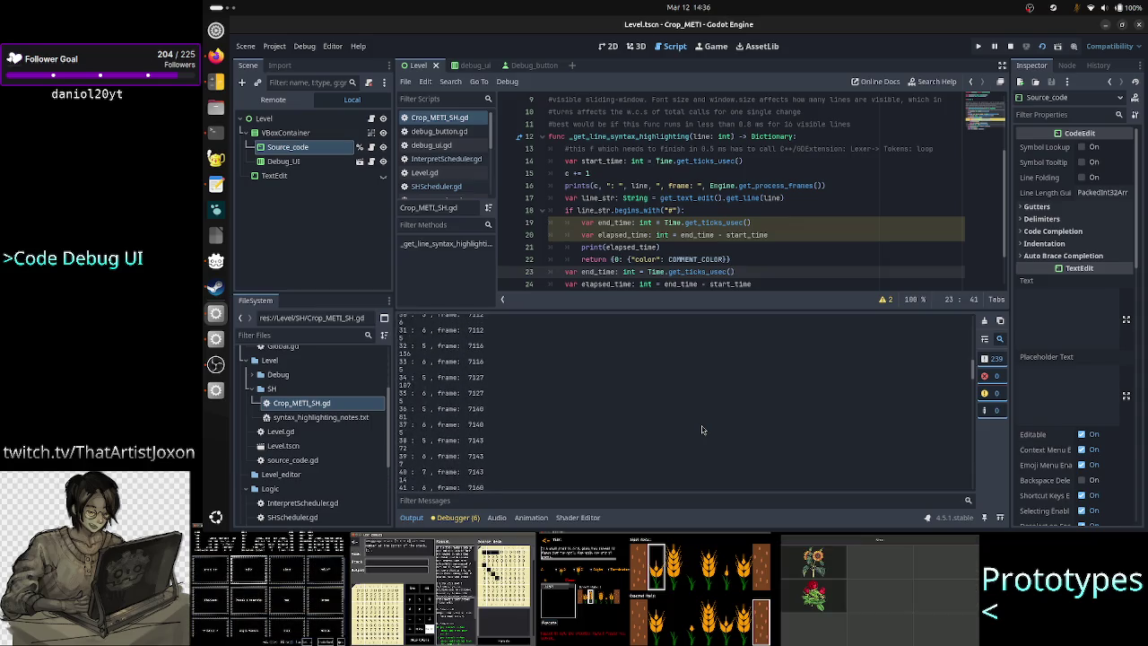
scroll(702, 430, down, 1)
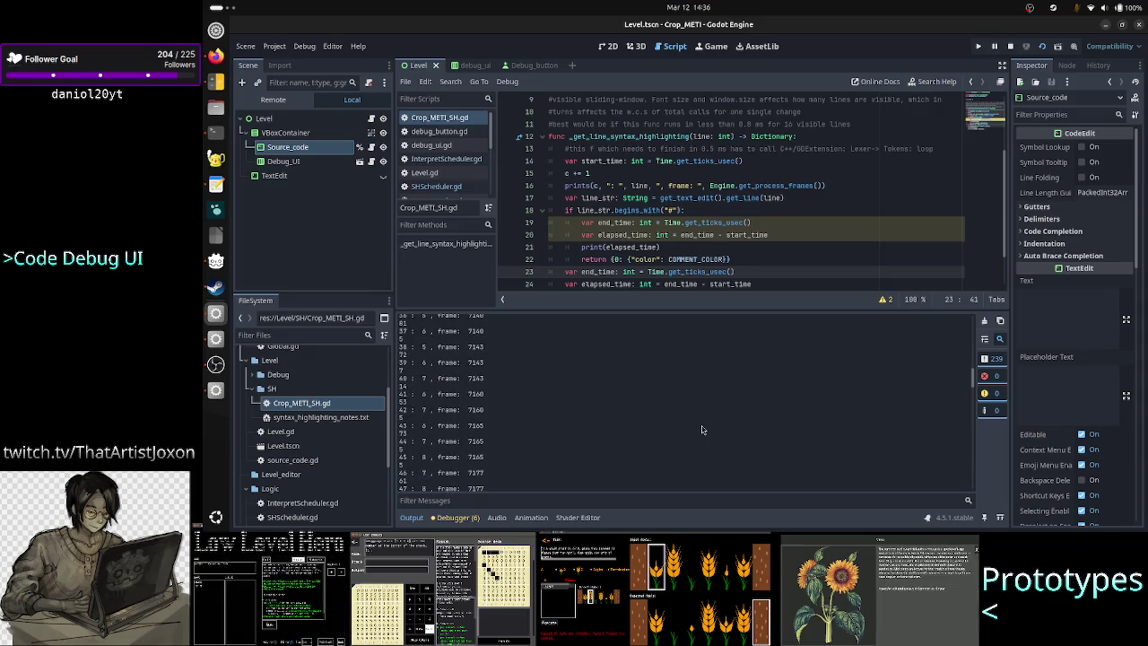
scroll(702, 429, down, 1)
scroll(702, 430, down, 1)
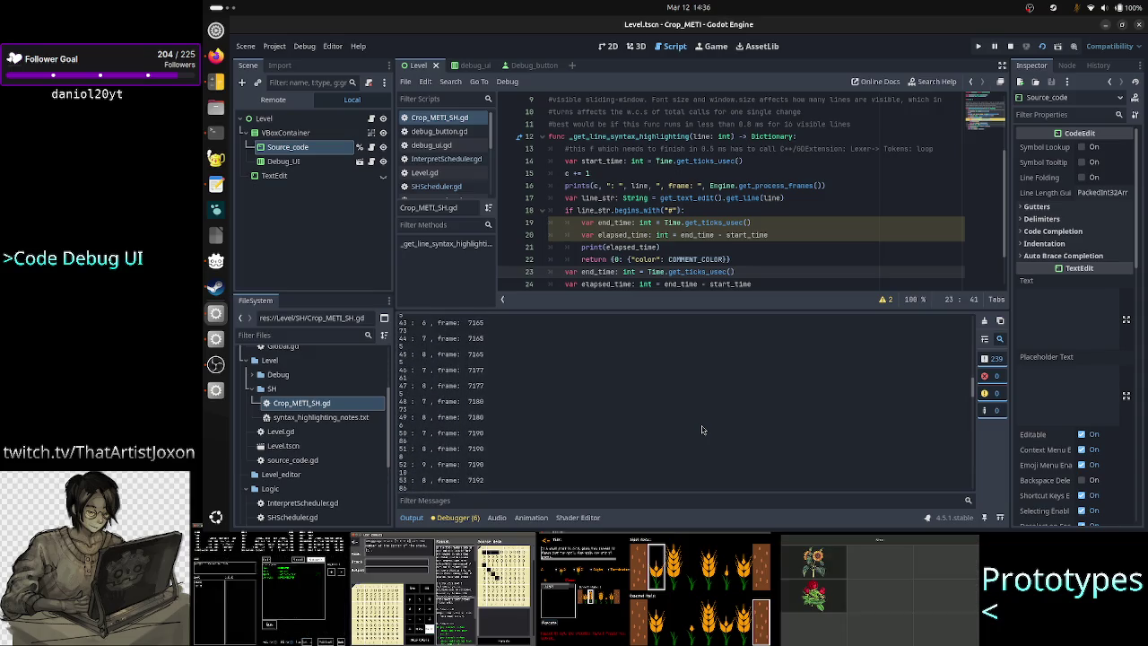
scroll(703, 429, down, 2)
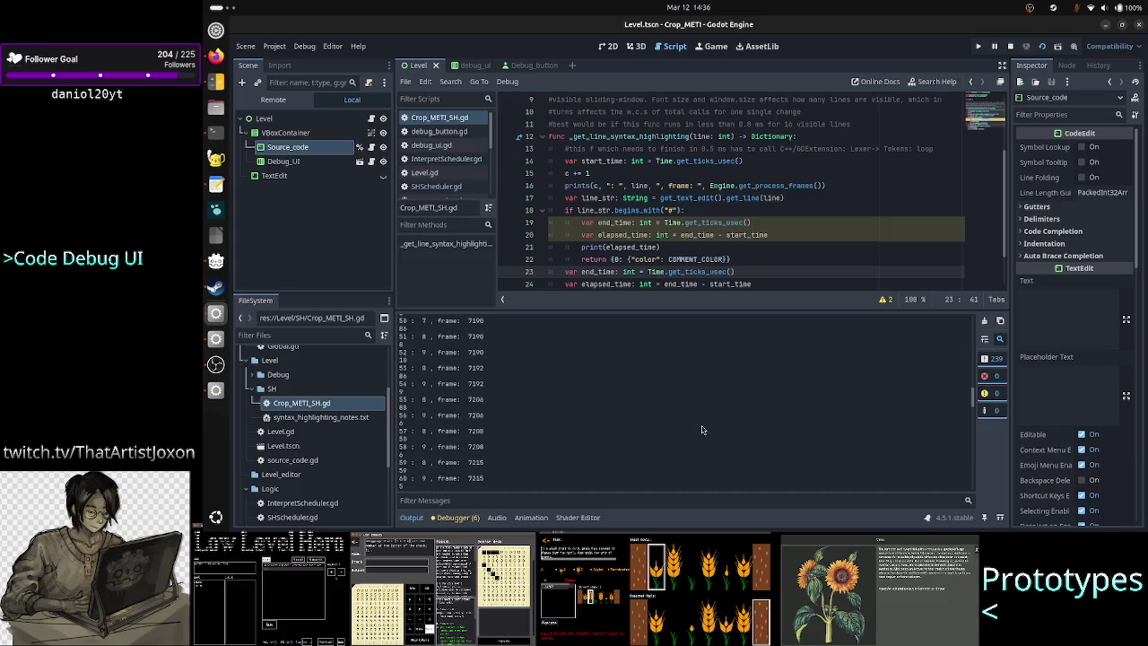
scroll(702, 430, down, 1)
scroll(702, 430, down, 2)
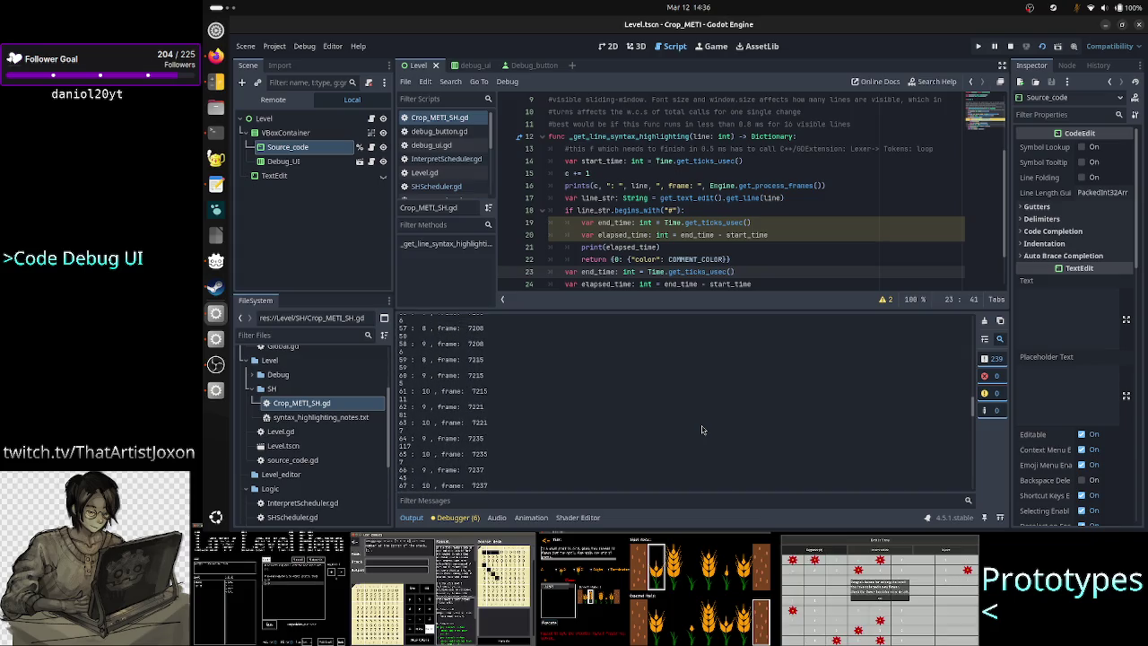
scroll(702, 430, down, 2)
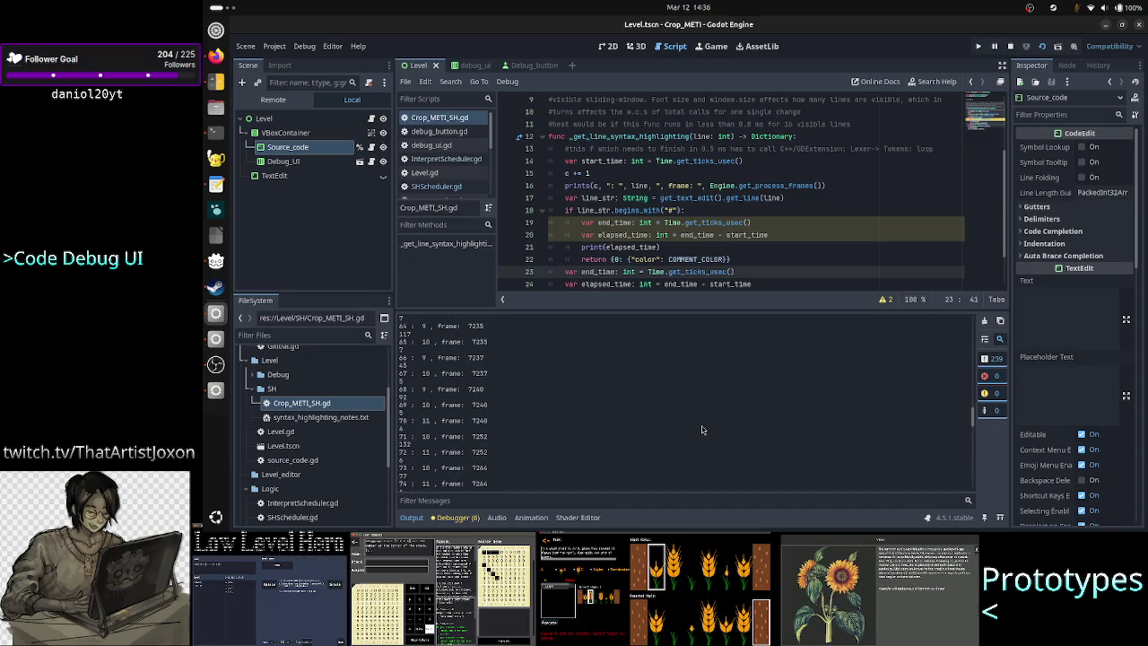
scroll(703, 430, down, 1)
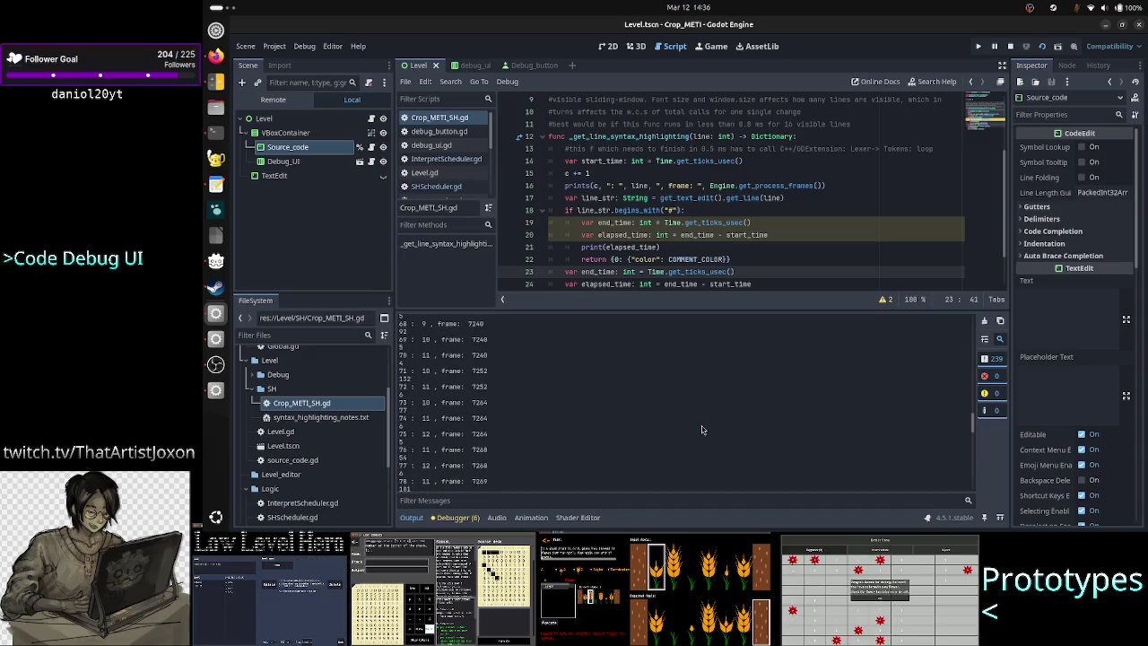
scroll(702, 429, down, 4)
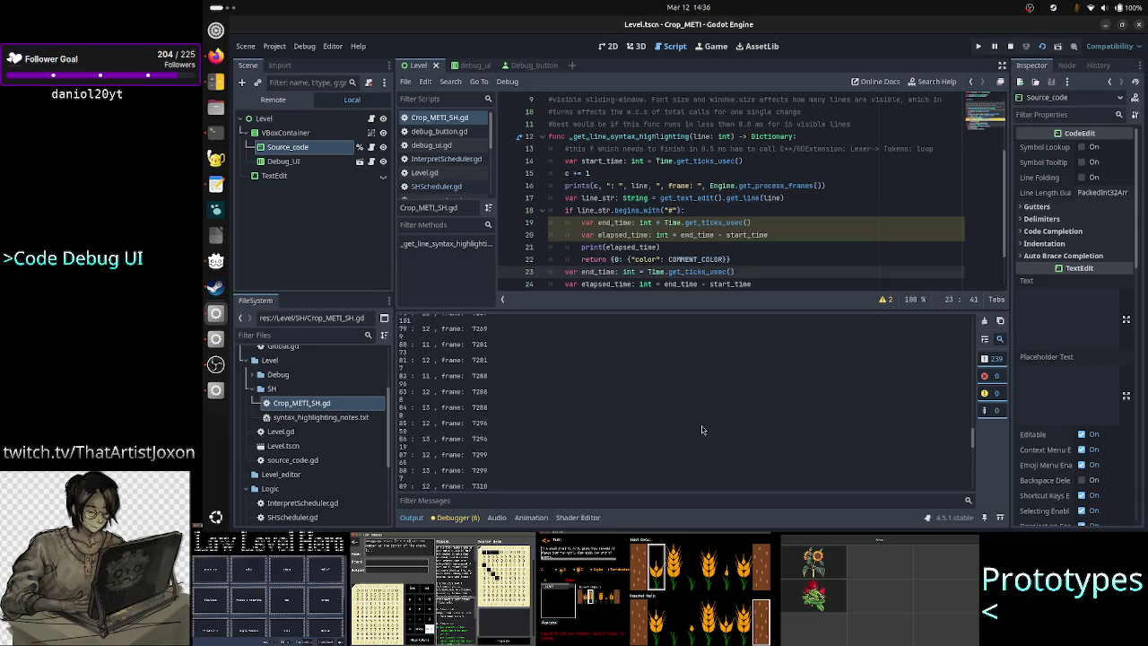
scroll(702, 429, down, 2)
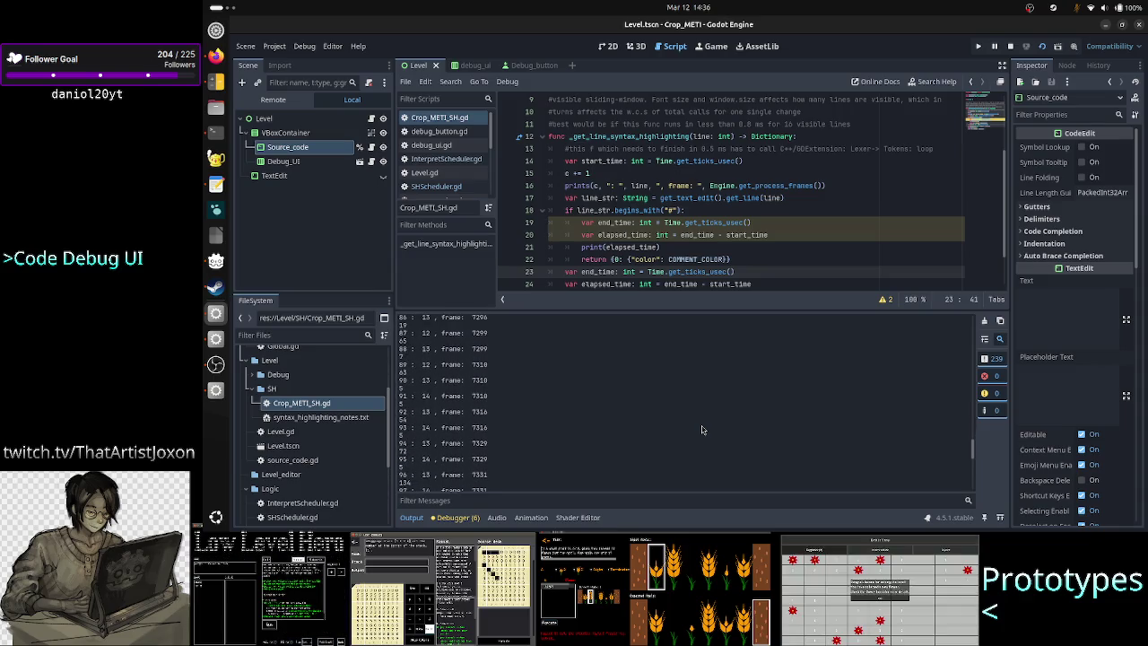
scroll(702, 430, down, 1)
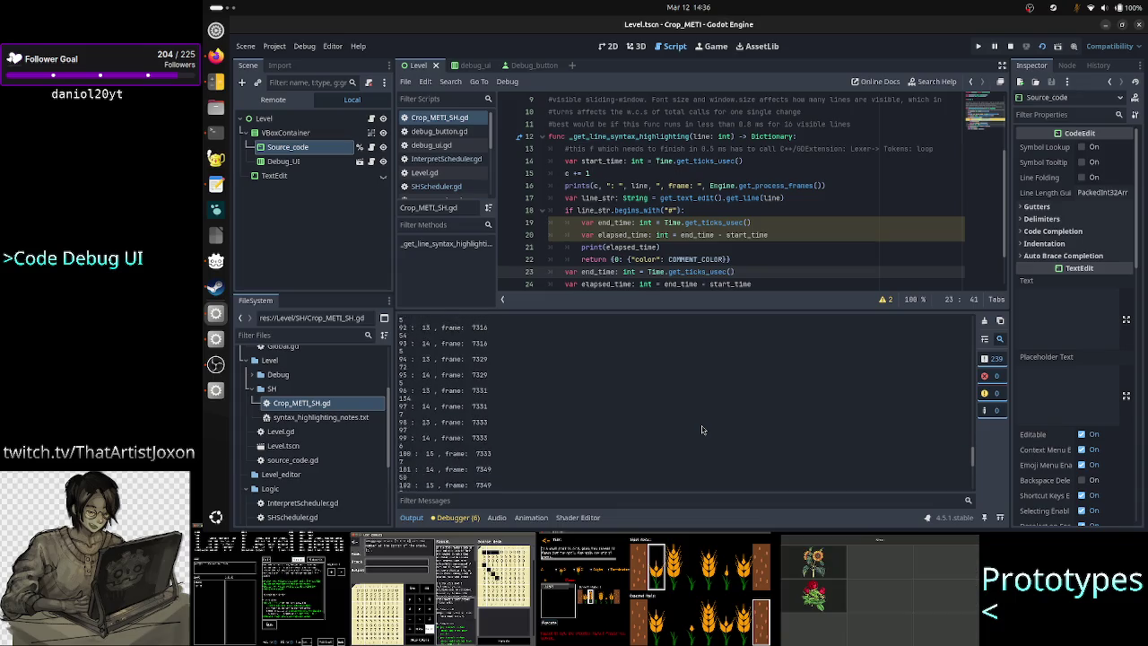
scroll(702, 429, down, 1)
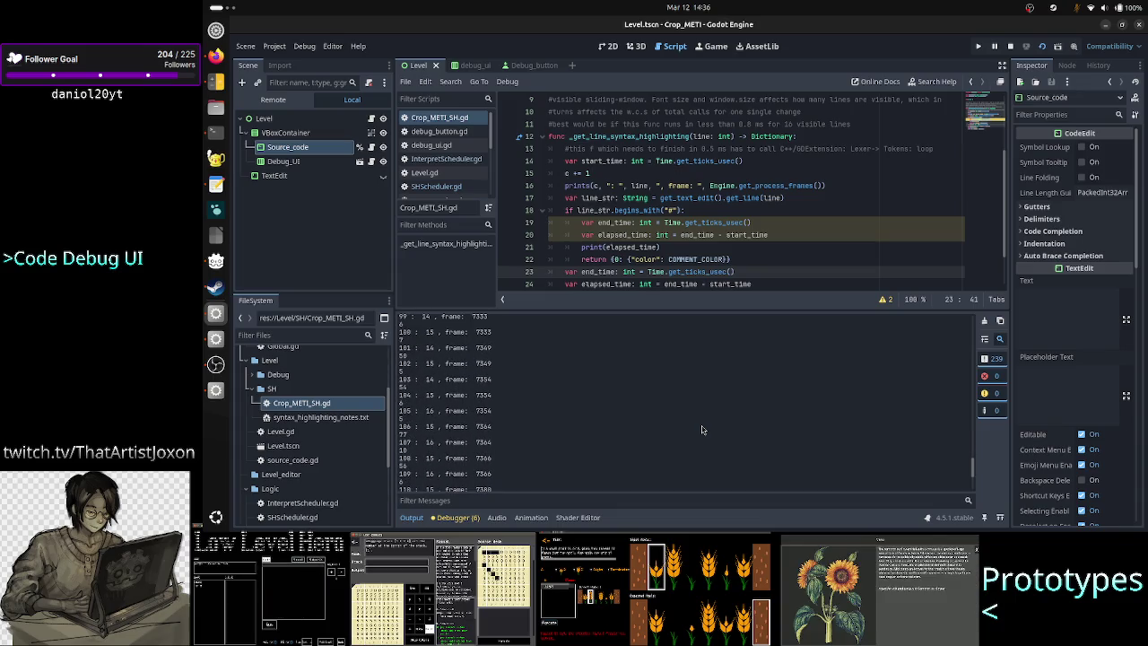
scroll(702, 430, down, 1)
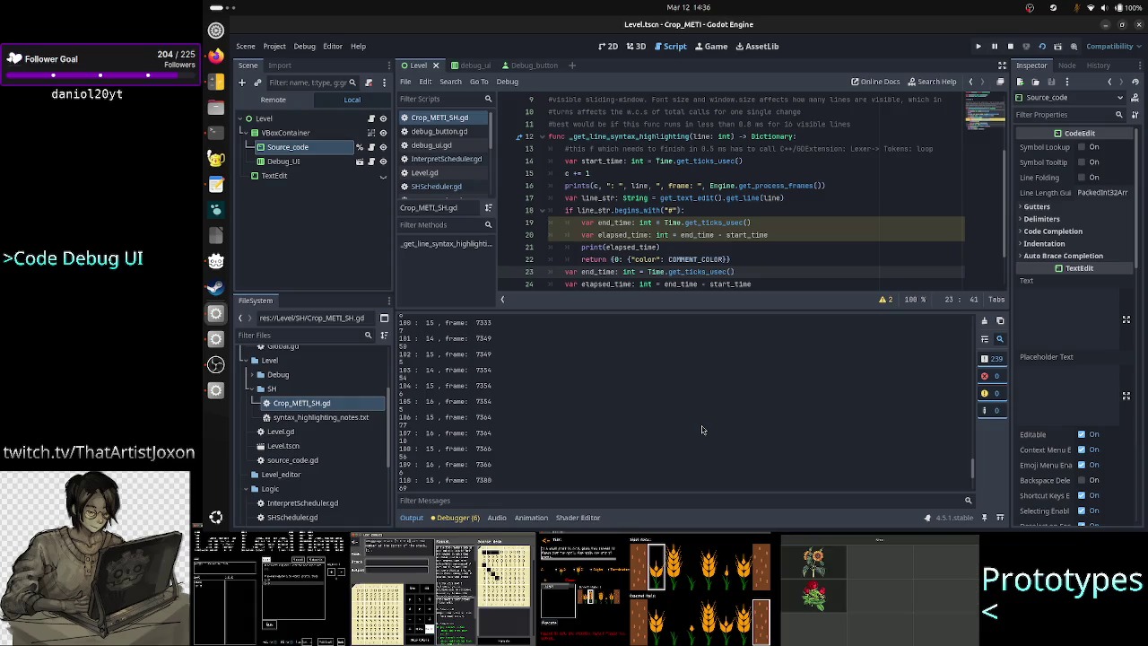
scroll(703, 430, up, 3)
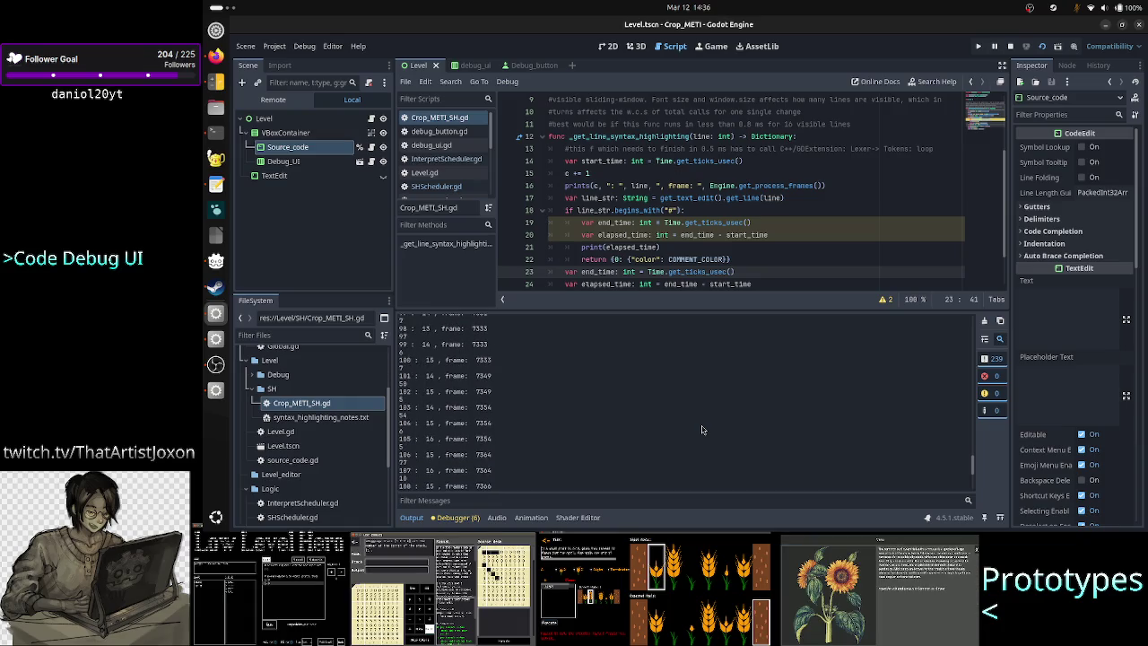
scroll(702, 429, down, 3)
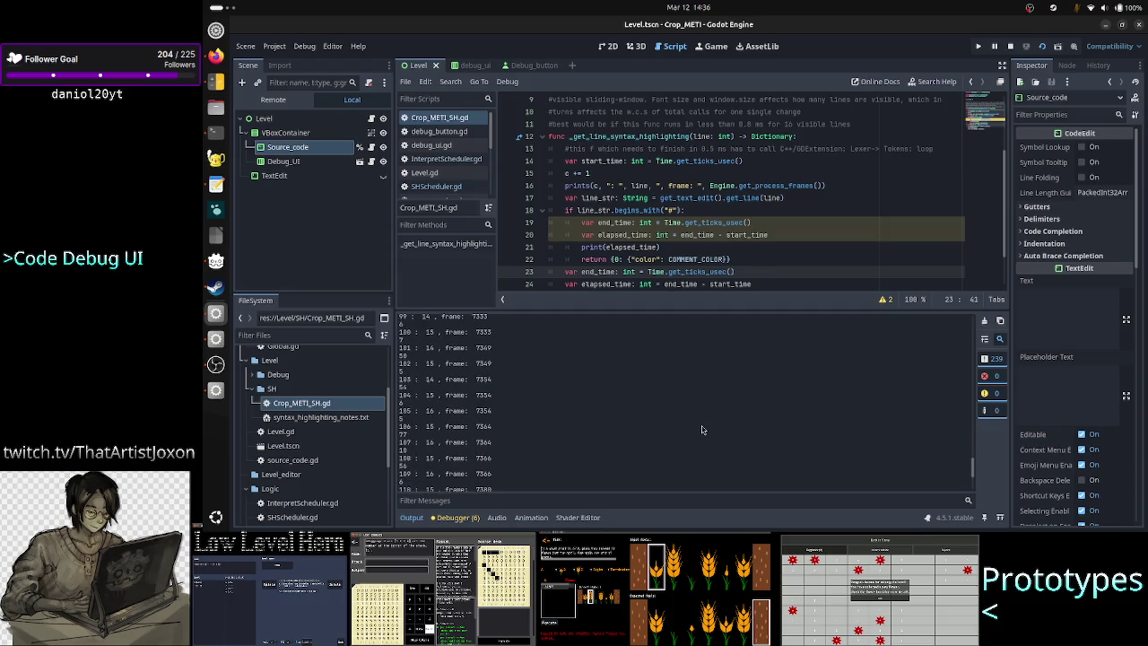
scroll(702, 430, down, 1)
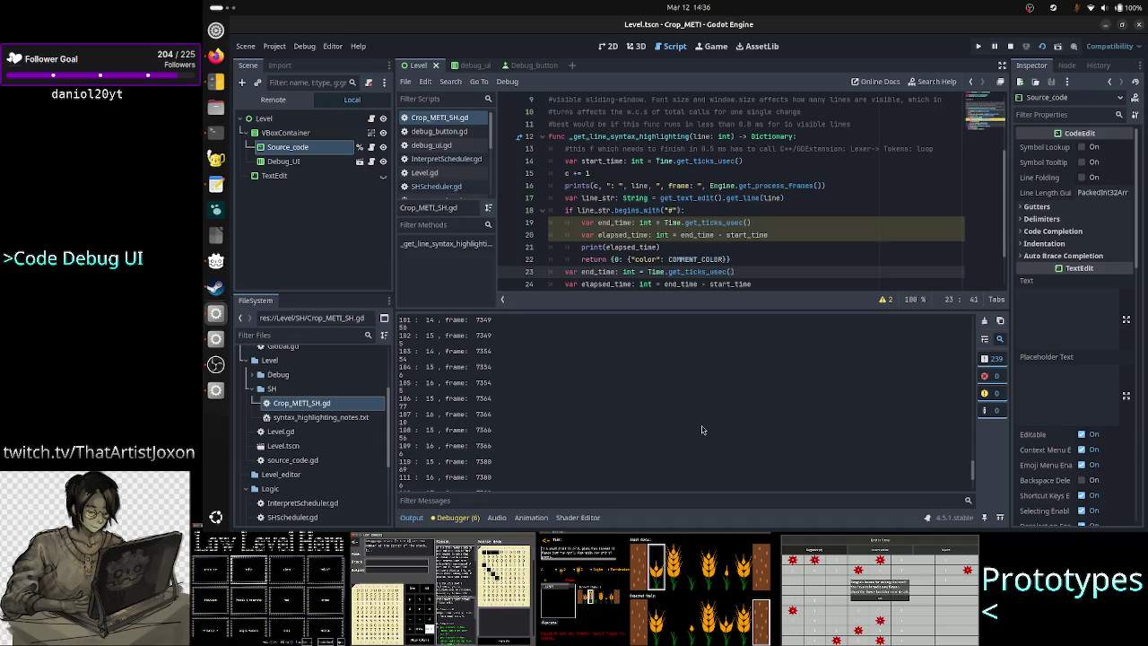
scroll(703, 430, down, 1)
scroll(703, 429, down, 2)
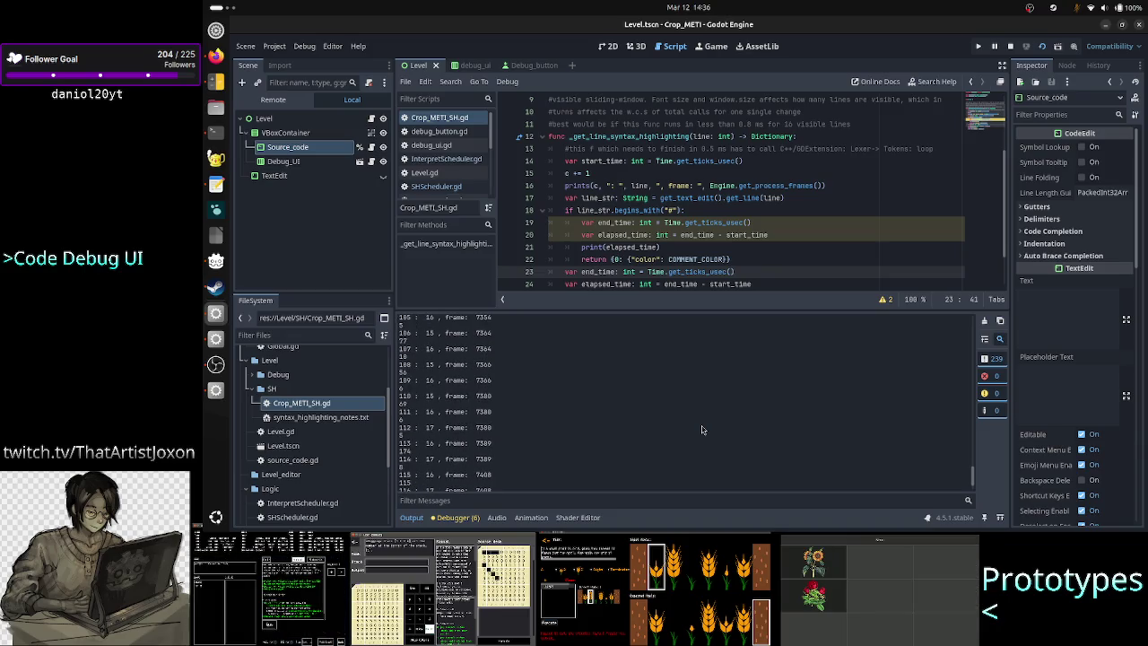
scroll(703, 430, down, 1)
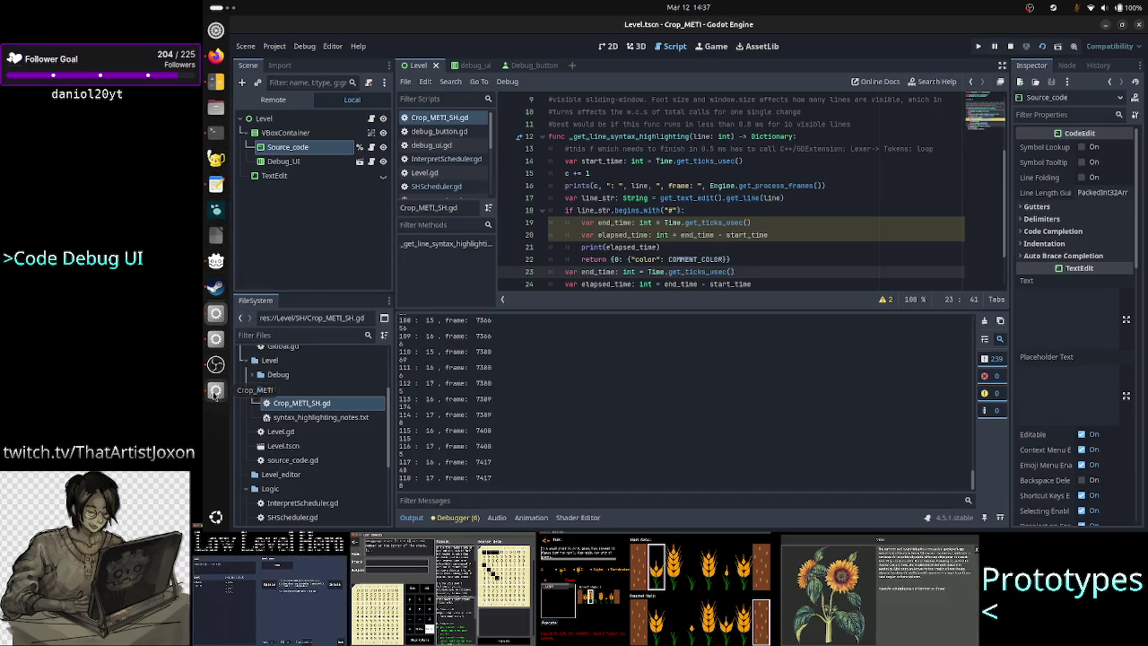
Relaunch the game with F5 to start a fresh test run
key(F5)
scroll(551, 305, down, 3)
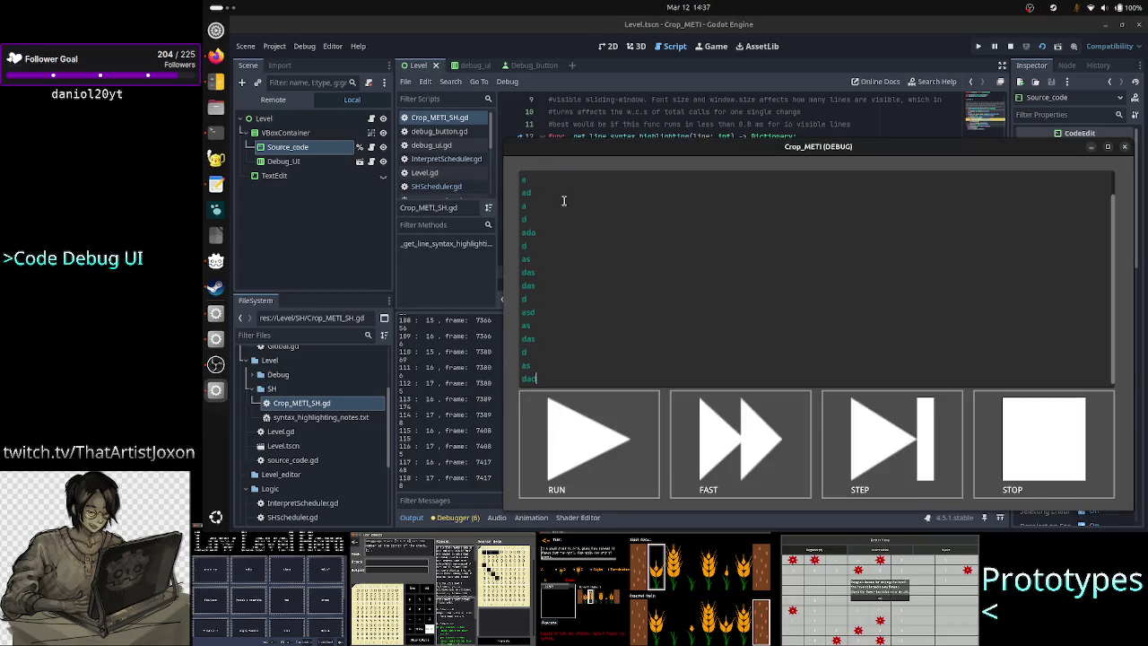
scroll(571, 267, up, 4)
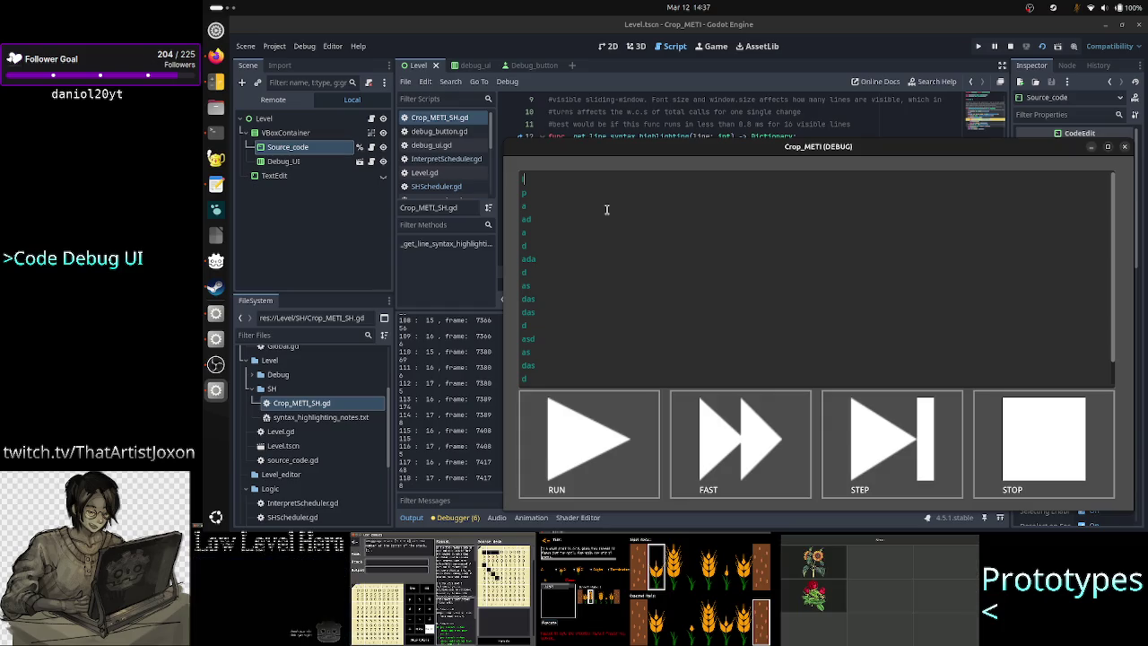
Clear the Output log, type 'p' into the running game's TextEdit, then stop the game
click(471, 348)
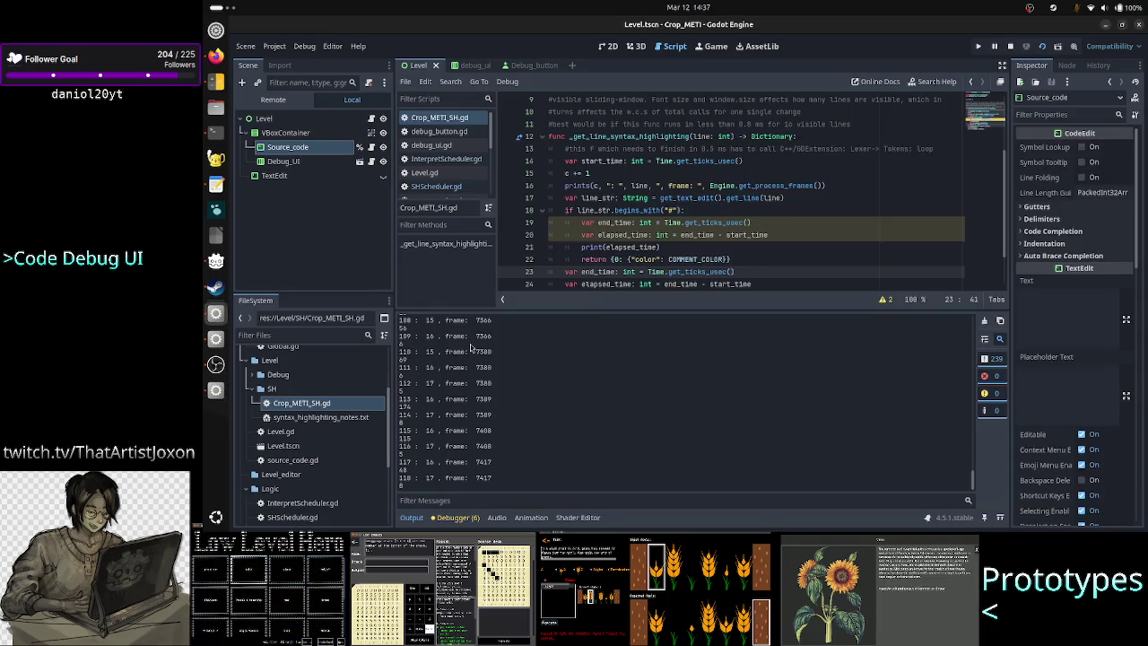
click(985, 322)
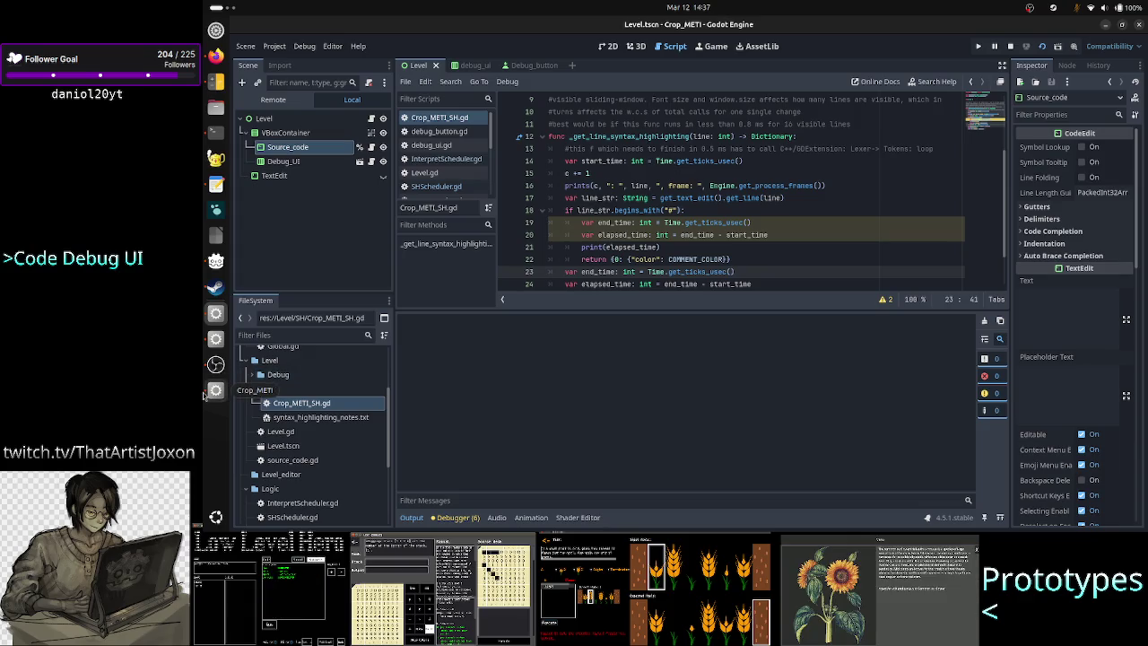
click(215, 390)
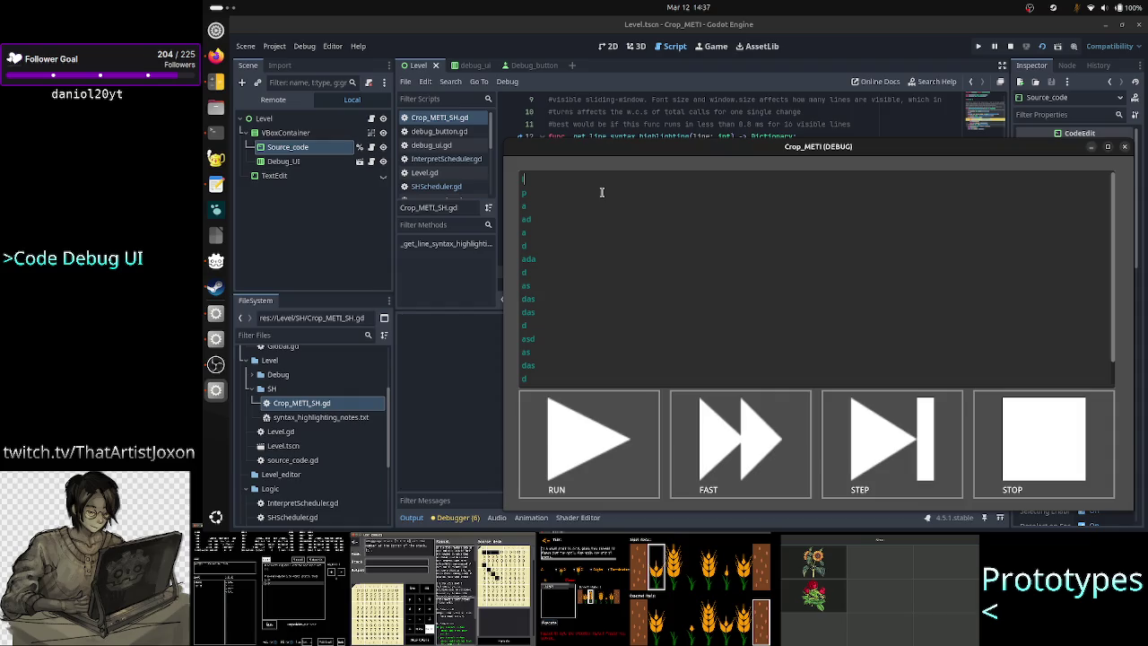
text(p)
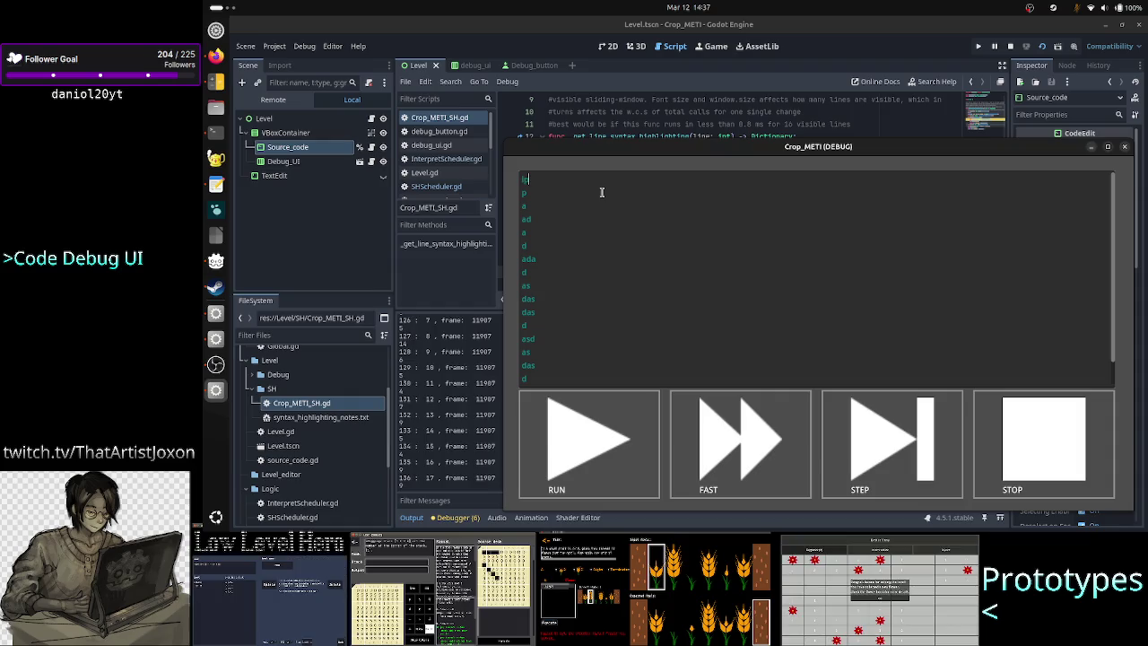
key(F8)
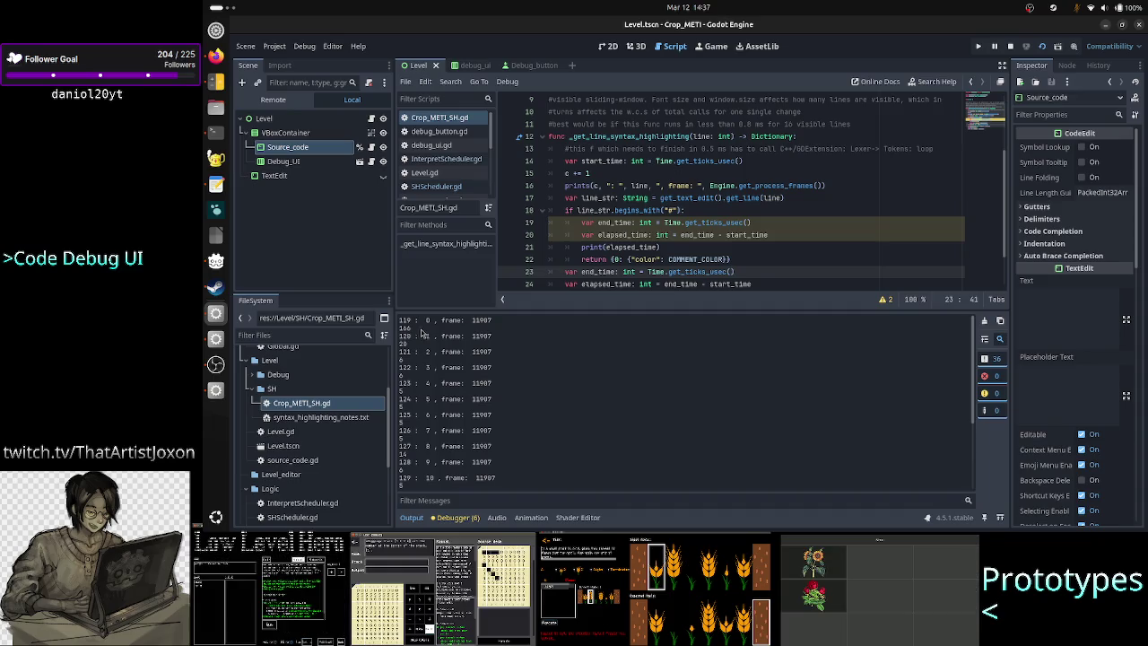
drag(414, 332, 398, 329)
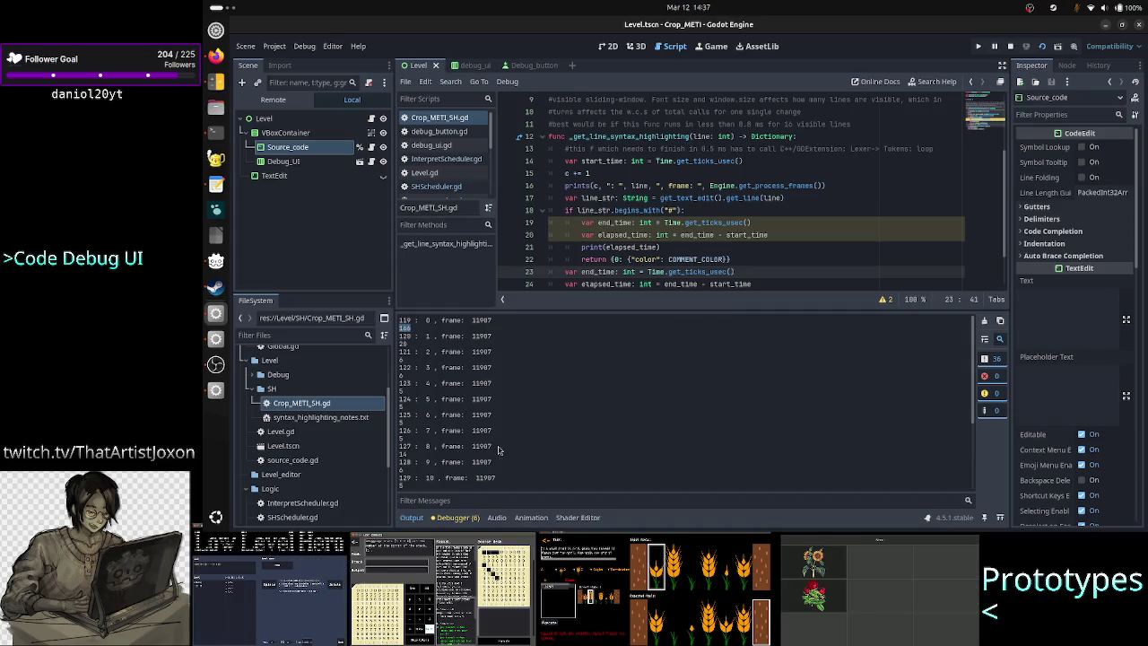
scroll(499, 451, down, 3)
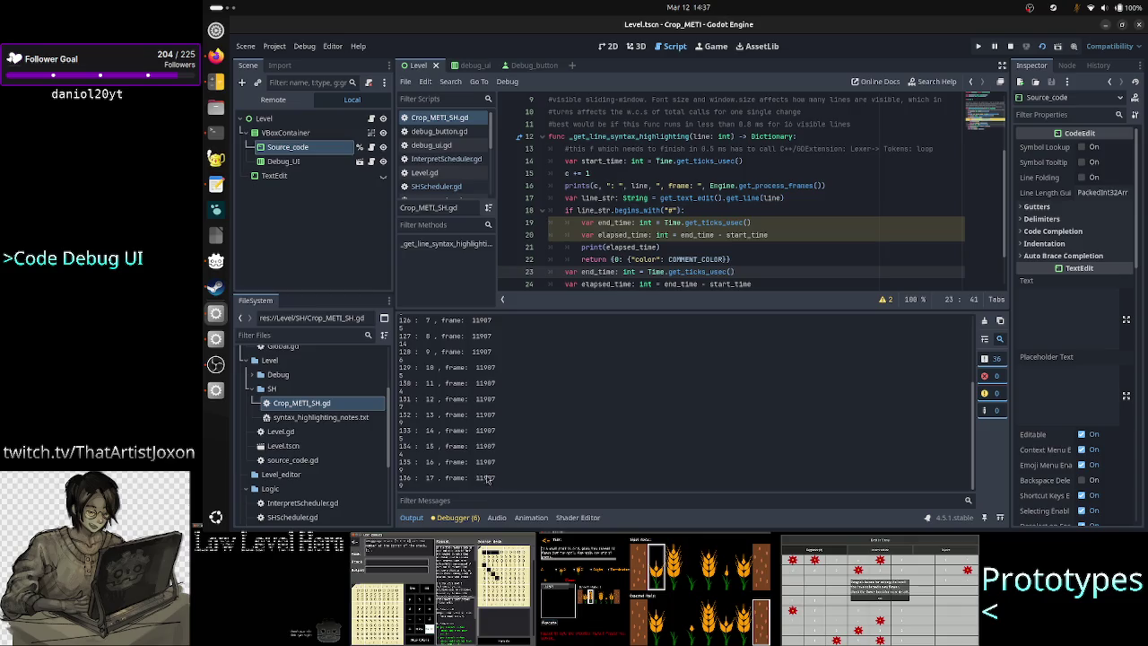
scroll(496, 400, up, 3)
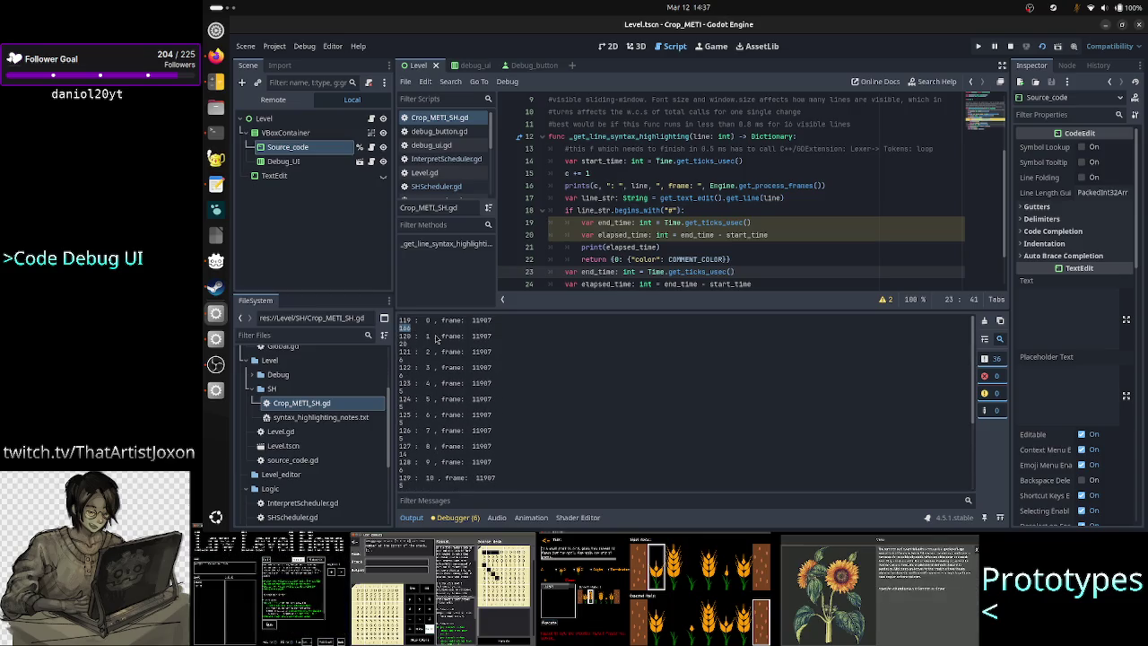
Bring up the Calculator beside the code and clear its previous entry
click(215, 81)
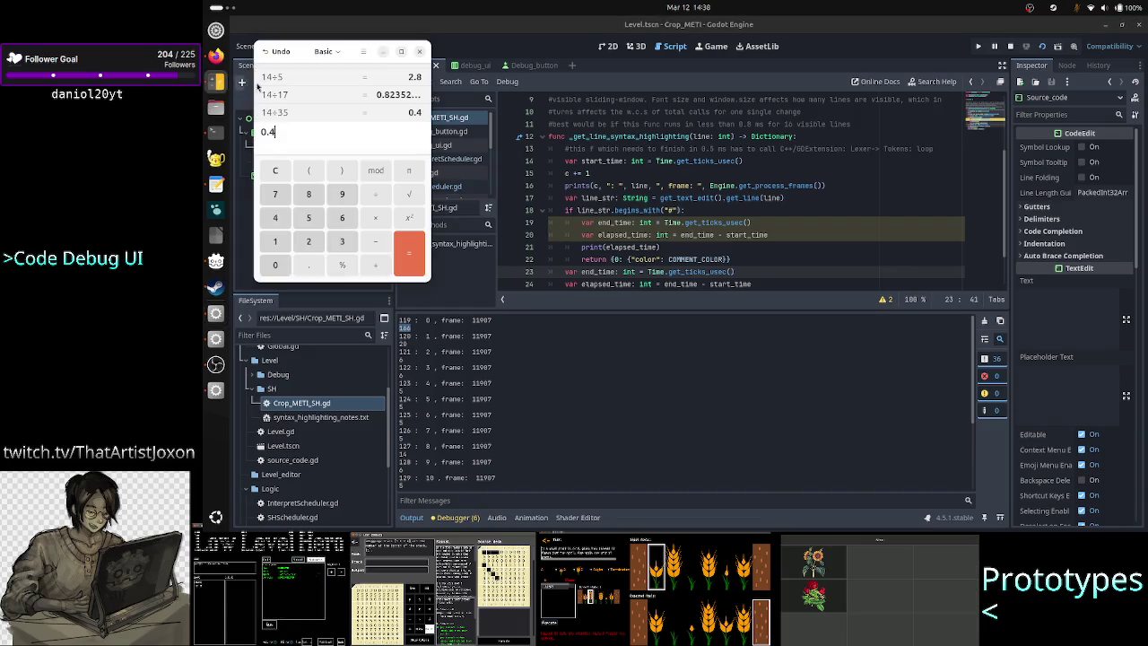
mouse_move(304, 57)
mouse_down()
mouse_move(497, 64)
mouse_move(612, 96)
mouse_up()
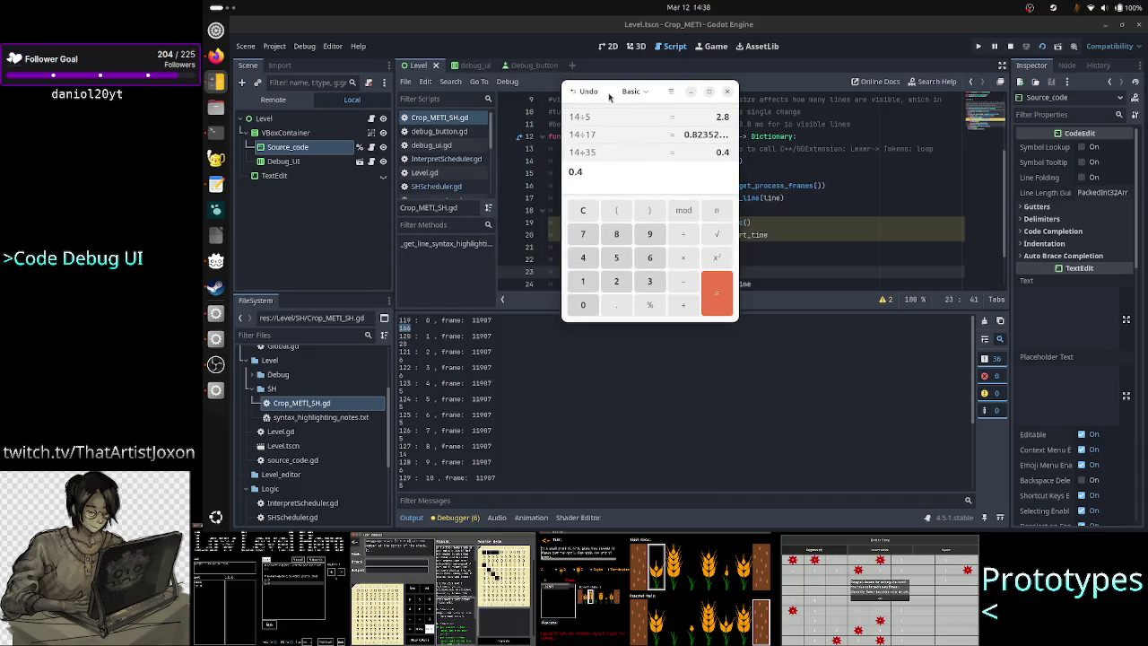
triple_click(606, 173)
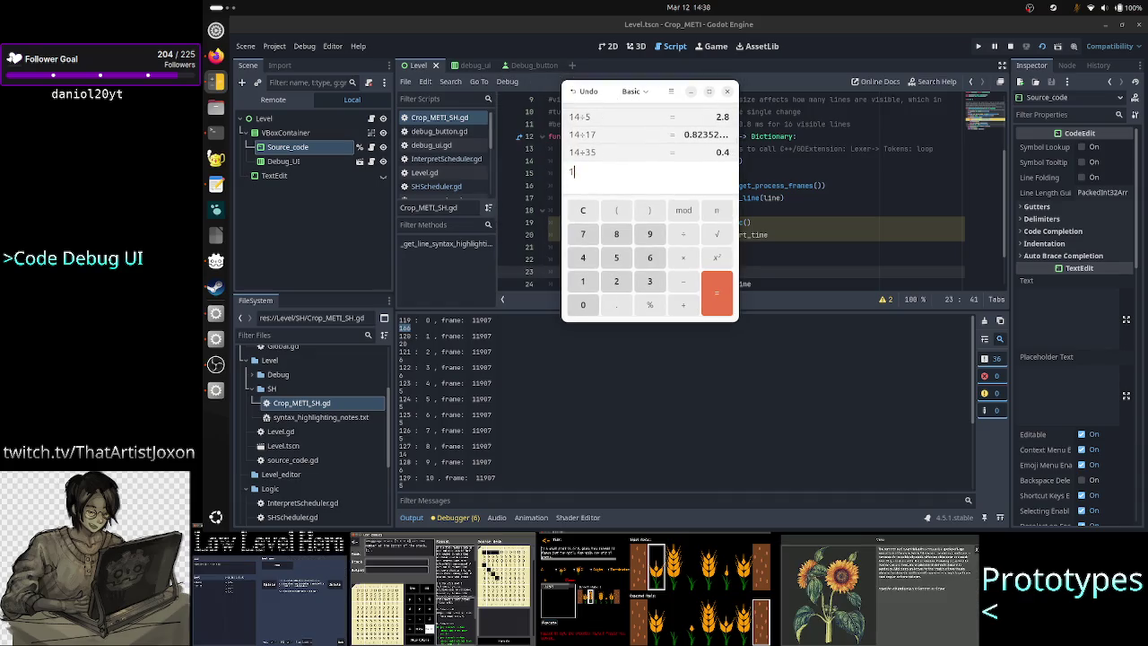
text(166+)
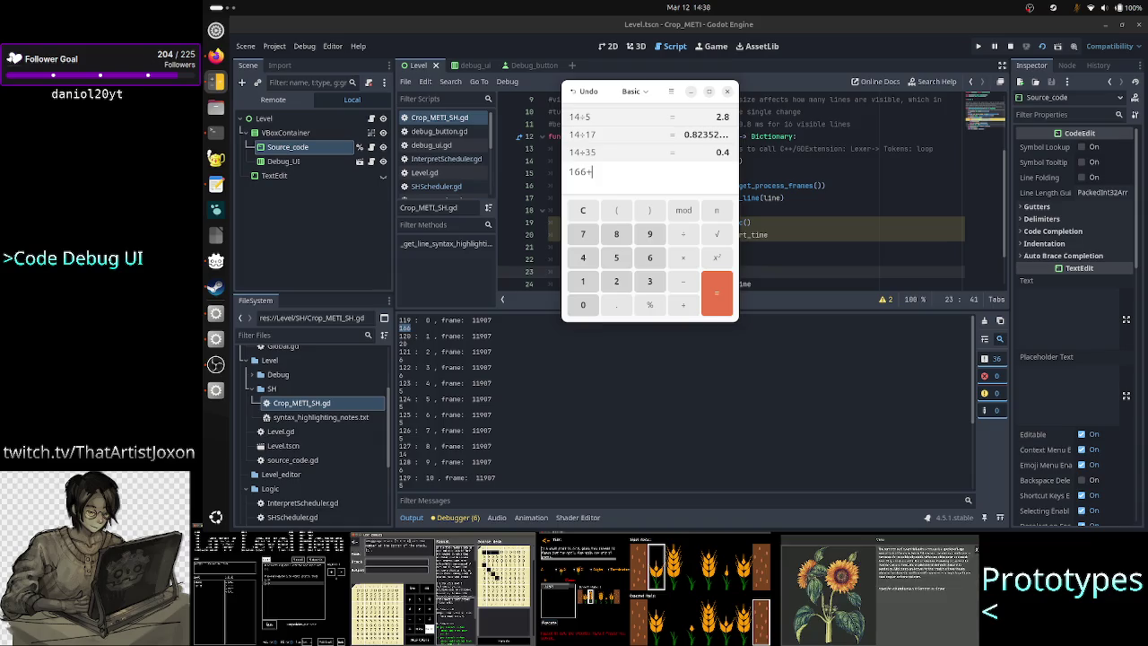
key(BackSpace)
key(BackSpace)
key(BackSpace)
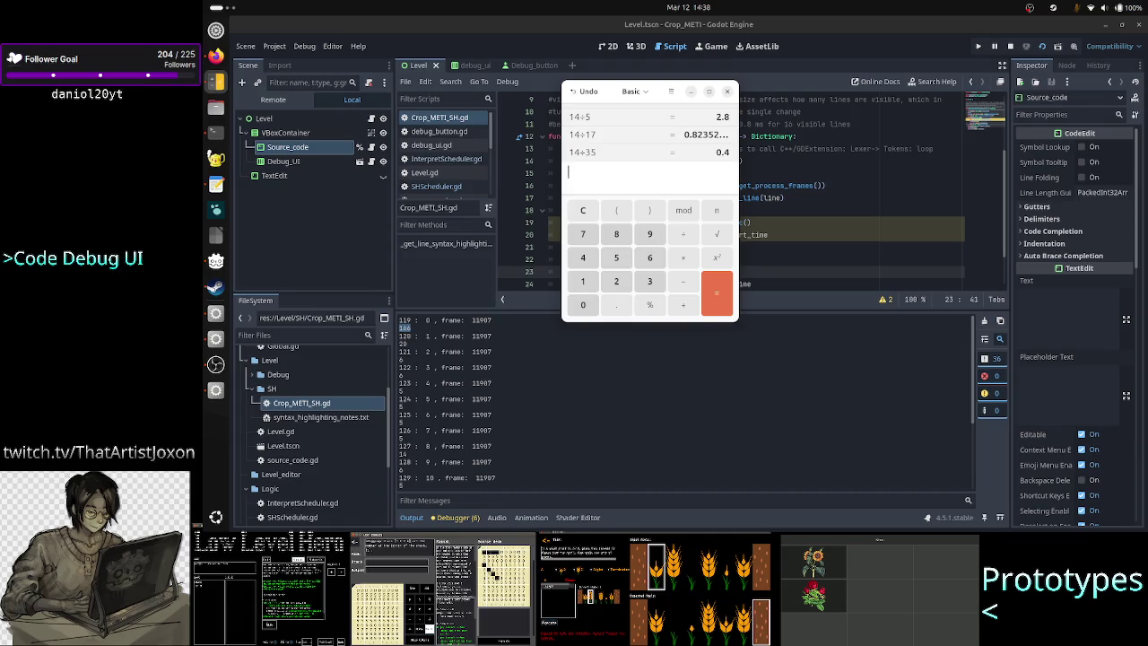
Compute 16.67 ÷ 35, then multiply the result by 1000 to get 476.285714286
text(16.)
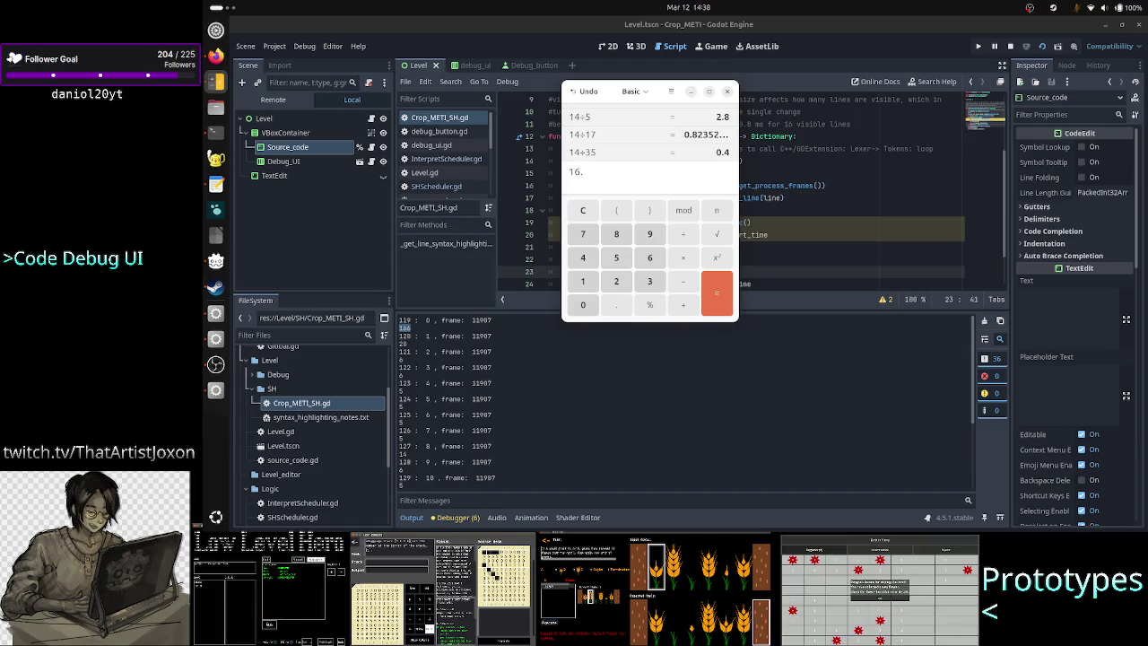
text(67)
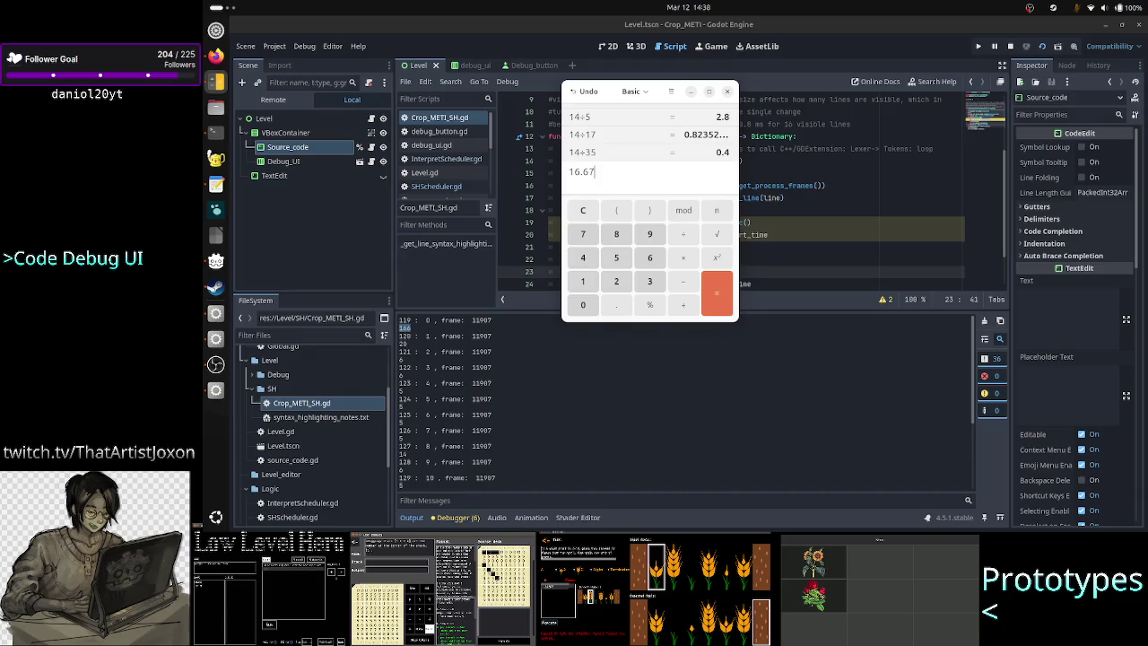
text(/)
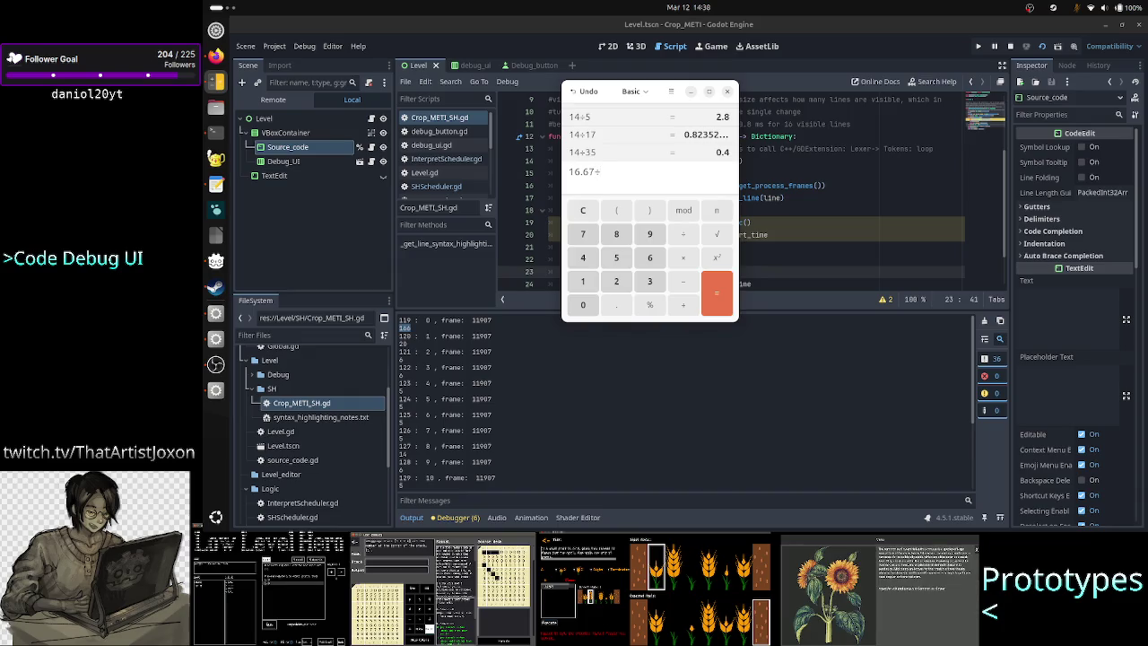
text(3)
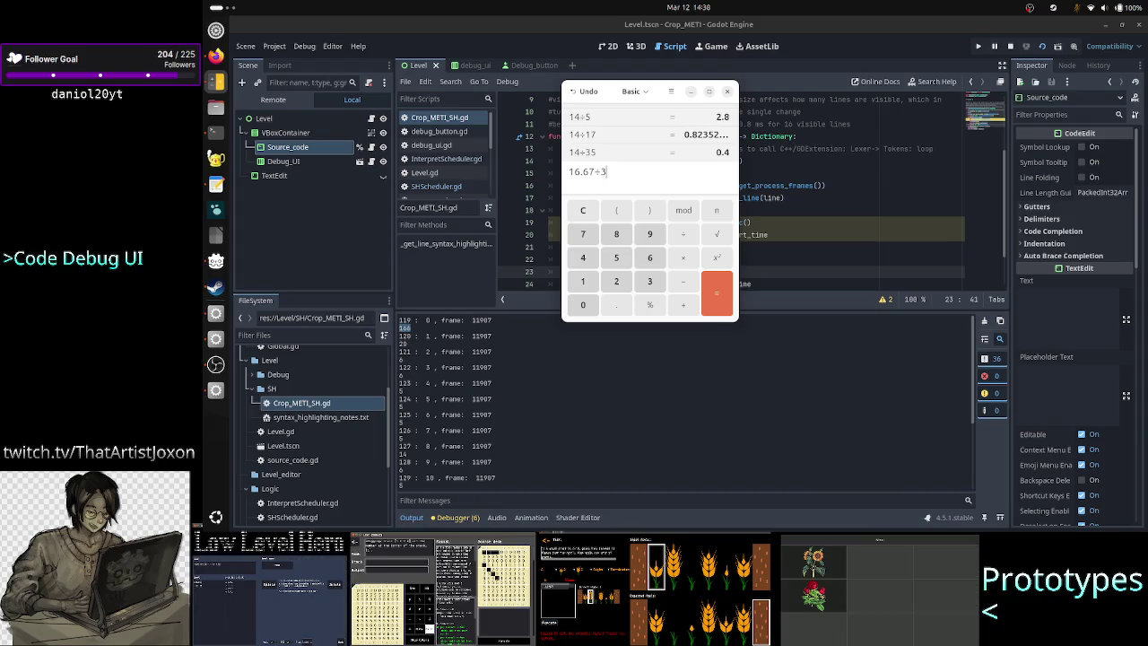
text(5)
key(Return)
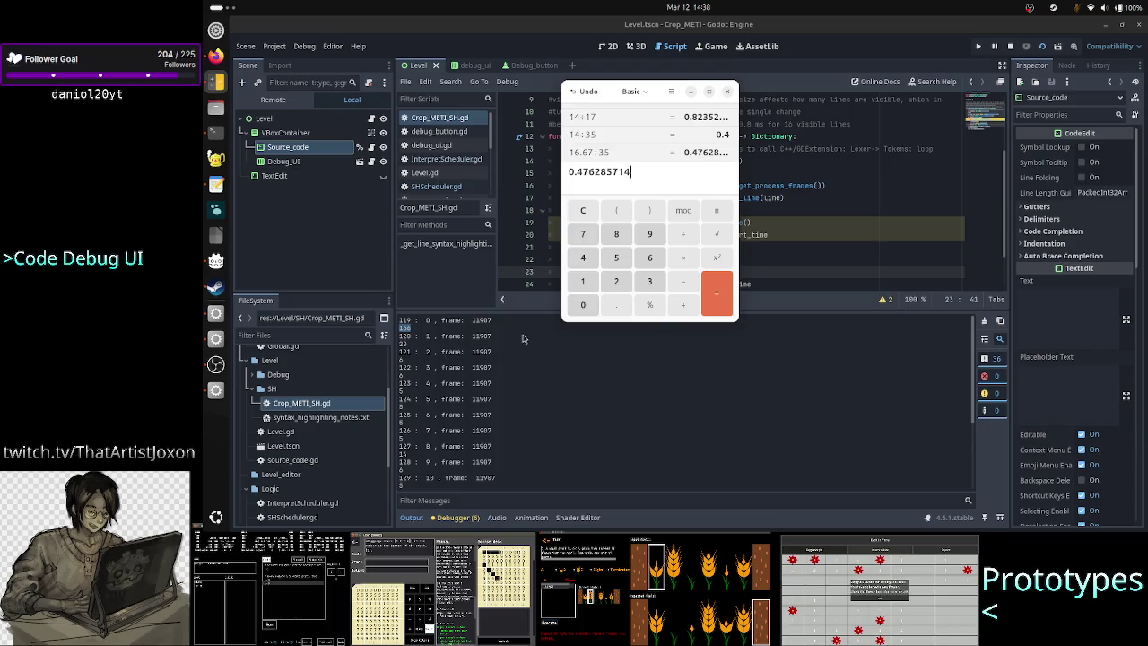
text(*1000)
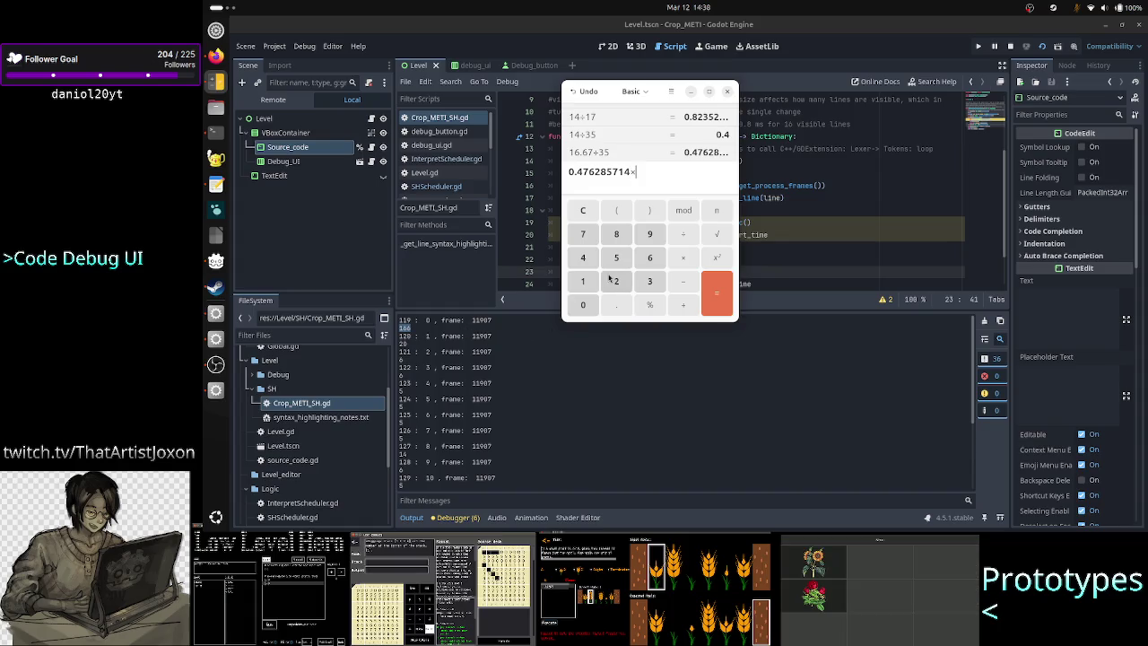
key(Return)
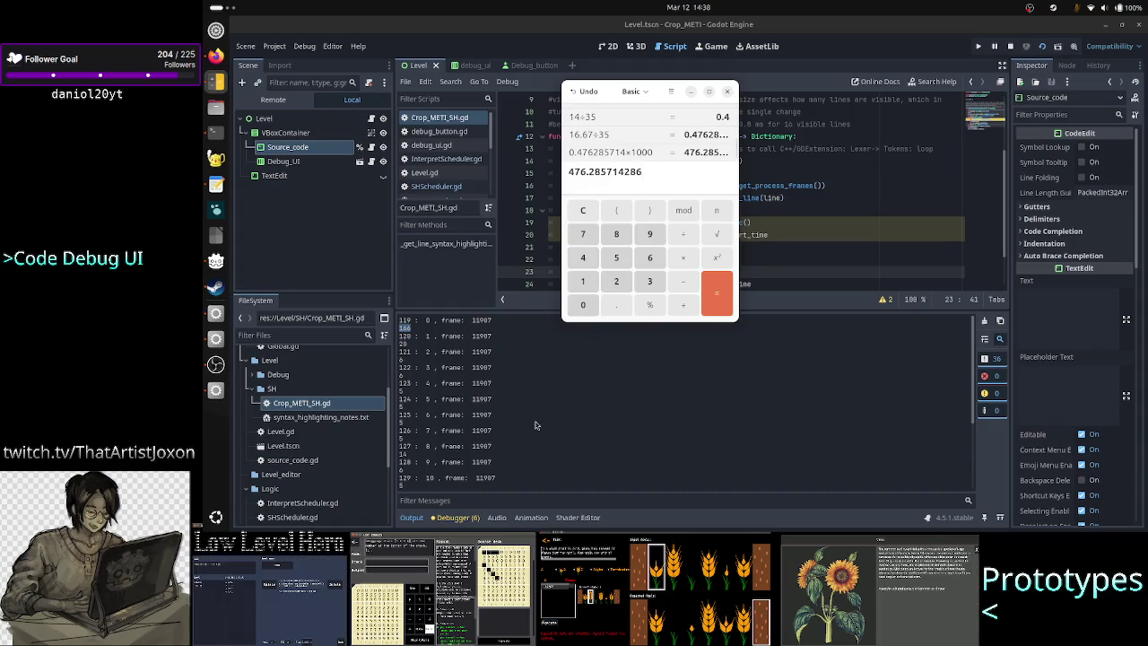
Bring the Godot editor with Crop_METI_SH.gd back in front of the Calculator
click(508, 375)
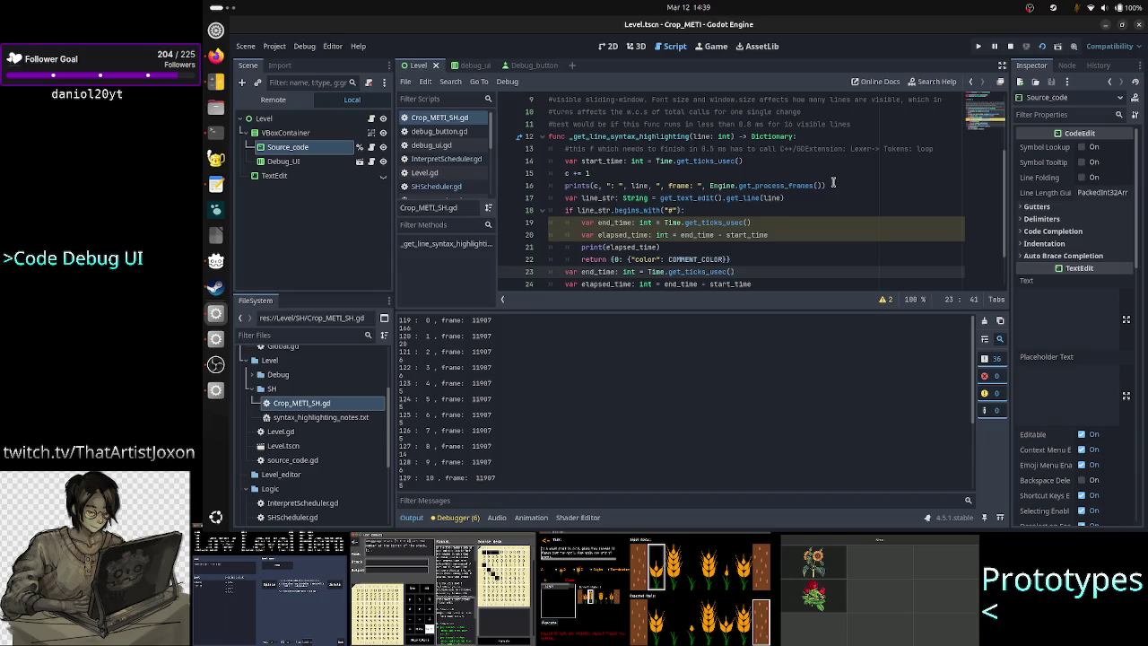
click(872, 148)
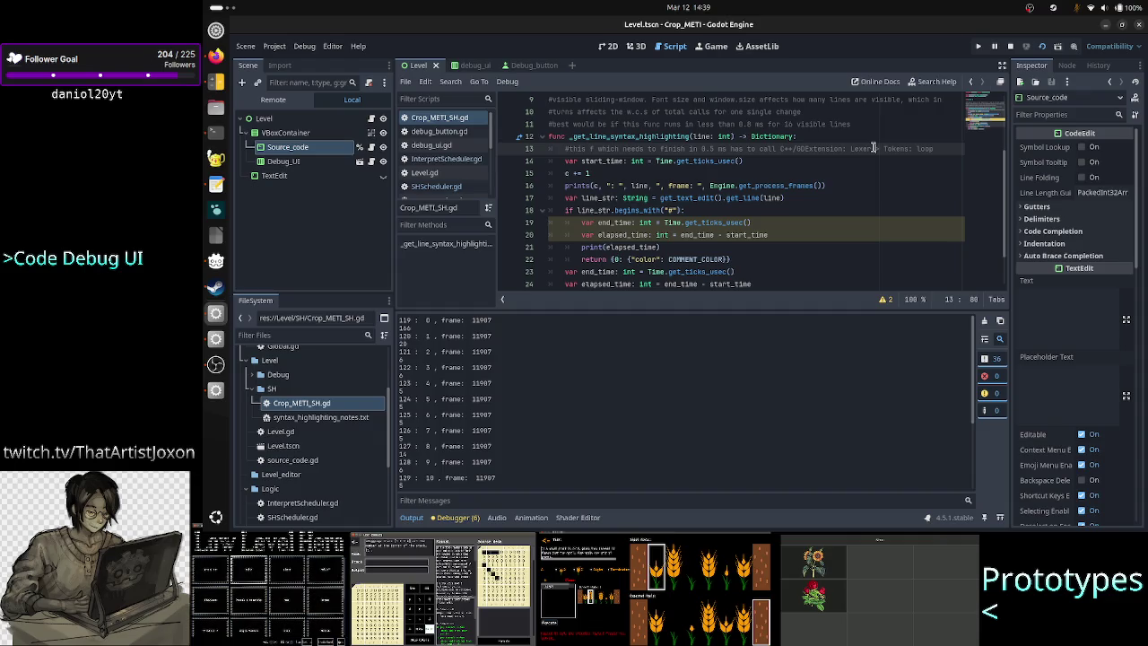
click(854, 139)
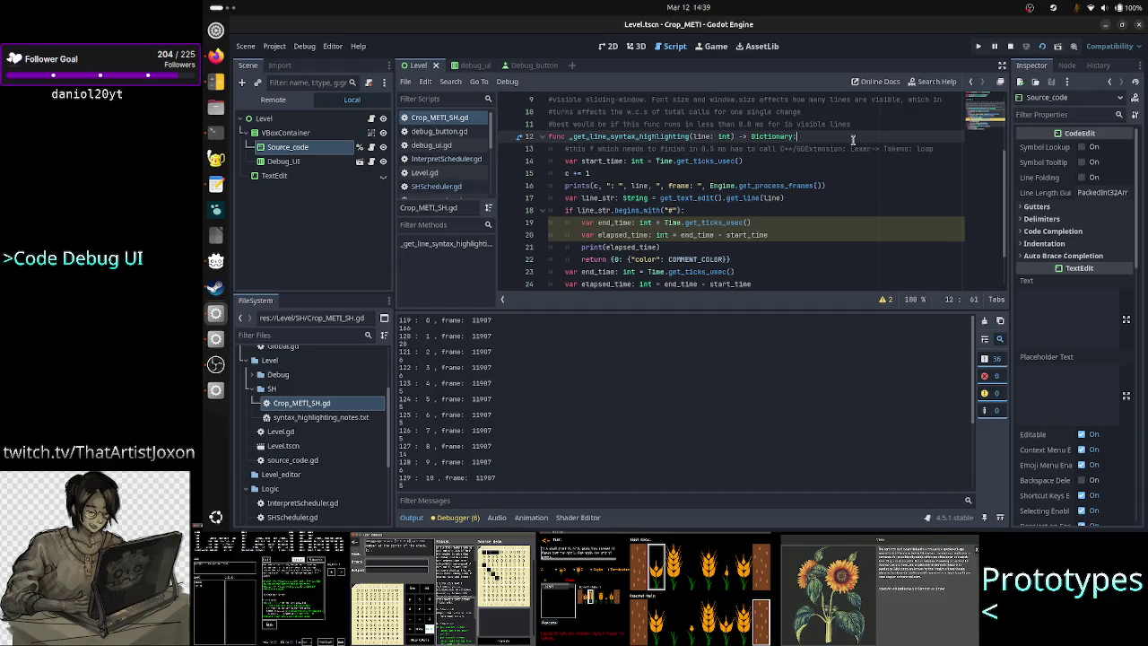
key(Right)
key(Down)
key(shift+Down)
key(shift+Down)
key(shift+Down)
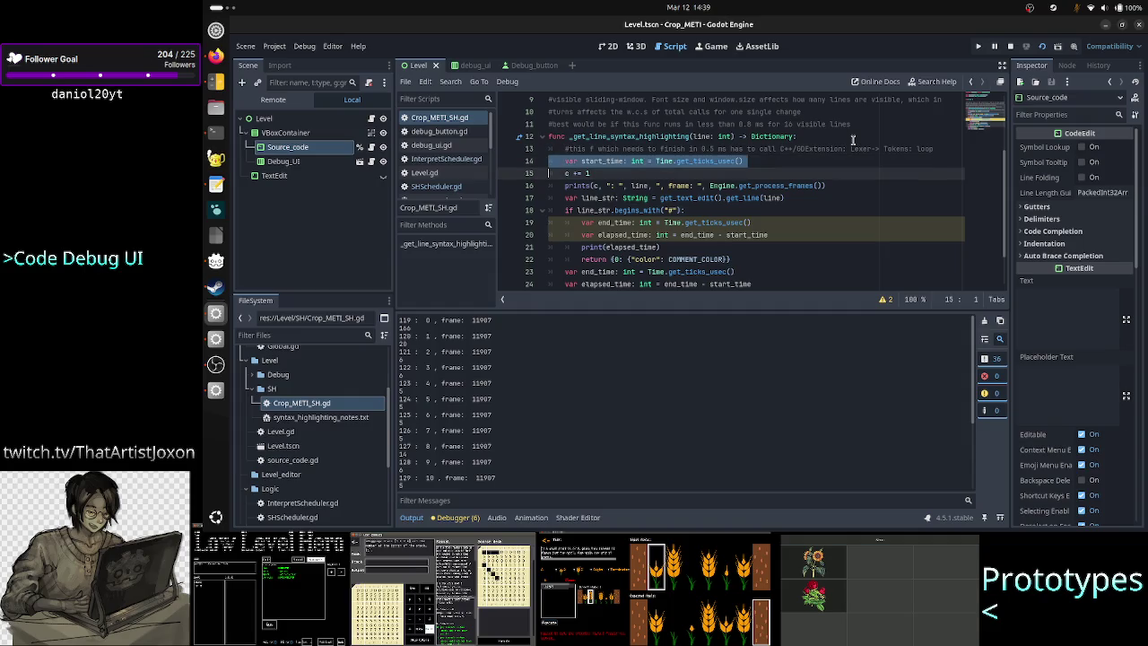
key(shift+Down)
key(shift+Down)
key(shift+Down)
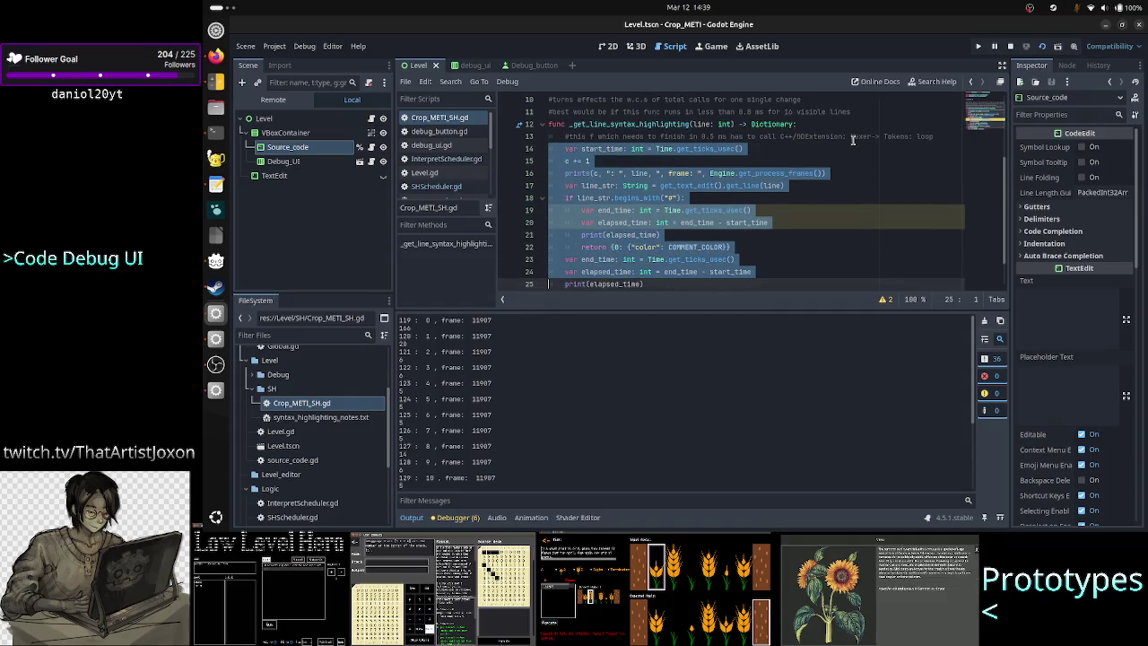
key(shift+End)
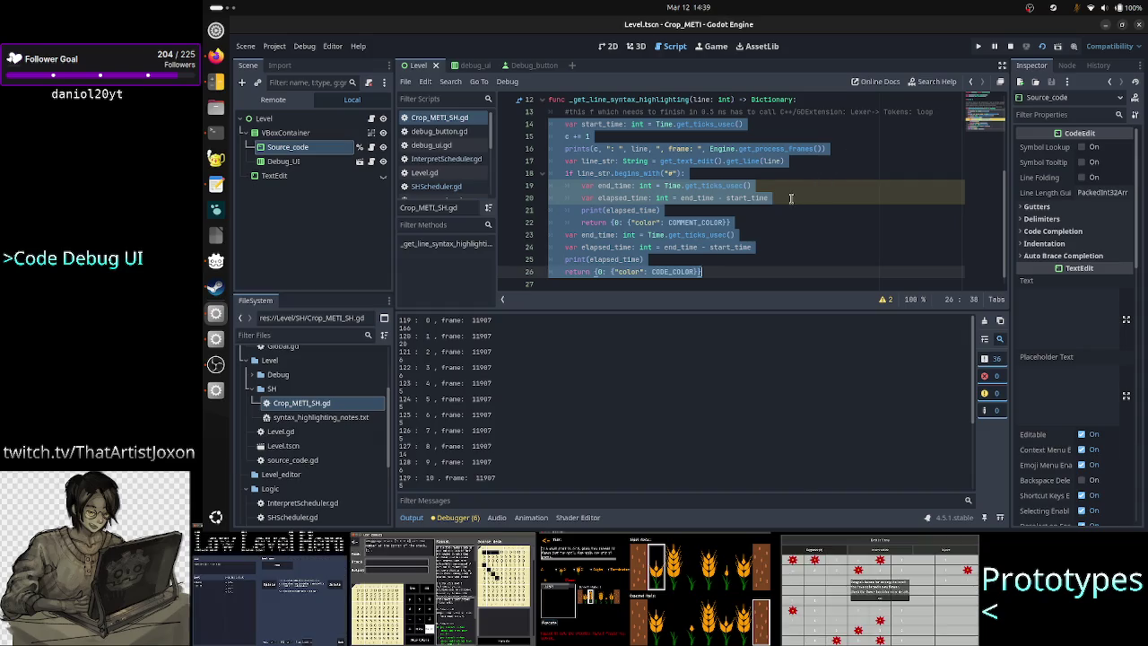
click(790, 198)
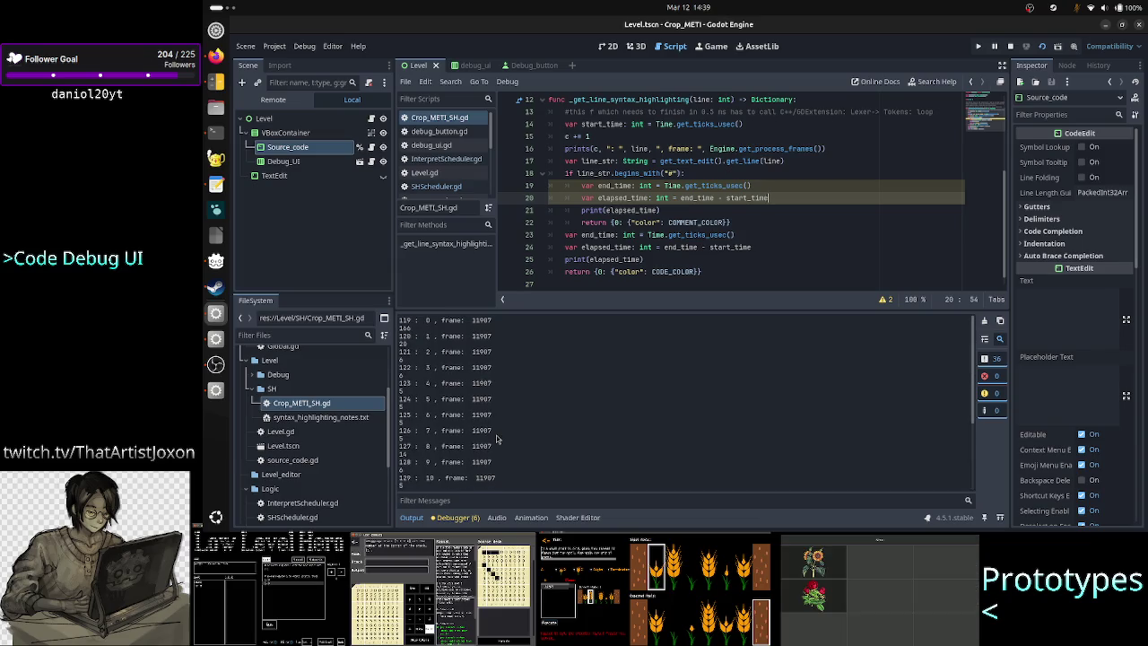
Insert a new line containing # just above the start_time line in Crop_METI_SH.gd
scroll(496, 438, down, 4)
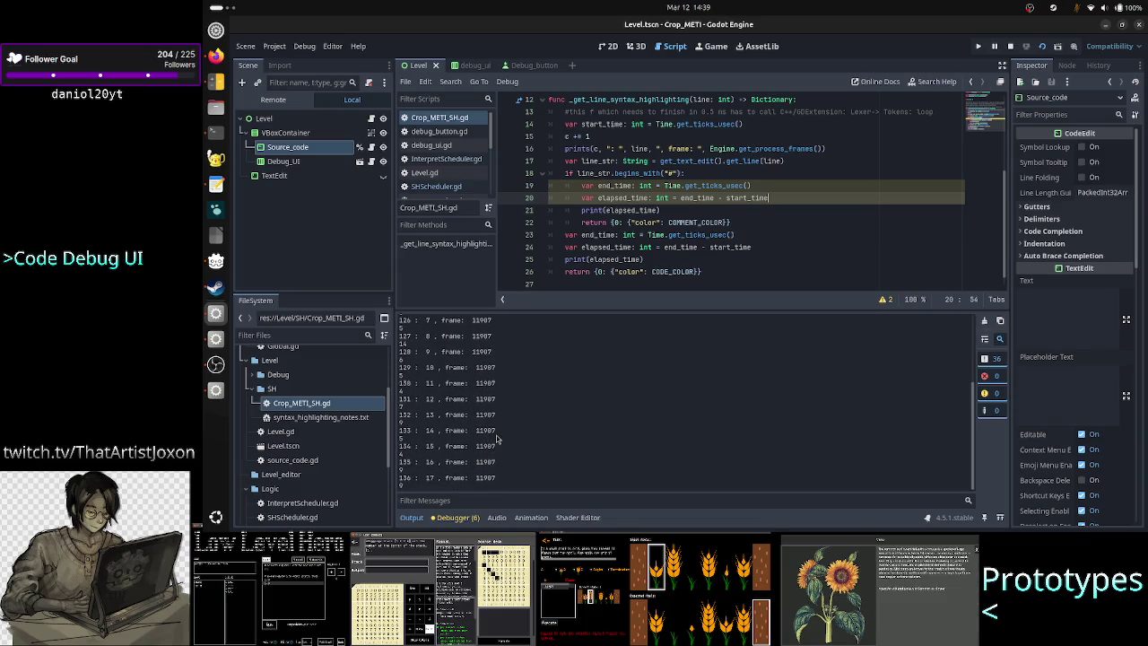
click(827, 148)
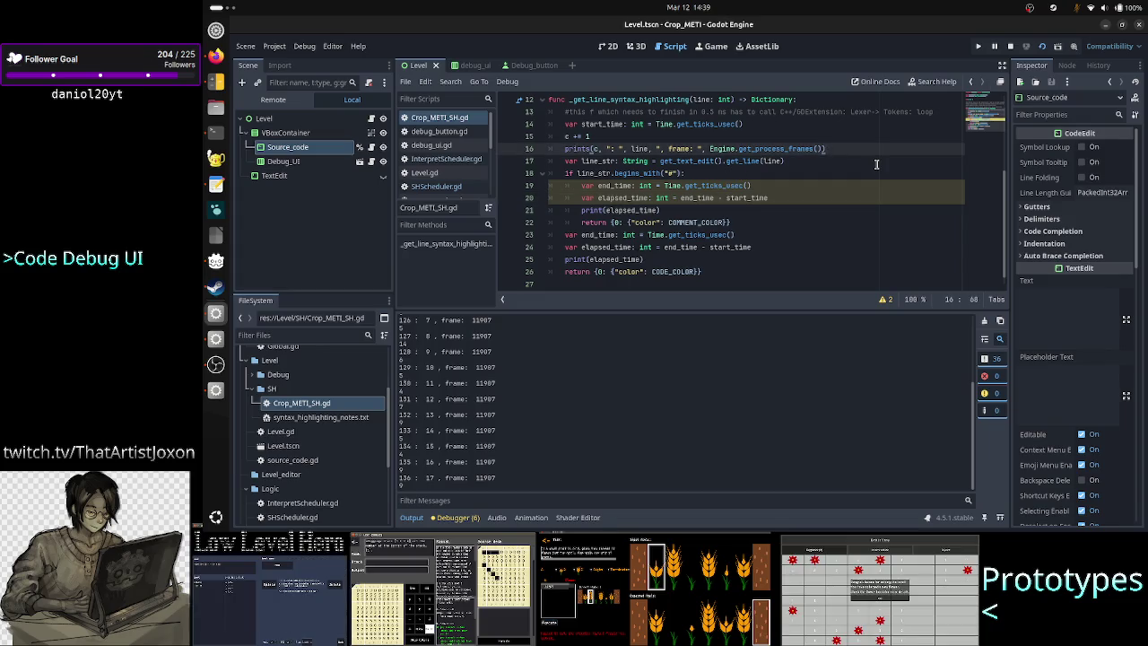
key(Up)
key(Up)
key(Up)
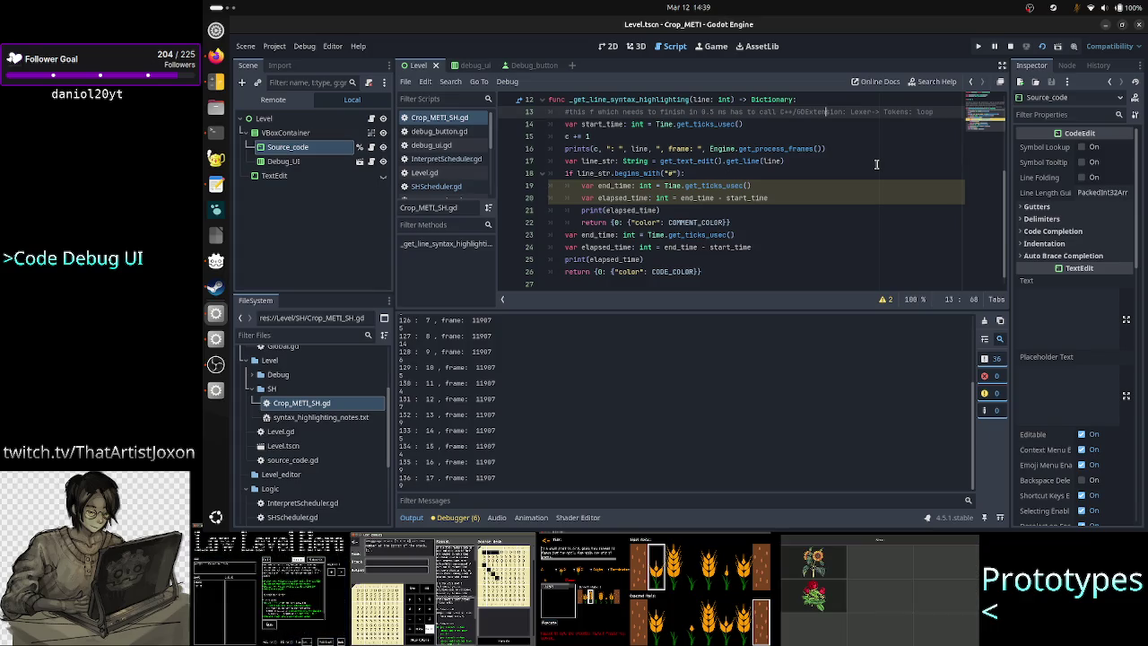
key(Down)
key(Home)
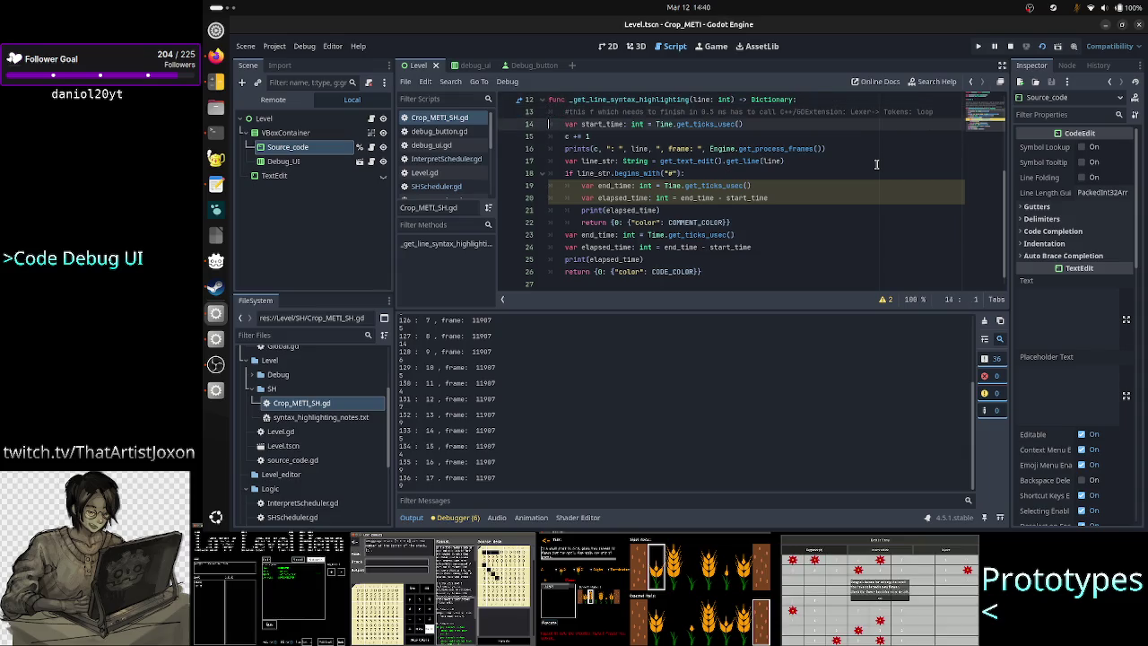
key(ctrl+shift+Return)
text(#)
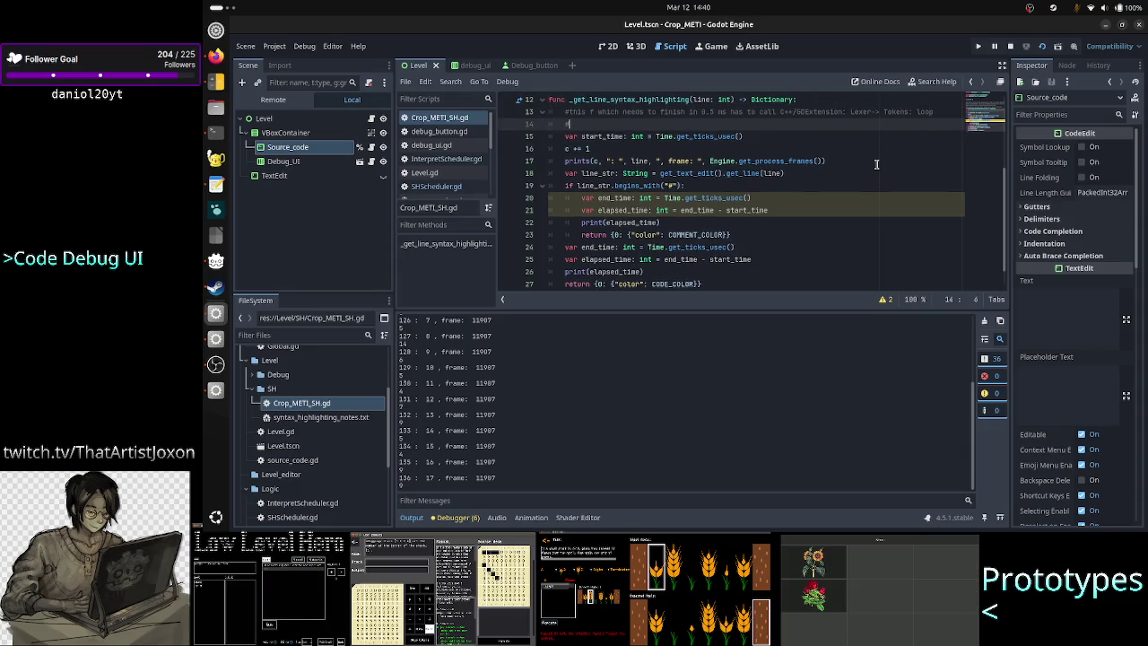
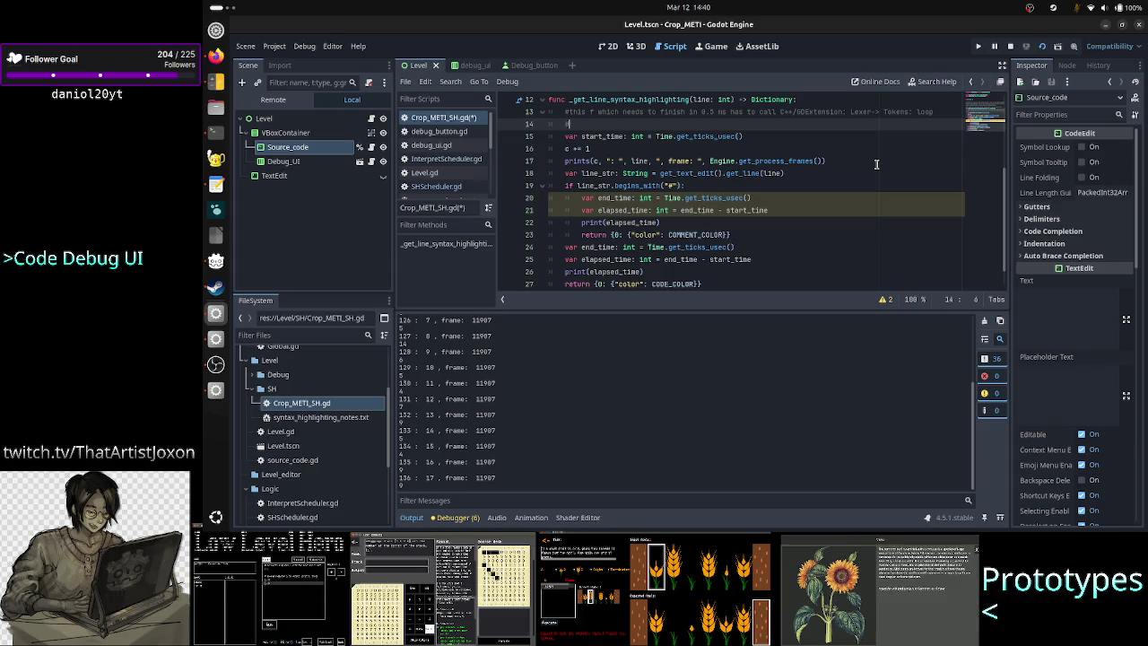
Delete the empty line 14 and add a blank indented line after the line_str declaration
key(BackSpace)
key(BackSpace)
key(BackSpace)
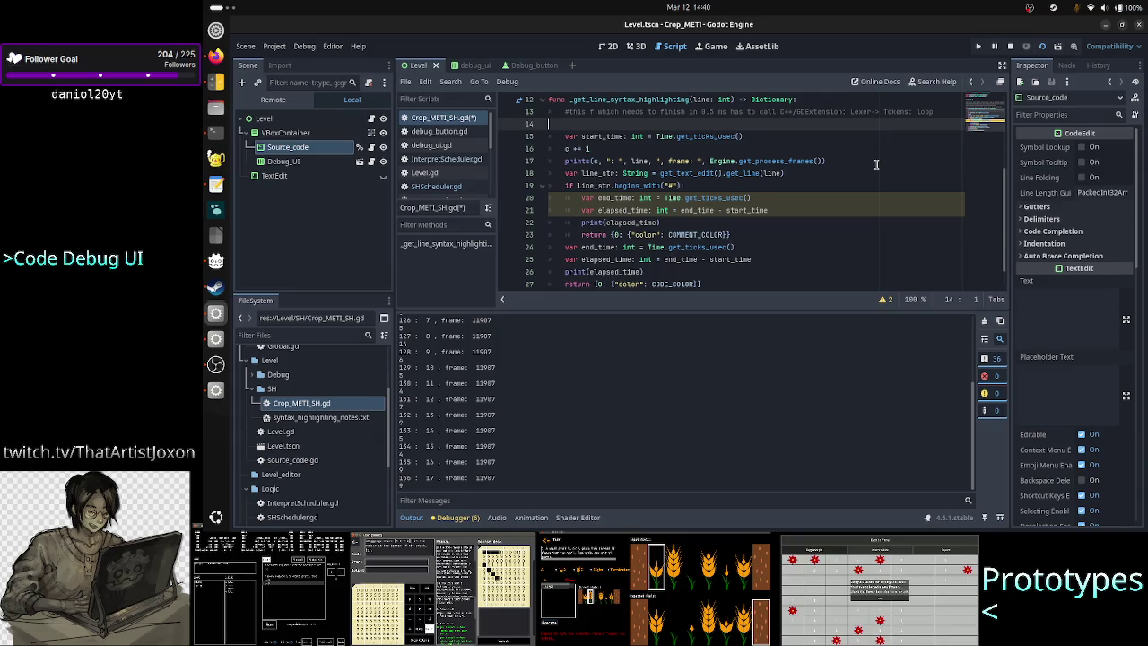
key(Right)
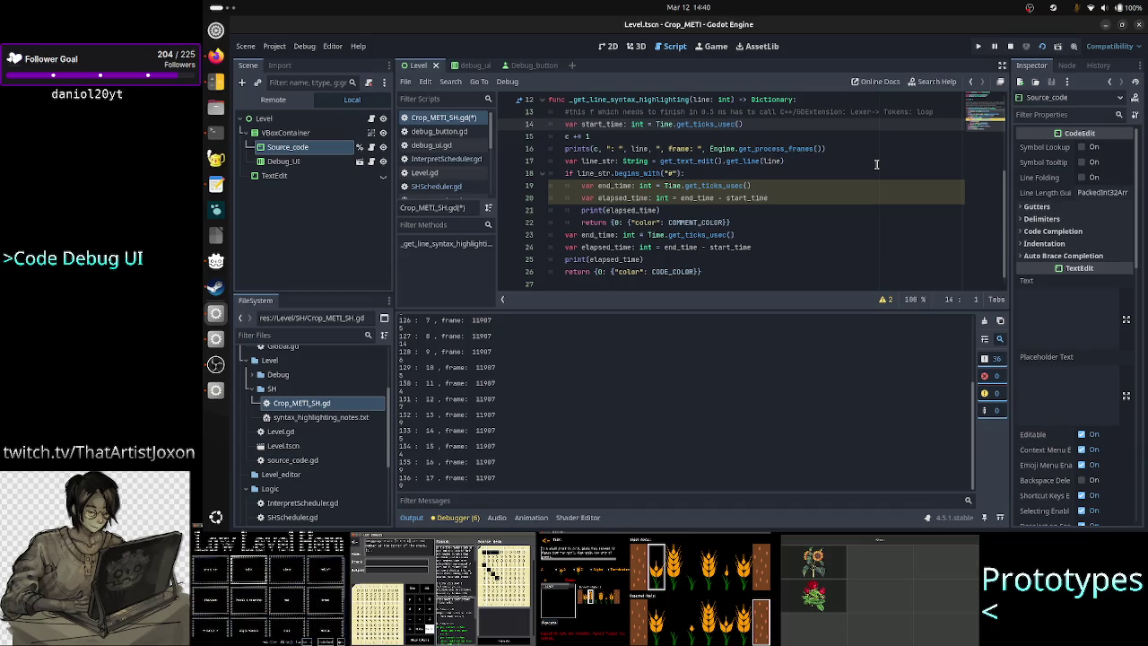
key(Down)
key(Down)
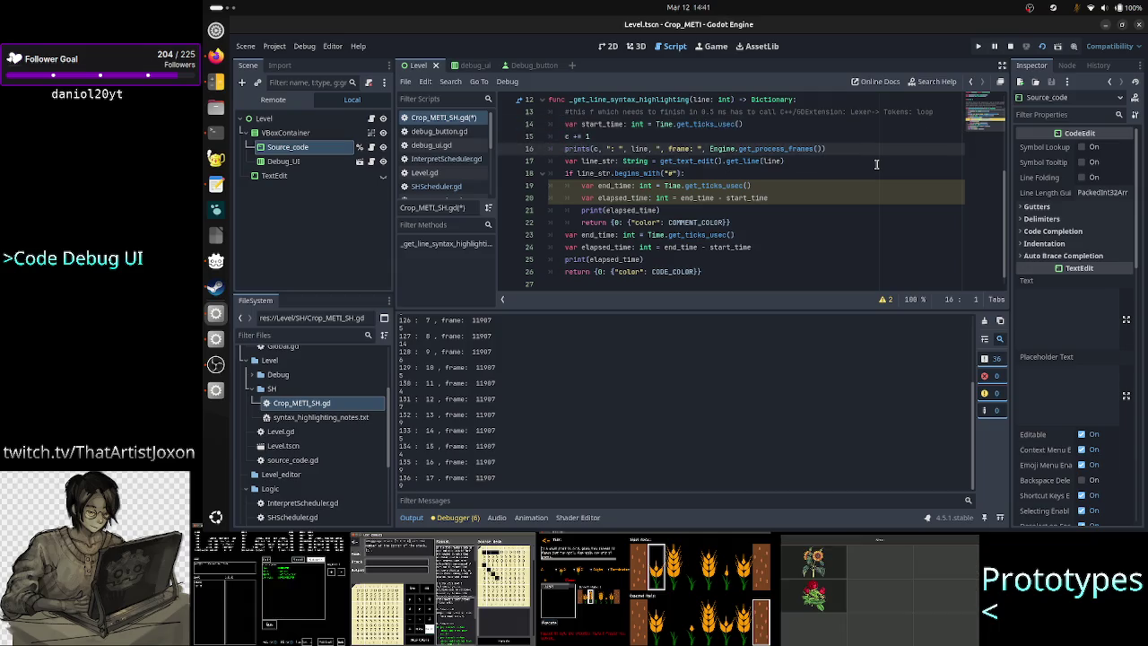
key(Down)
key(Down)
key(Up)
key(End)
key(Return)
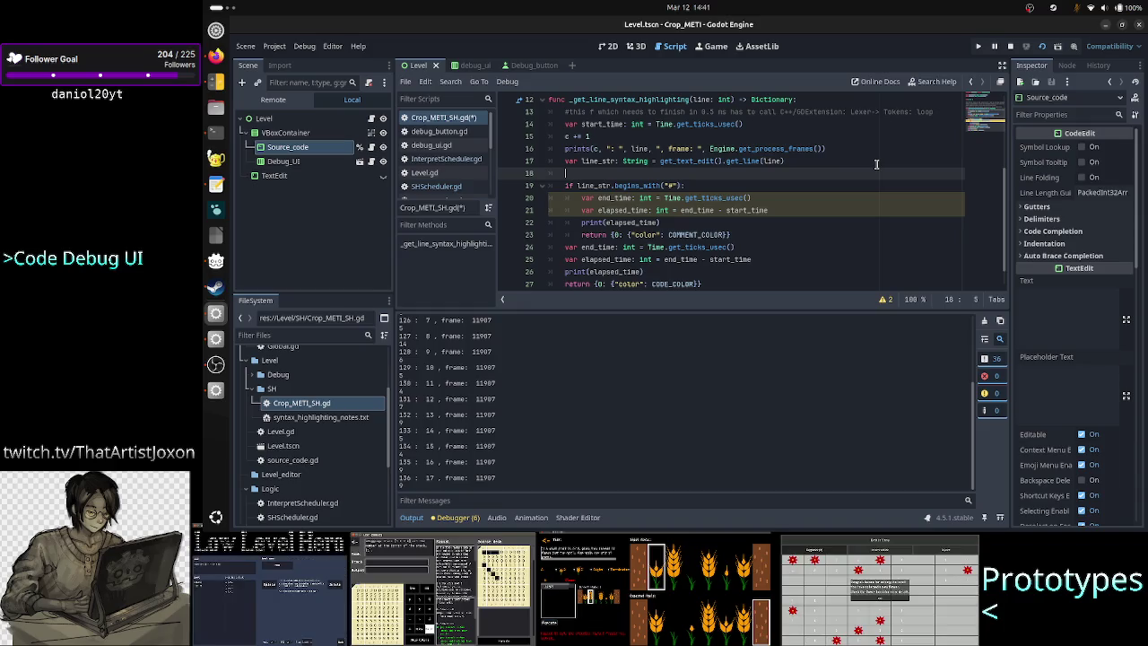
key(ctrl+Home)
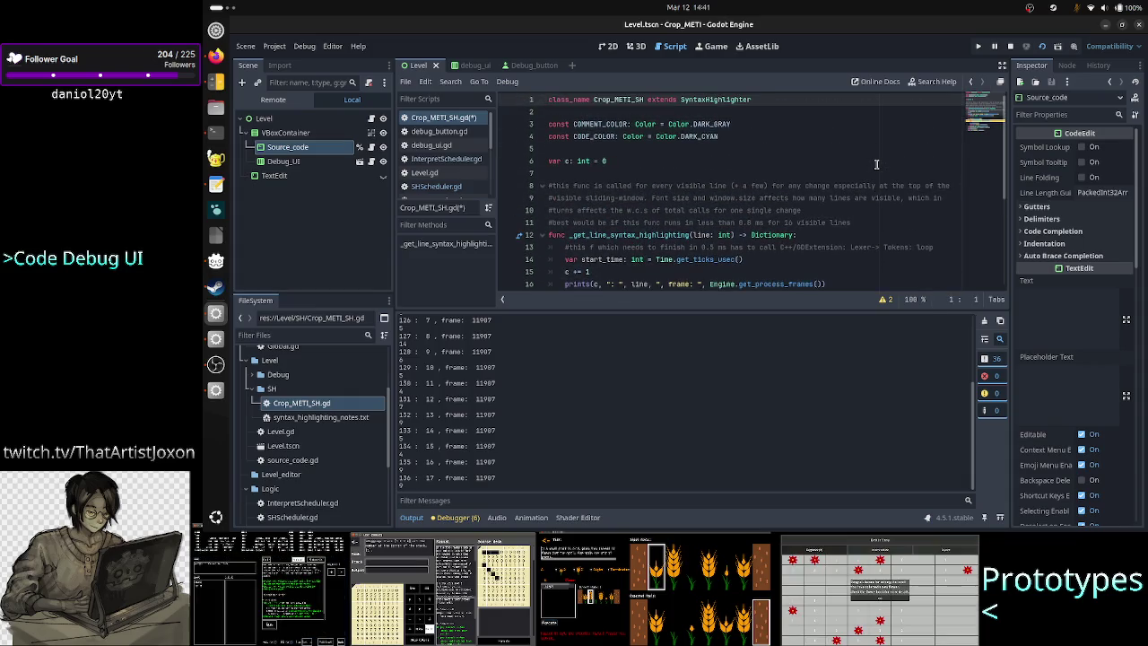
Declare 'var interpreter_cpp: Interpreter = Interpreter.new()' at line 6 using autocomplete
key(Down)
key(Down)
key(Down)
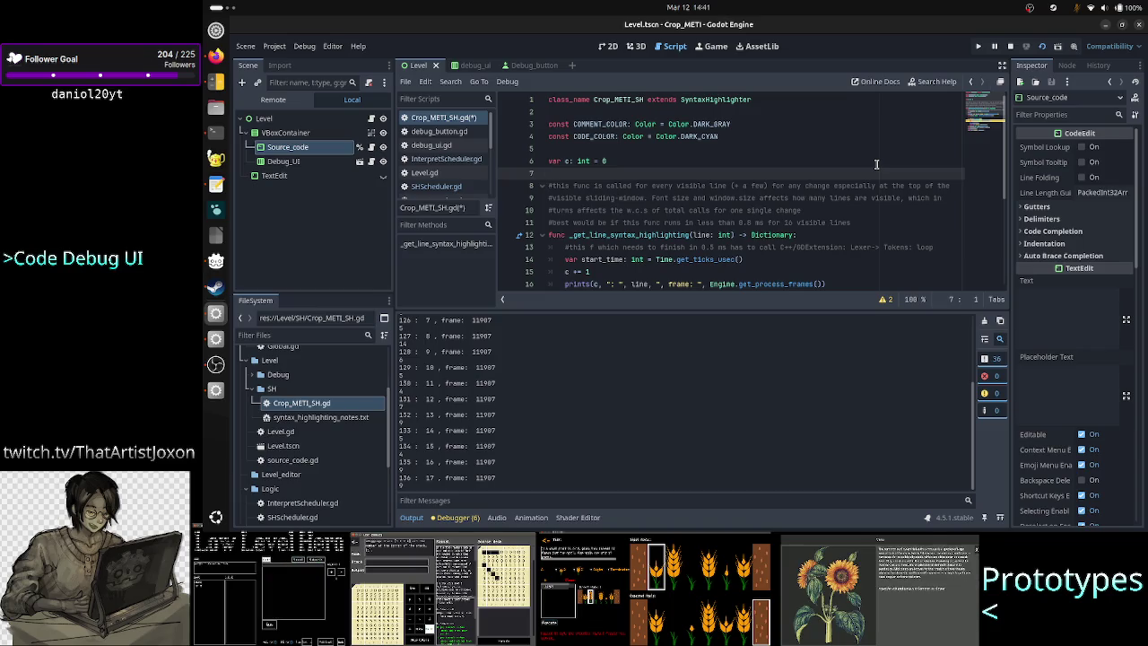
key(alt+Up)
key(ctrl+shift+Return)
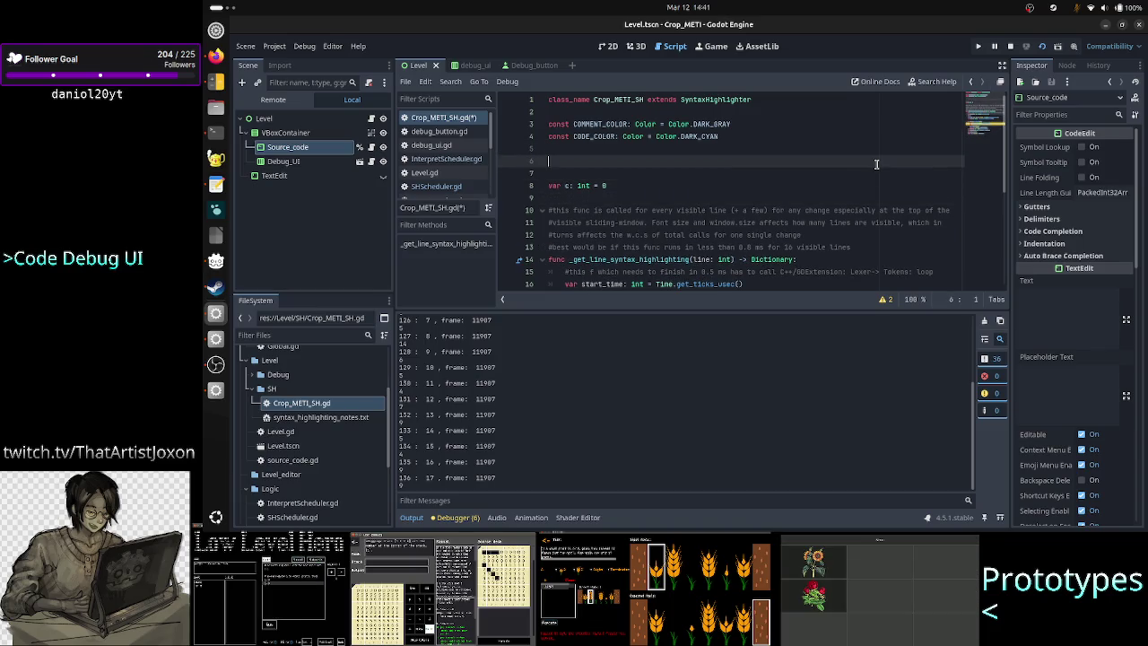
text(var interpreter_c)
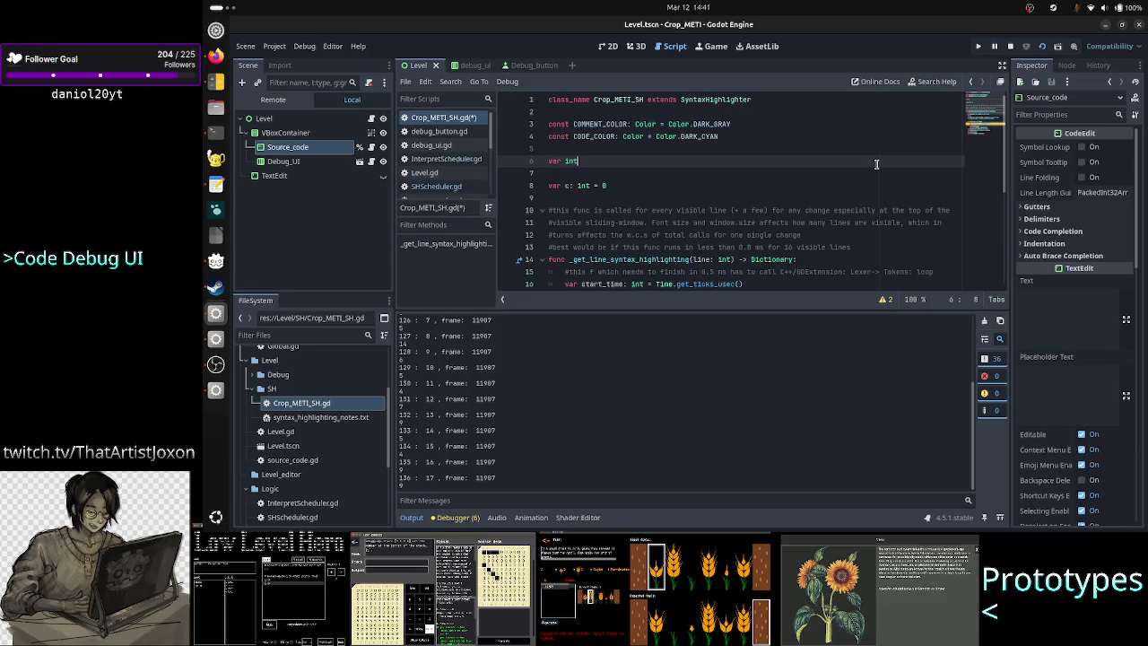
text(pp: Inter)
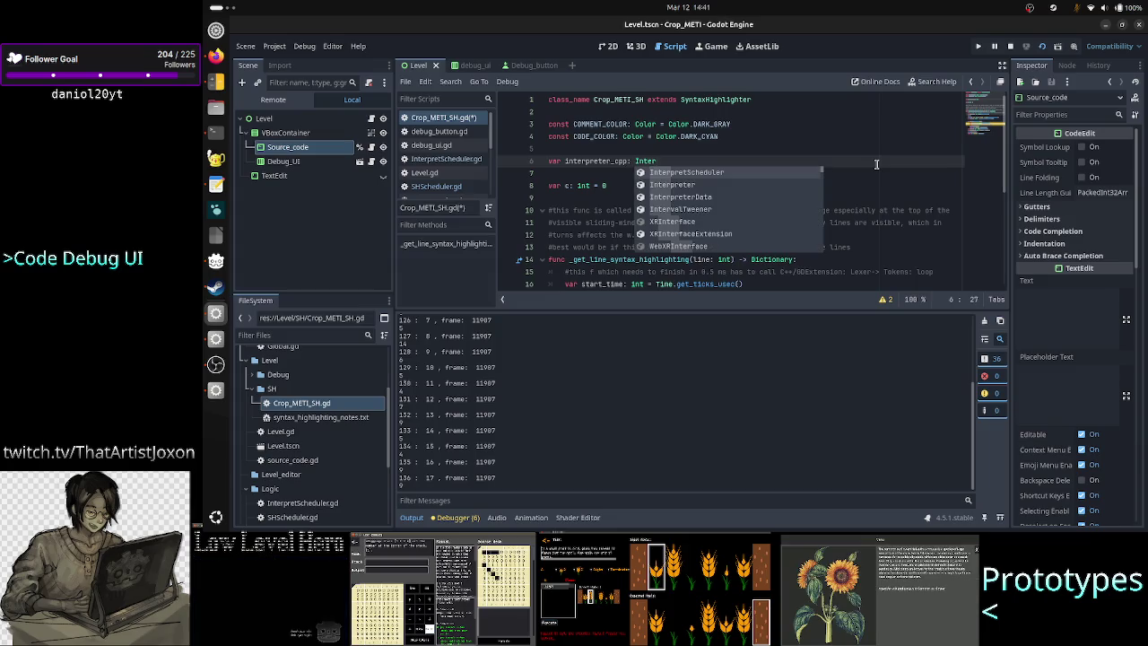
key(Down)
key(Return)
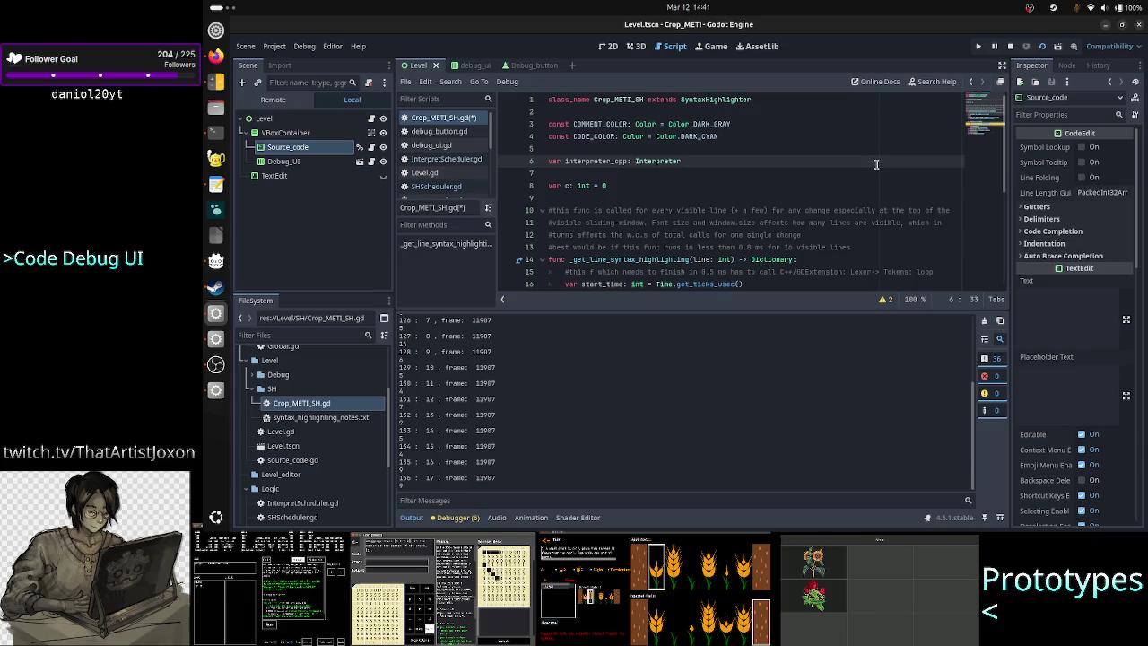
text( = Inter)
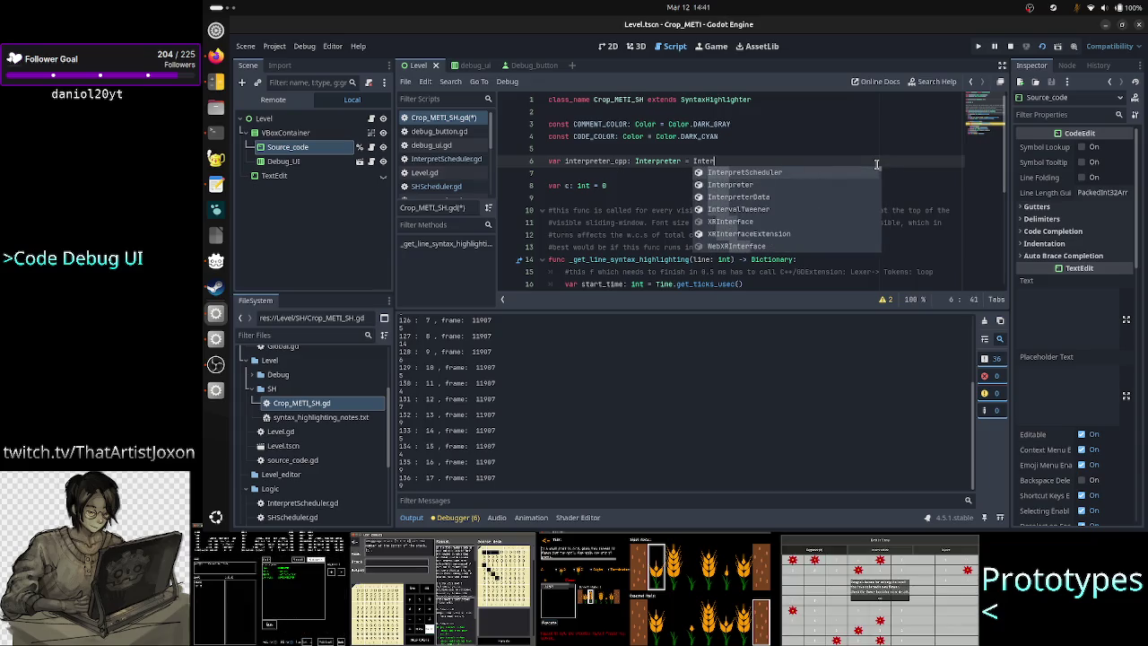
key(Down)
key(Return)
text(.n)
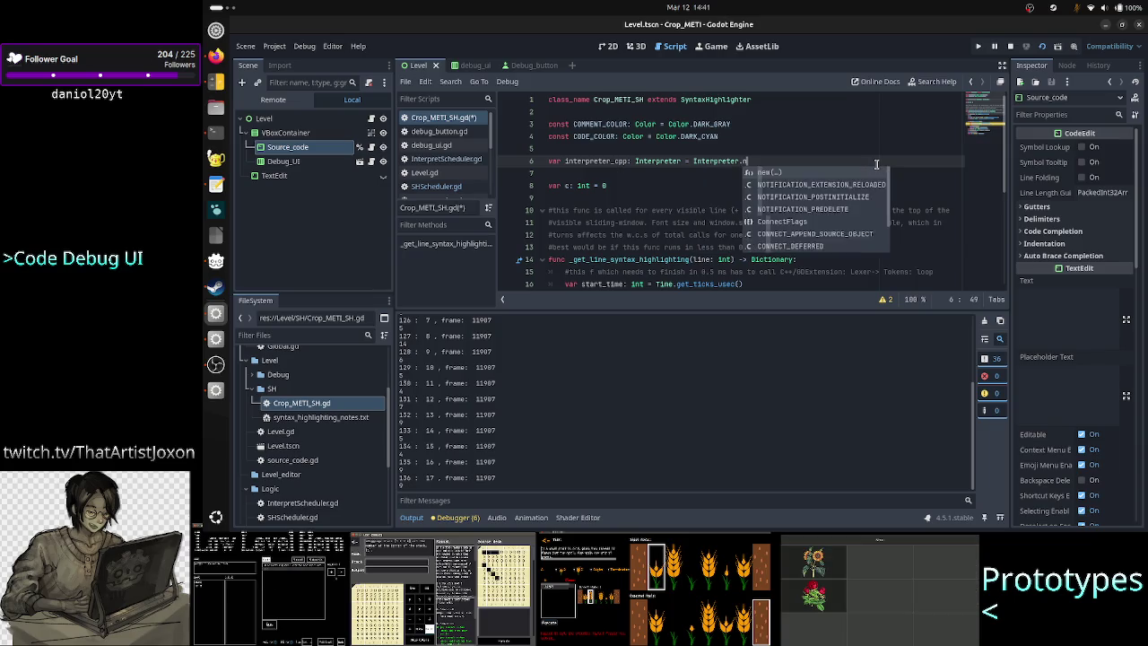
text(ew())
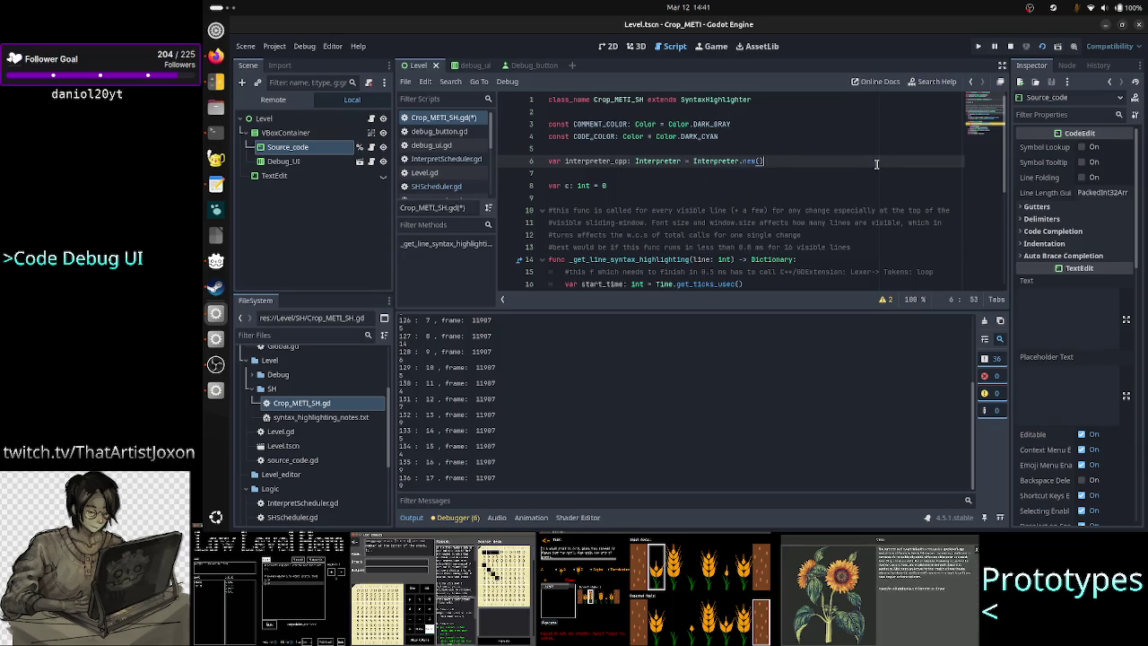
key(Down)
key(Down)
key(Down)
key(Down)
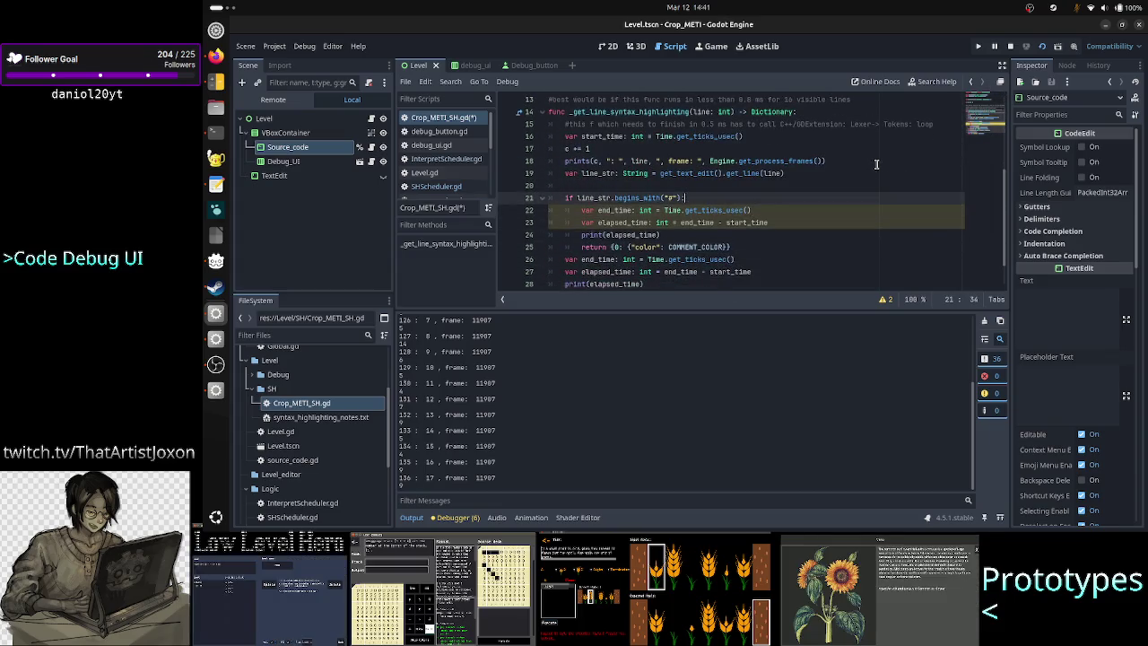
Add the call interpreter_cpp.get_tokens(line_str) on line 20 of the highlighting function
text(inter)
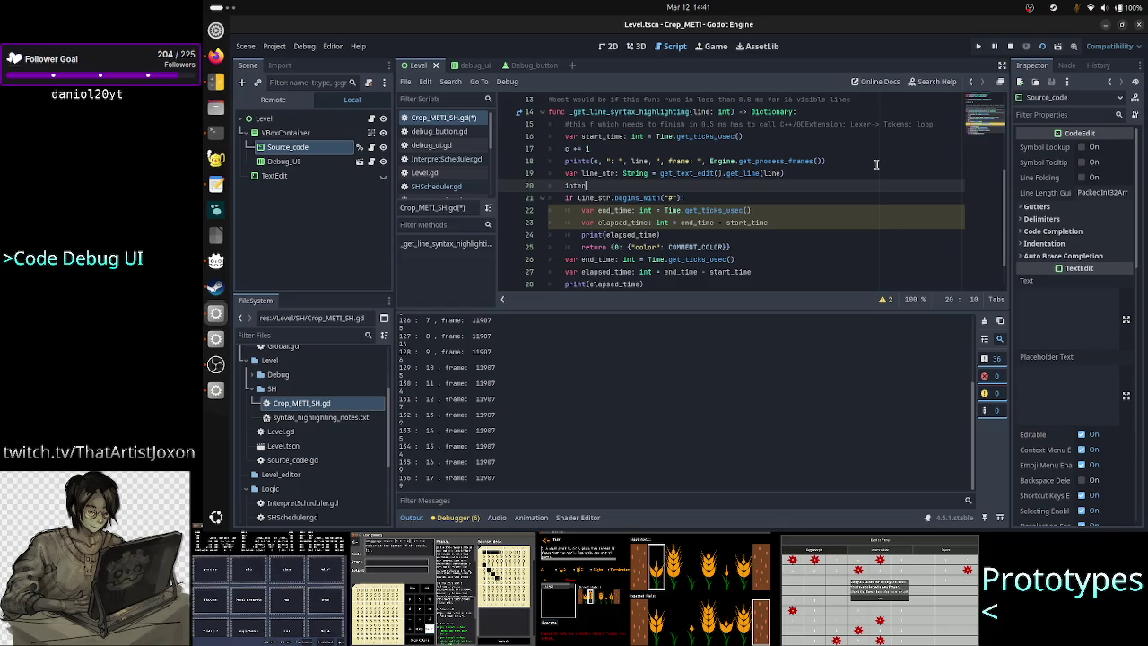
key(Return)
text(.get_toke)
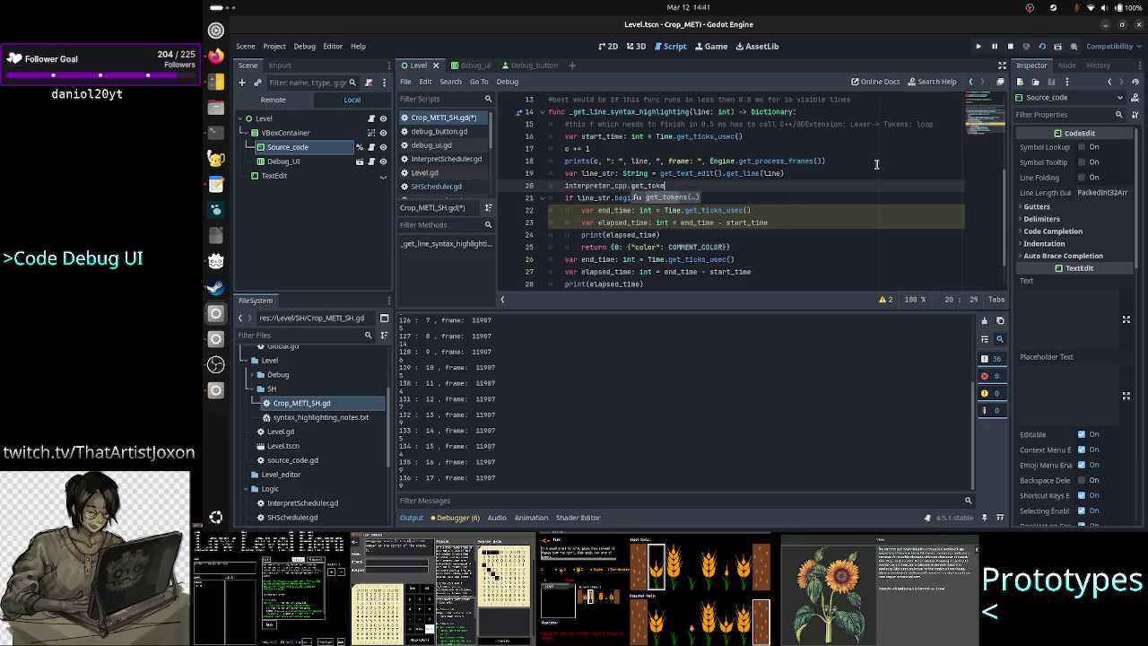
key(Return)
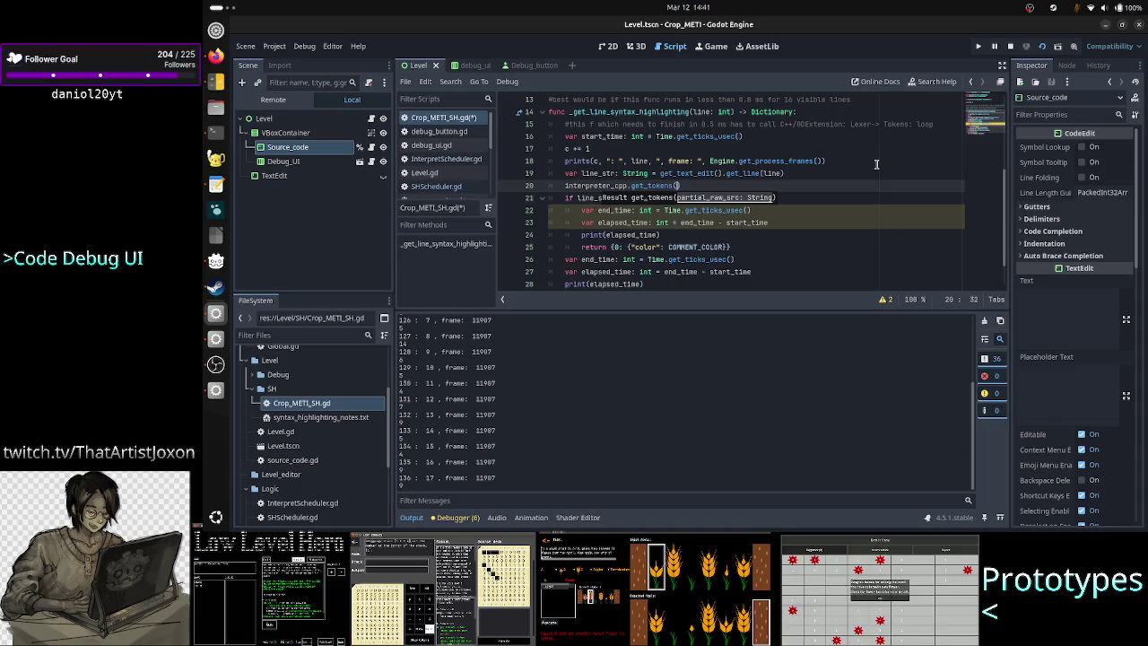
text(line_str)
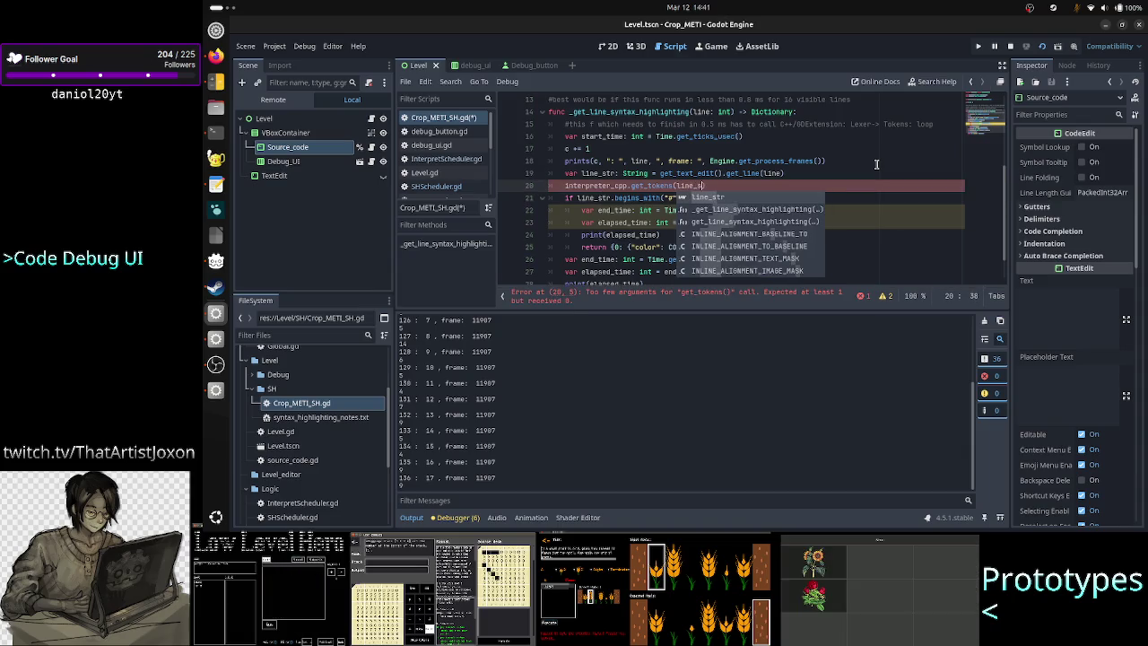
key(Home)
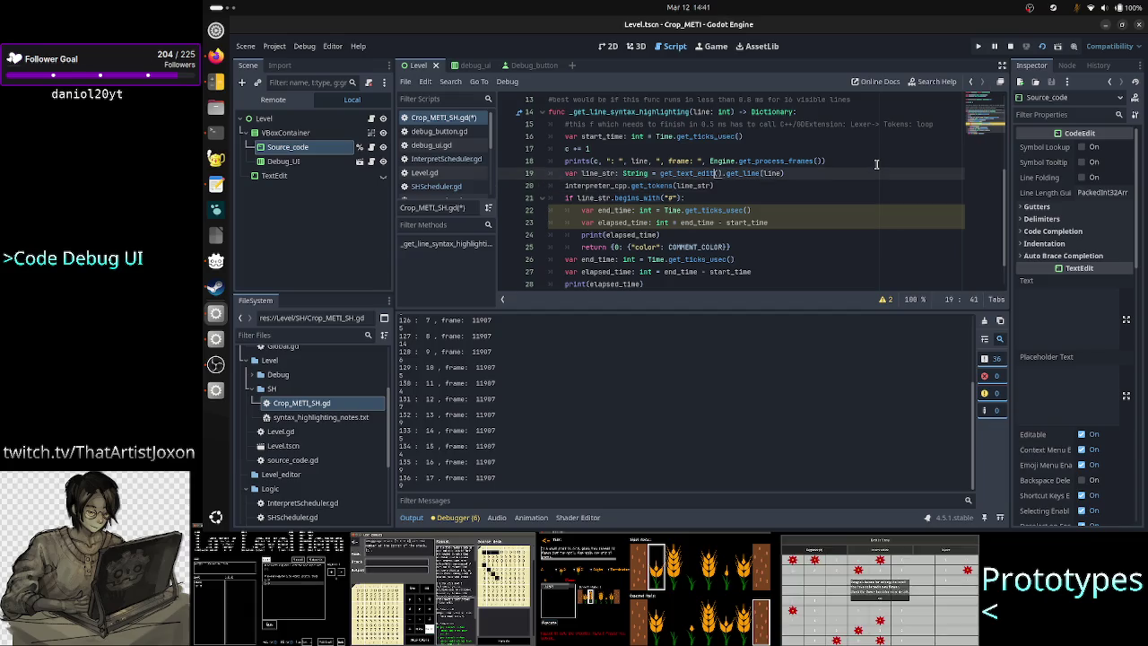
key(Down)
key(Up)
key(alt+Tab)
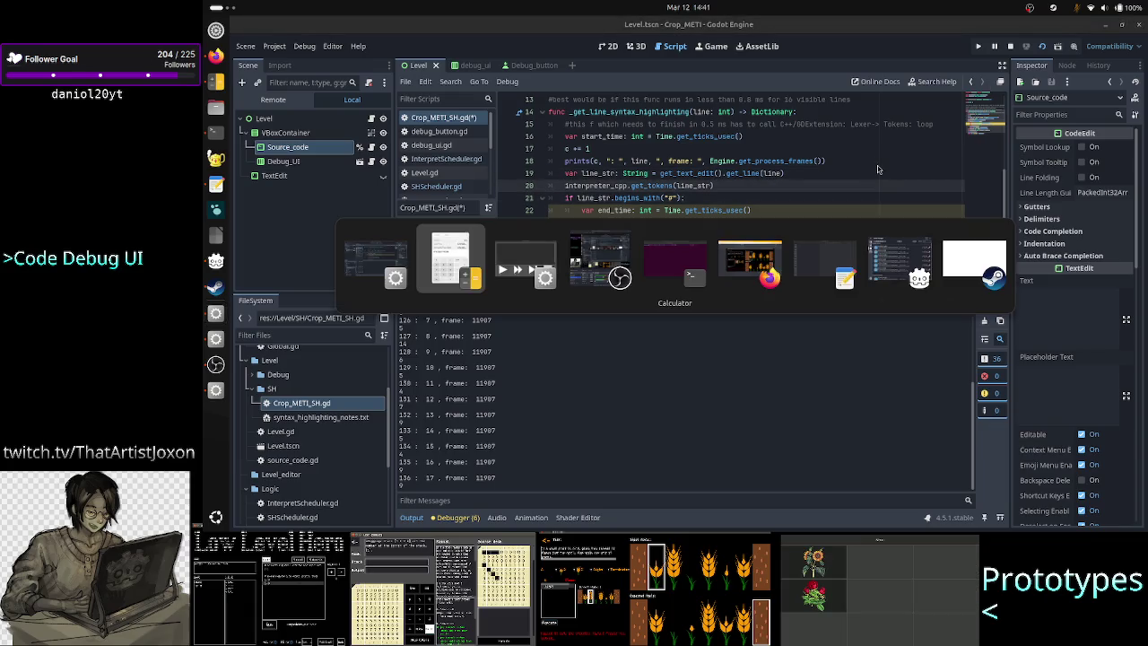
View Interpreter.h with less in Terminal's src tab to confirm get_tokens returns Result, then return to Godot
key(alt+Tab)
key(alt+Tab)
key(alt+Tab)
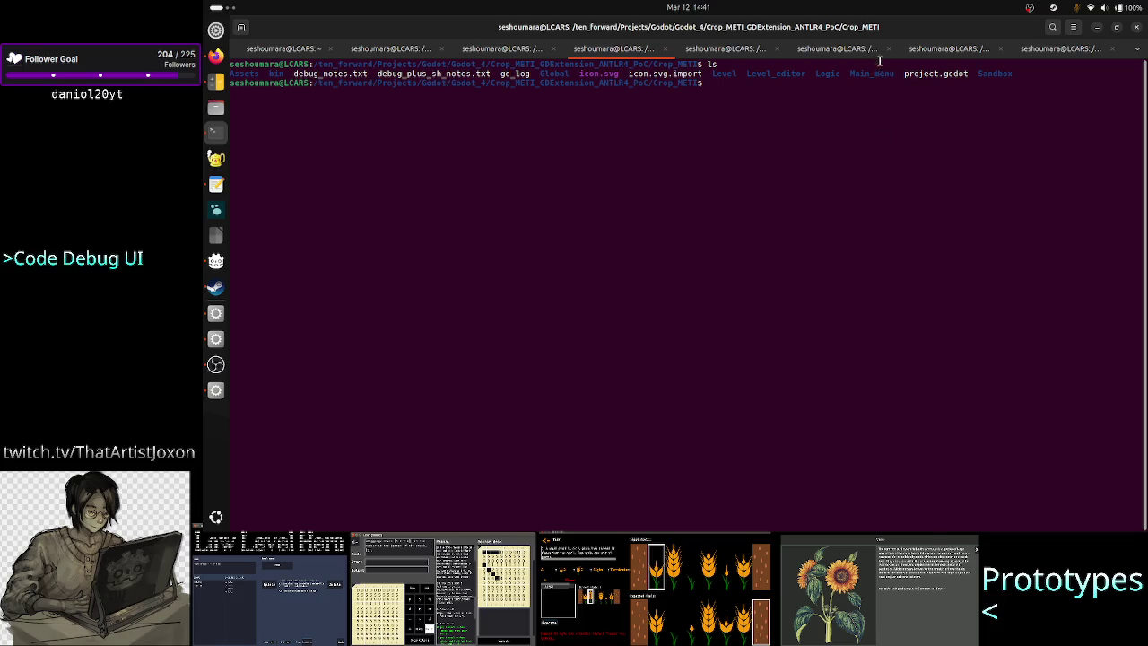
click(836, 49)
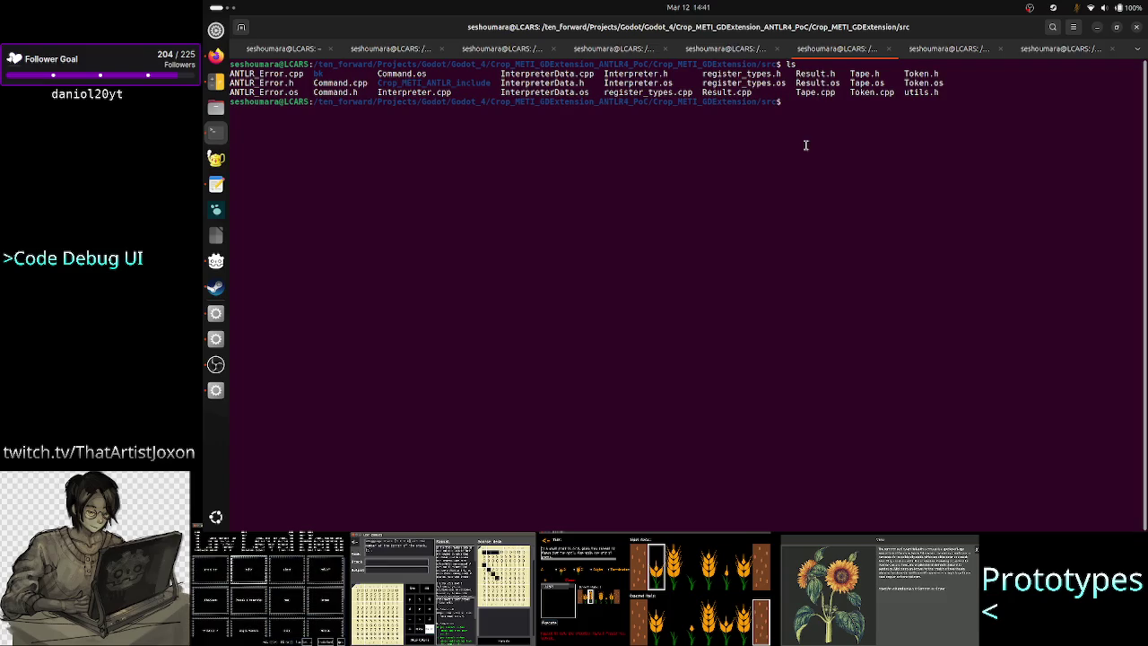
text(less Interpreter.h)
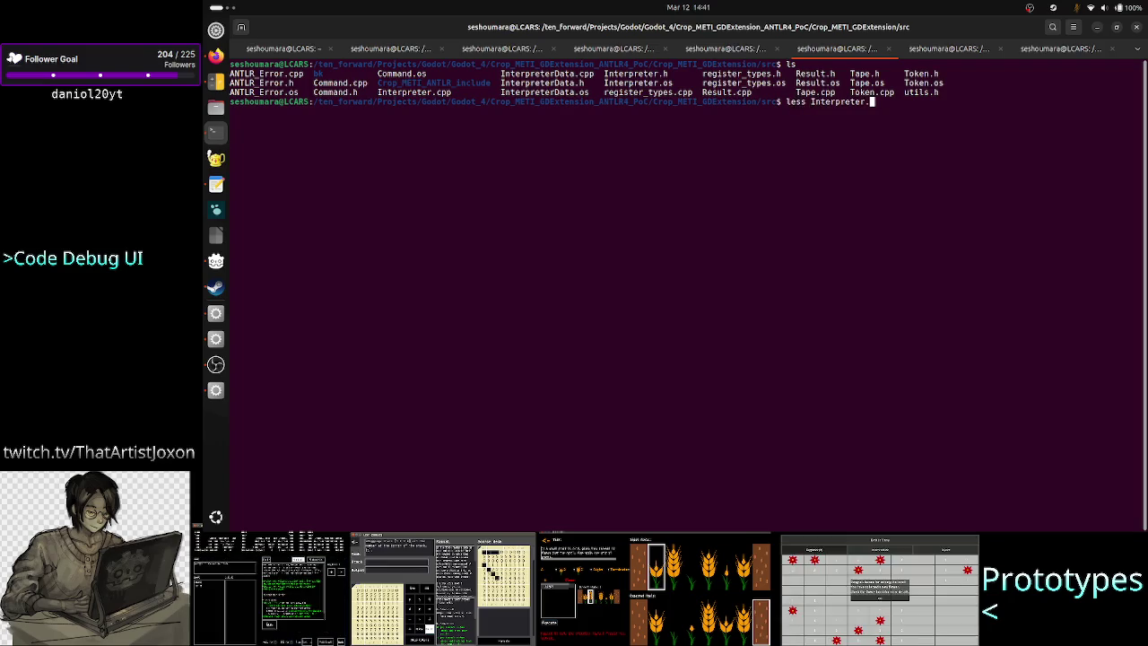
key(Return)
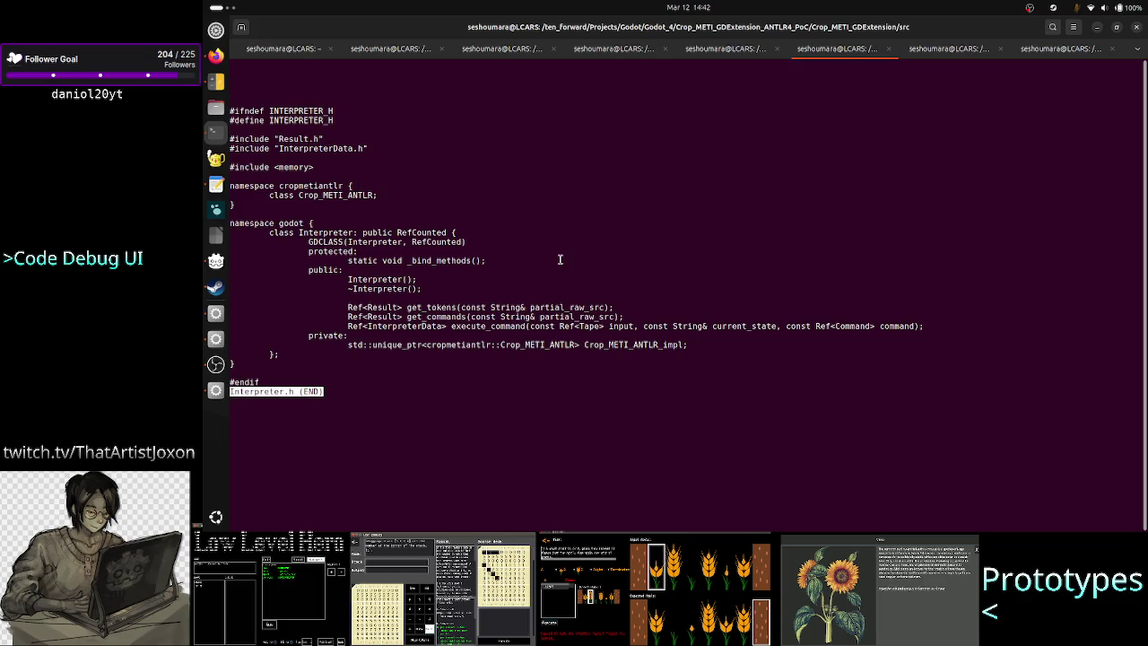
double_click(430, 308)
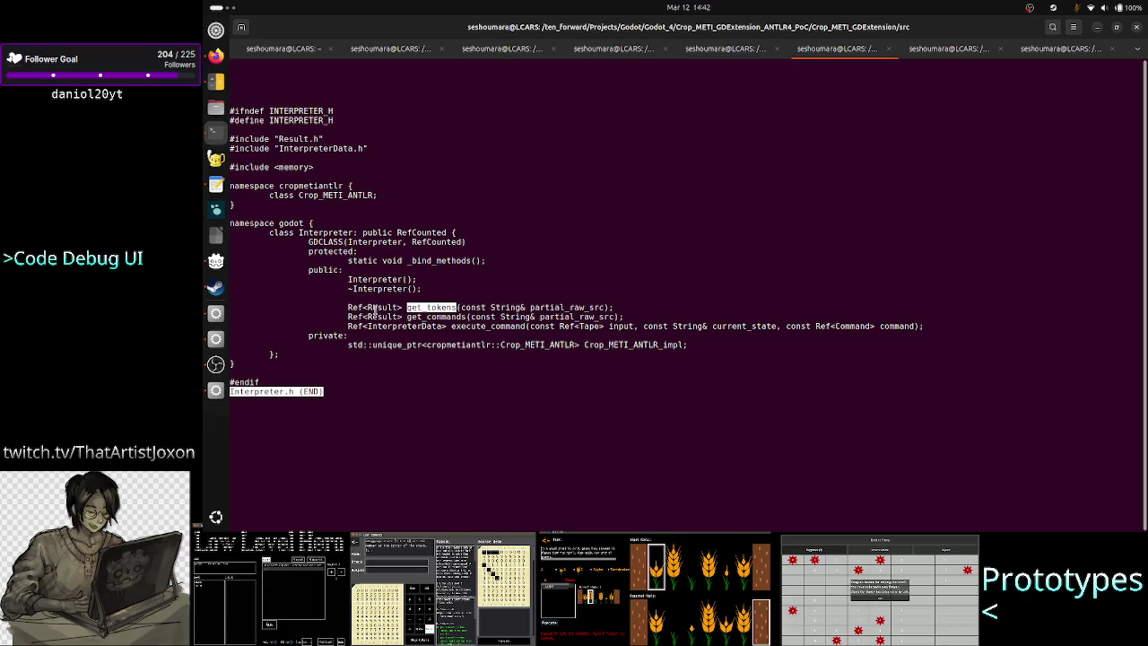
double_click(375, 308)
key(alt+Tab)
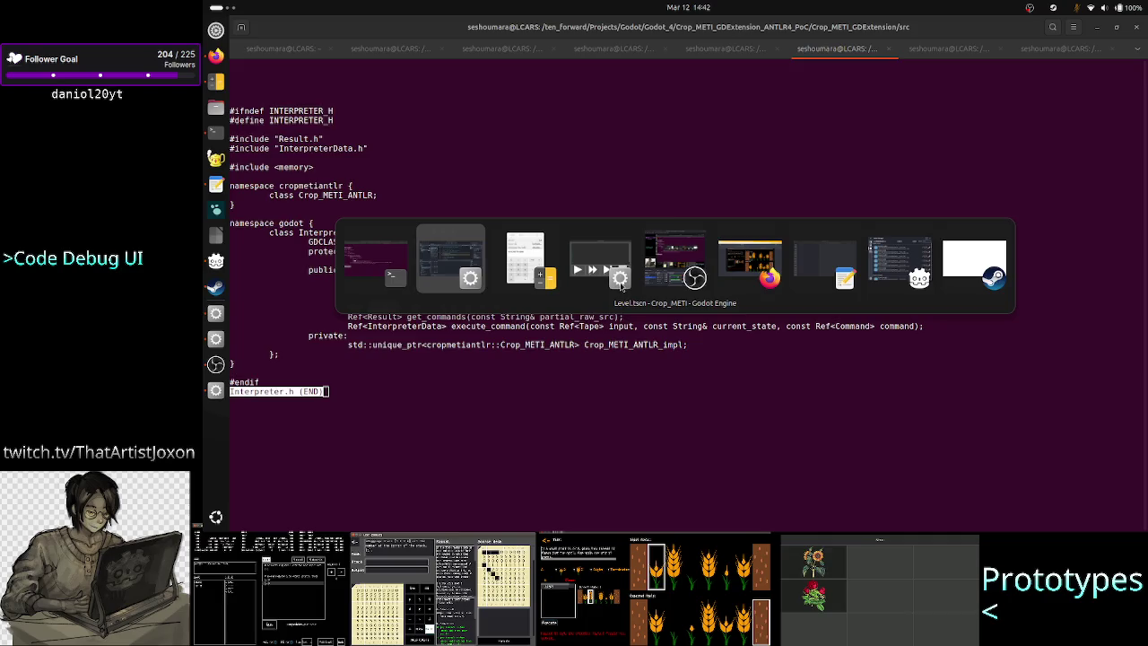
click(621, 278)
text(var res)
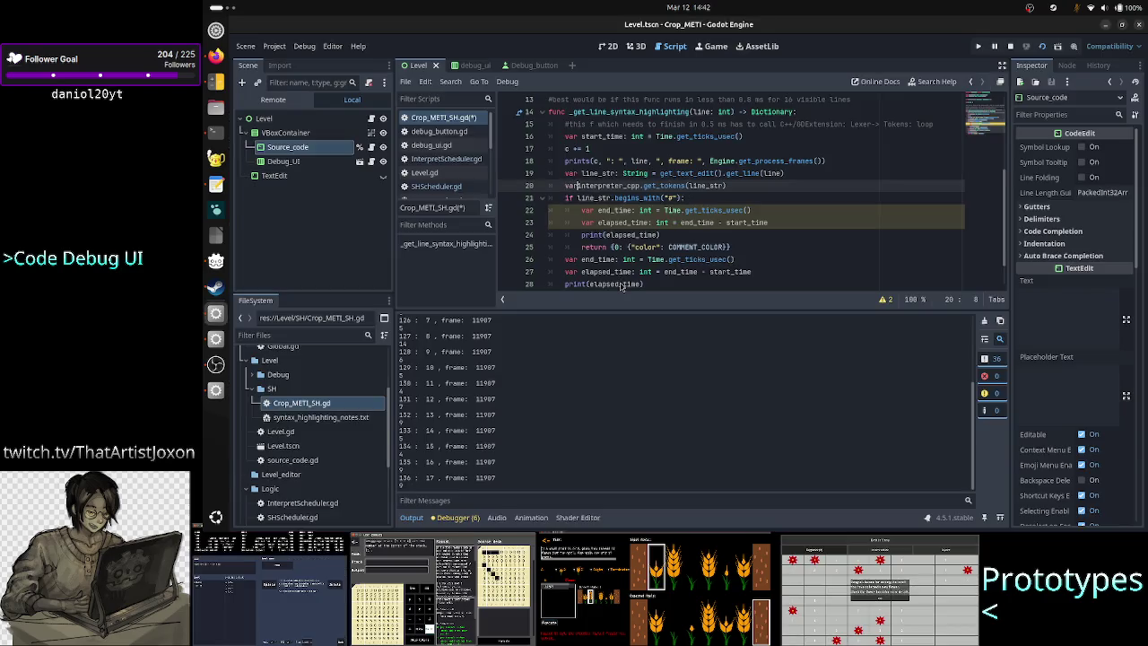
text(: Result )
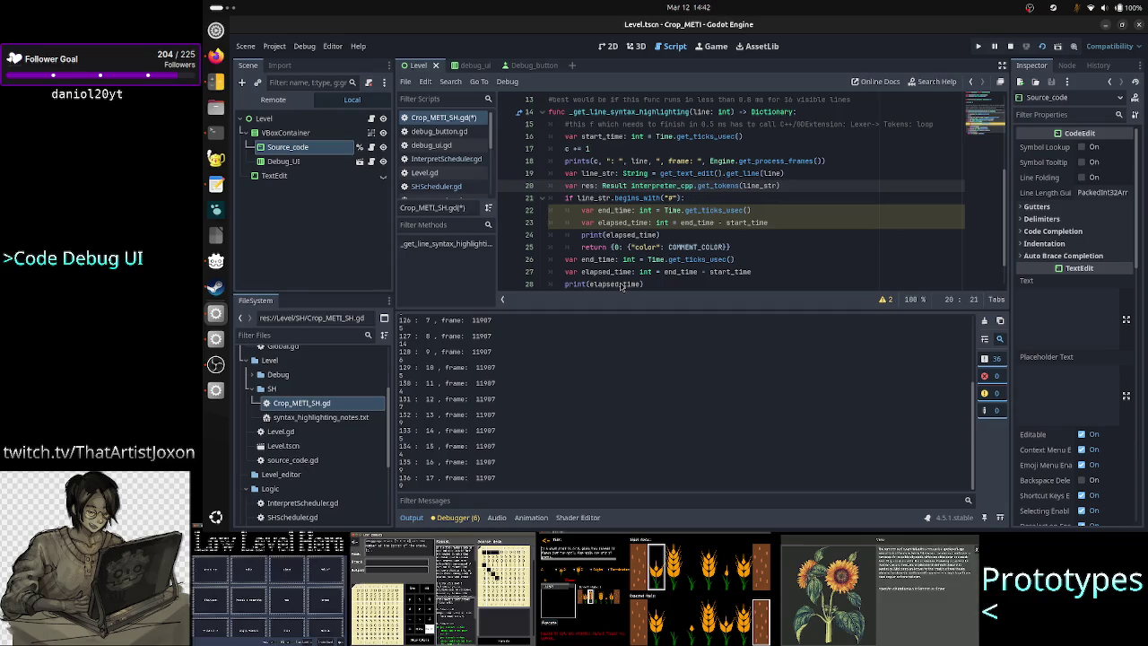
text(=)
key(Right)
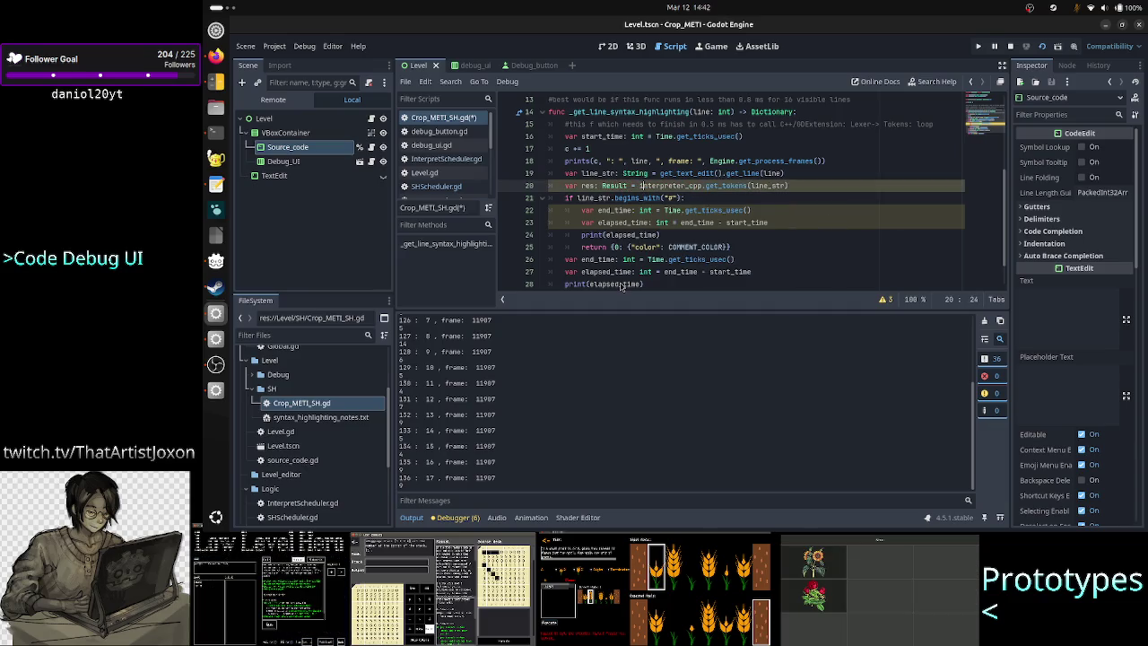
key(Right)
key(Right)
key(Right)
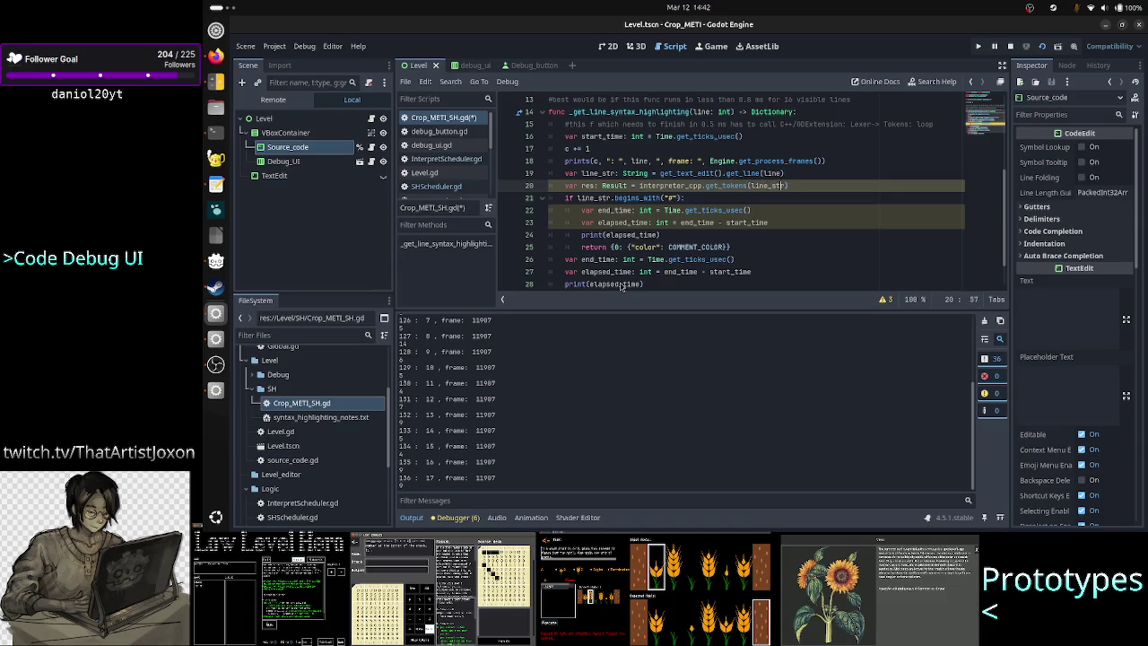
text(r)
key(Return)
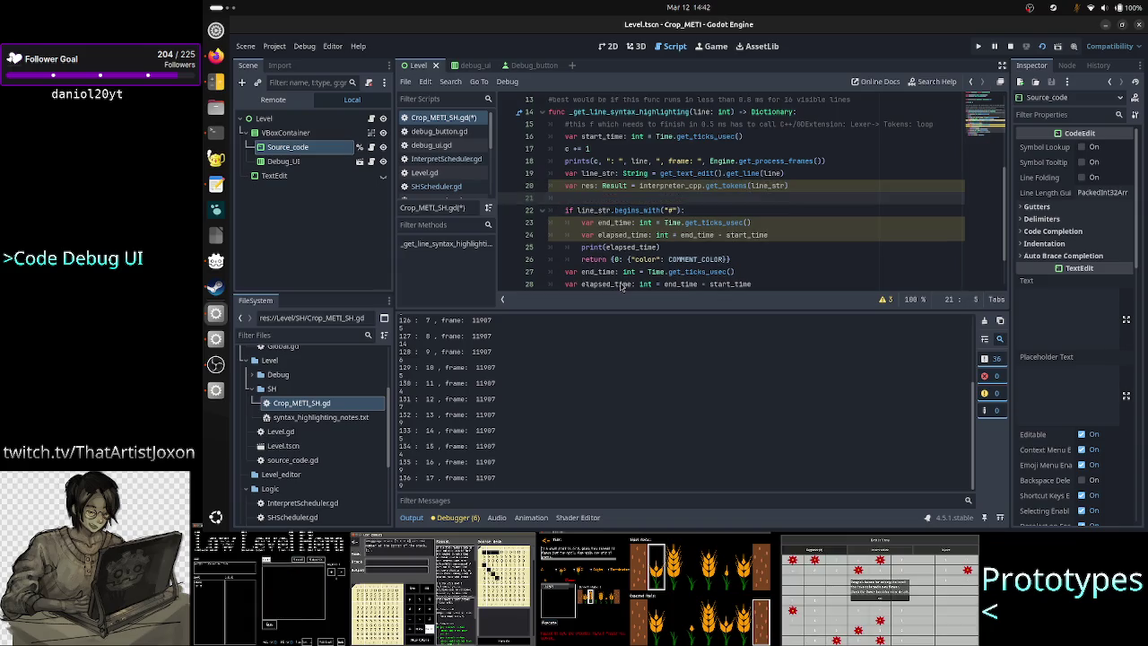
text(print(res)
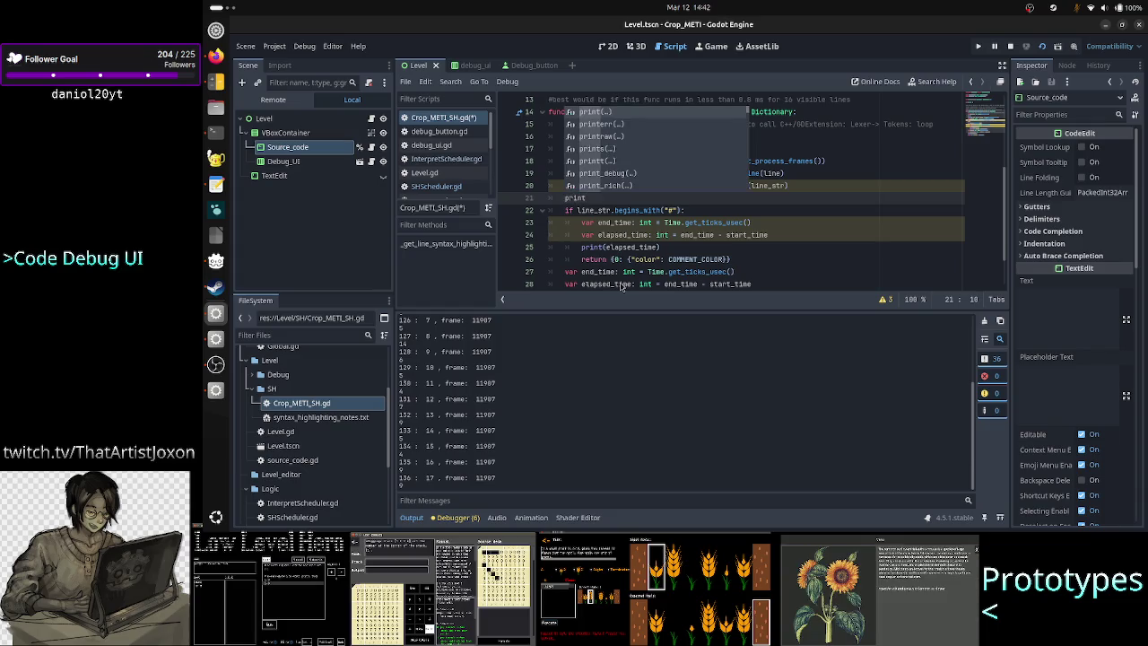
key(BackSpace)
key(BackSpace)
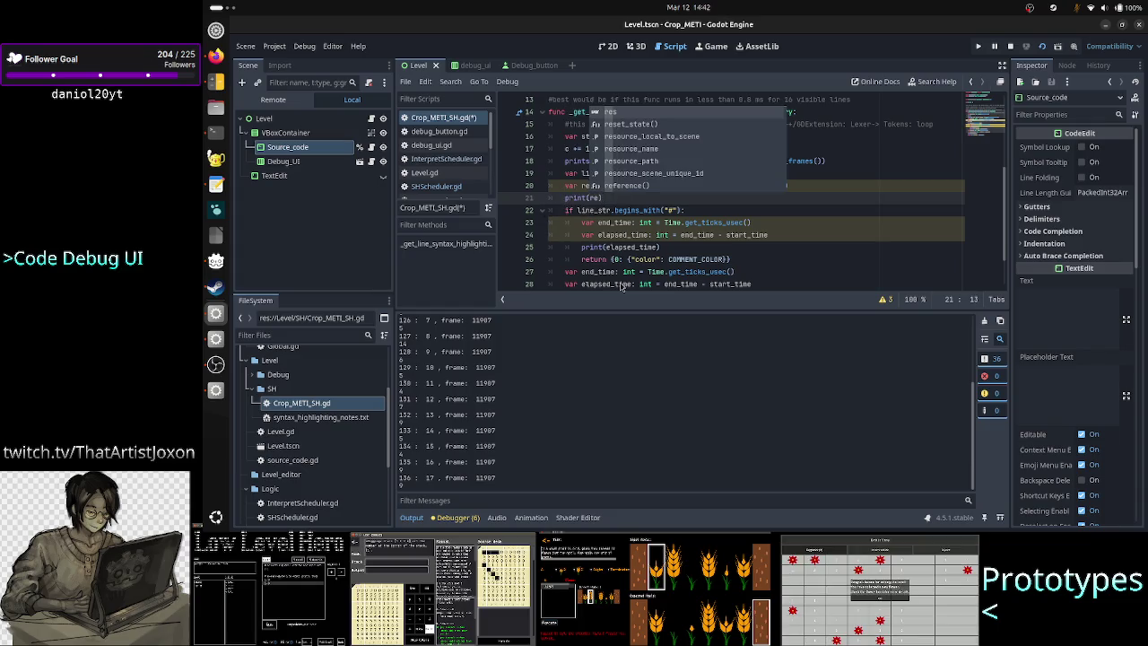
key(BackSpace)
key(BackSpace)
key(BackSpace)
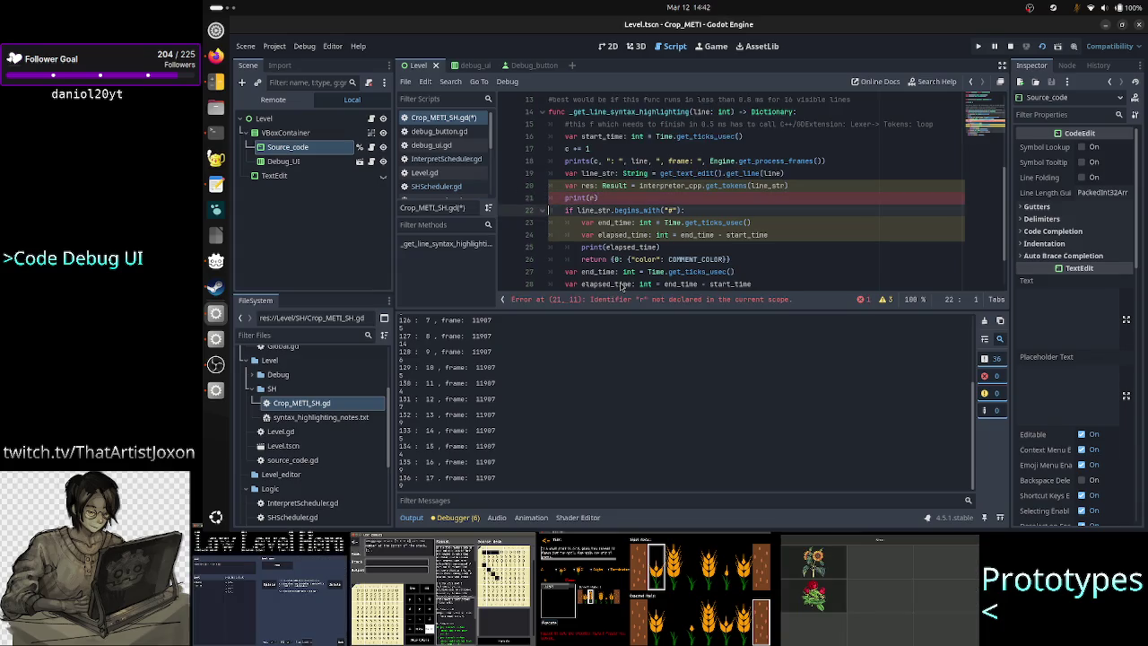
key(BackSpace)
key(BackSpace)
key(BackSpace)
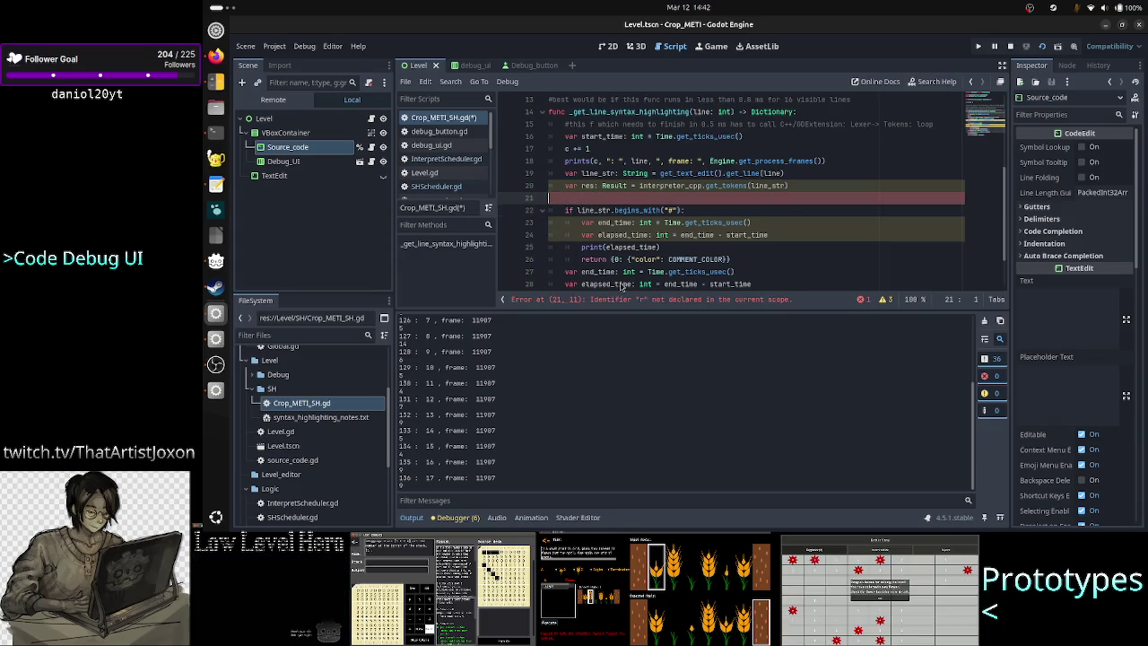
key(Delete)
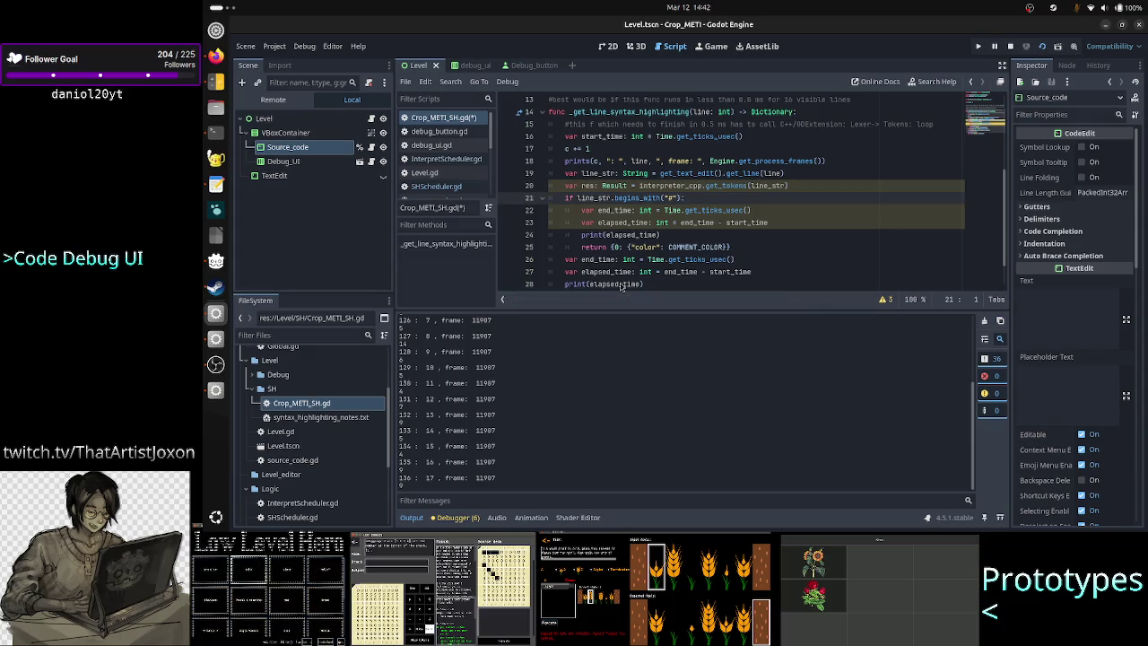
key(Up)
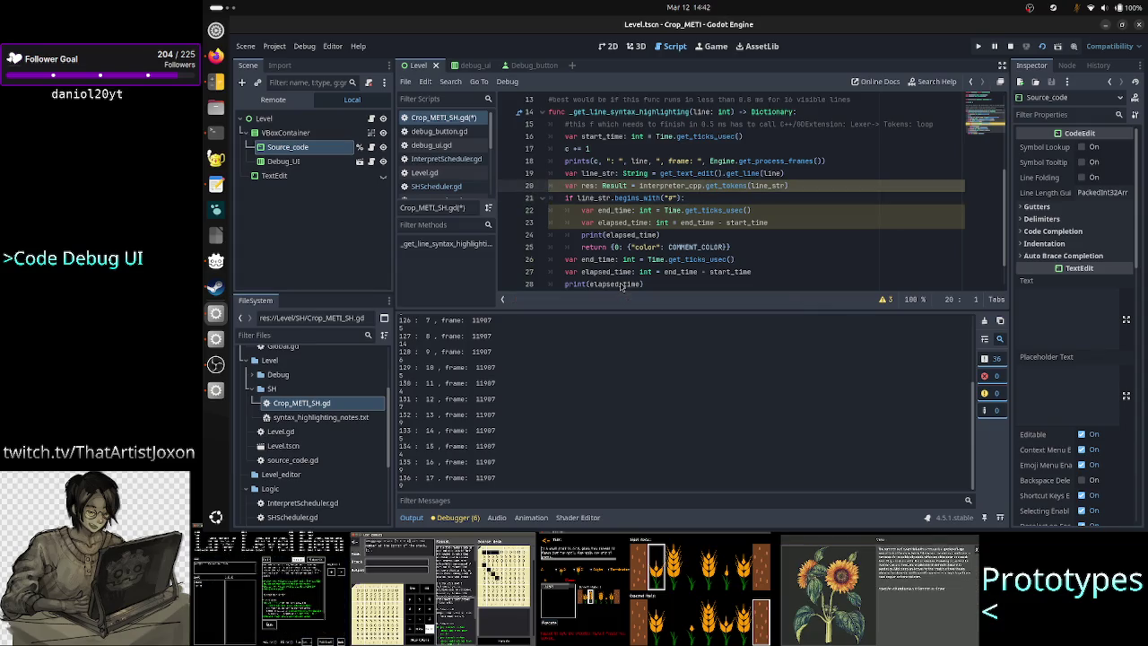
key(shift+Down)
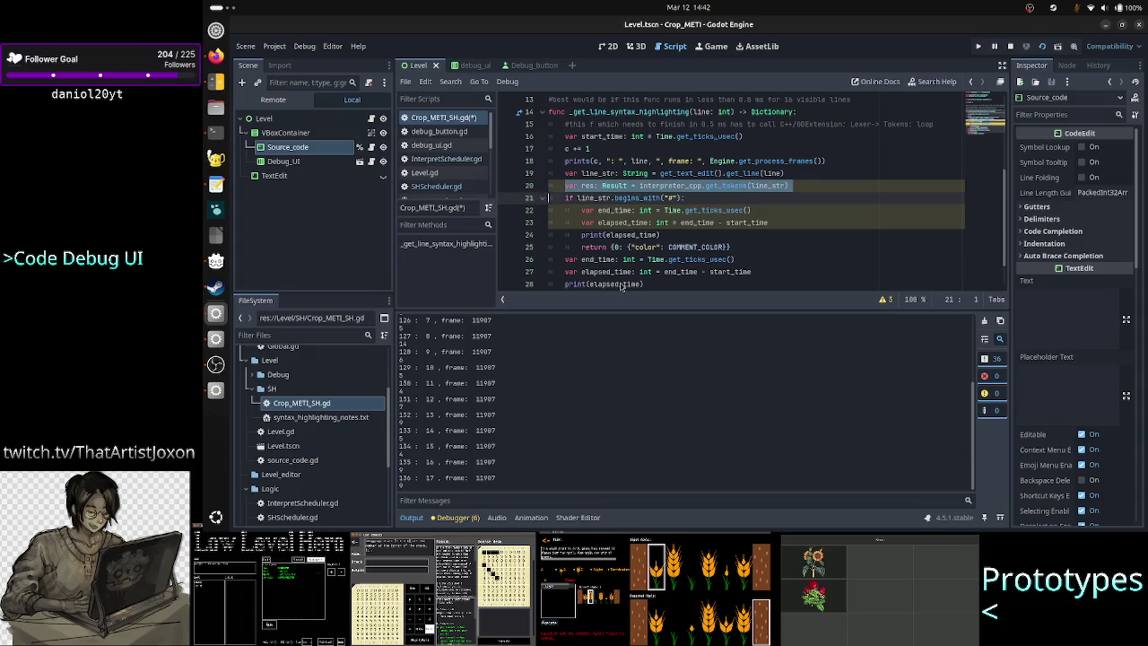
key(shift+Left)
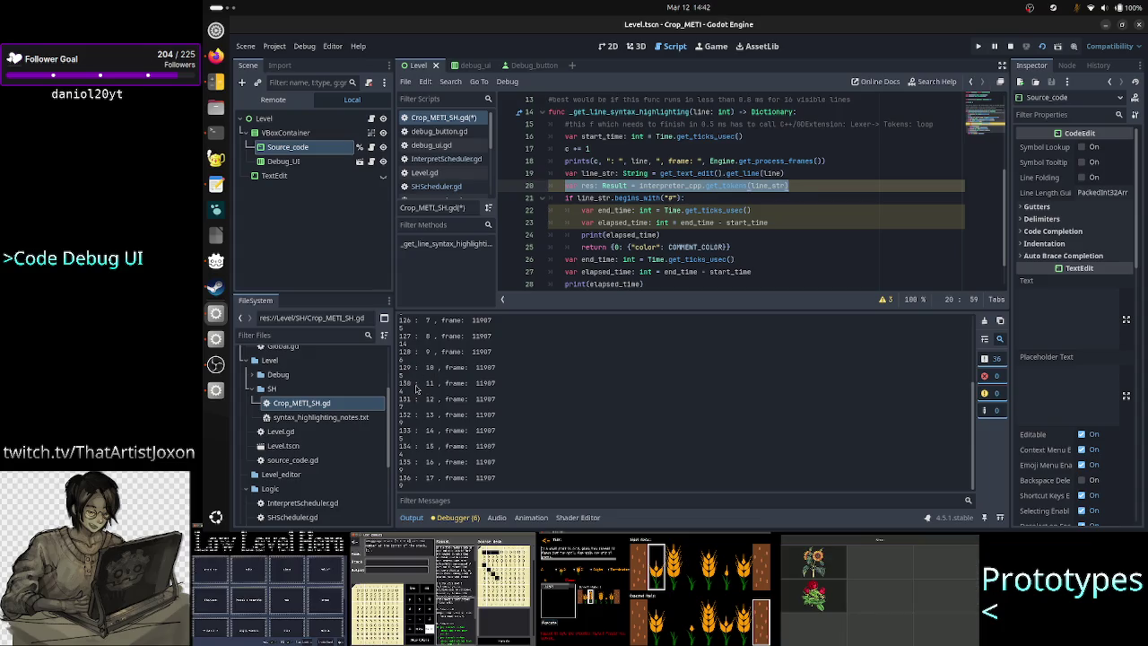
Inspect the value 130 in the Output log and place the caret at the end of line 20
drag(416, 389, 394, 384)
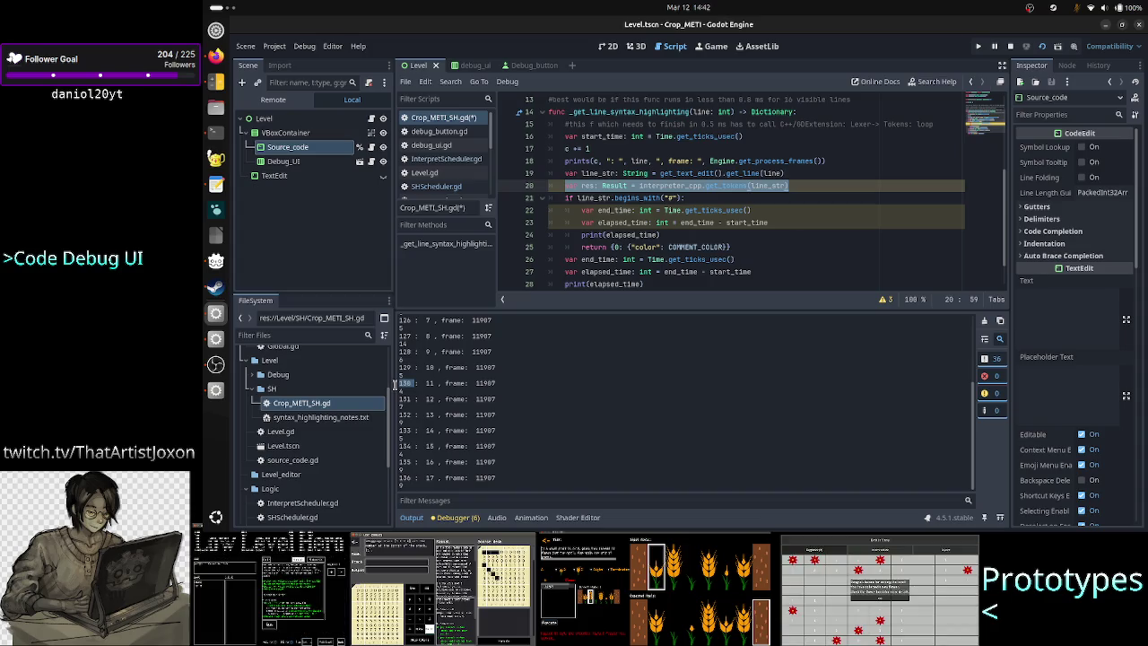
click(417, 387)
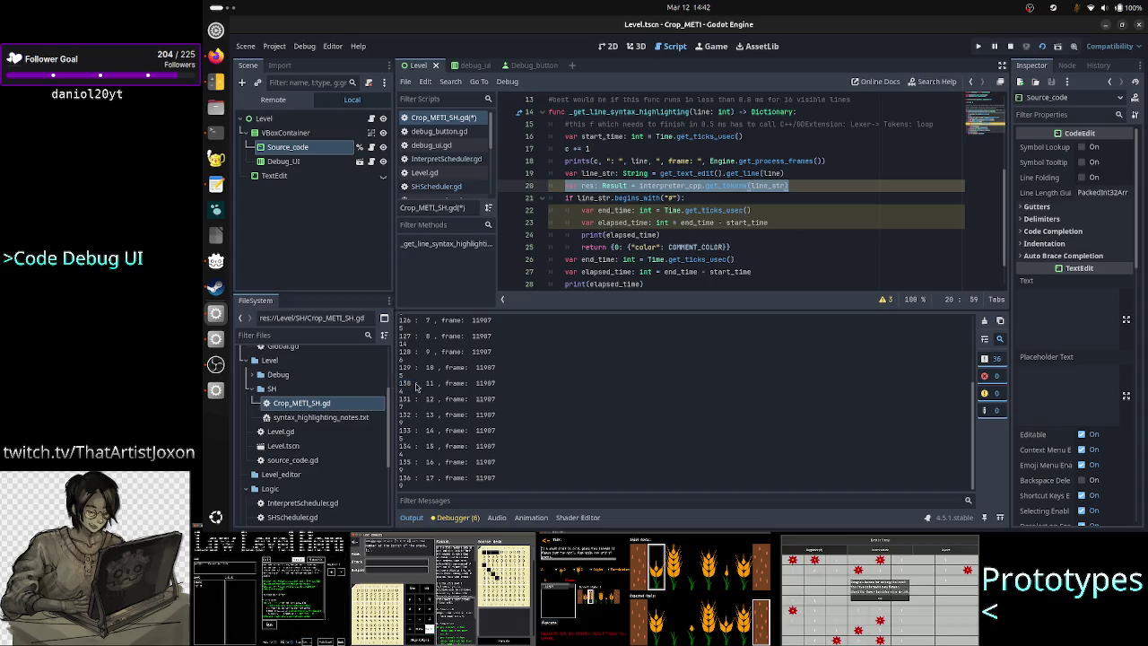
click(804, 185)
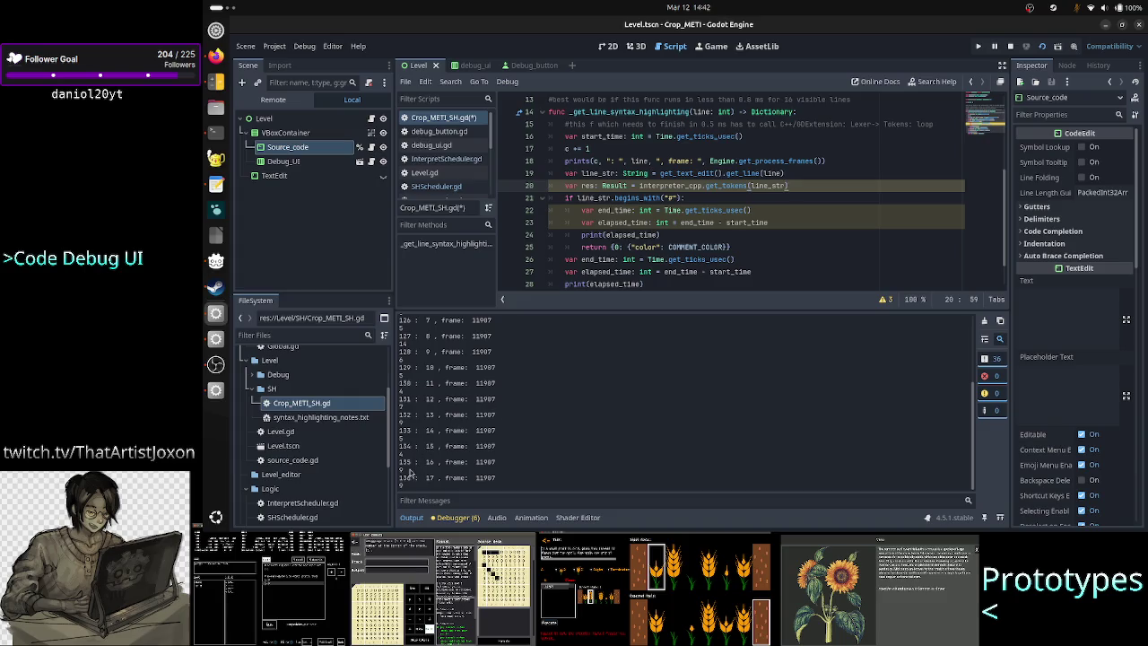
scroll(414, 481, up, 2)
scroll(414, 482, up, 2)
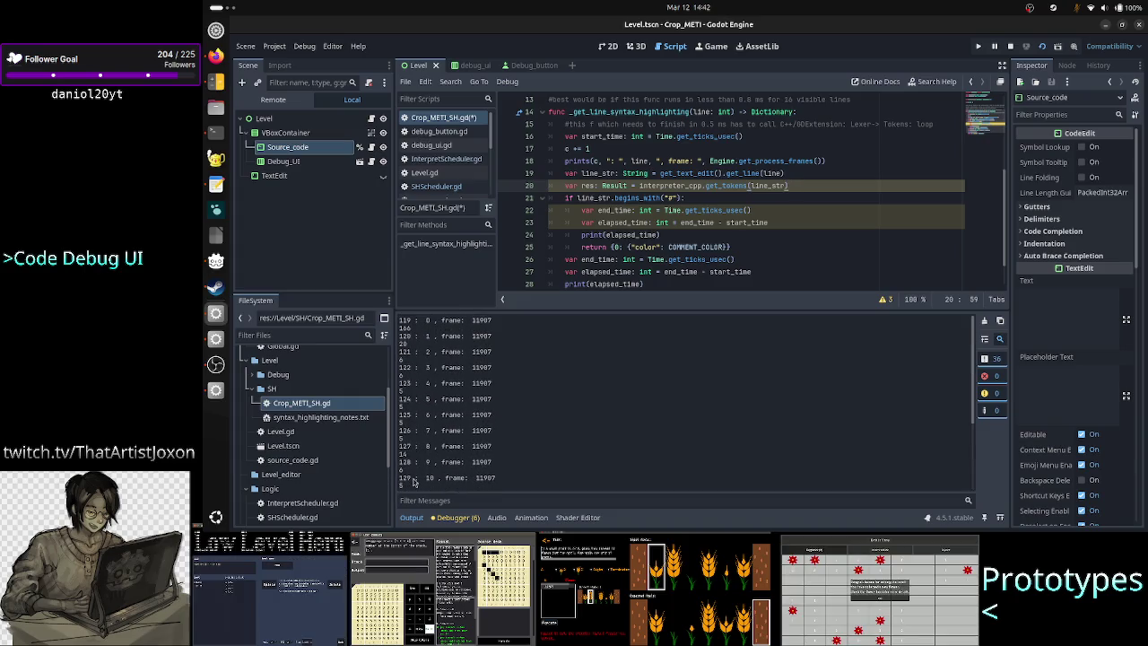
scroll(427, 419, down, 4)
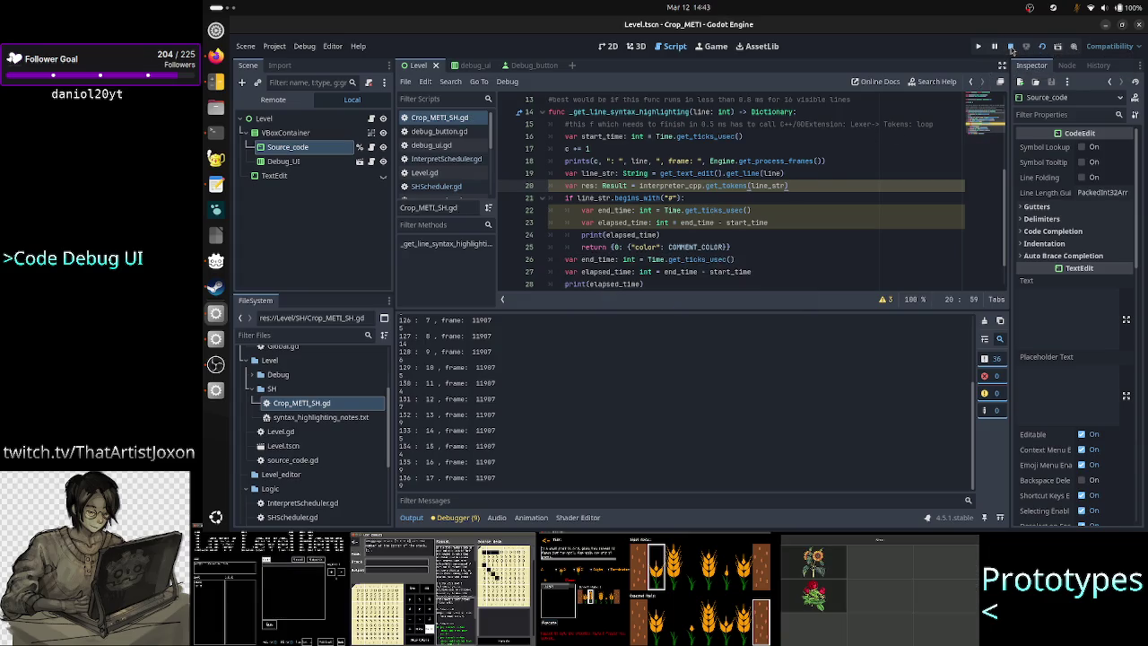
Relaunch the current scene and move the Crop_METI debug window down and to the right
click(1041, 49)
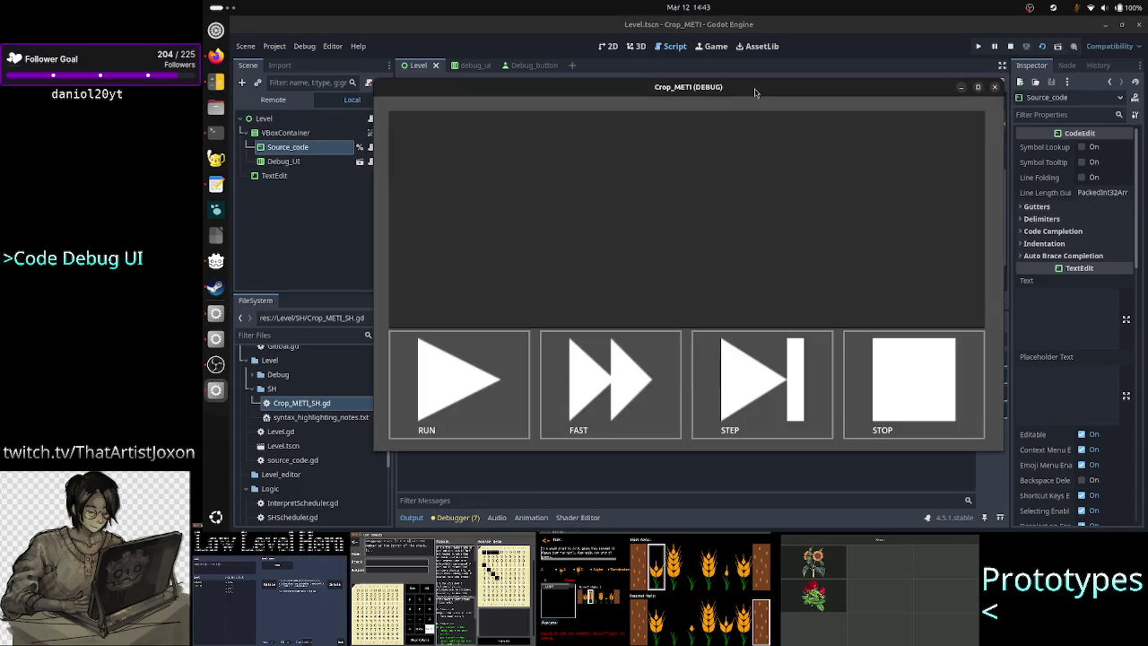
drag(755, 93, 909, 140)
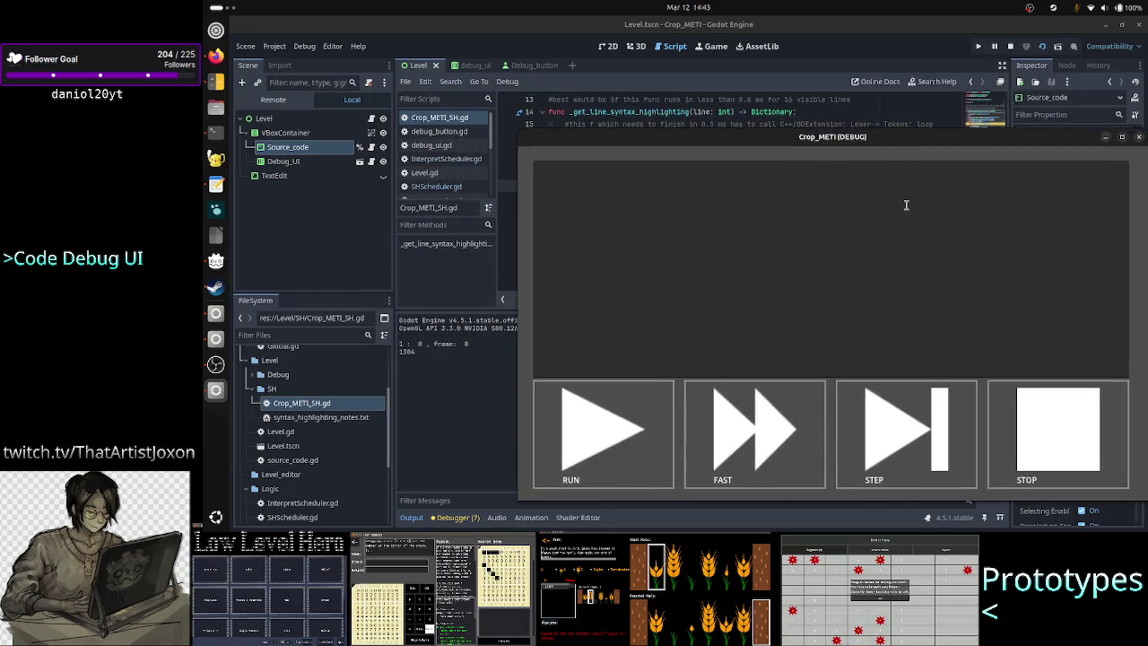
mouse_move(862, 140)
mouse_down()
mouse_move(854, 270)
mouse_move(854, 204)
mouse_up()
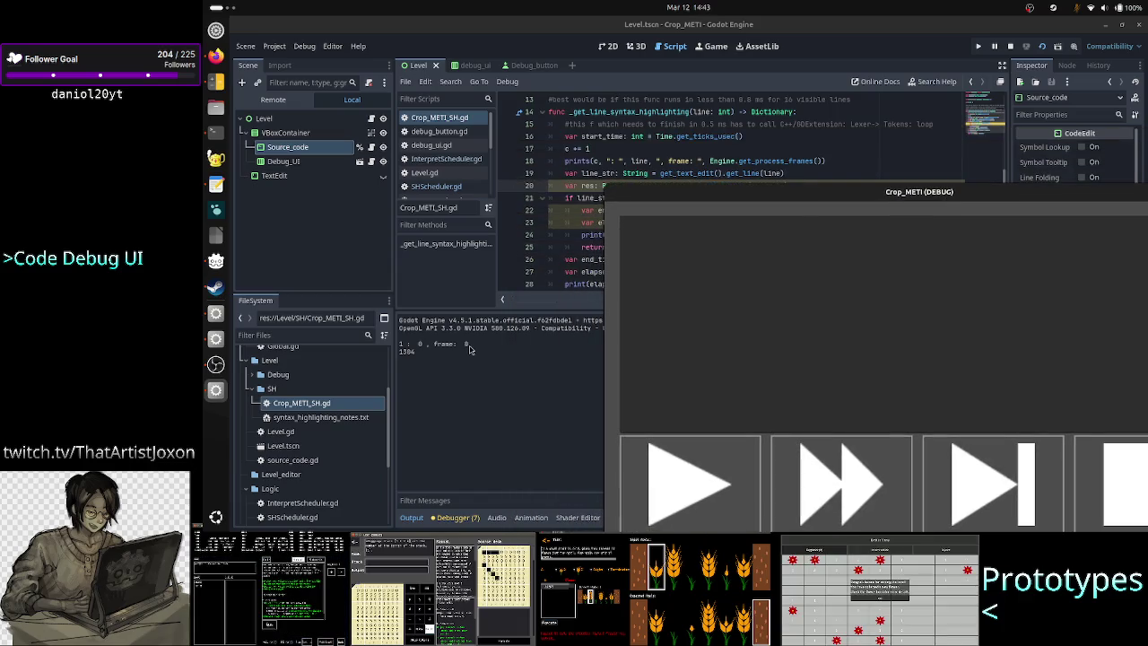
Enter the scratch numbers 100 1300 in Calculator, then clear the entry line
click(213, 93)
triple_click(645, 175)
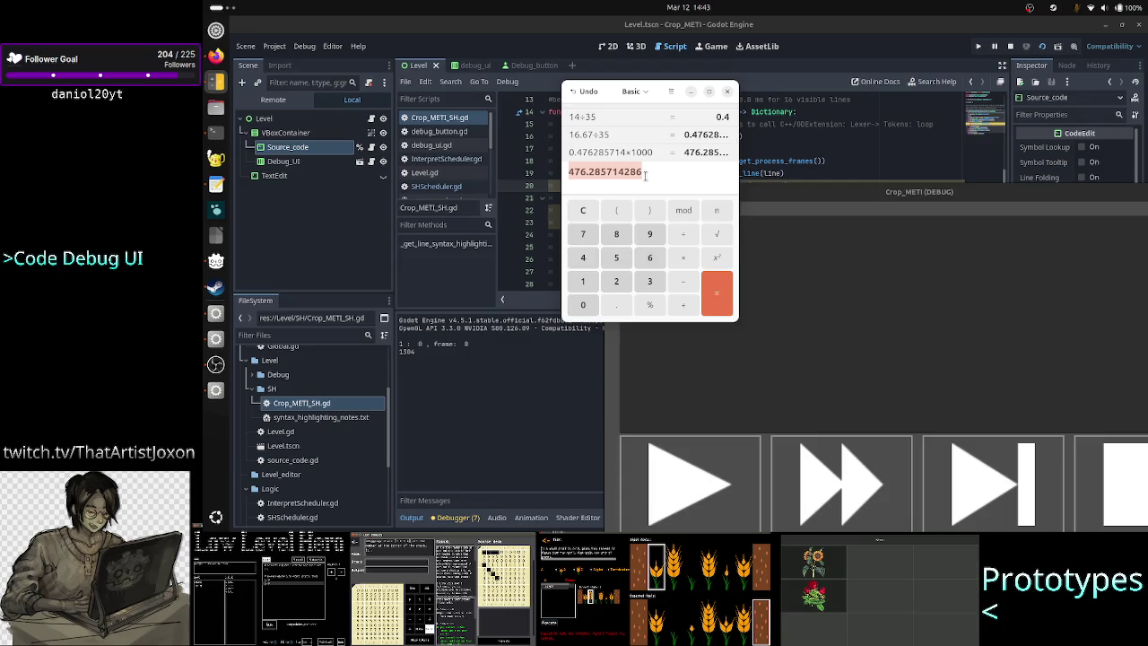
text(100 )
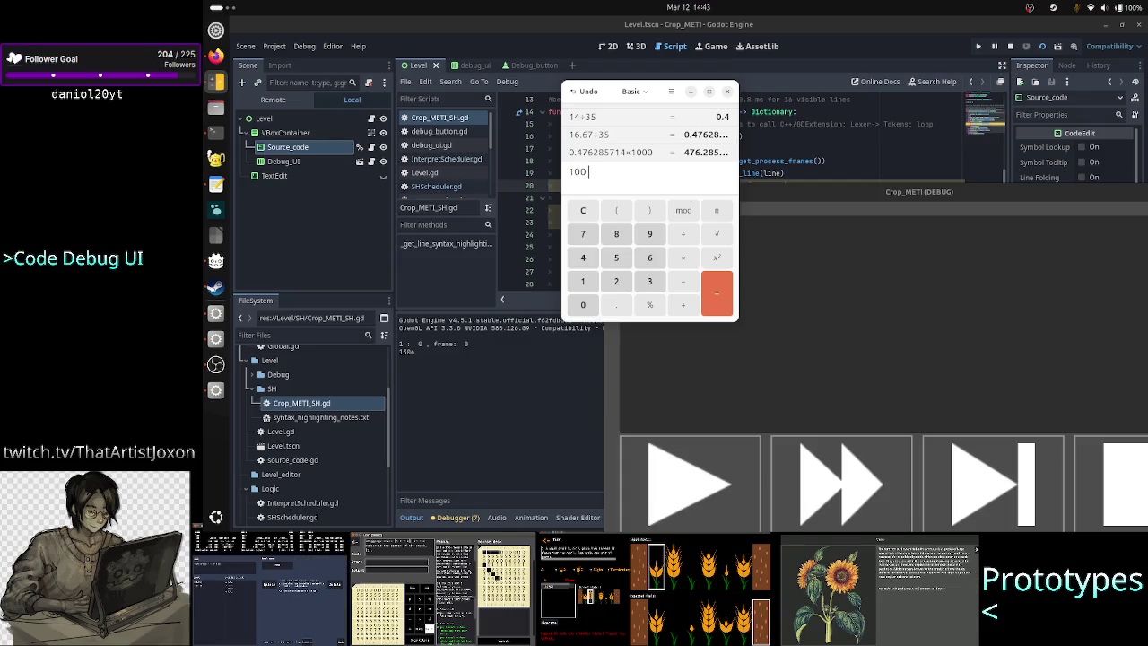
text(12)
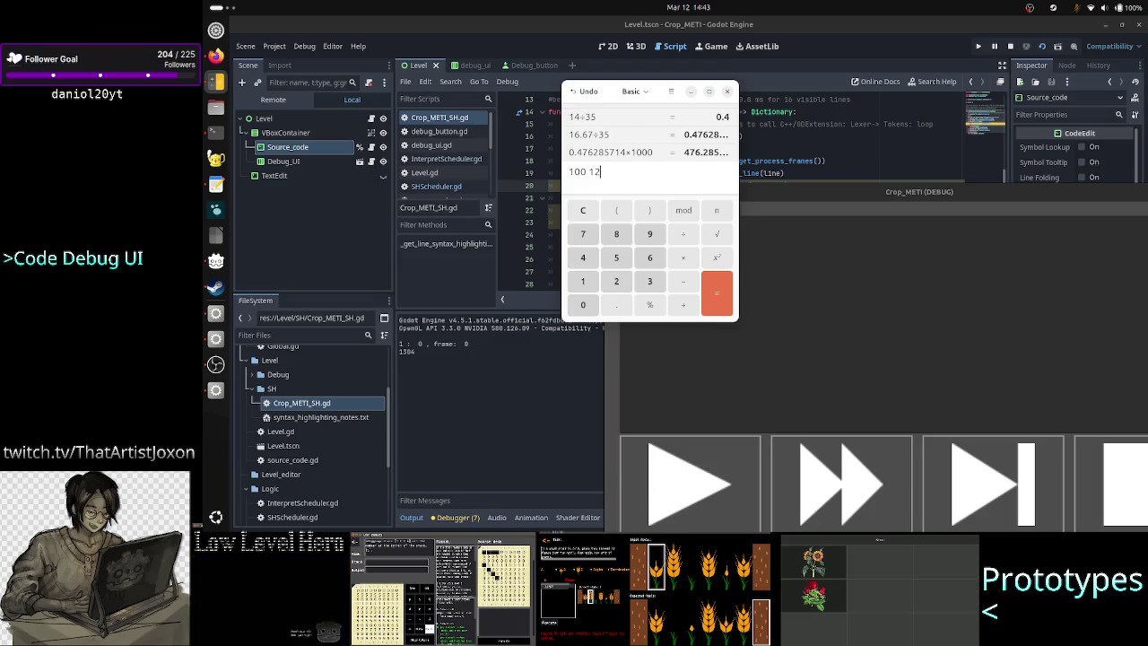
key(BackSpace)
text(300)
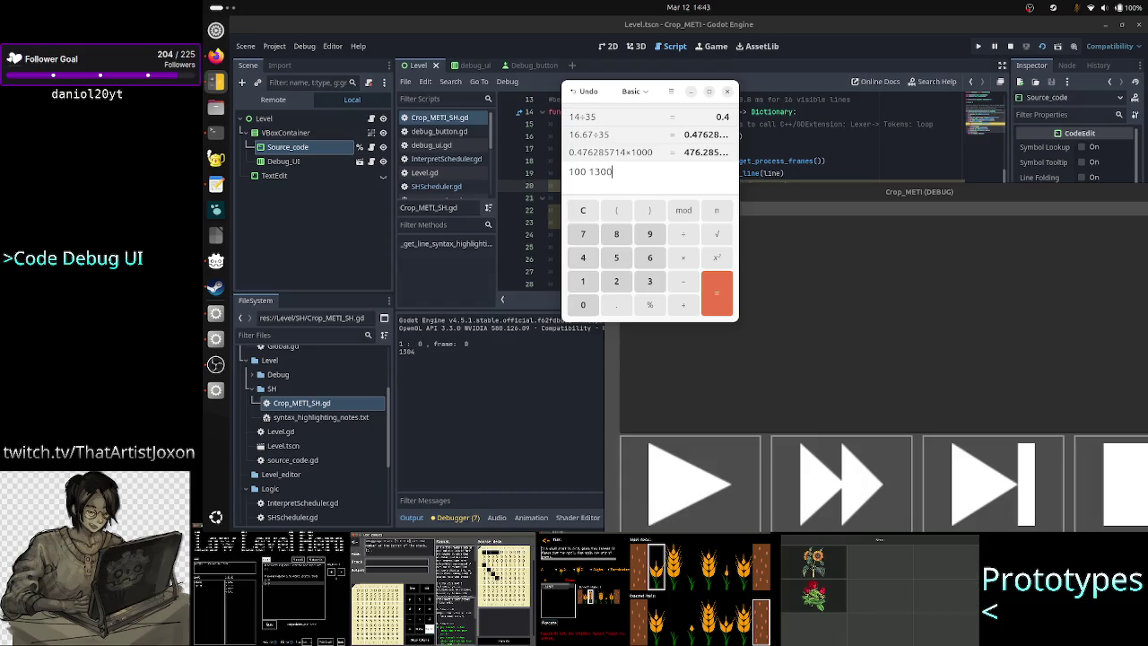
key(Escape)
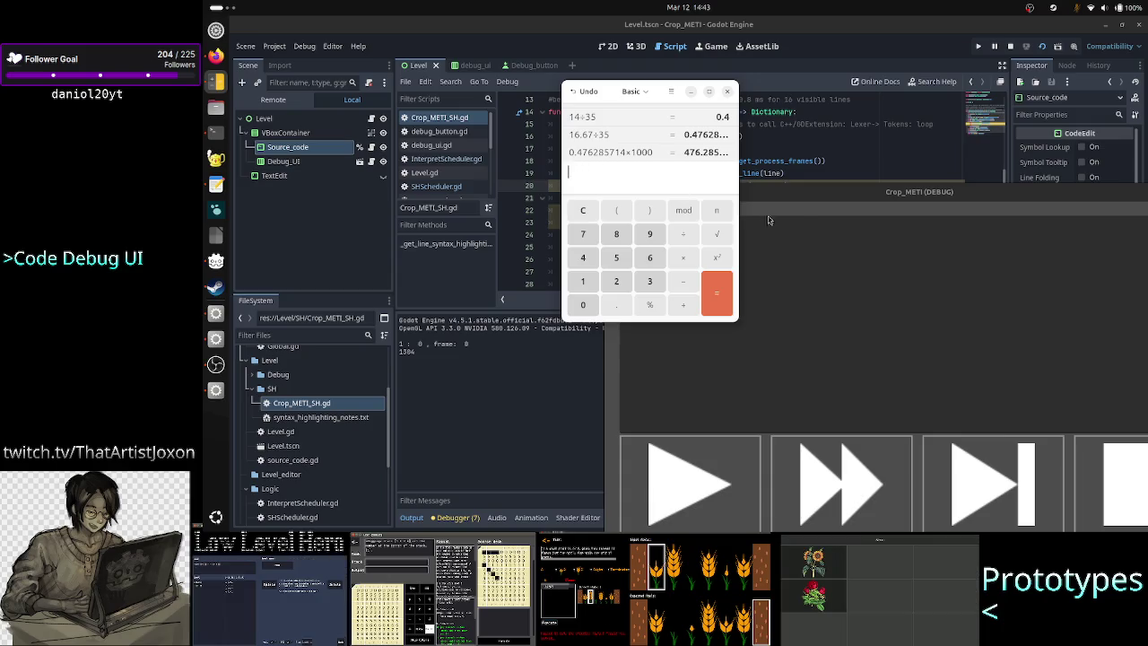
click(789, 273)
Type a bracket and the test line 'asda da sda sd asd as da sd as das d as d' into the game's text box
text(()
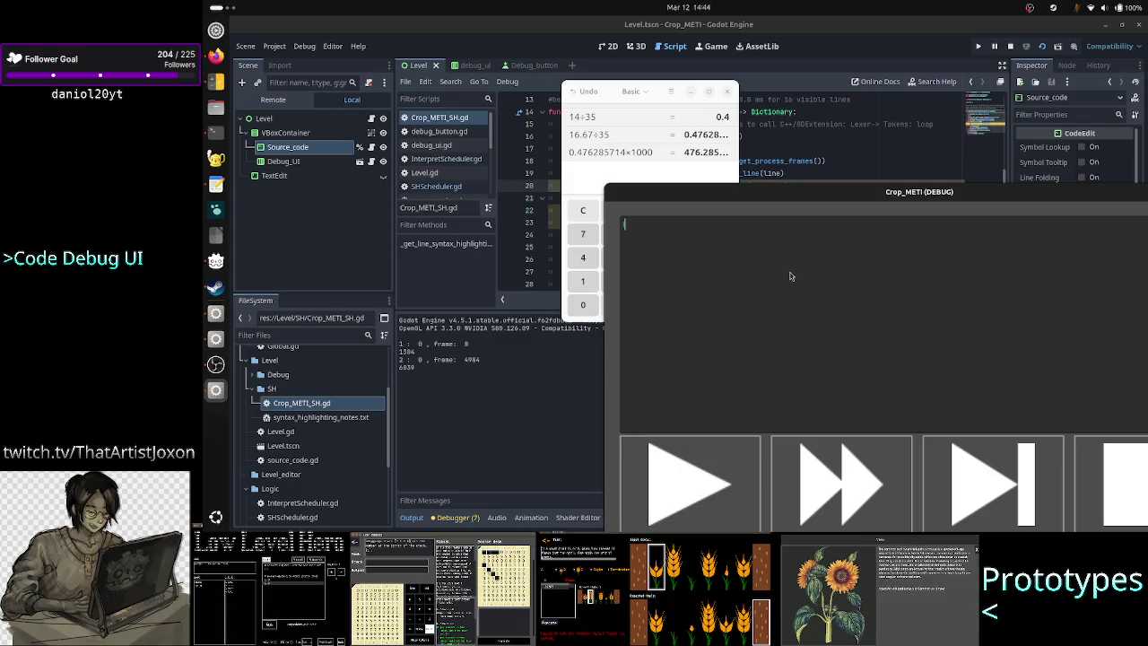
text(asda)
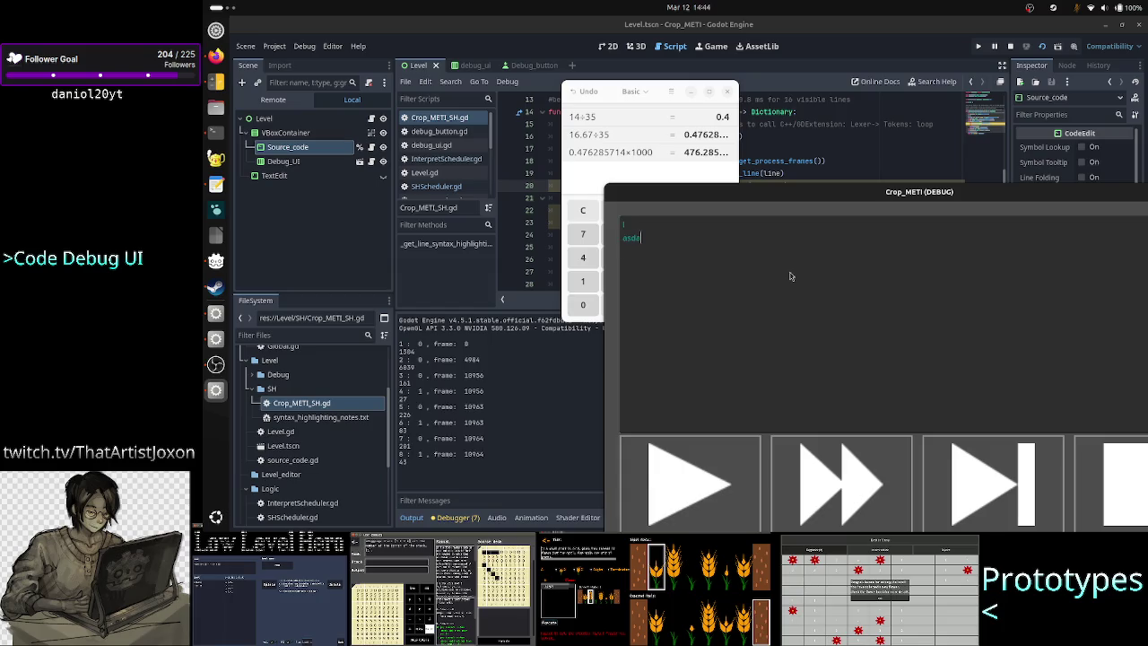
text( da sda sd asd as da sd as das d as d)
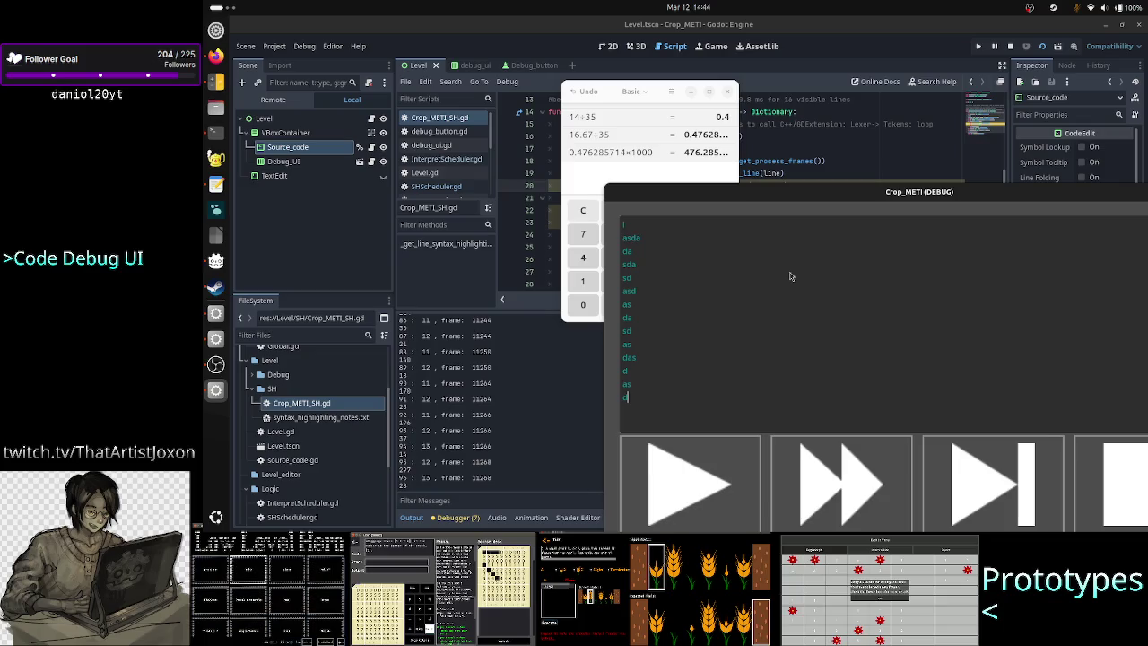
click(492, 437)
Scroll through the Output log's per-line timing prints, checking the 161 timing value
scroll(473, 419, up, 20)
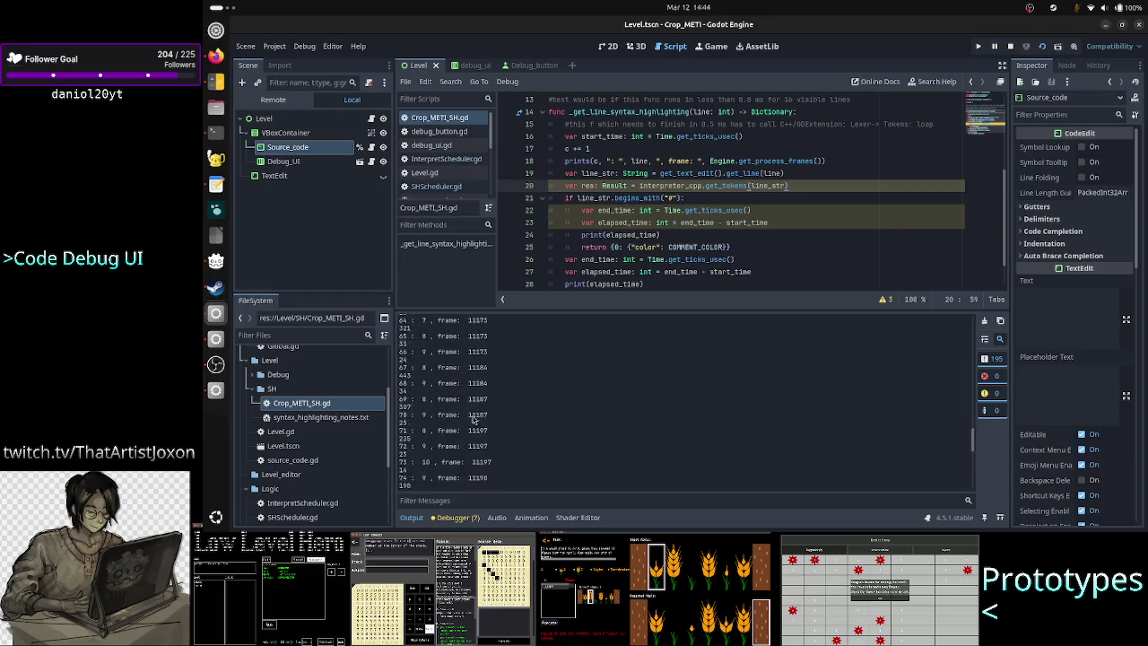
scroll(473, 419, up, 2)
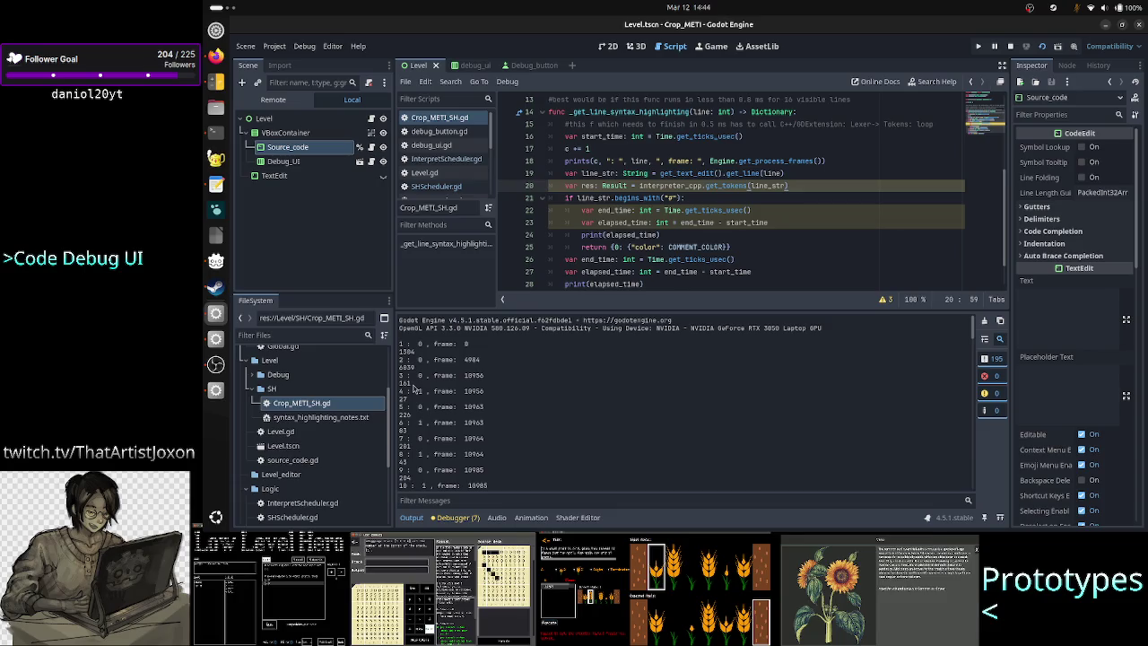
mouse_move(412, 384)
mouse_down()
mouse_move(393, 384)
mouse_move(423, 428)
mouse_move(464, 451)
mouse_up()
click(465, 452)
scroll(466, 434, down, 1)
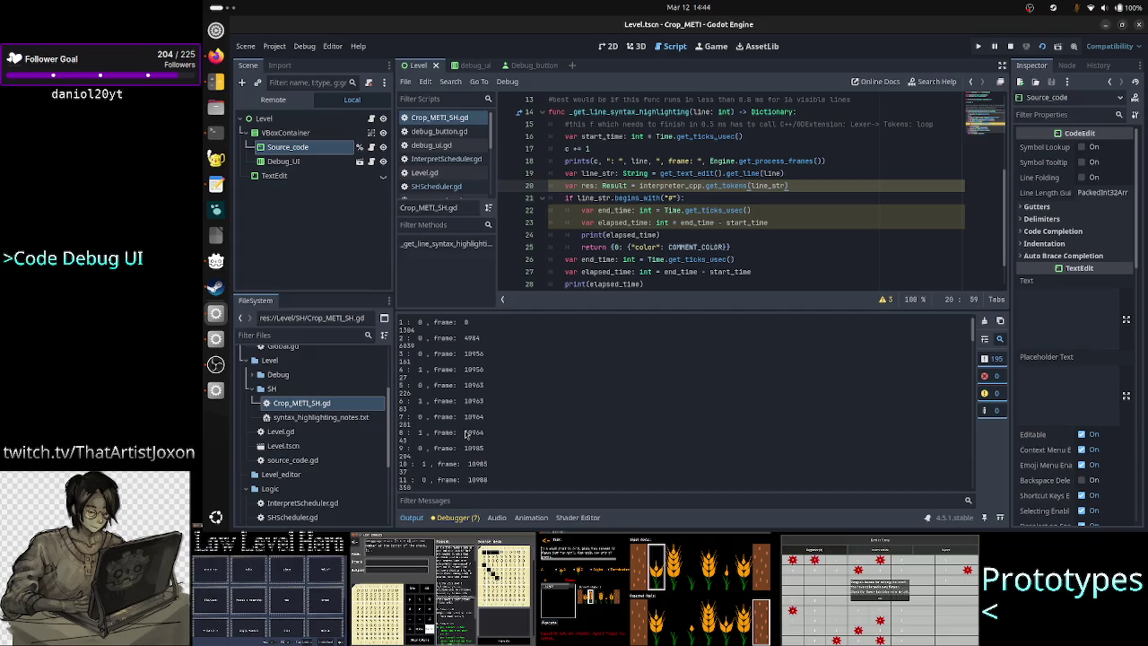
scroll(465, 434, down, 3)
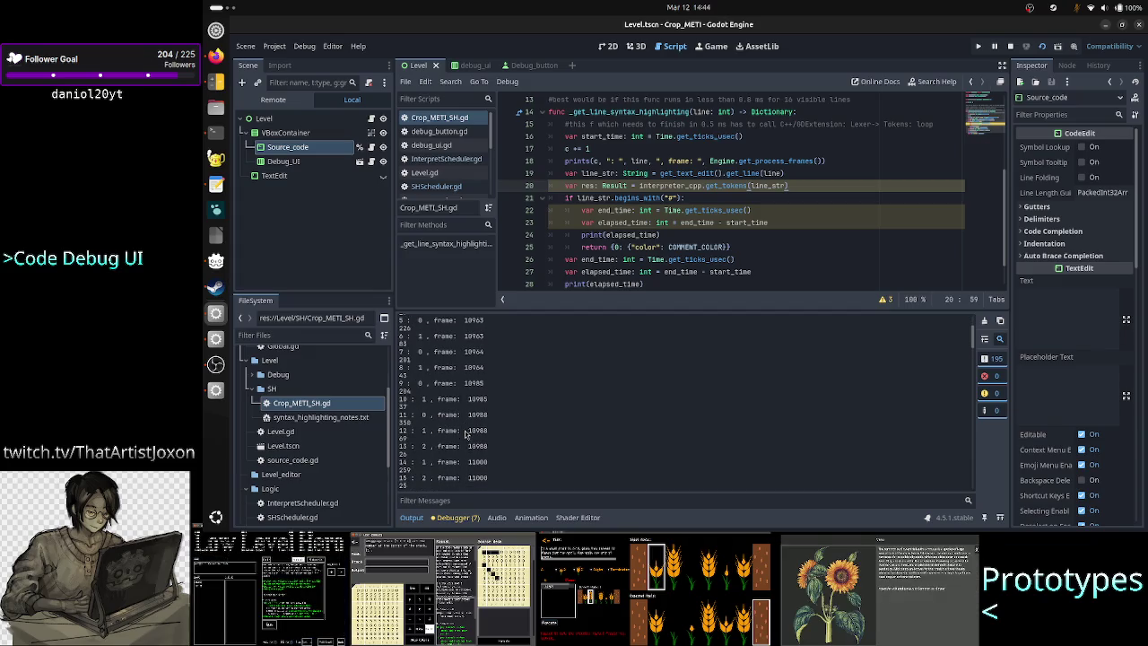
scroll(465, 434, down, 5)
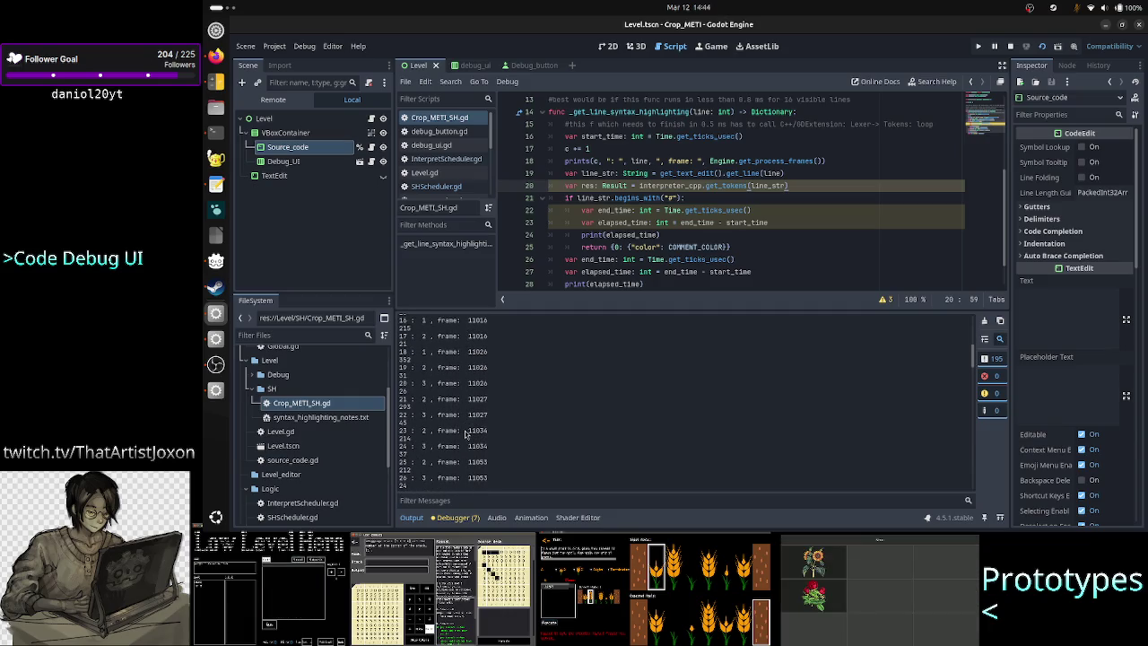
scroll(464, 433, down, 3)
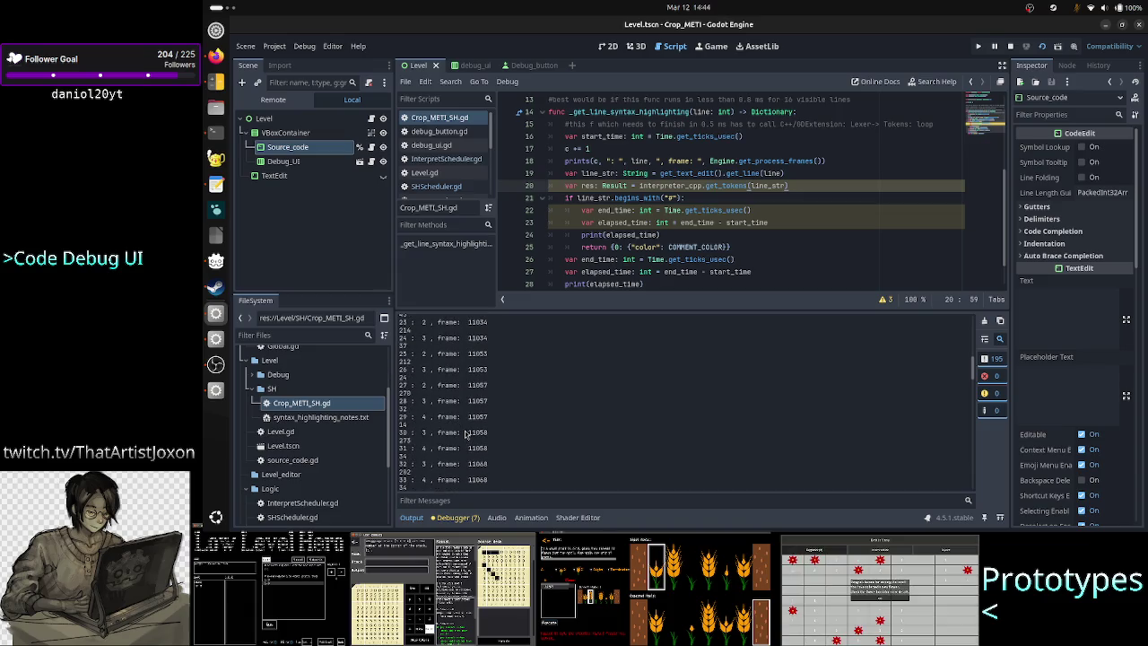
scroll(465, 434, down, 5)
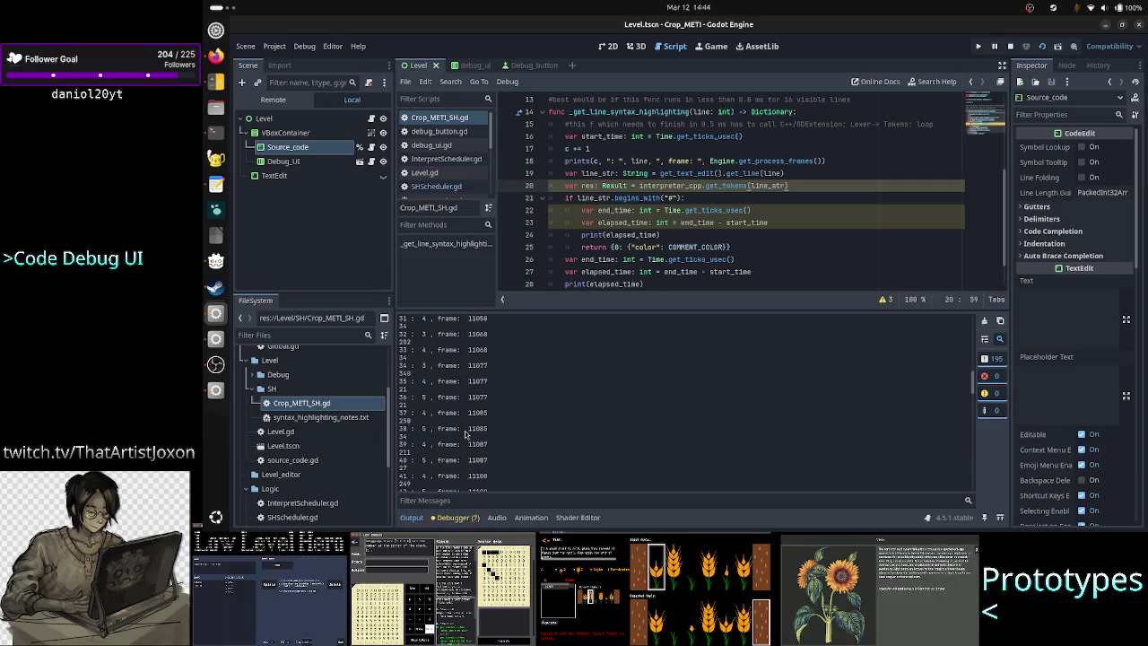
scroll(464, 433, down, 3)
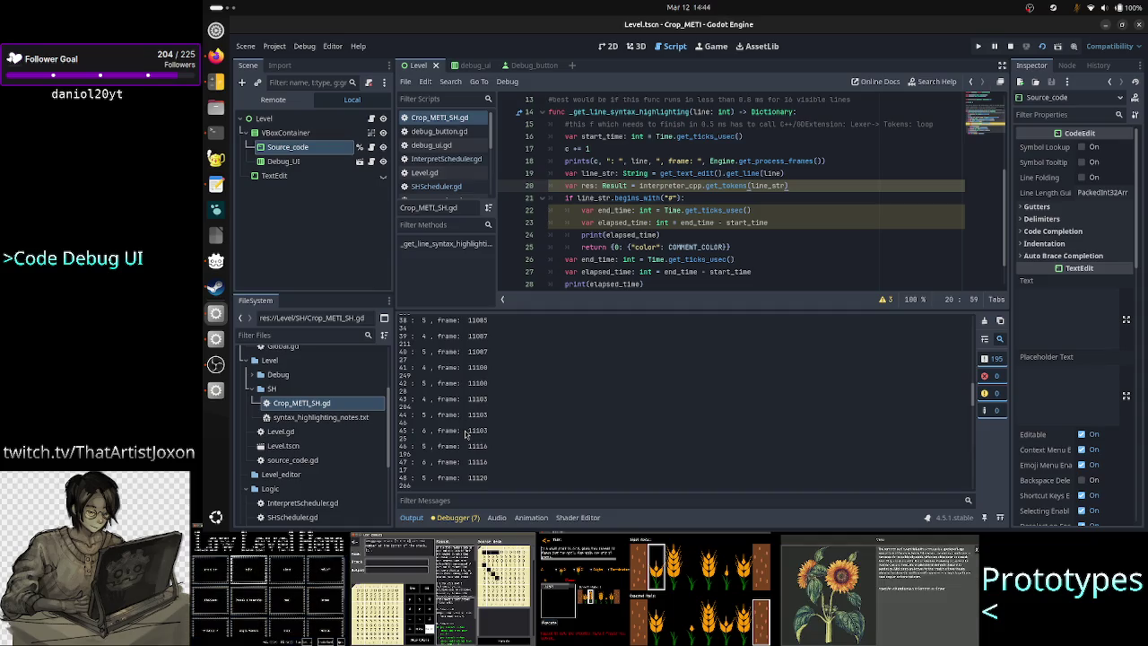
scroll(464, 433, down, 5)
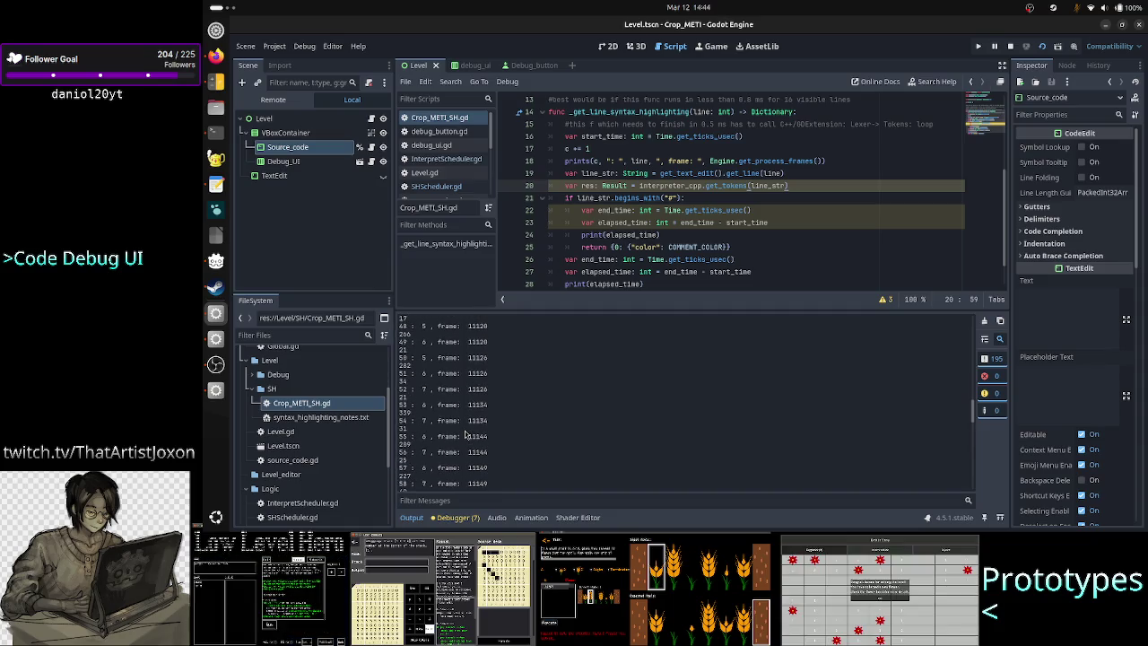
scroll(465, 433, down, 10)
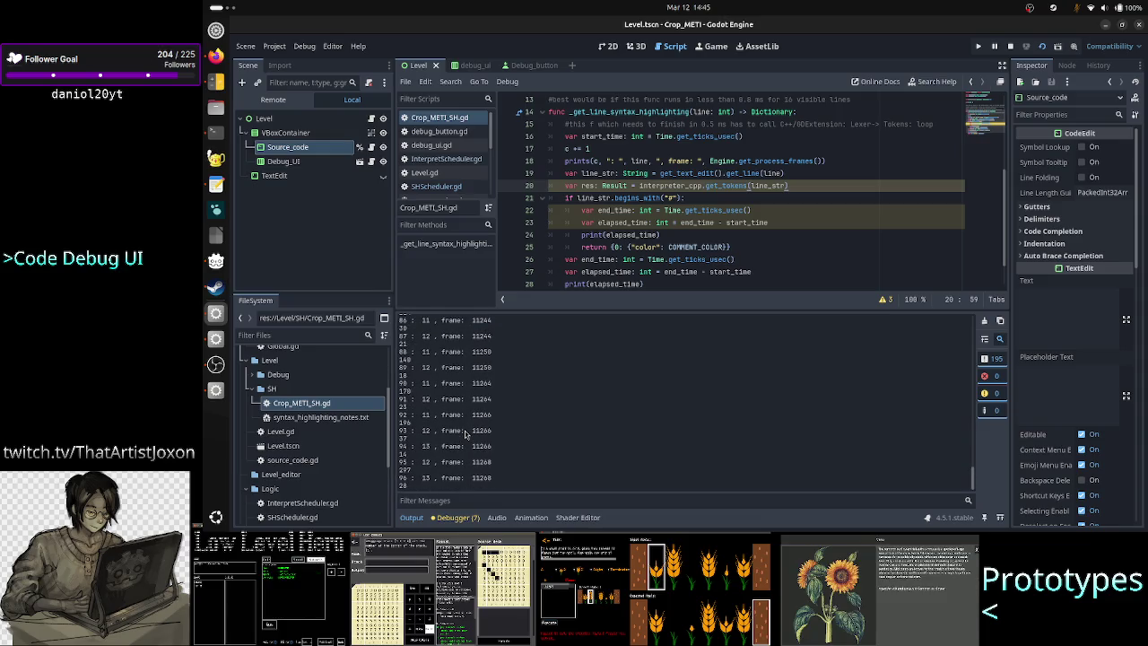
scroll(465, 433, up, 20)
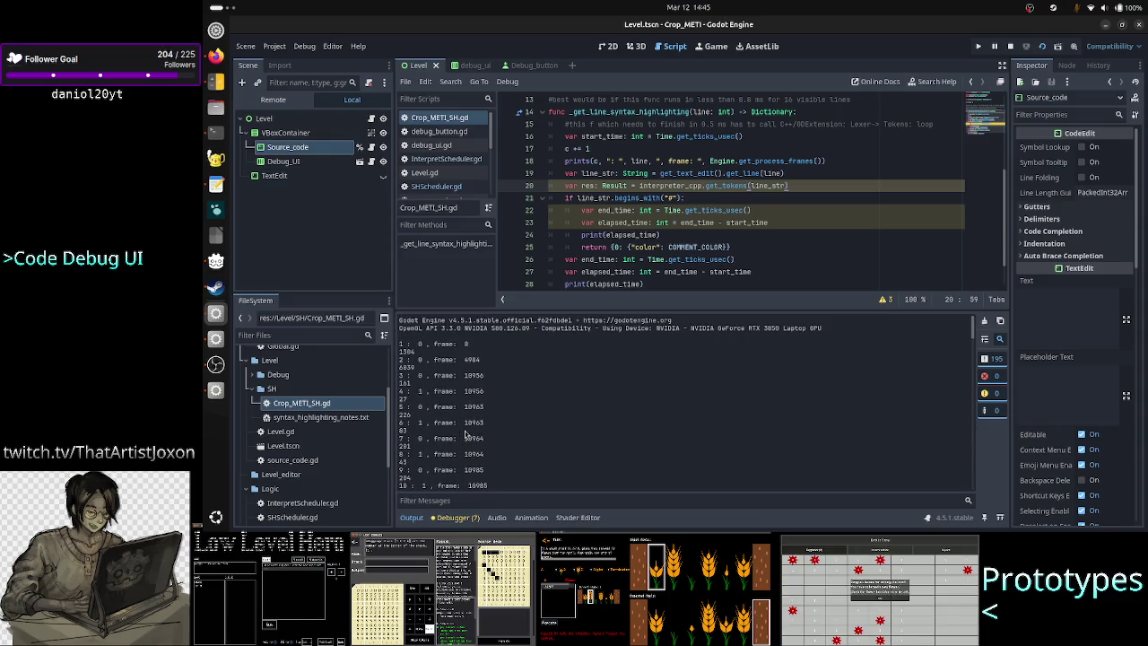
Check the frame 4984 timing entries, then clear the Output log
drag(400, 359, 416, 369)
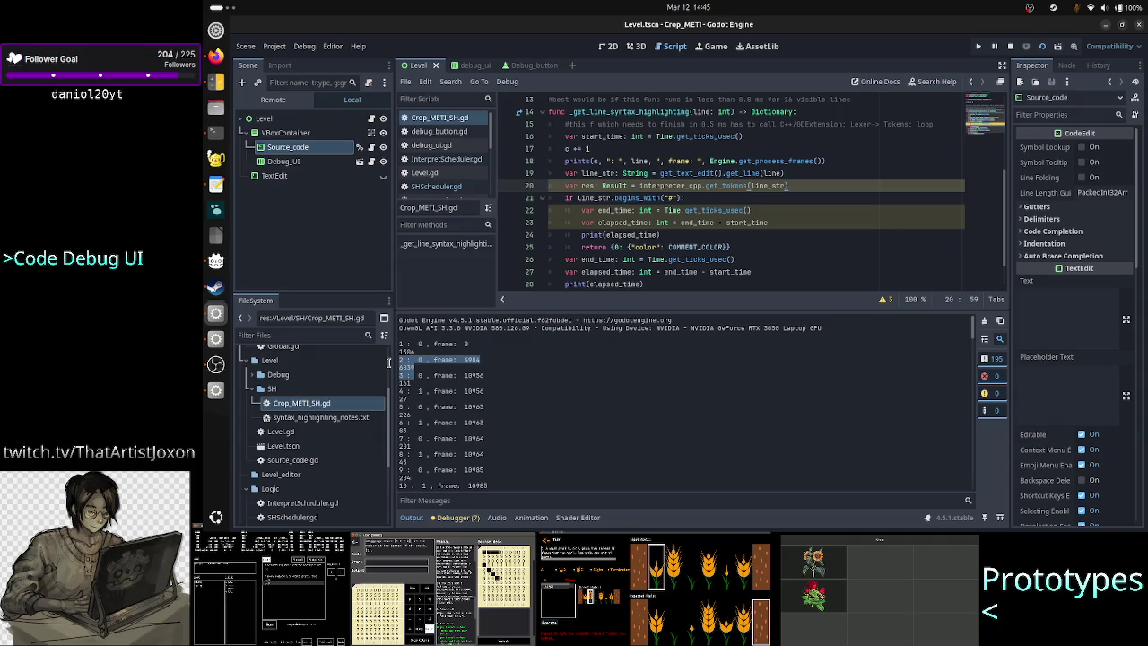
click(423, 396)
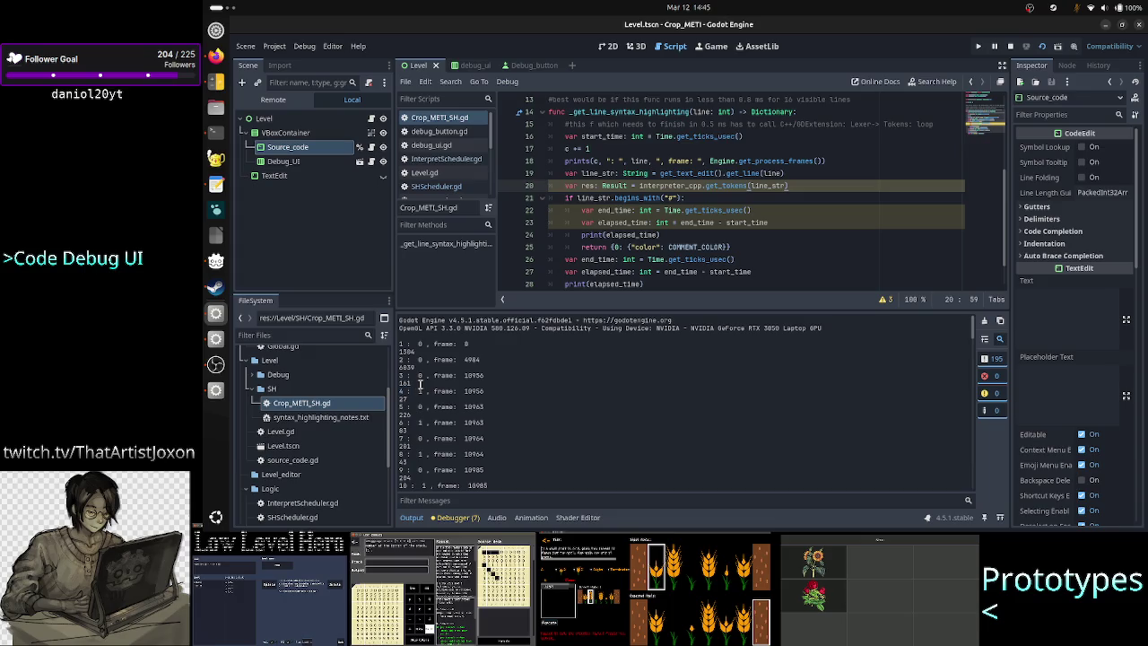
double_click(408, 384)
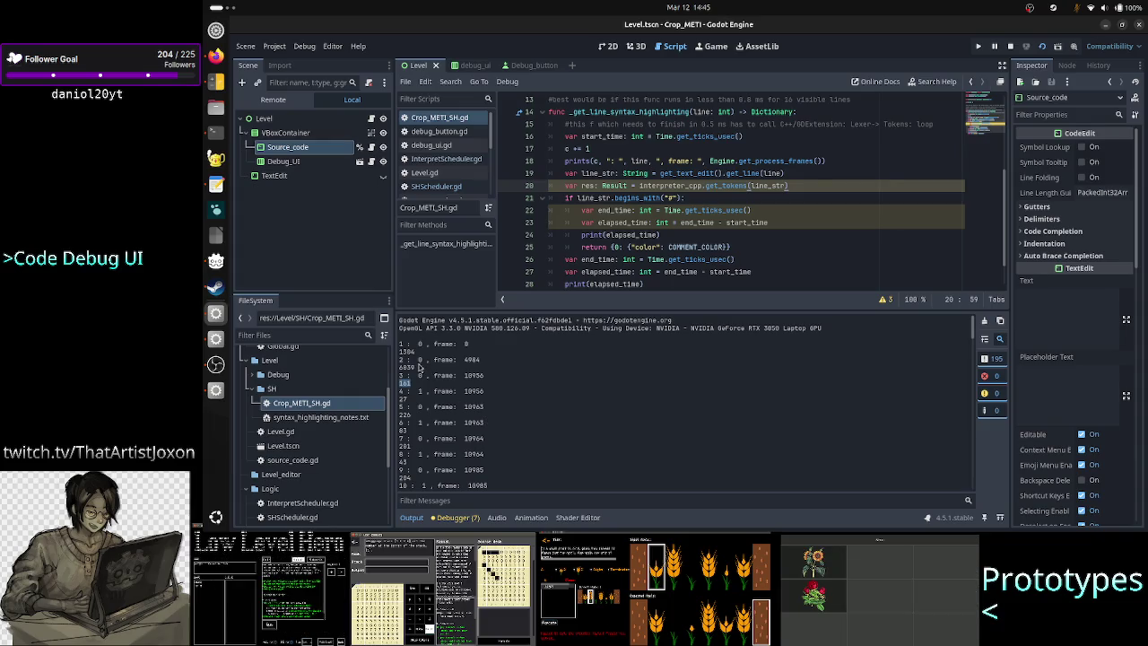
drag(481, 359, 385, 368)
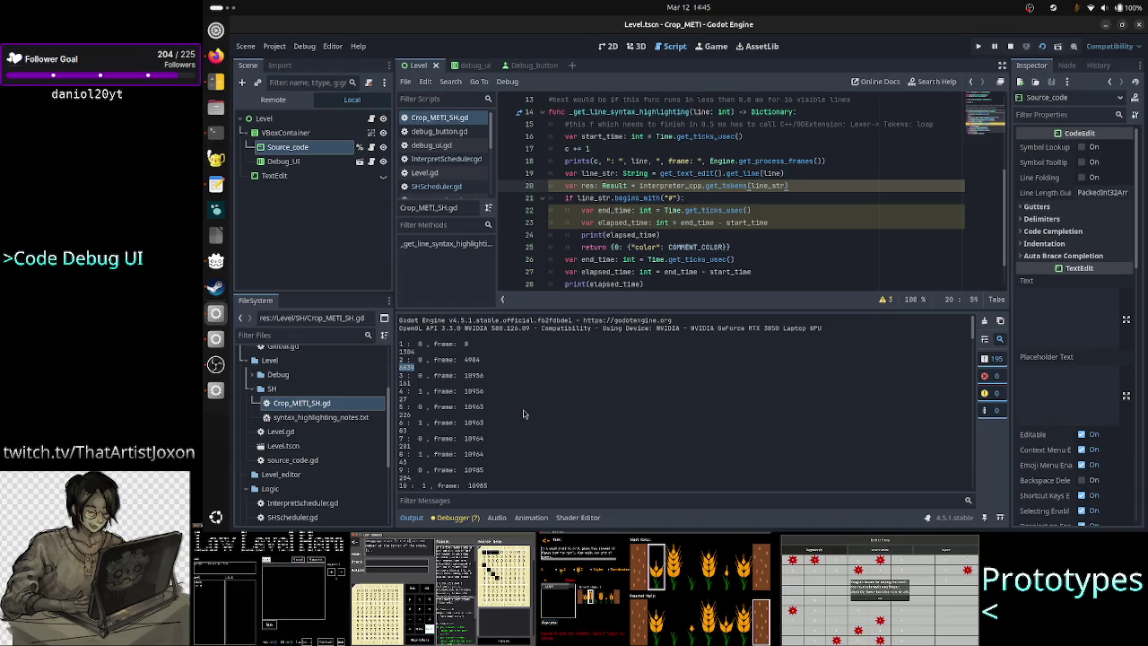
click(526, 415)
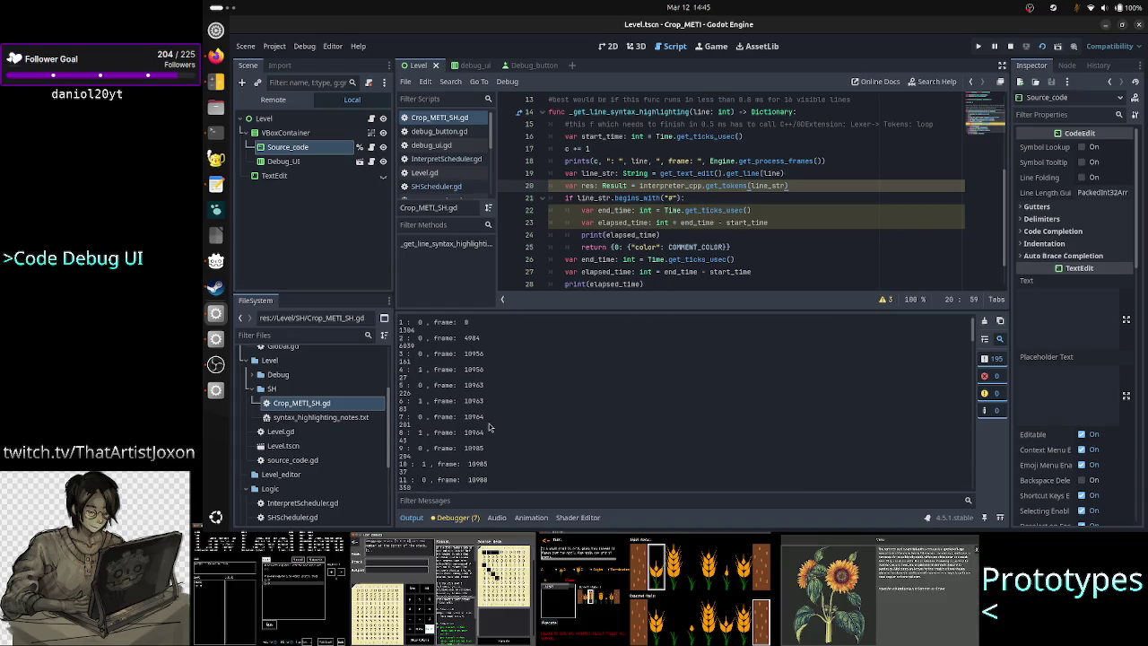
scroll(489, 428, down, 15)
scroll(489, 428, down, 5)
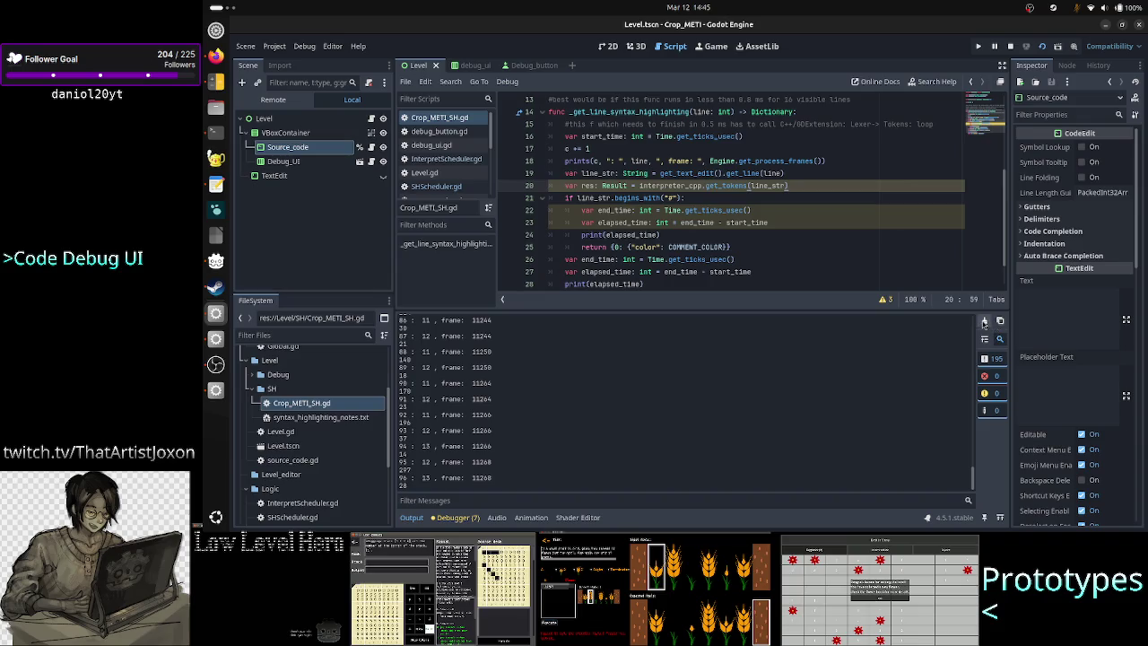
click(984, 321)
Type 'asda asda d asd a sd' into the game's text box, then stop the game with F8
click(215, 390)
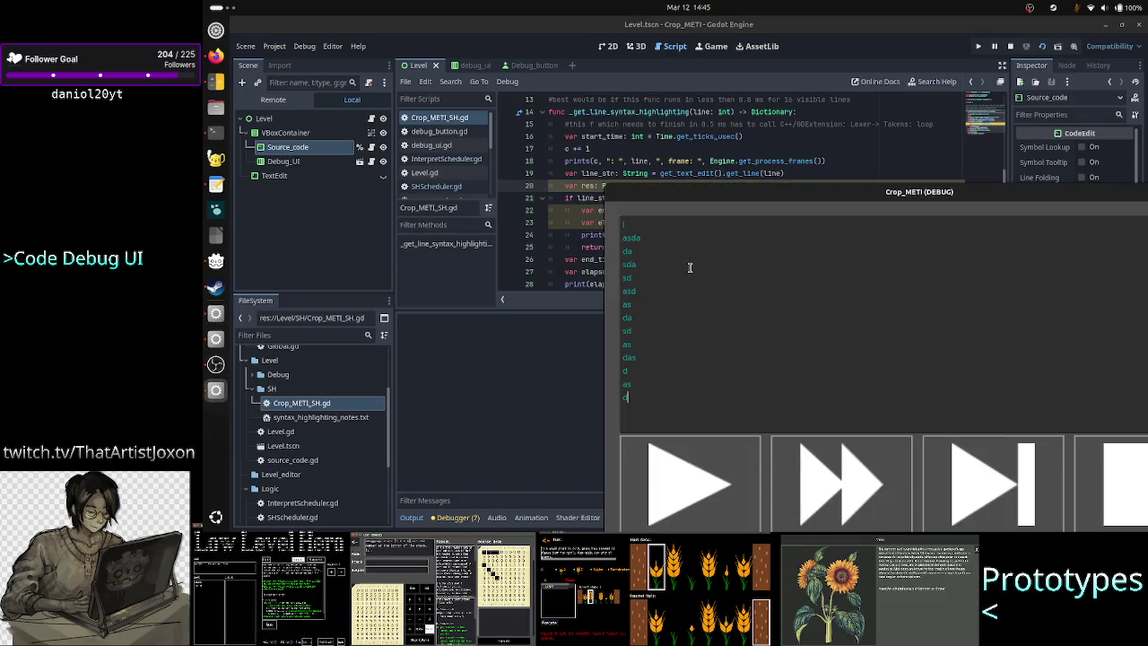
text(asda)
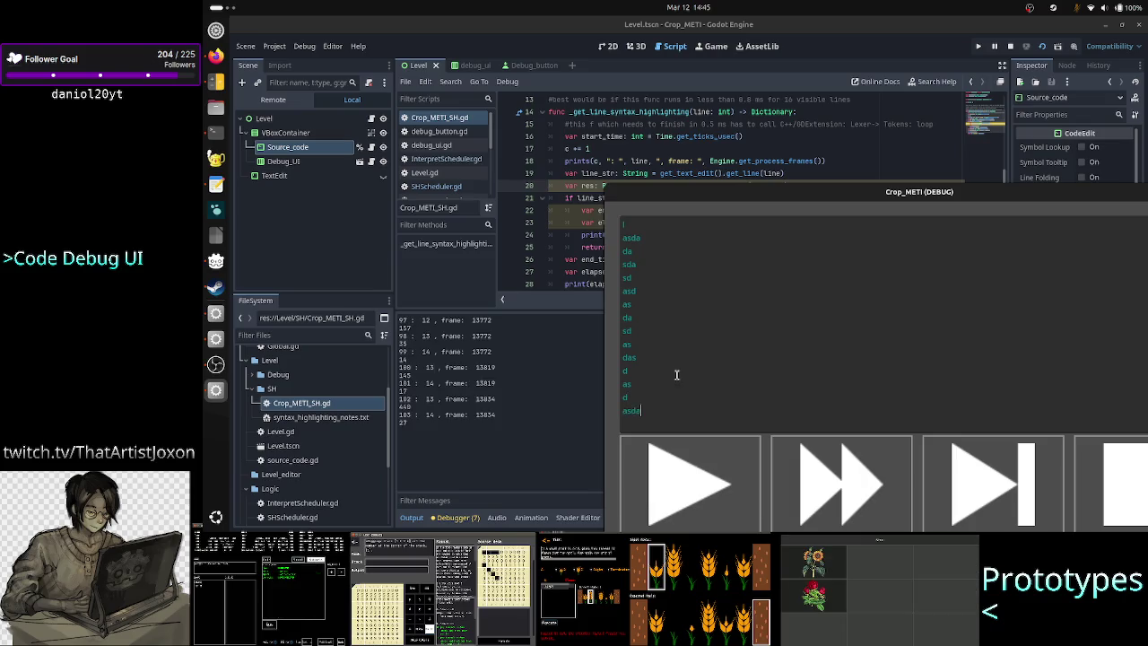
text(  asda d asd a sd)
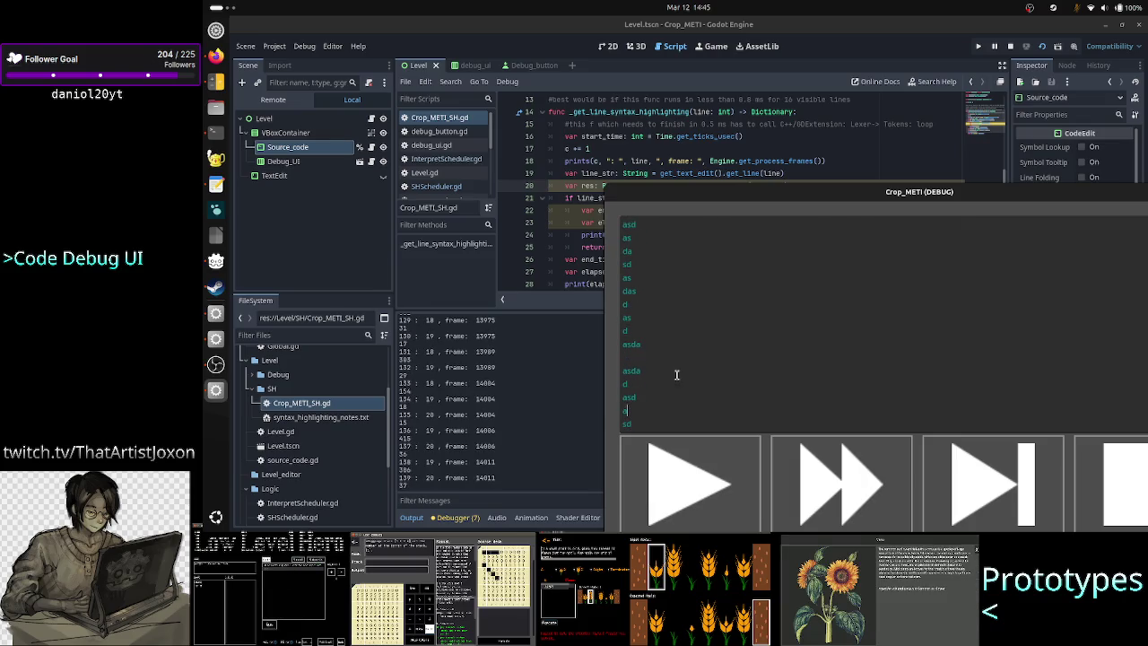
key(Up)
key(Up)
key(Up)
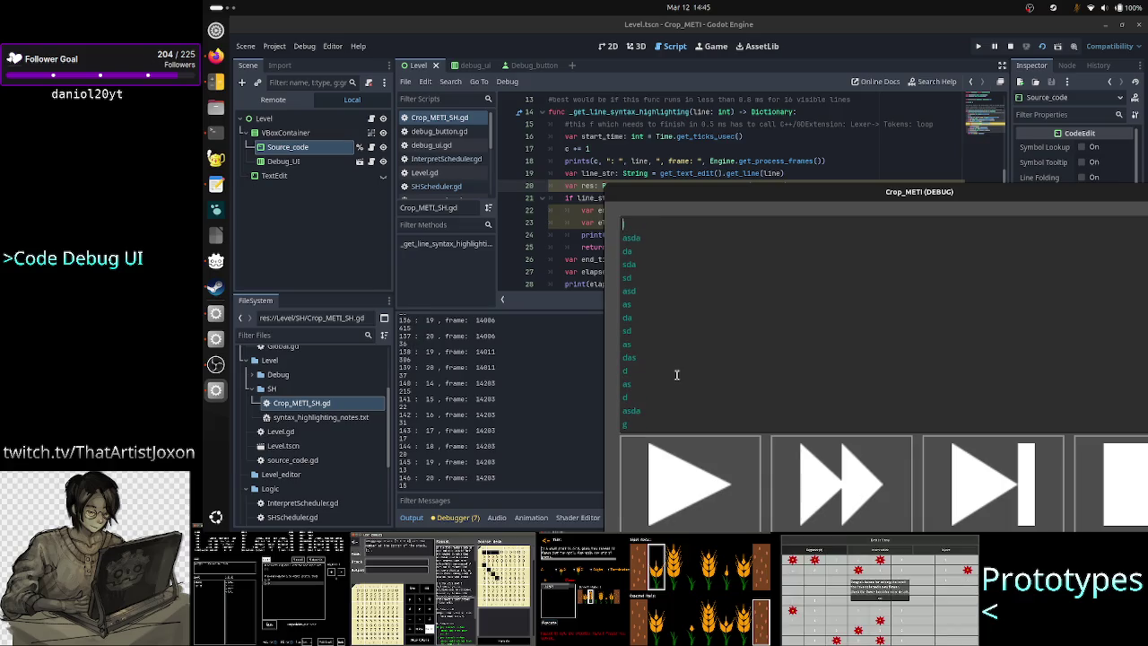
key(F8)
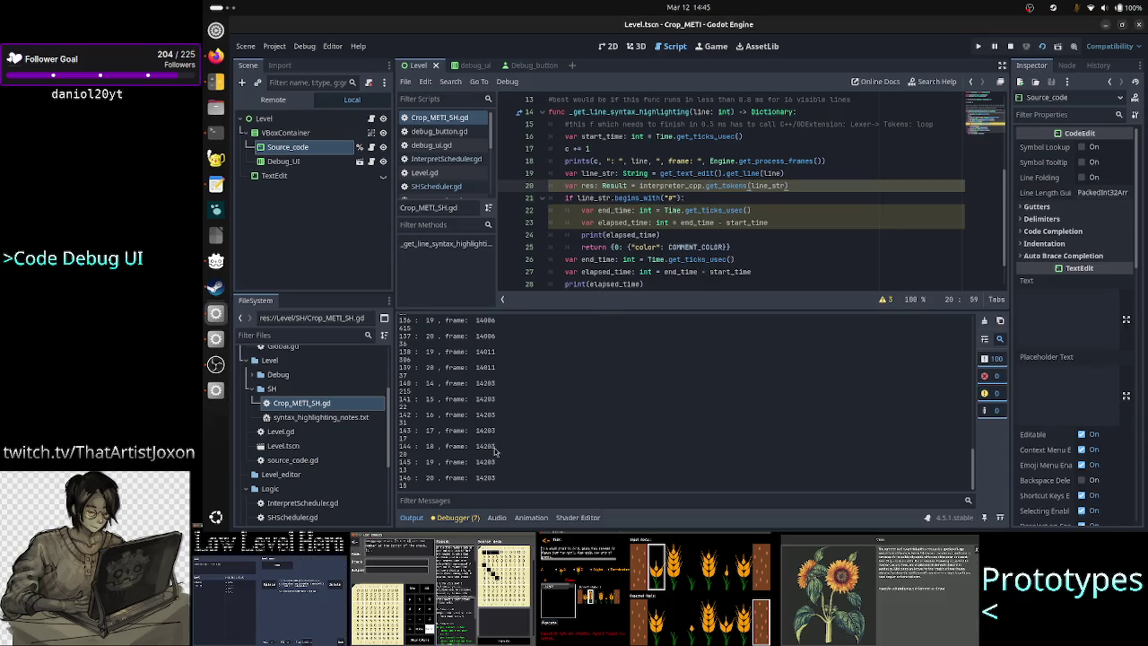
scroll(494, 451, up, 2)
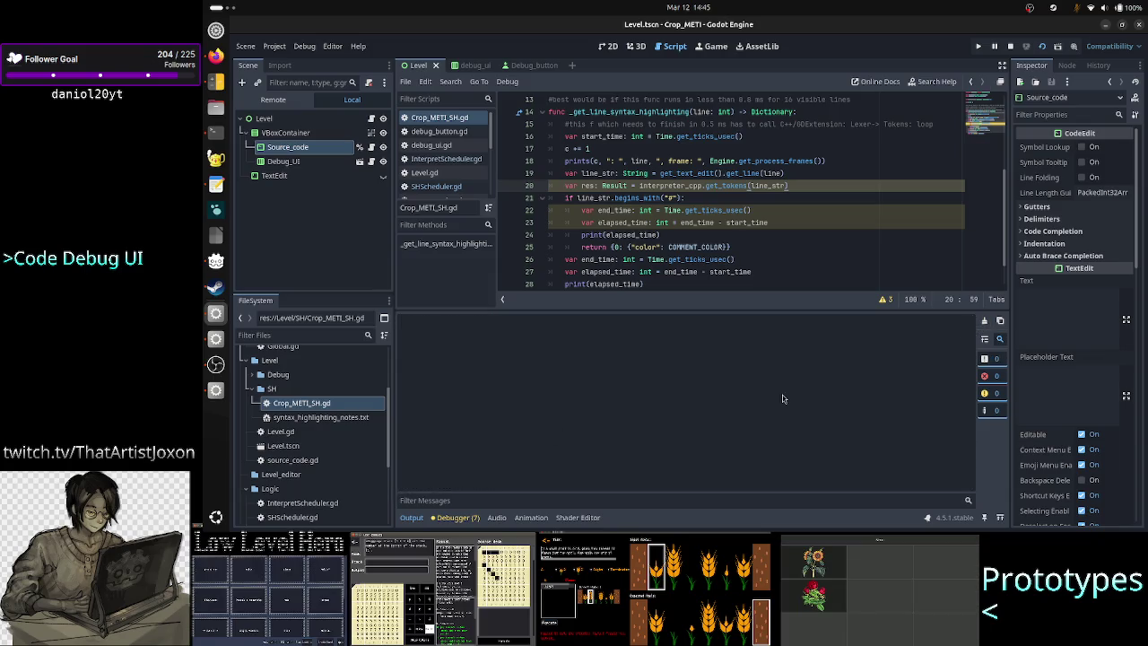
Run the game with F5, type 'k' into its text box, and bring the editor back
key(F5)
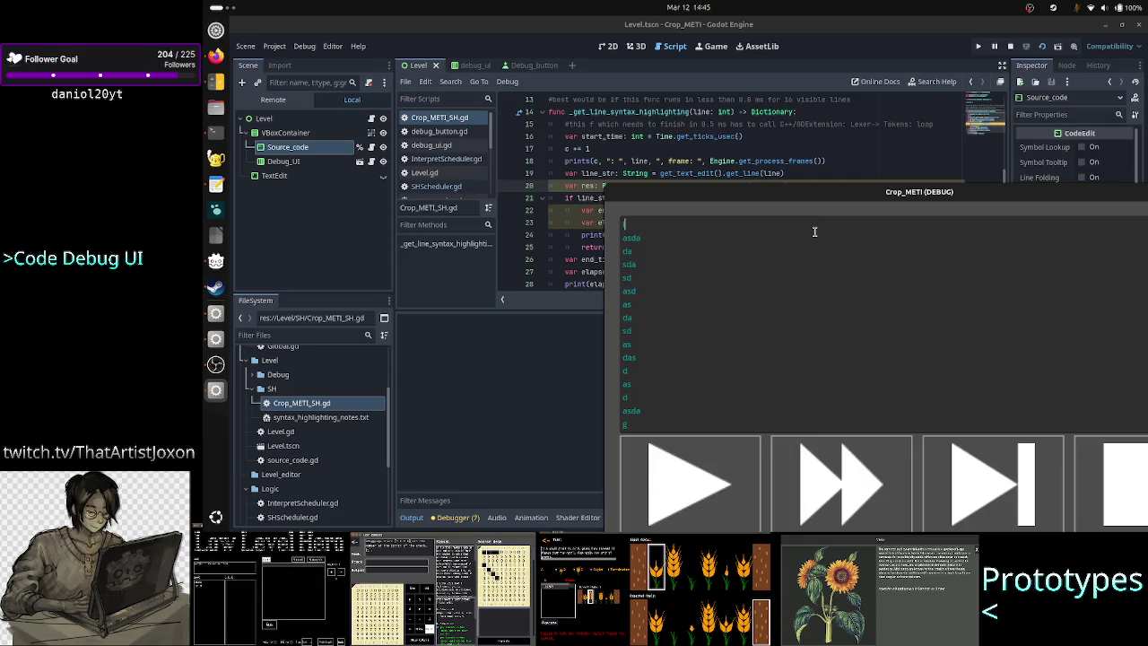
text(k)
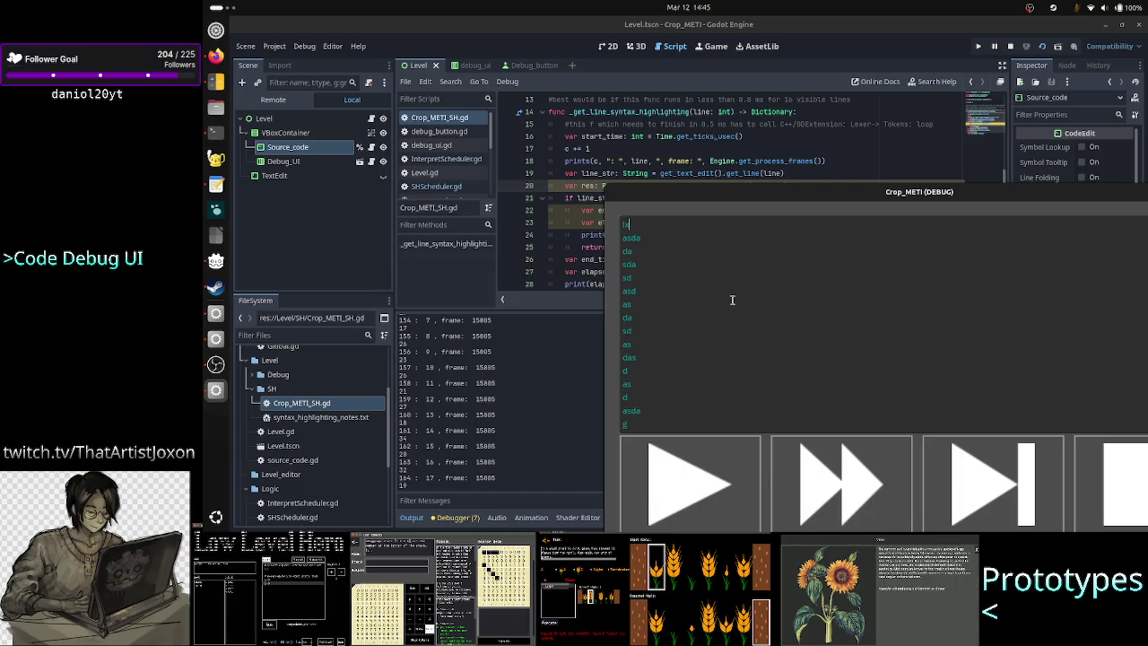
click(532, 393)
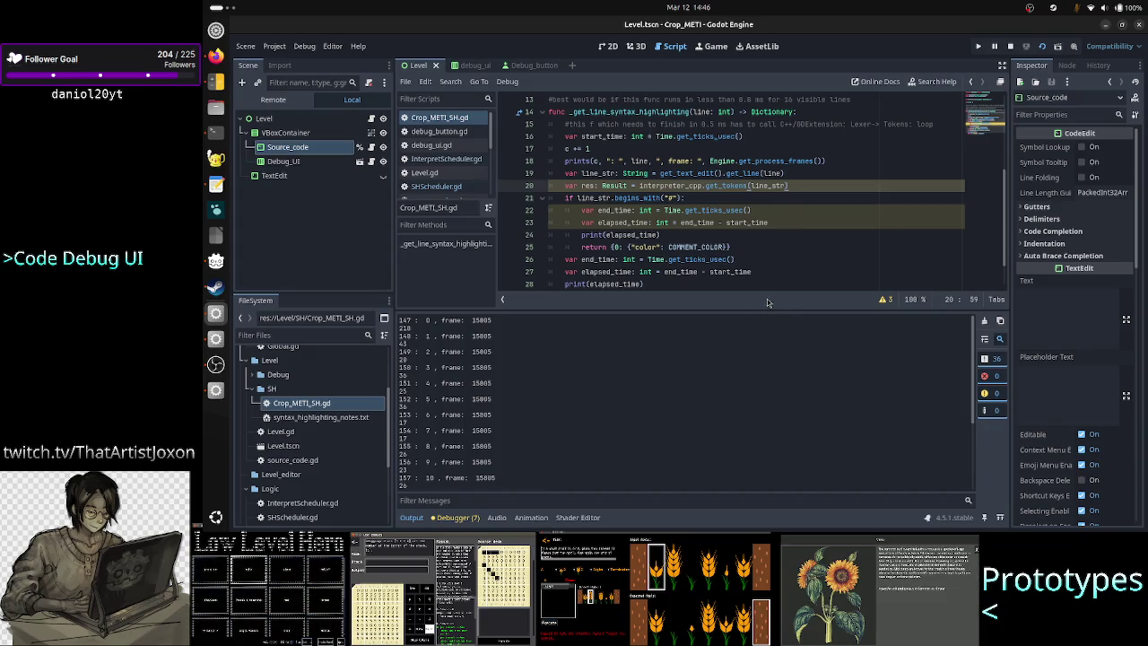
In the terminal, quit the Interpreter.h pager and type 'vim Interpreter.cpp' at the prompt
click(215, 132)
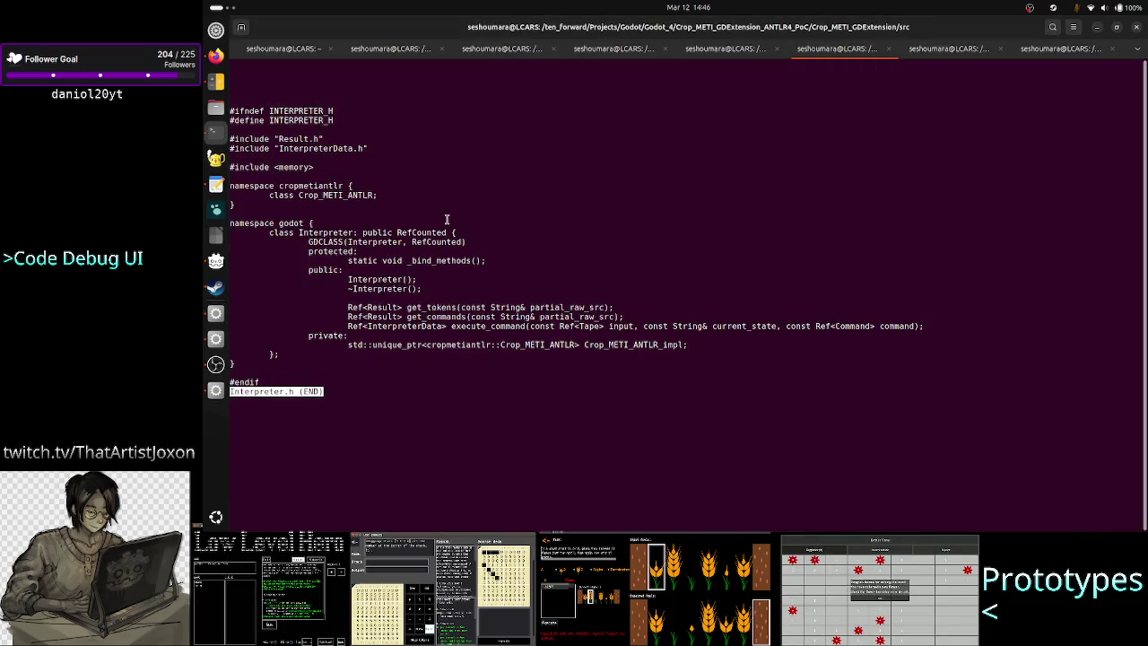
key(q)
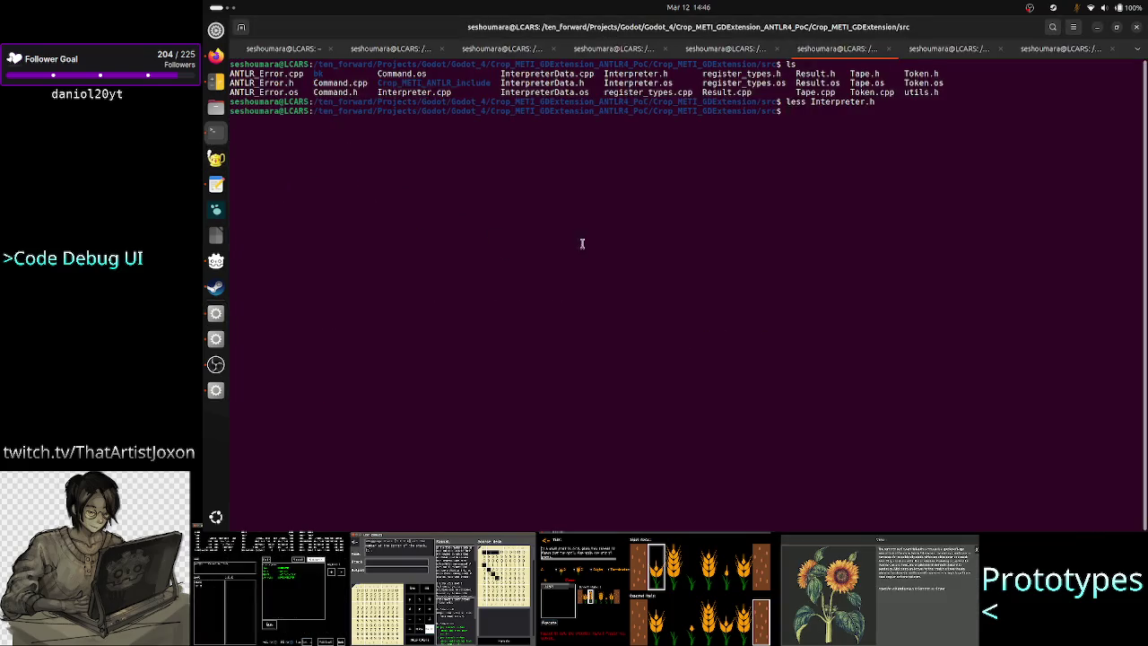
text(vim)
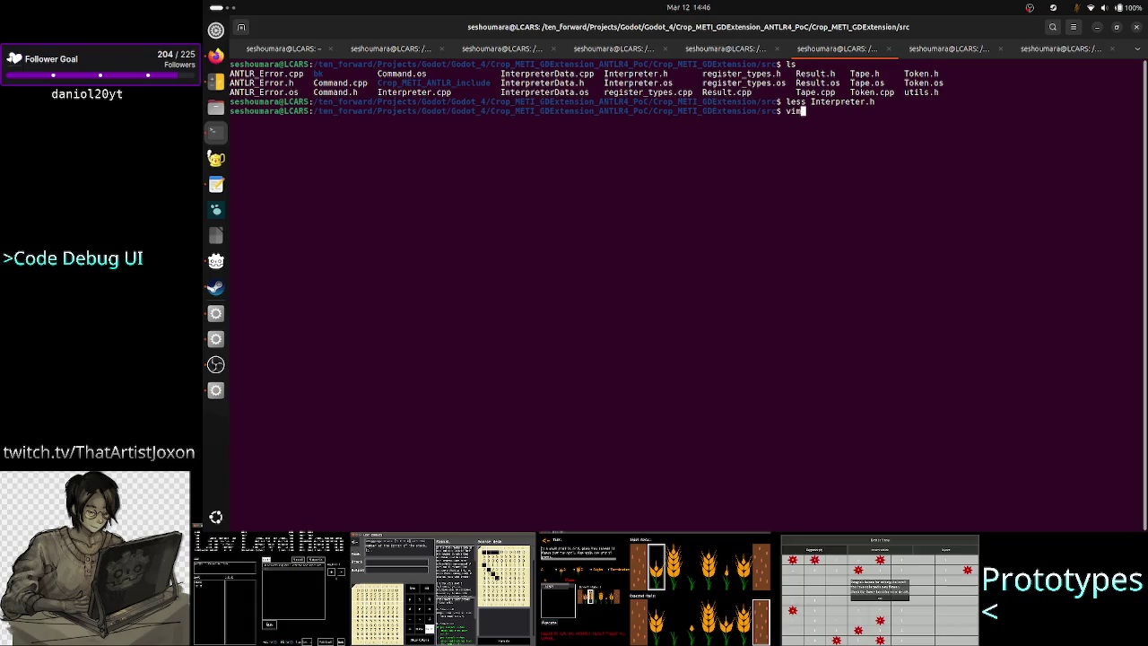
text( Interpreter.cpp)
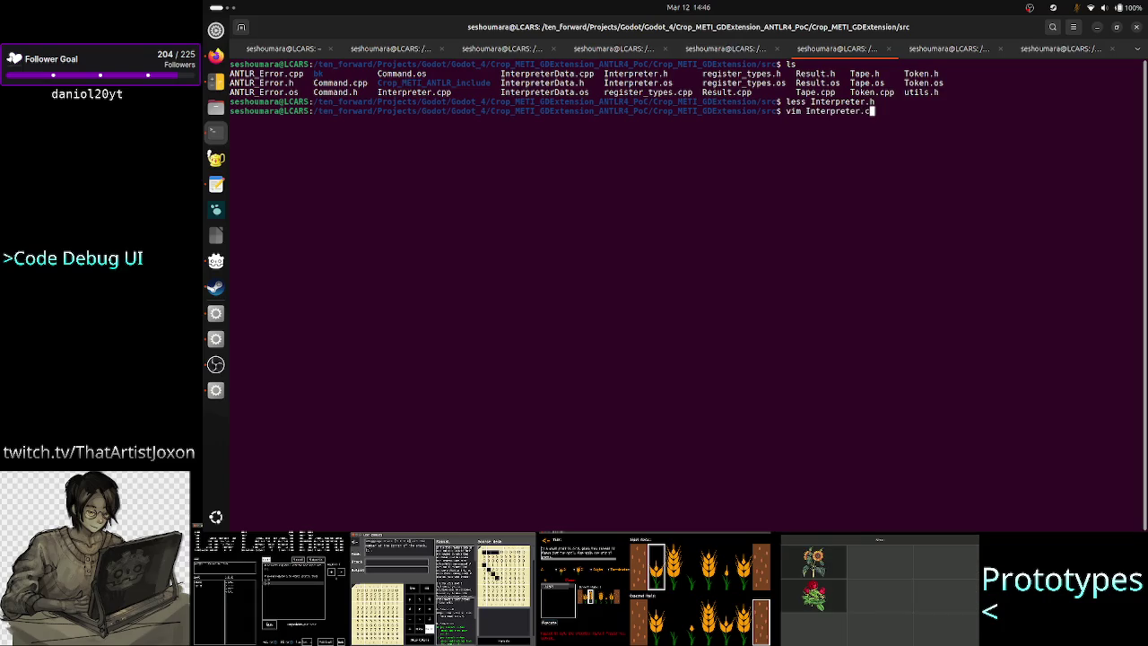
Open Interpreter.cpp in vim and read down through execute_command to the get_tokens loop's closing brace
key(Return)
key(j)
key(j)
key(j)
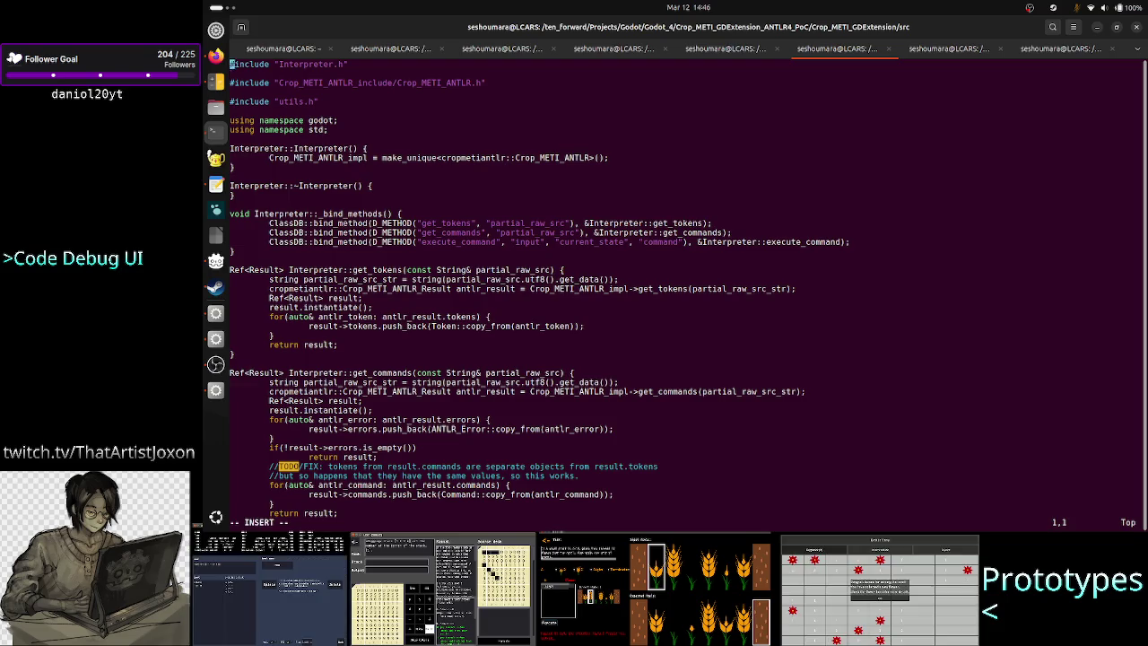
key(i)
key(Down)
key(Down)
key(Down)
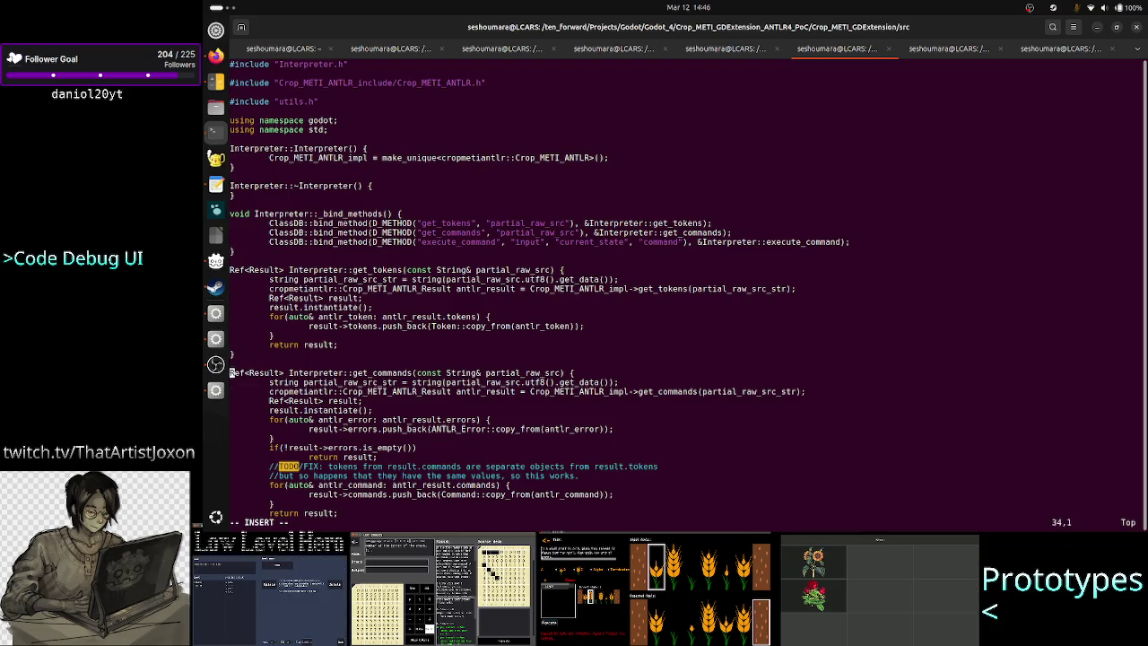
key(Down)
key(Down)
key(Down)
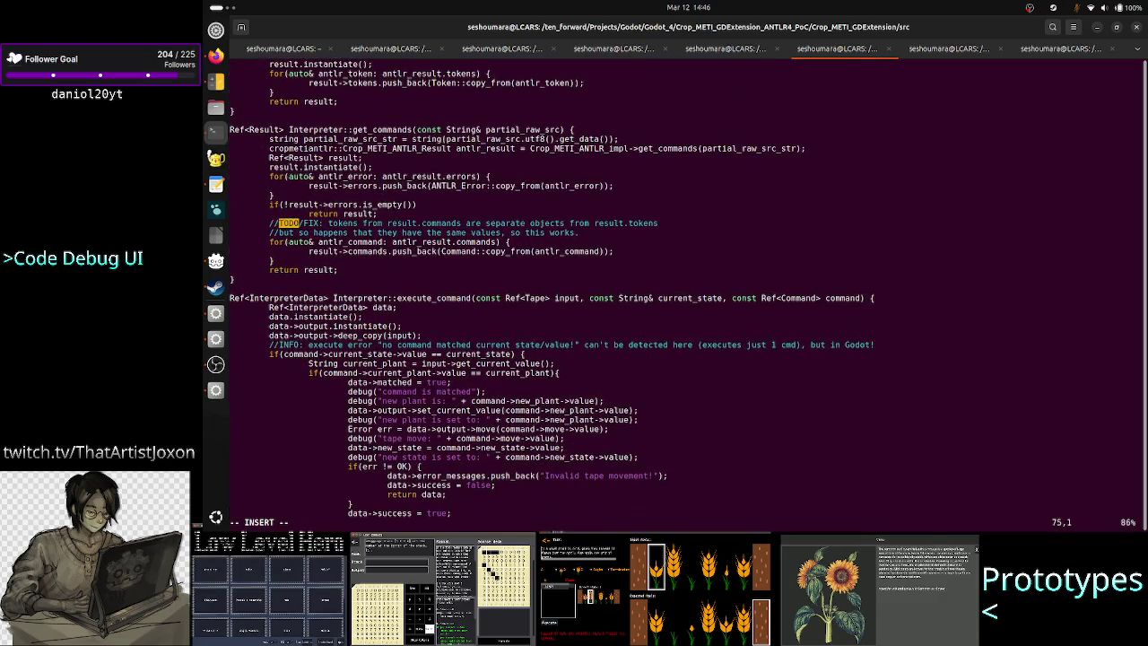
key(Up)
key(Up)
key(Up)
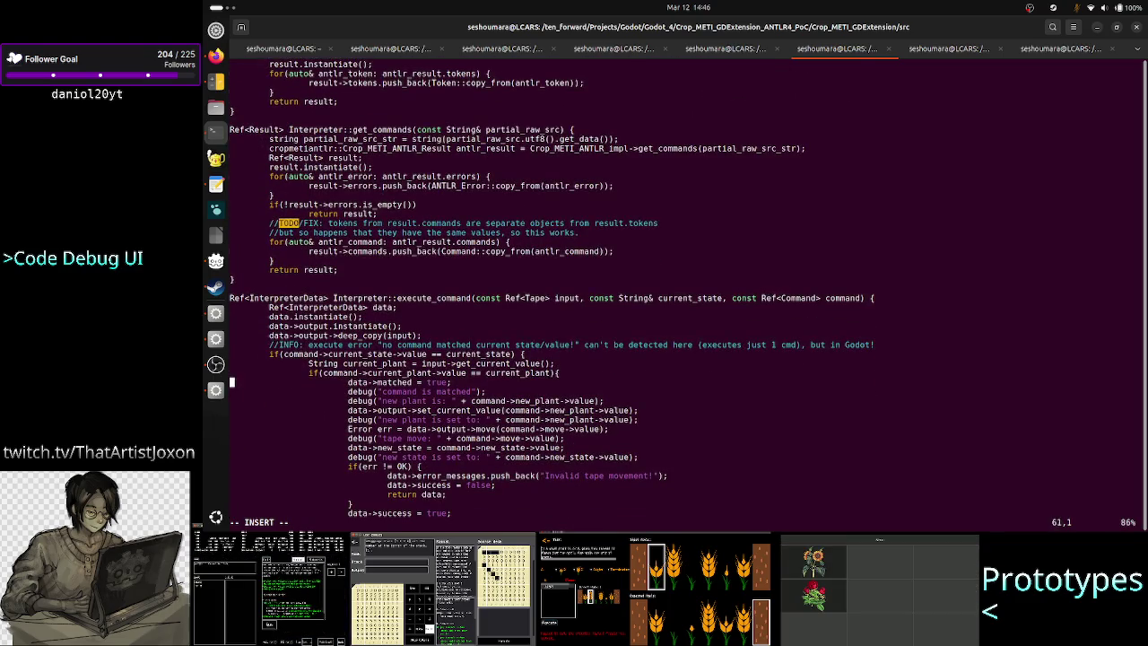
key(Down)
key(Down)
key(Down)
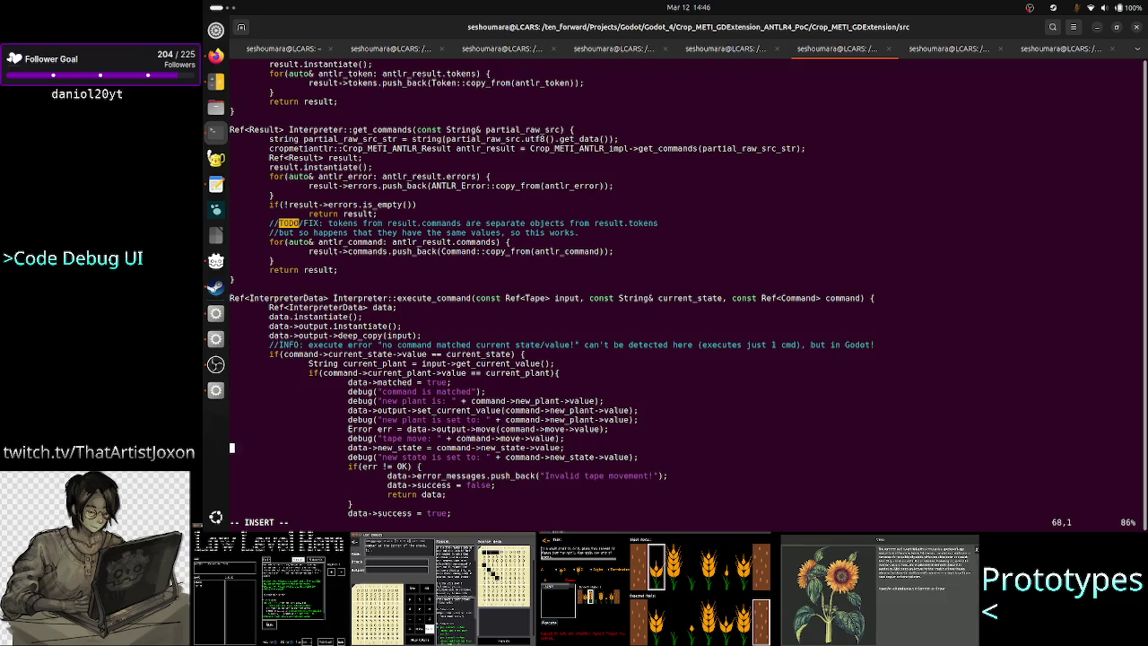
key(Up)
key(Up)
key(Up)
key(Up)
key(Up)
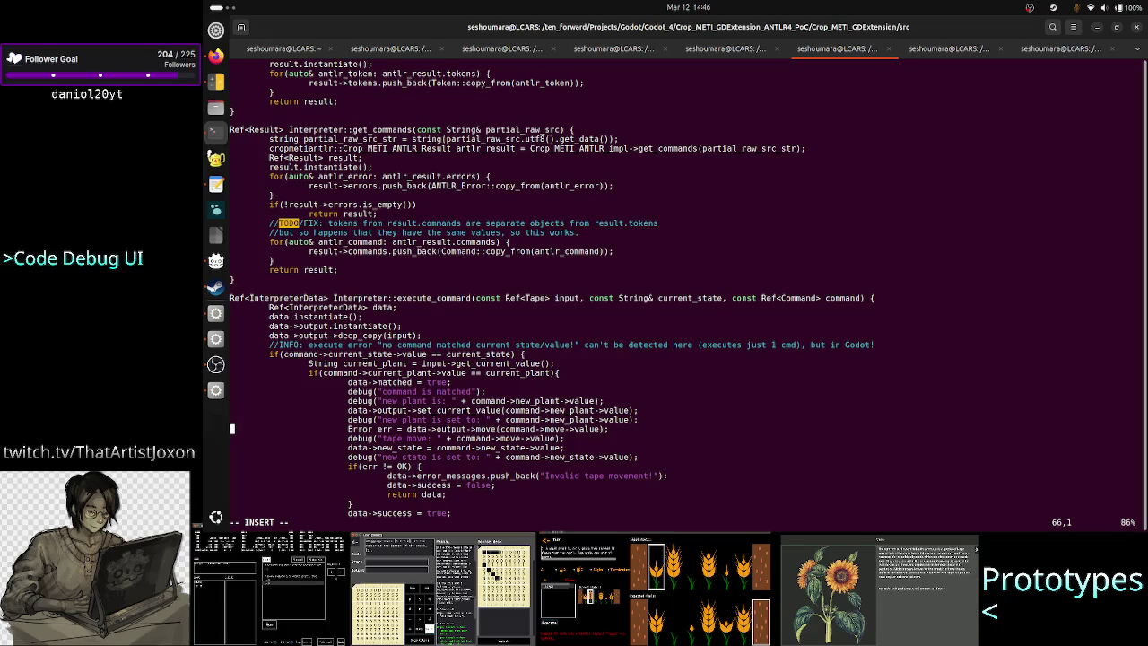
key(Up)
key(Up)
key(Up)
key(Up)
key(Up)
key(Up)
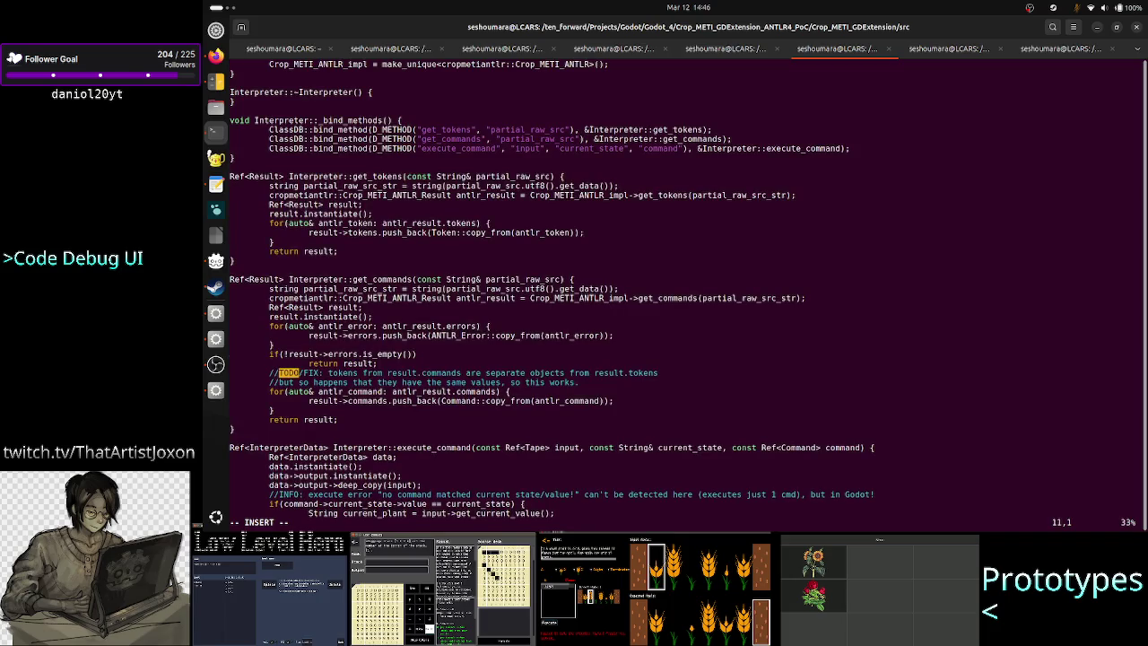
key(Down)
key(Down)
key(Down)
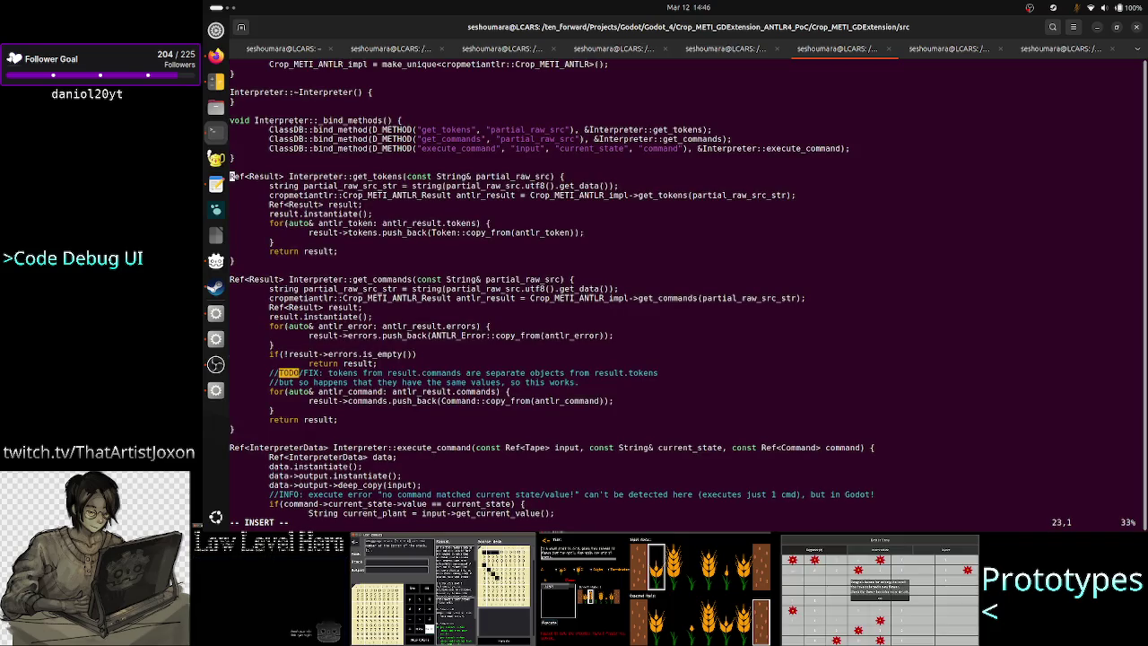
key(Down)
key(Down)
key(Down)
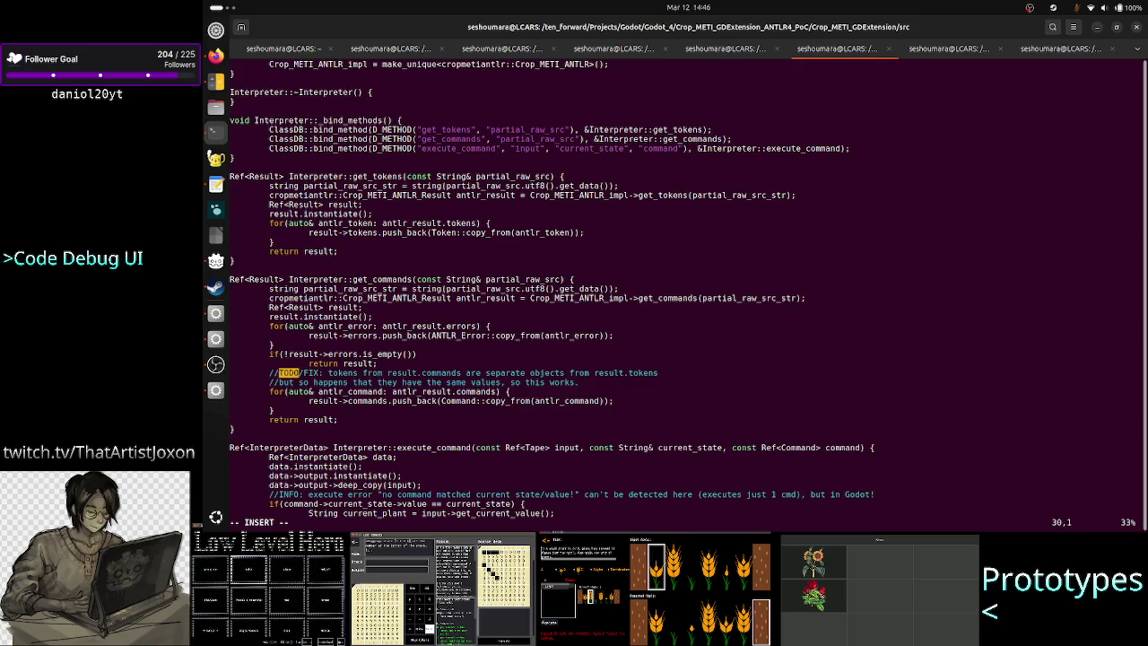
key(End)
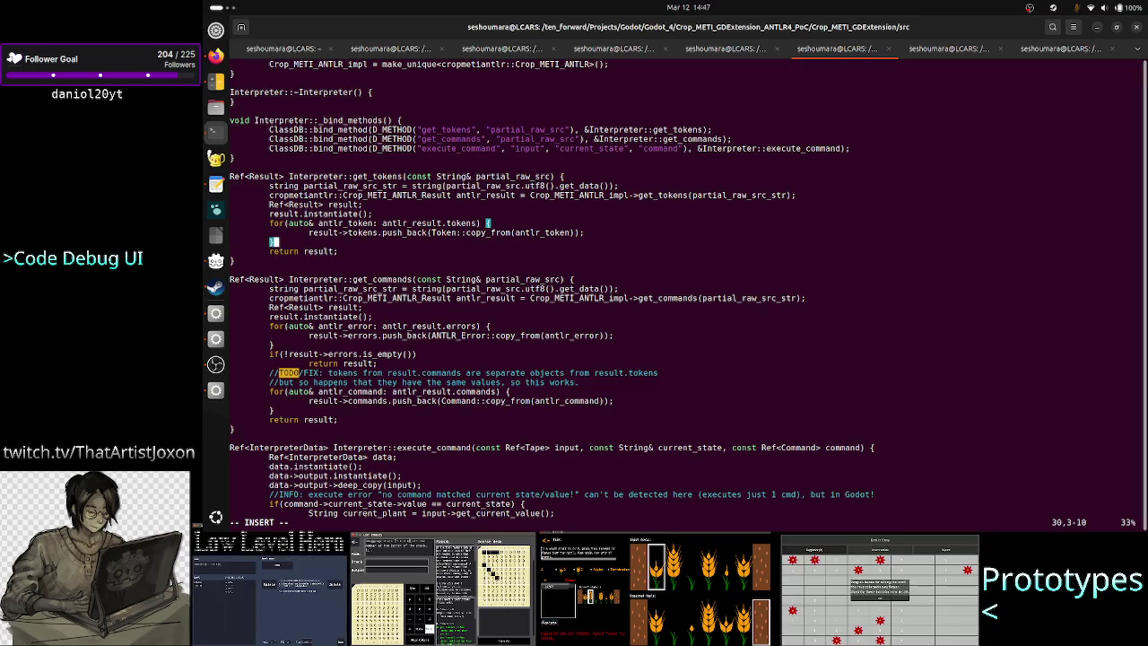
Quit vim with :q and return to the Godot editor
key(Escape)
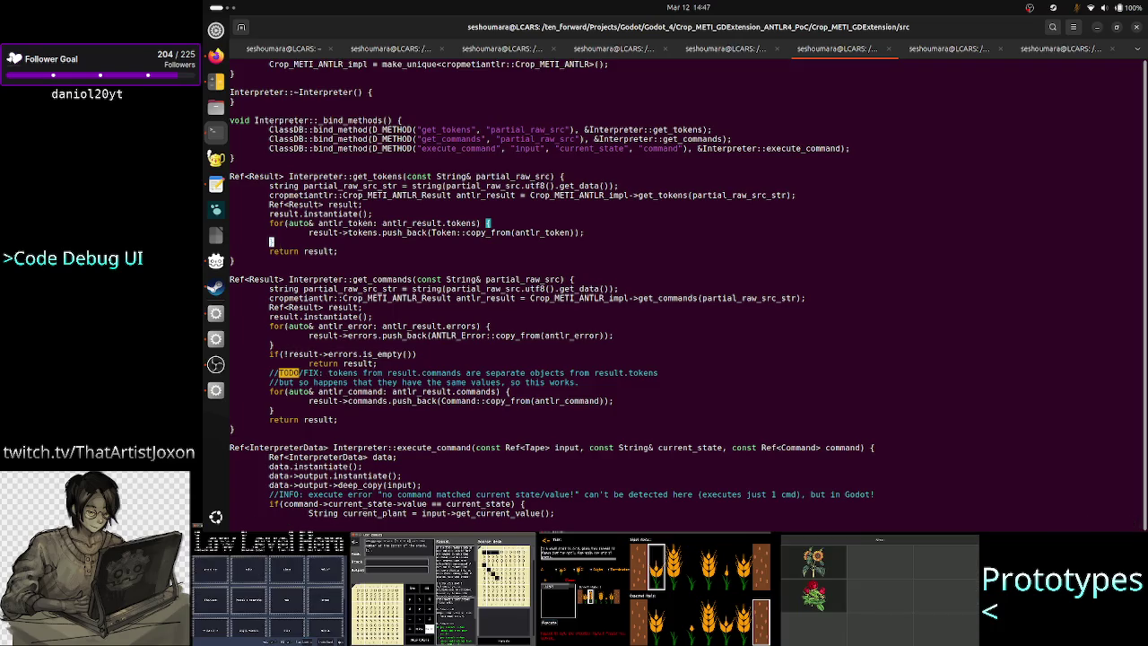
text(:q)
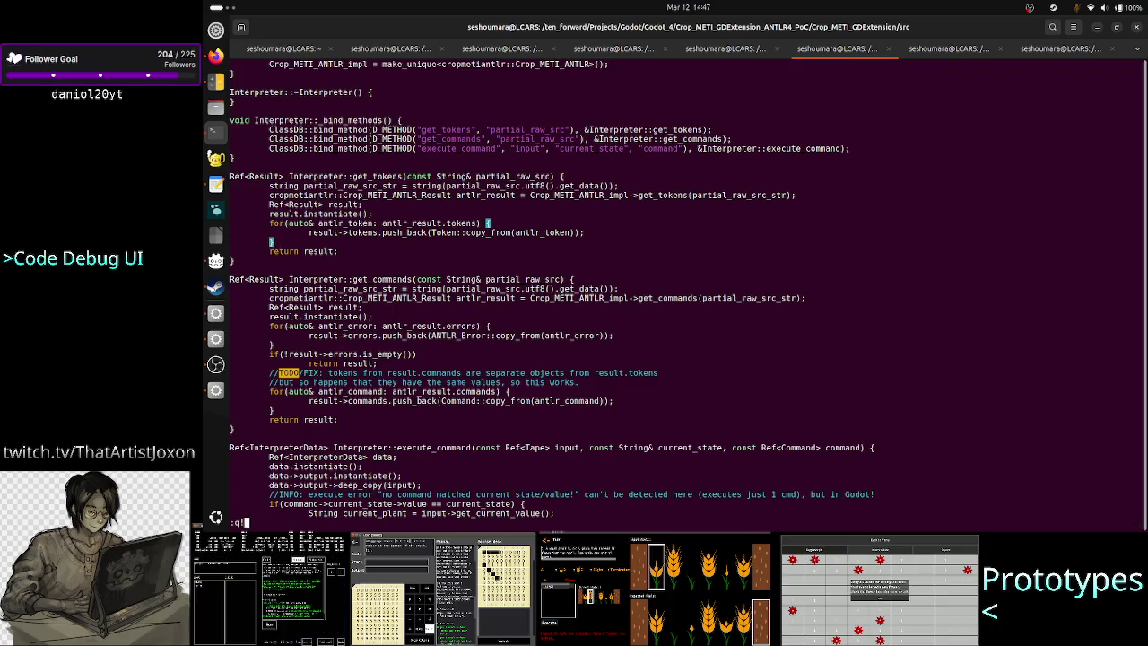
key(Return)
key(alt+Tab)
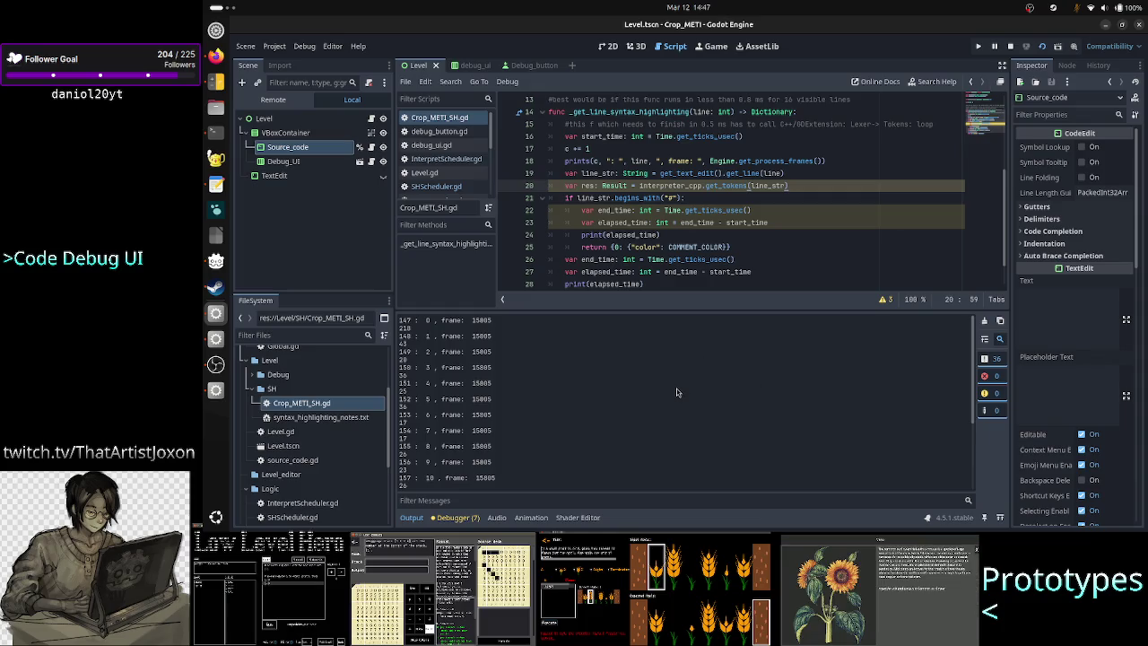
Clear the editor's Output log and bring the running Crop_METI (DEBUG) game window back up
click(216, 392)
click(546, 380)
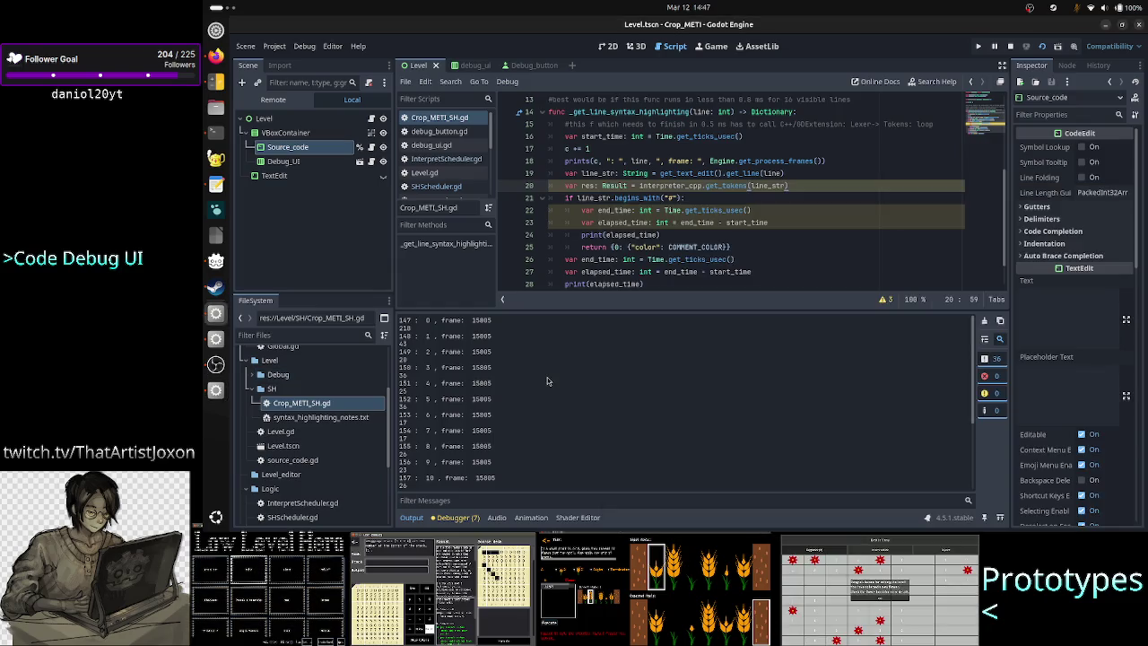
click(984, 320)
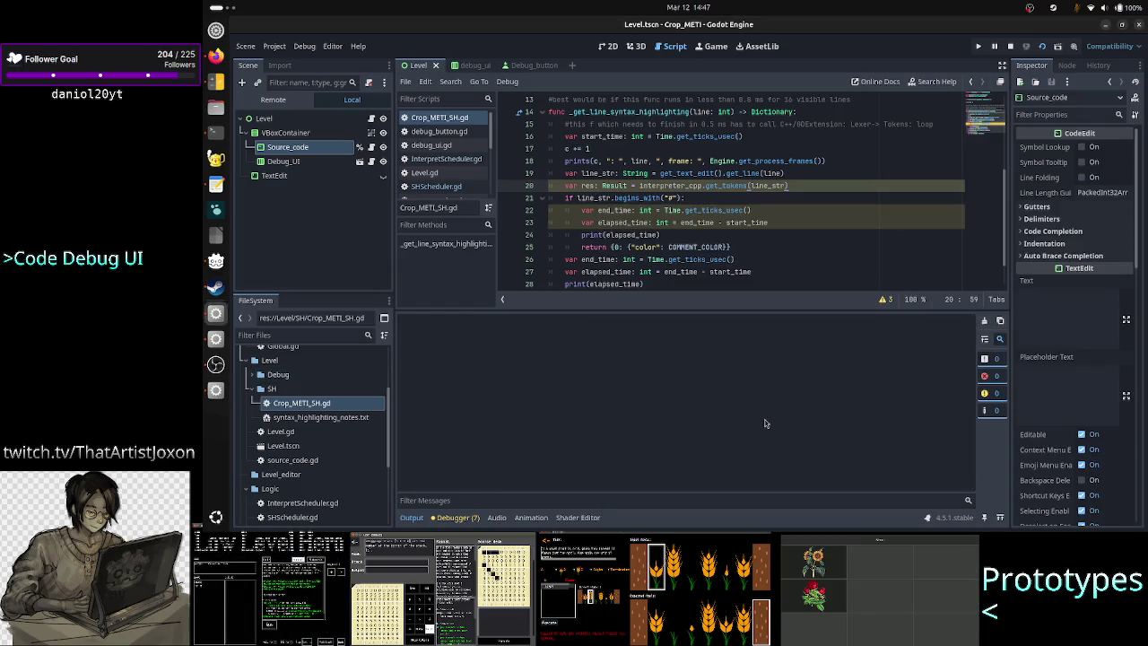
key(alt+Tab)
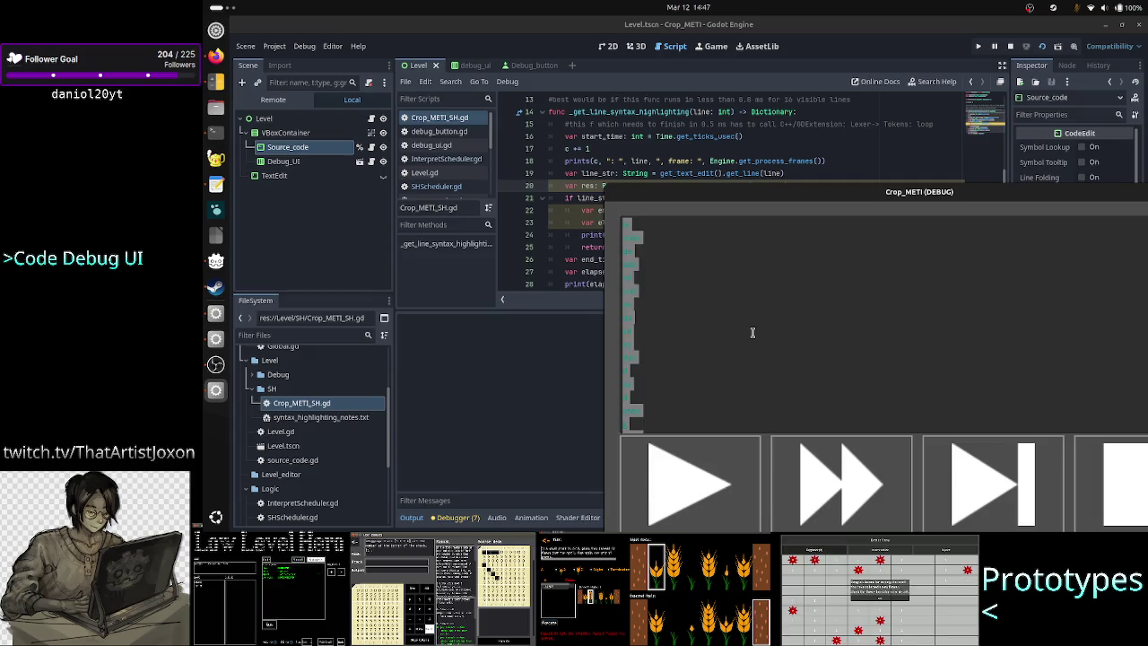
Empty the game's text box and enter test lines 'a', 'r', 'e' and 'as'
key(BackSpace)
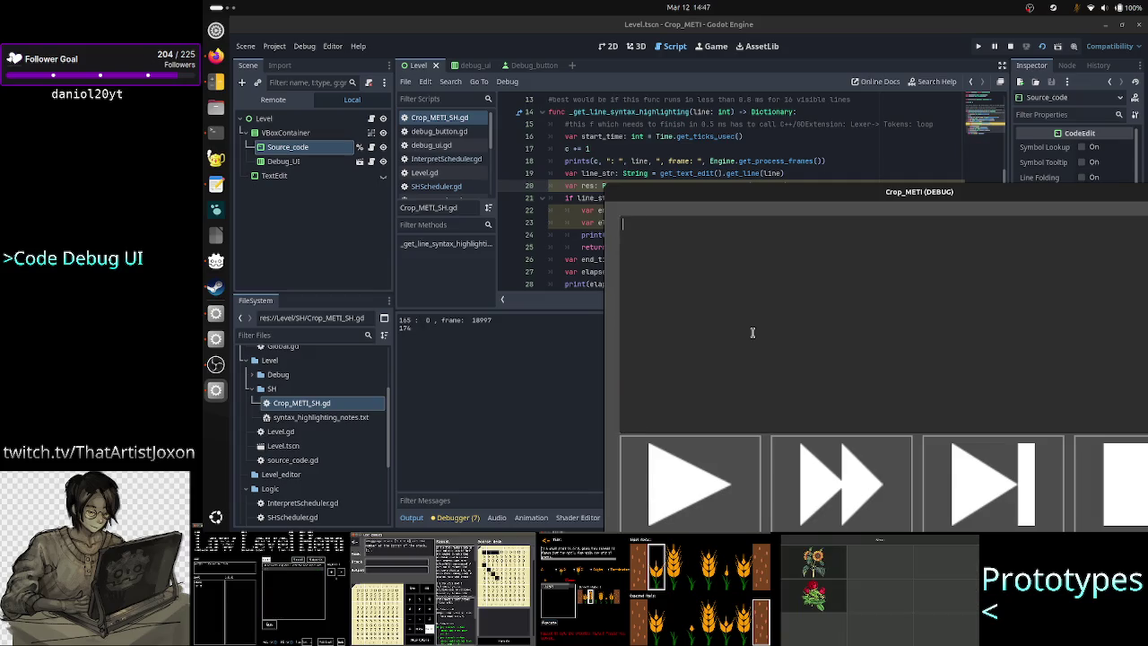
text(a)
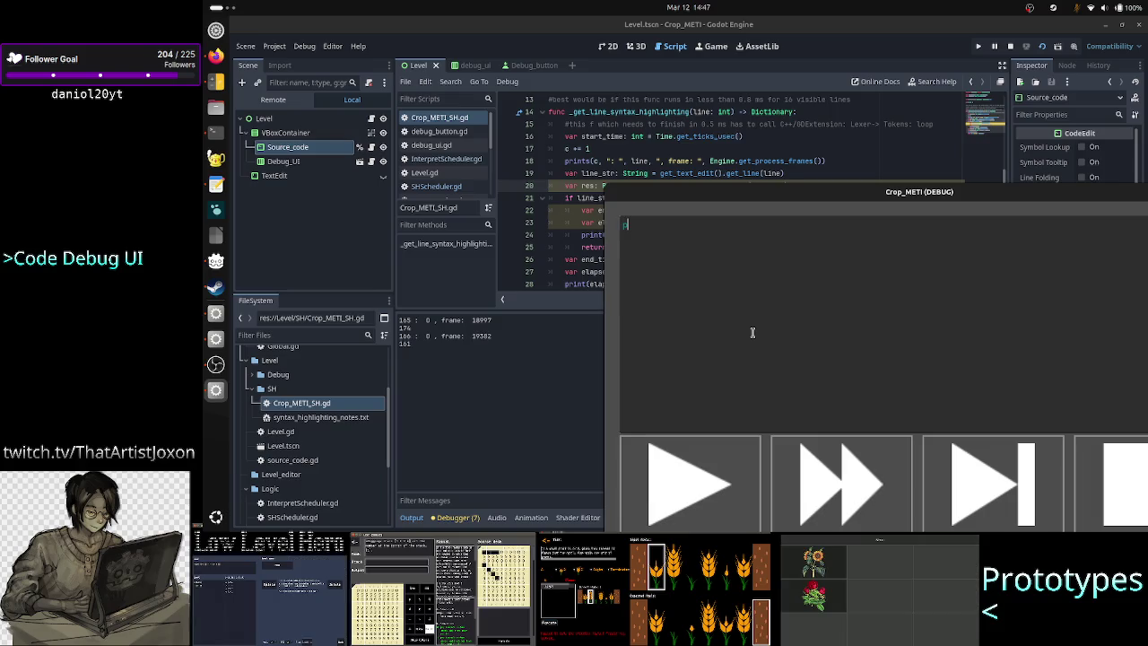
key(Return)
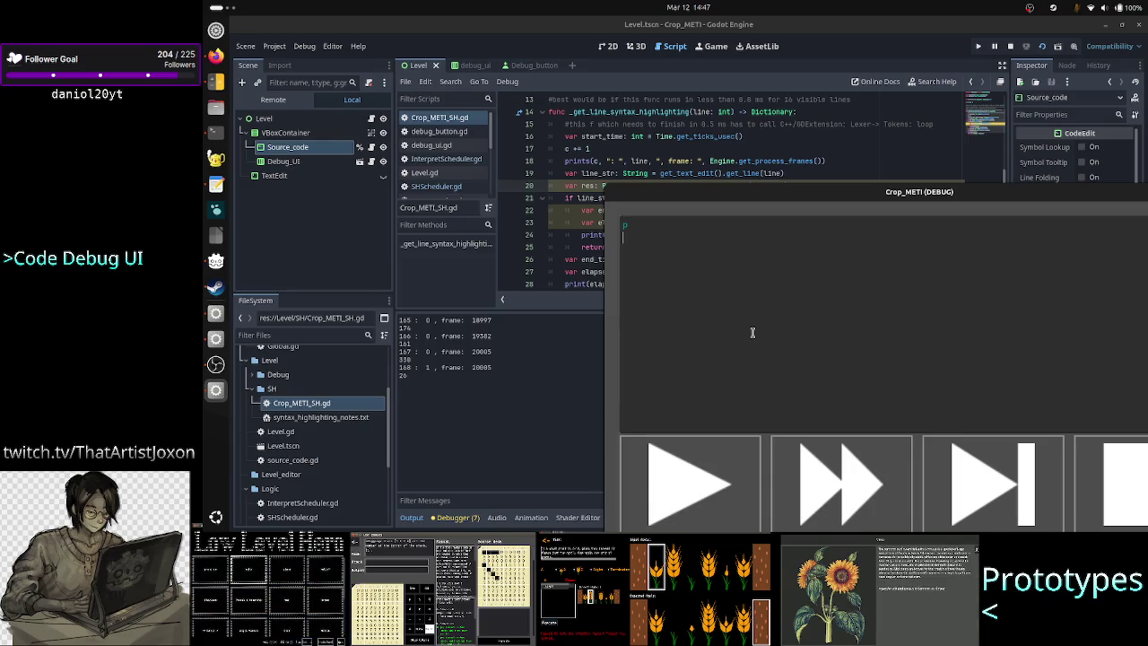
text(r)
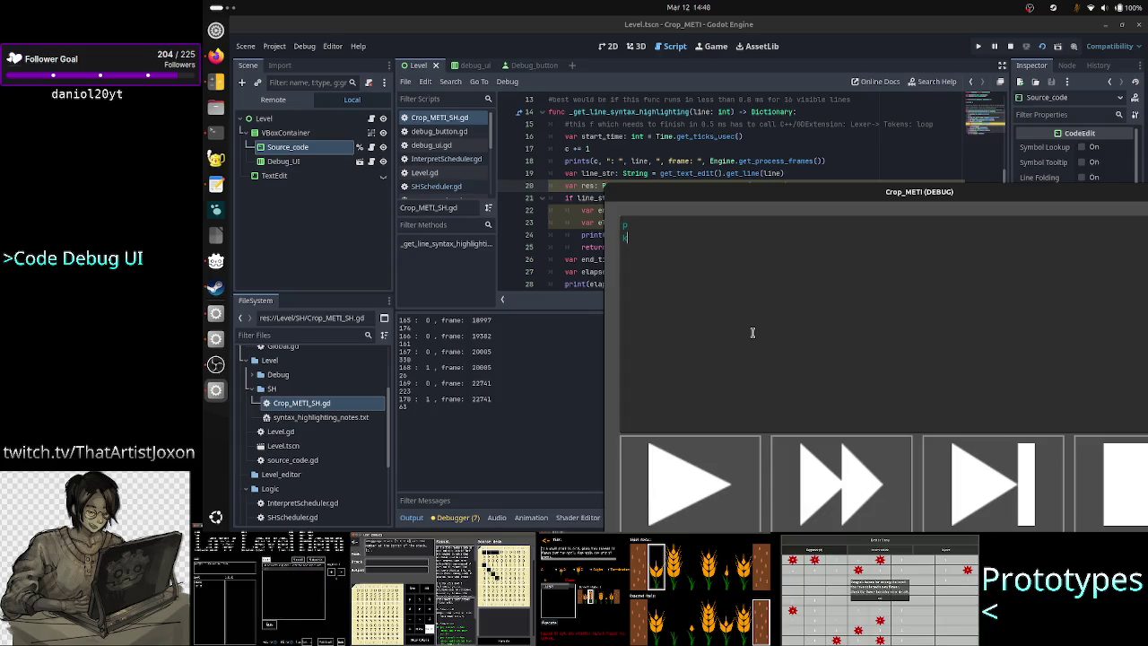
key(Return)
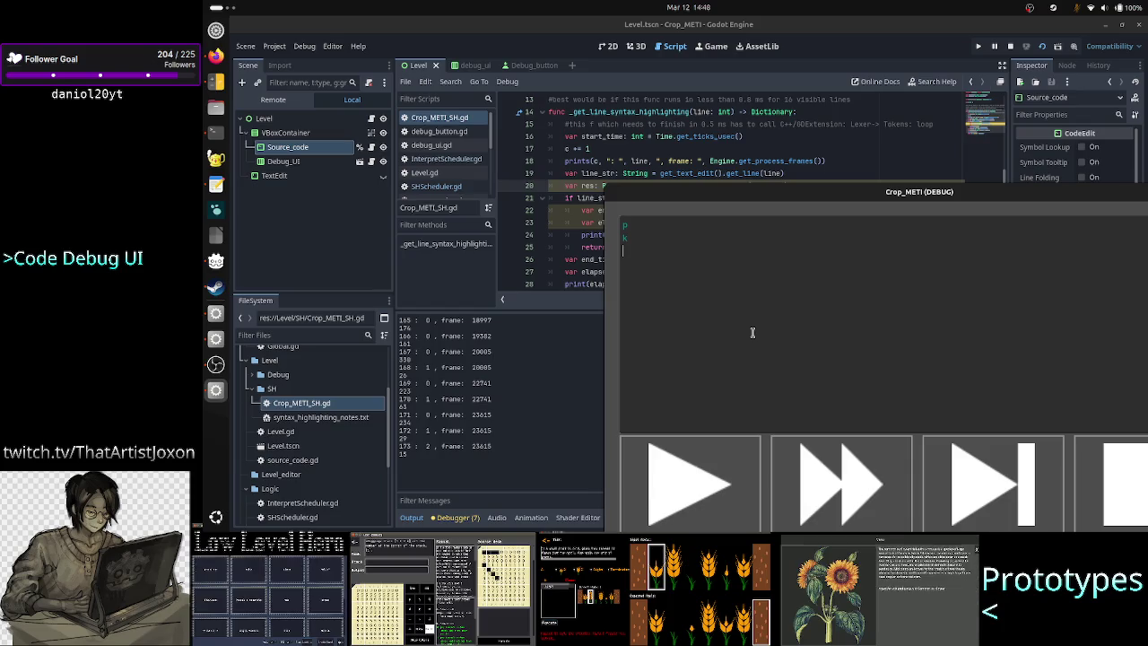
text(e)
key(Return)
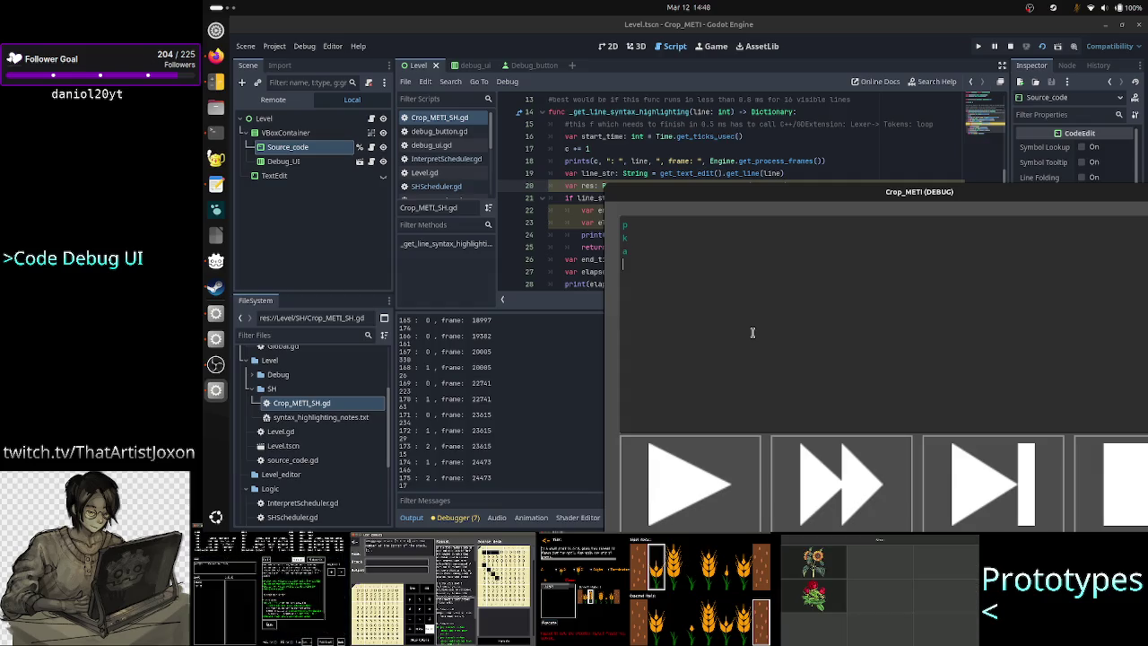
text(as)
key(Return)
Add more test lines to the game's text box: several 'as' lines, 's', 'ad', and two more 'as'
text(as)
key(Return)
text(as)
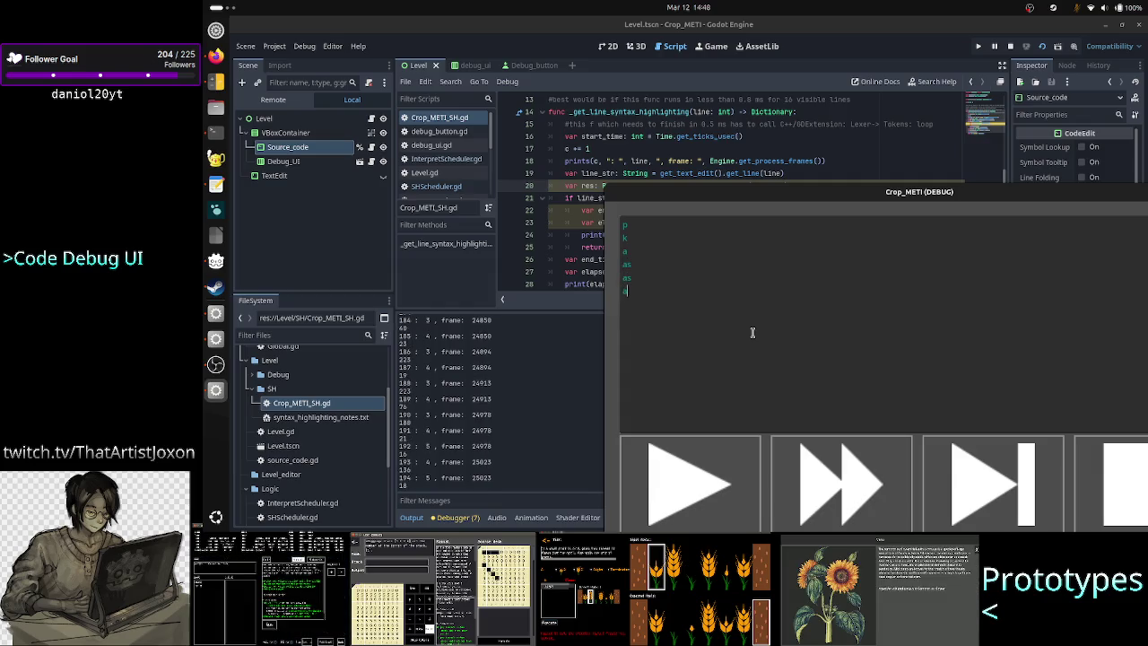
key(Return)
text(as)
key(Return)
text(as)
key(Return)
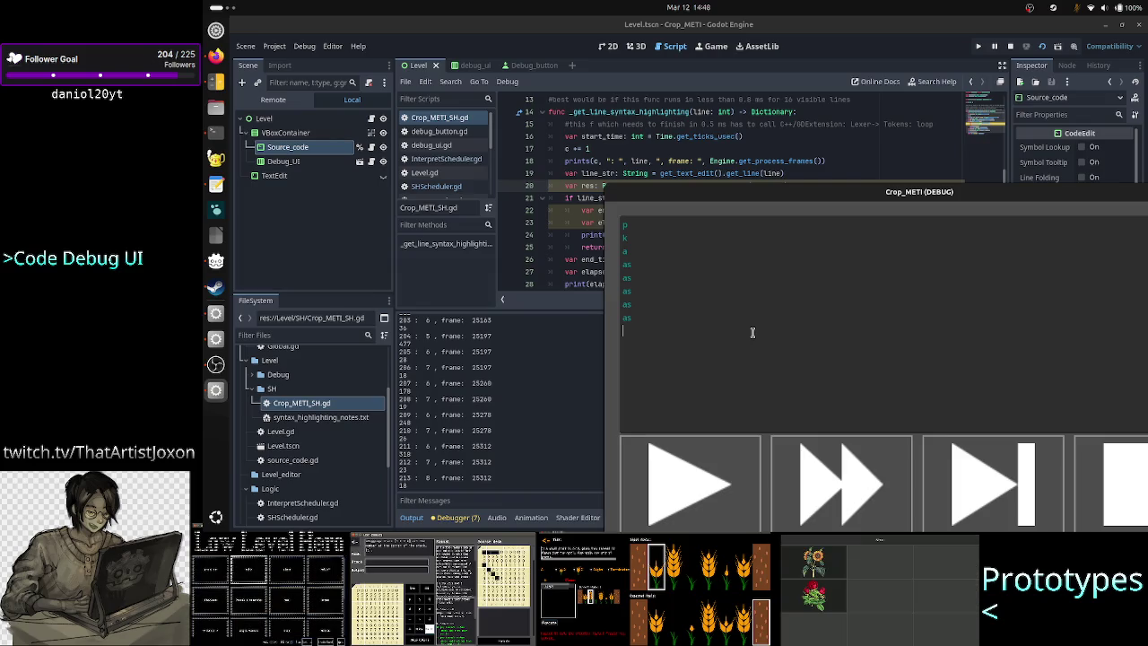
key(Return)
text(s)
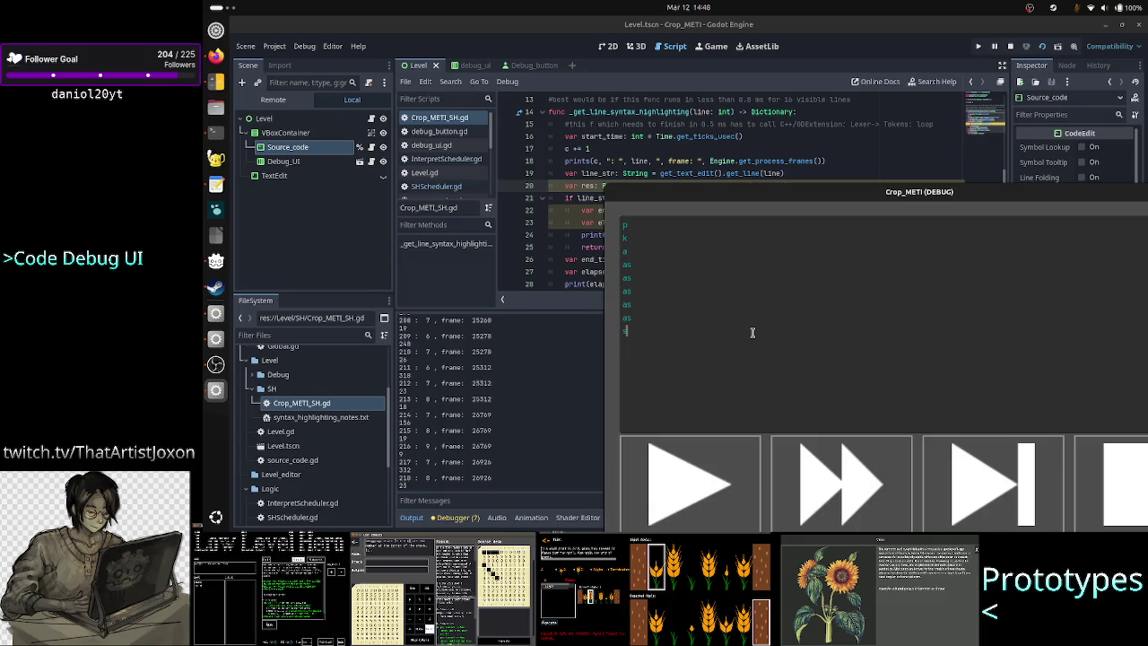
key(Return)
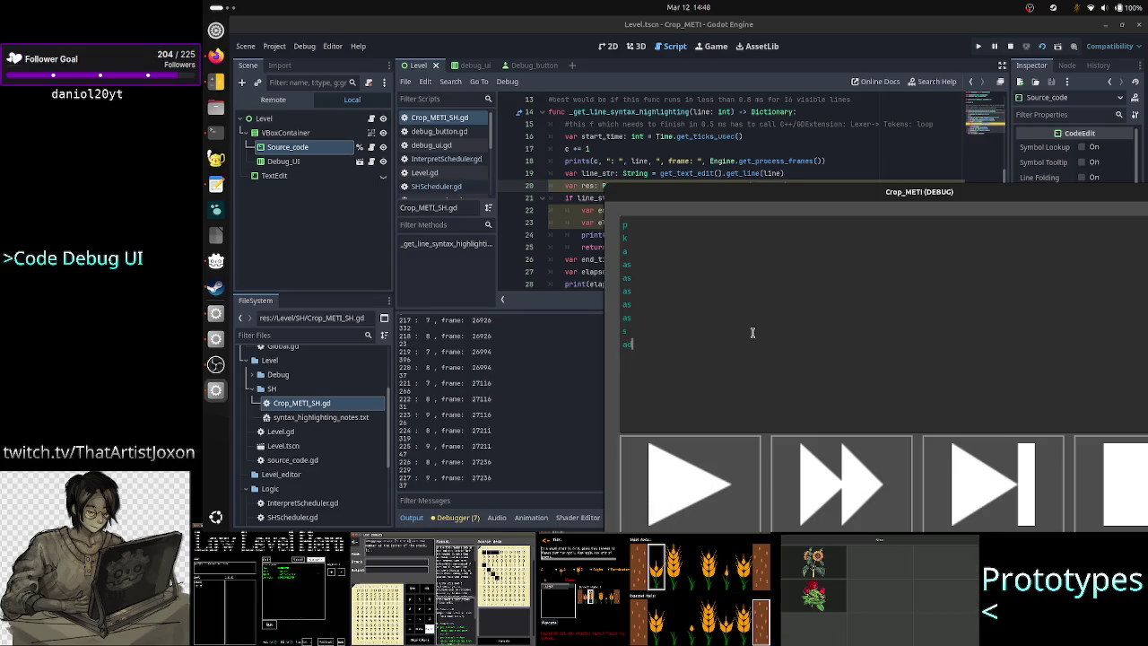
text(ad)
key(Return)
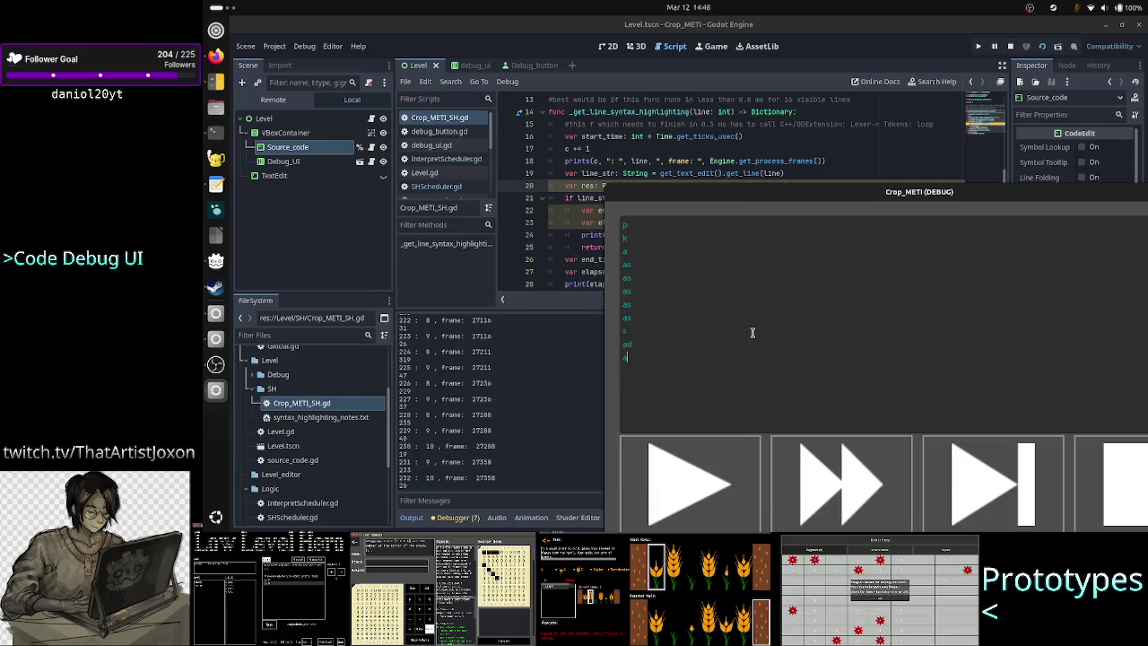
key(Return)
text(as)
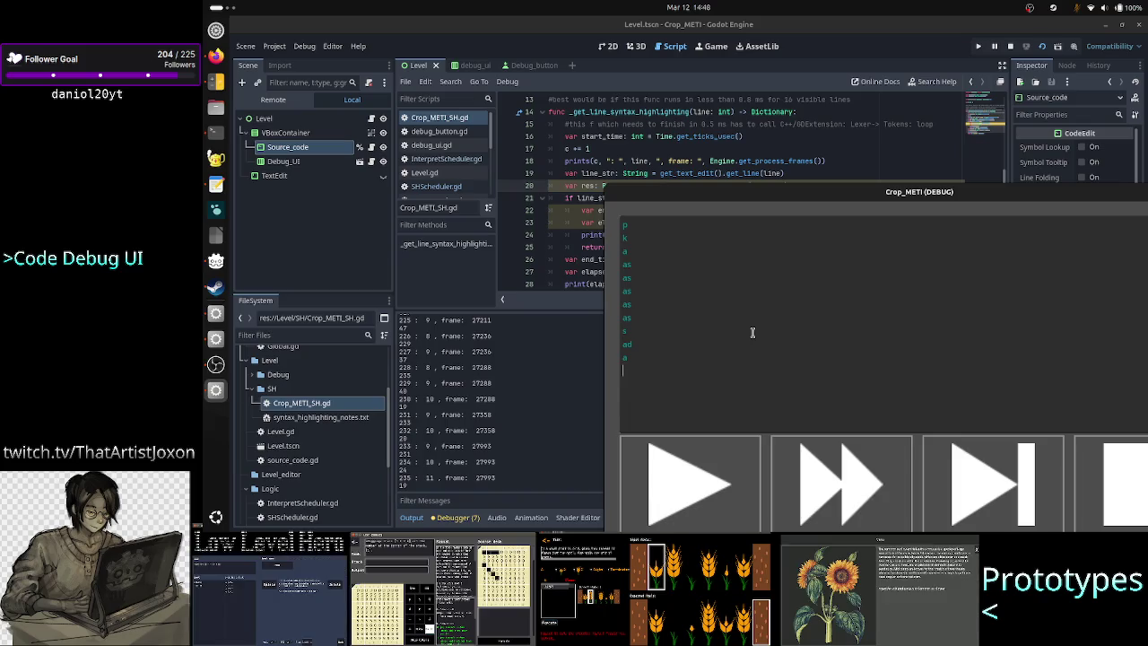
key(Return)
text(as)
key(Return)
text(as)
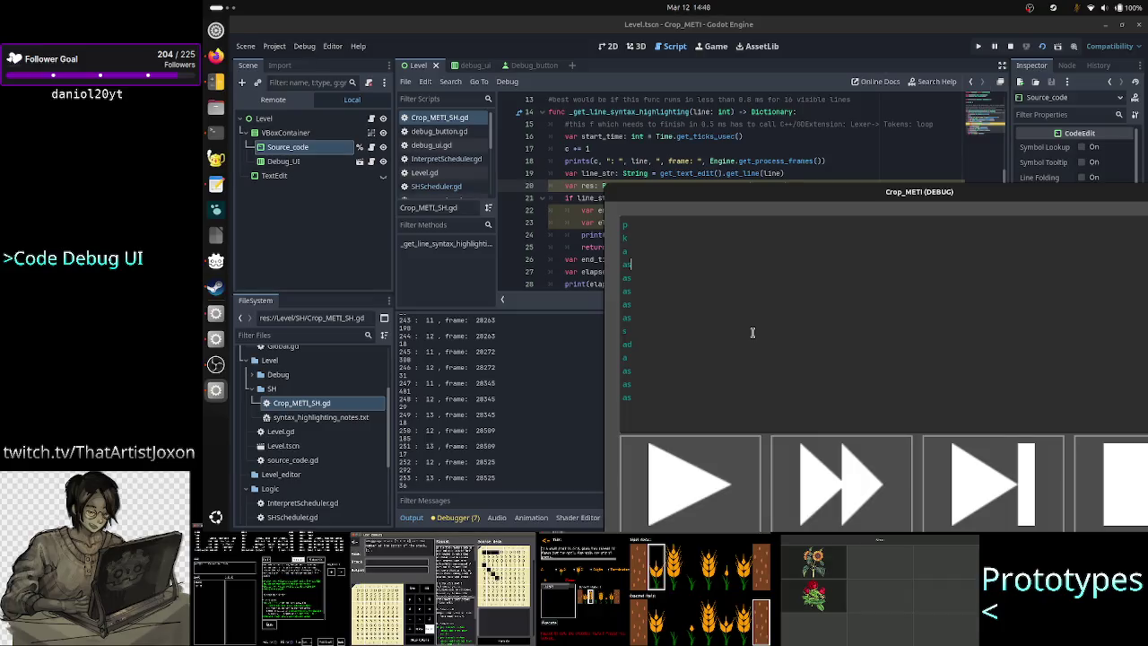
Number the 'as' lines 2 through 8, turning the lone 'a' line into 'as'
key(Up)
key(Up)
key(Up)
key(Down)
text(2)
key(Down)
text(3)
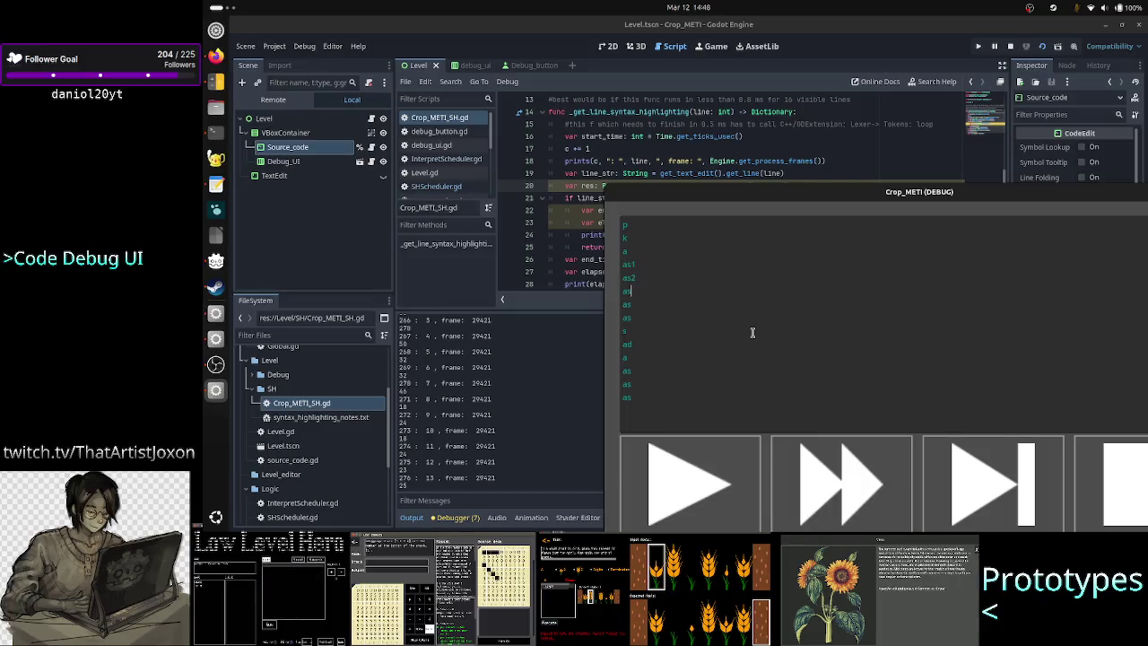
key(Down)
text(4)
key(Down)
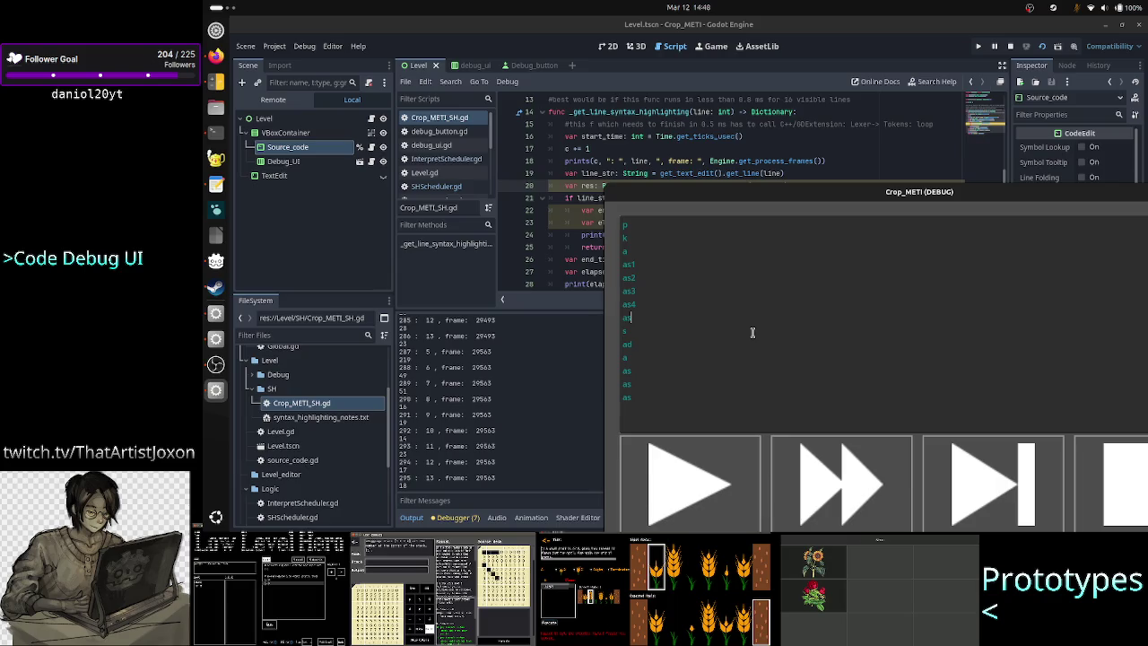
text(5)
key(Down)
key(Down)
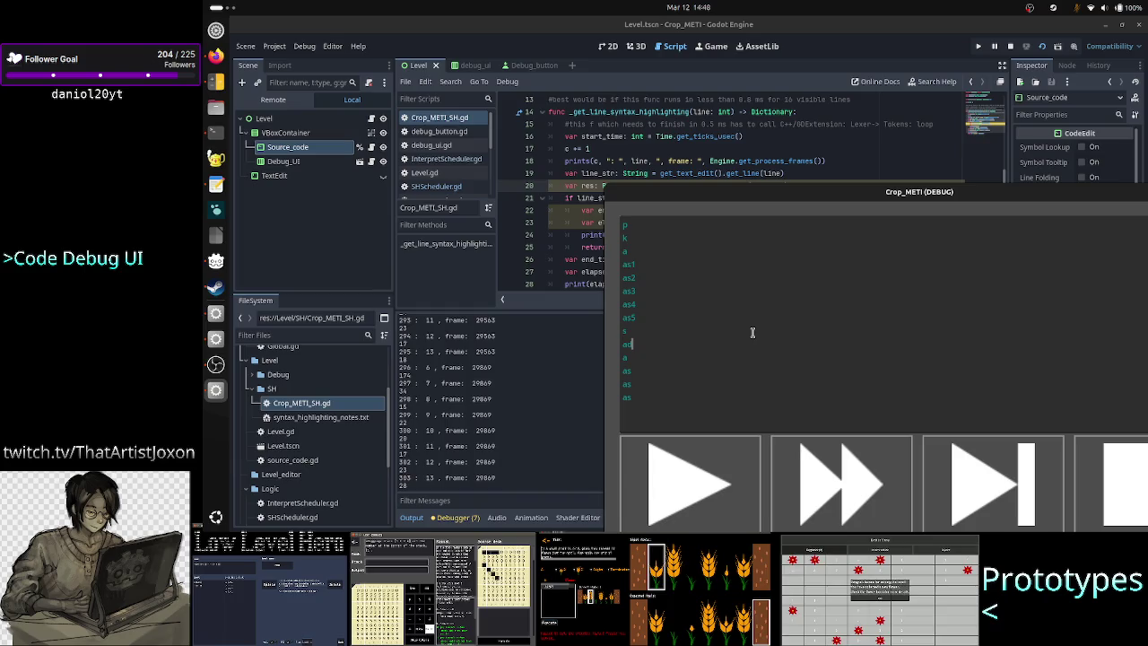
key(Down)
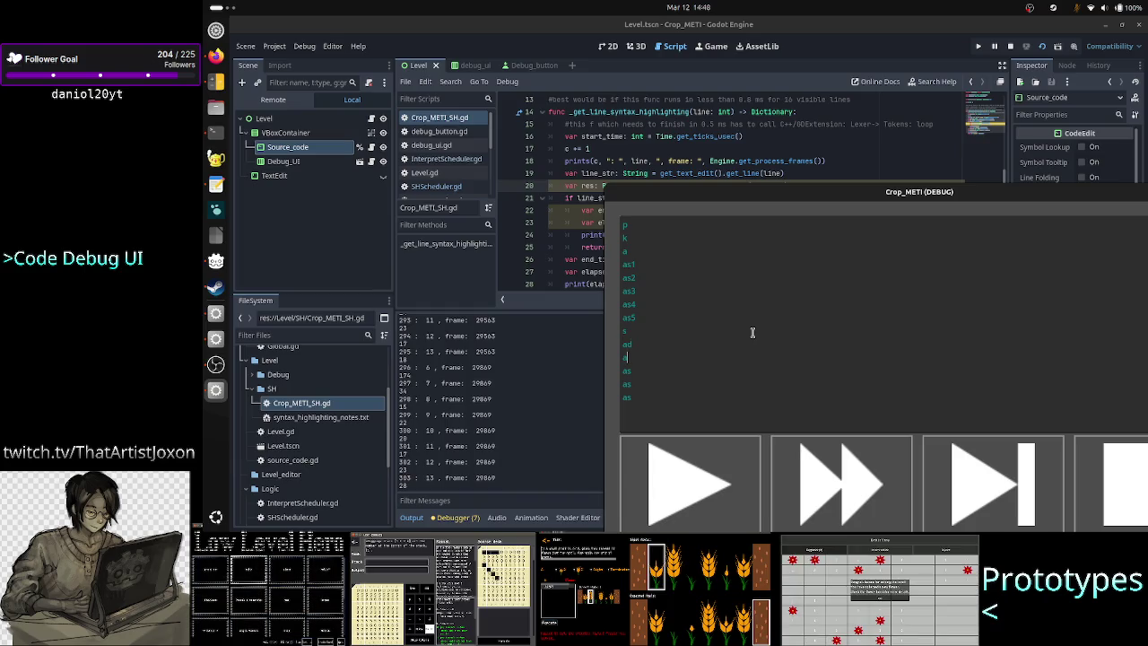
text(s)
key(Down)
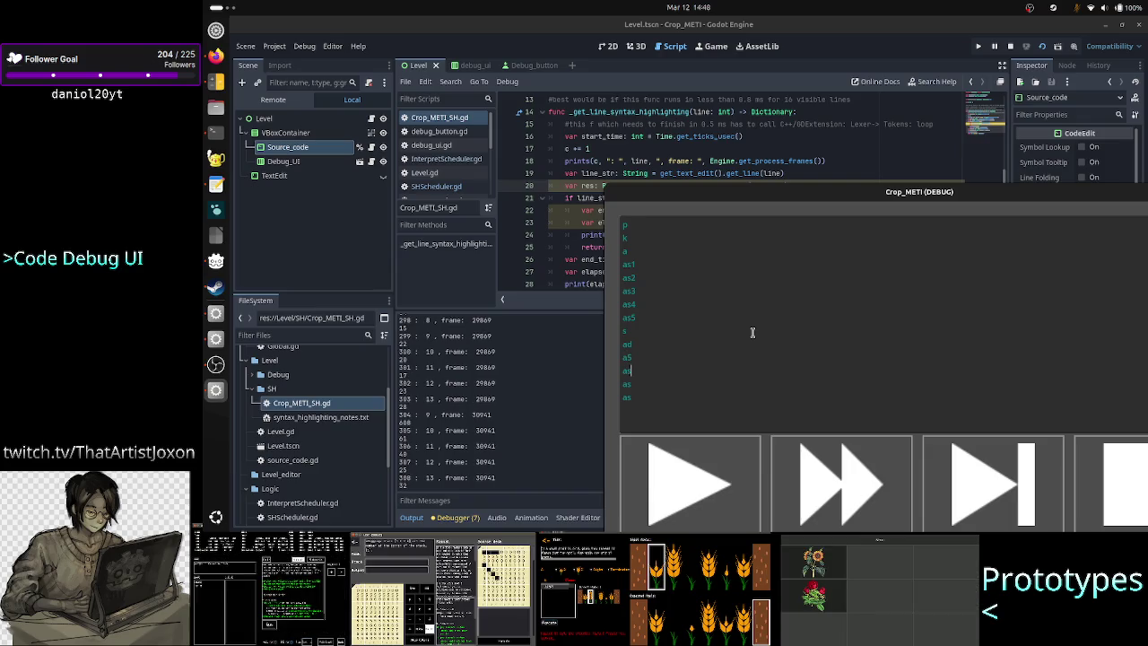
text(6)
key(Down)
text(7)
key(Down)
text(8)
Append lines 'lkl', 'kdasda', 'ada' and 'asdadasda', then return to the Godot editor
key(Return)
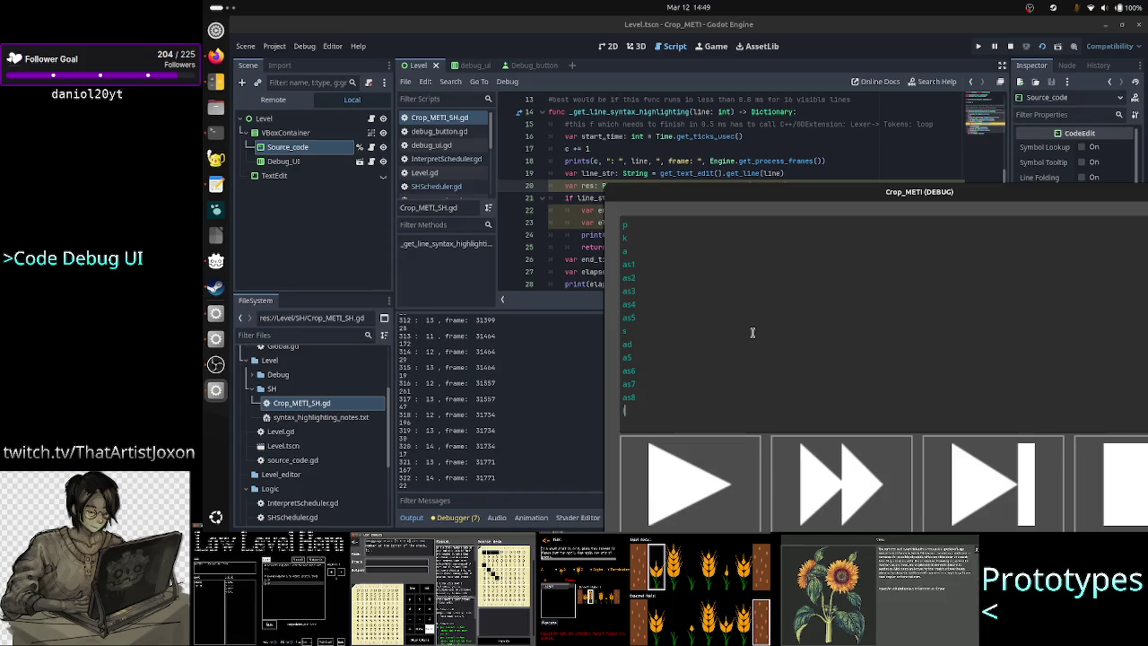
text(lkl)
key(Return)
text(kdasda)
key(Return)
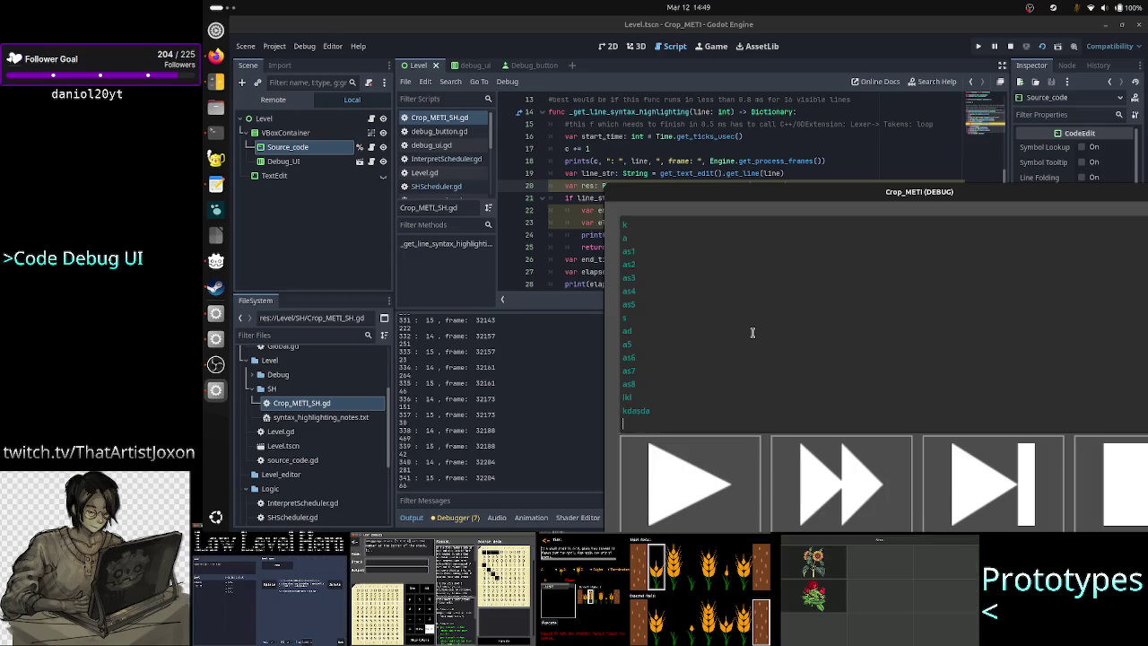
text(ada)
key(Return)
text(asdadasda)
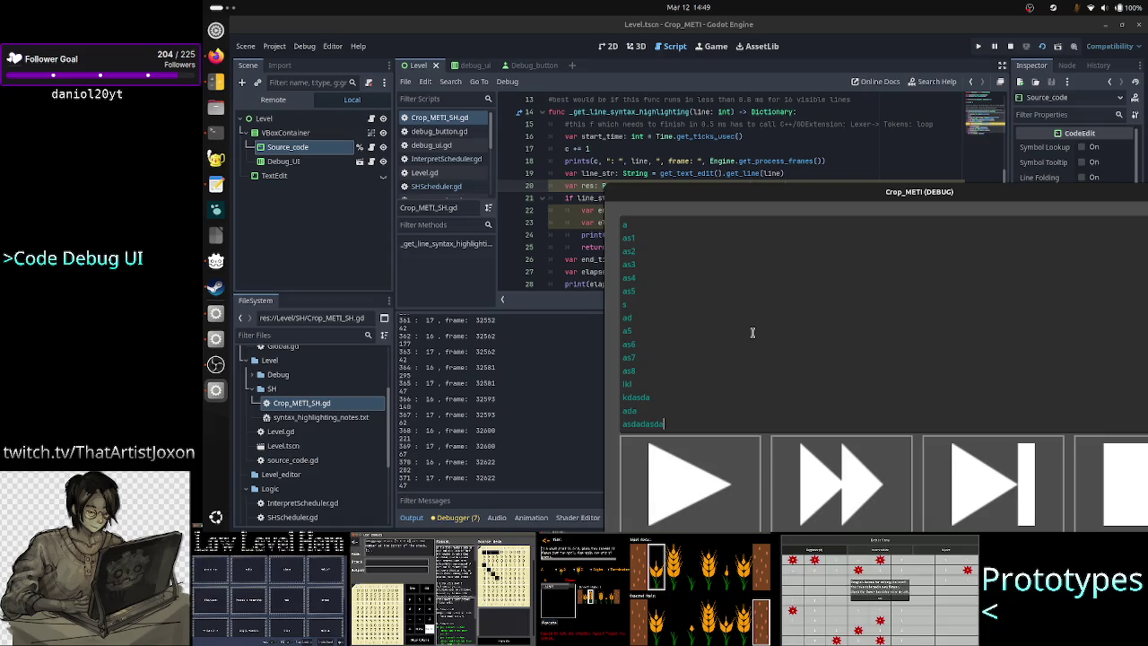
scroll(717, 346, up, 1)
click(530, 425)
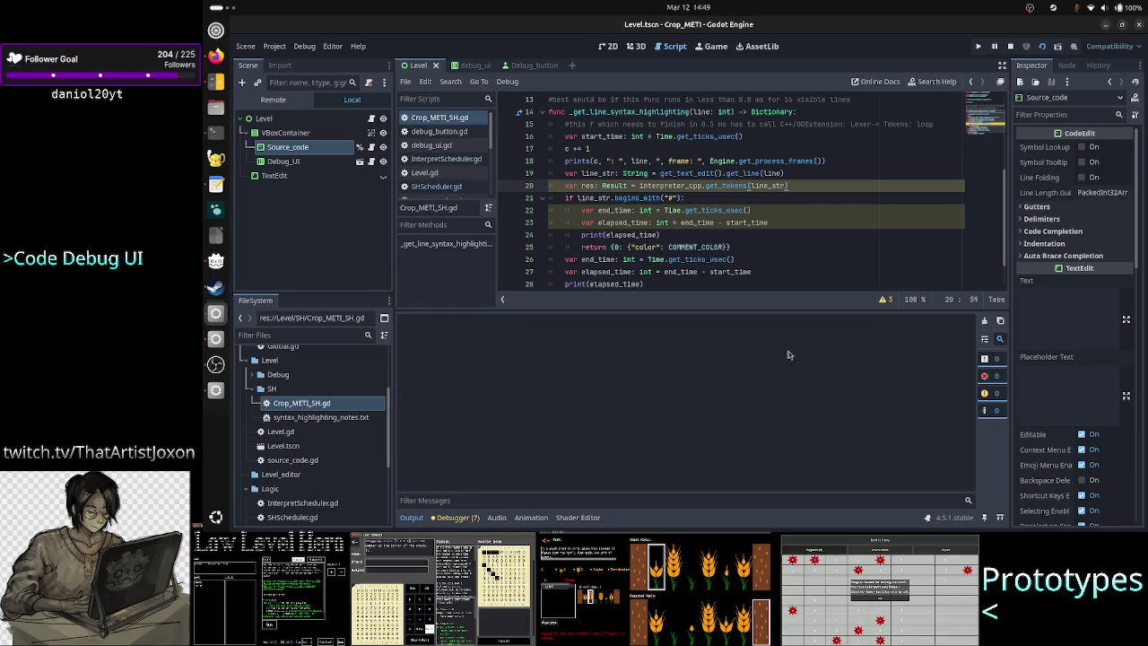
Type 'p' in the running game, then bring the script editor back in front
key(alt+Tab)
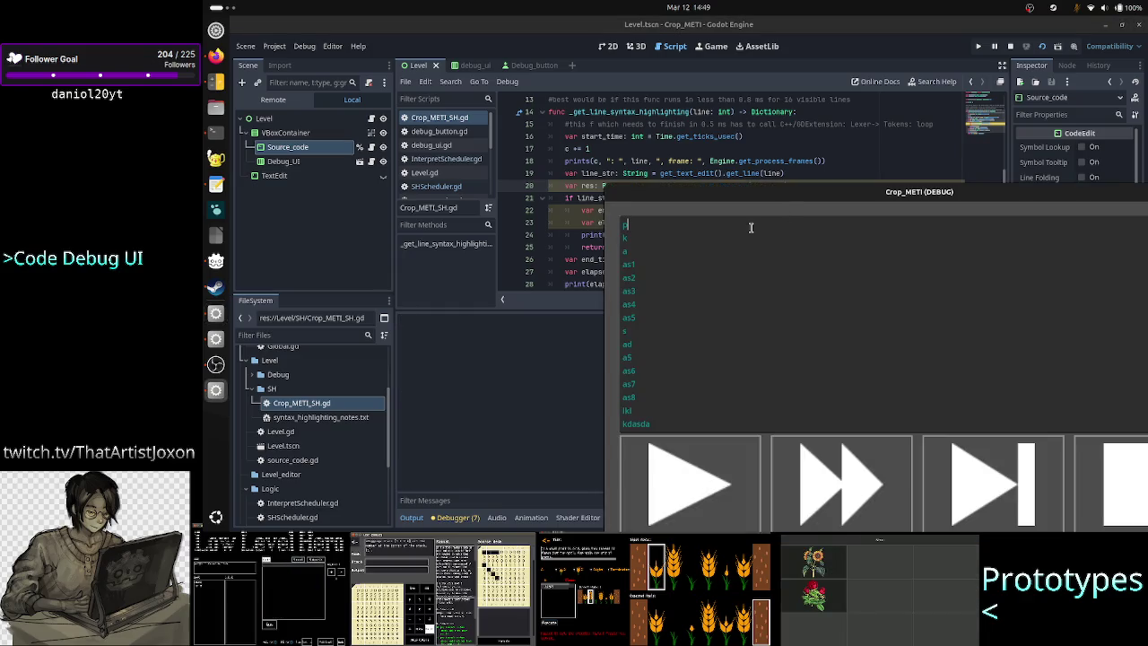
text(p)
click(536, 374)
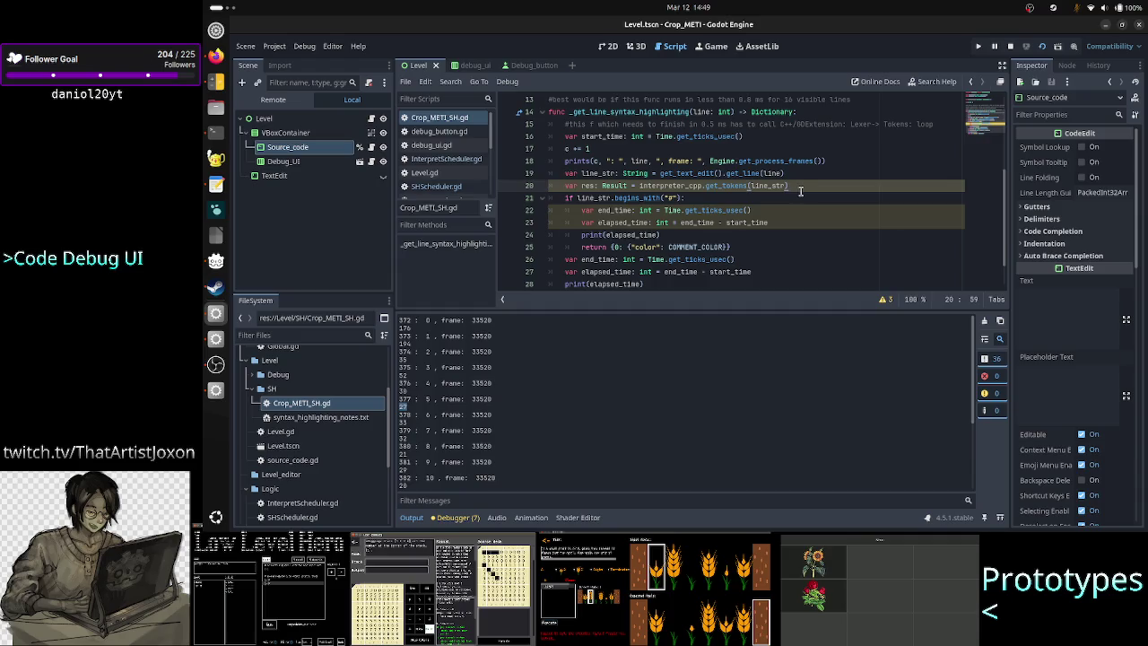
Select the get_tokens line and scroll through the per-line timing entries in the Output log
drag(791, 186, 561, 184)
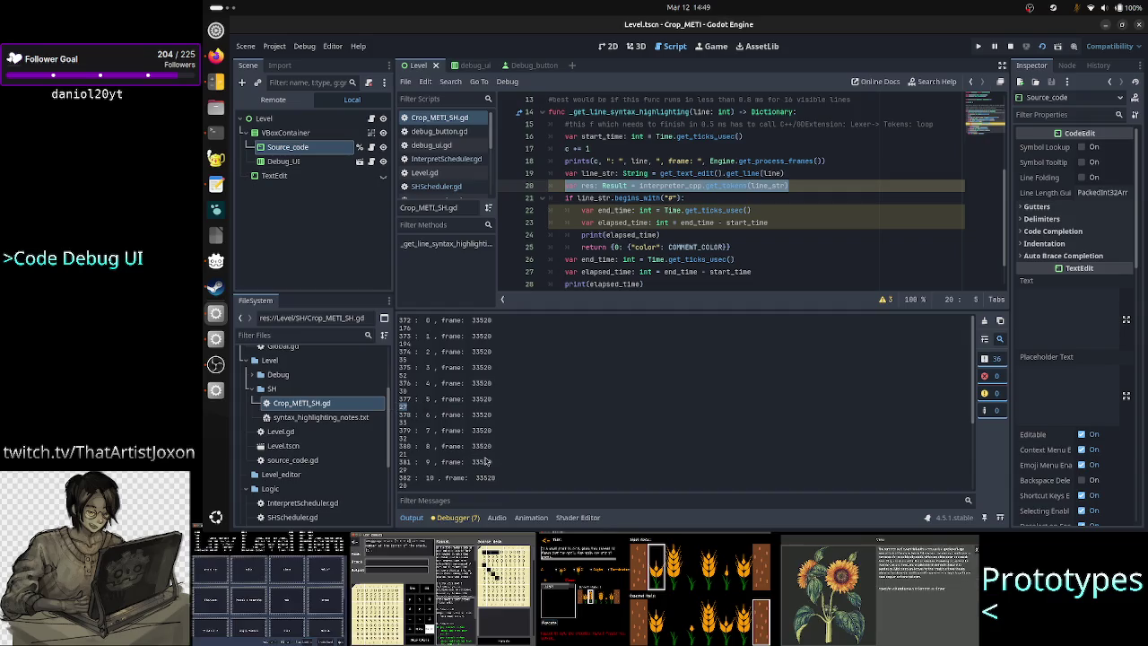
scroll(435, 451, down, 2)
scroll(435, 451, down, 1)
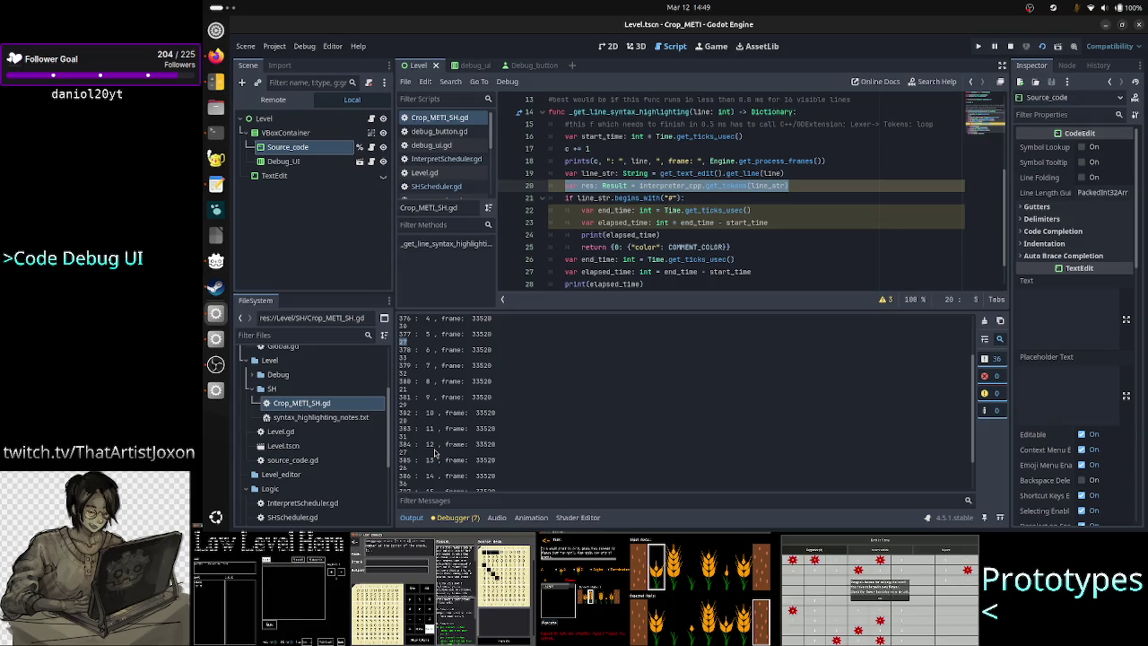
scroll(435, 455, down, 3)
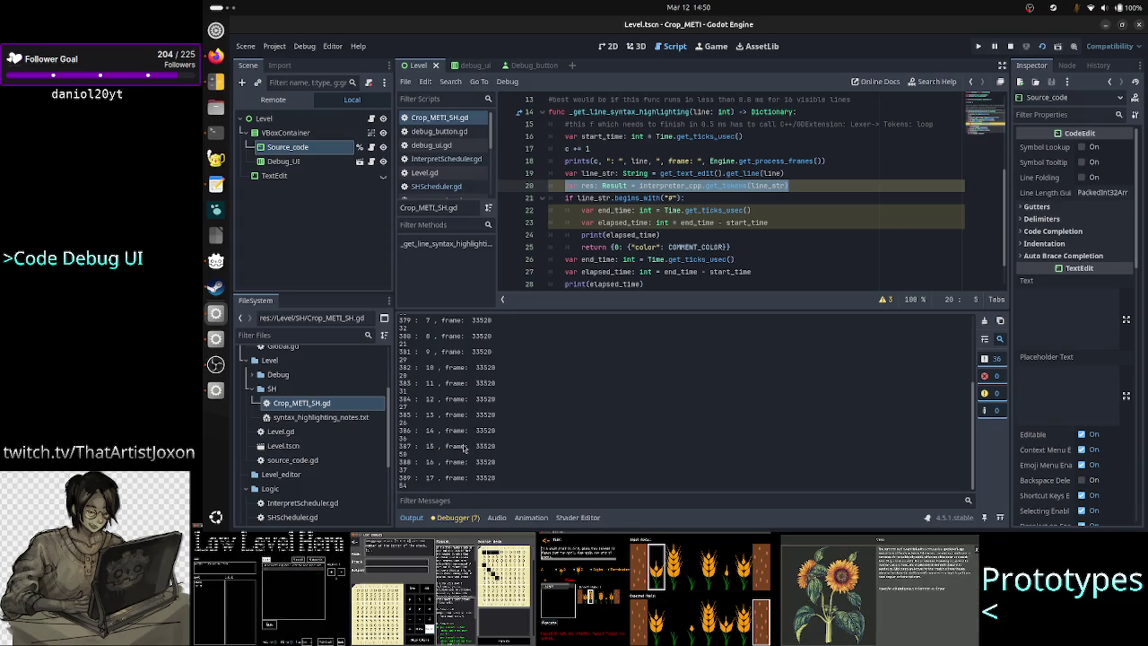
click(791, 211)
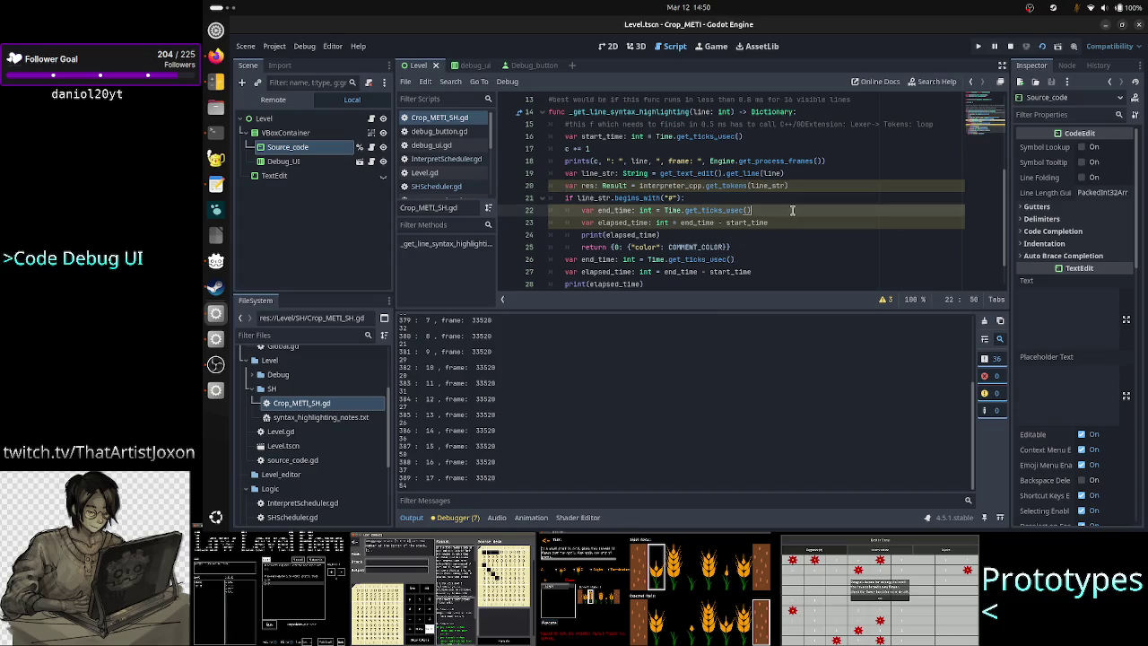
Extend line 28's print to print(elapsed_time, res.tokens[]) using the tokens autocompletion
scroll(768, 246, down, 1)
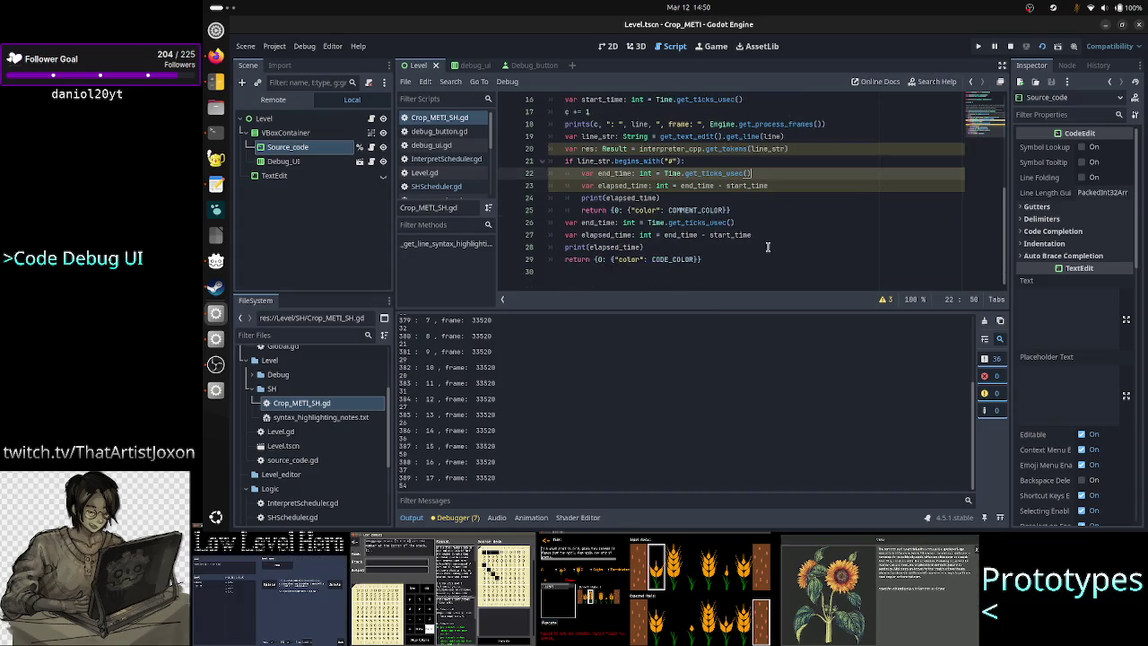
click(675, 247)
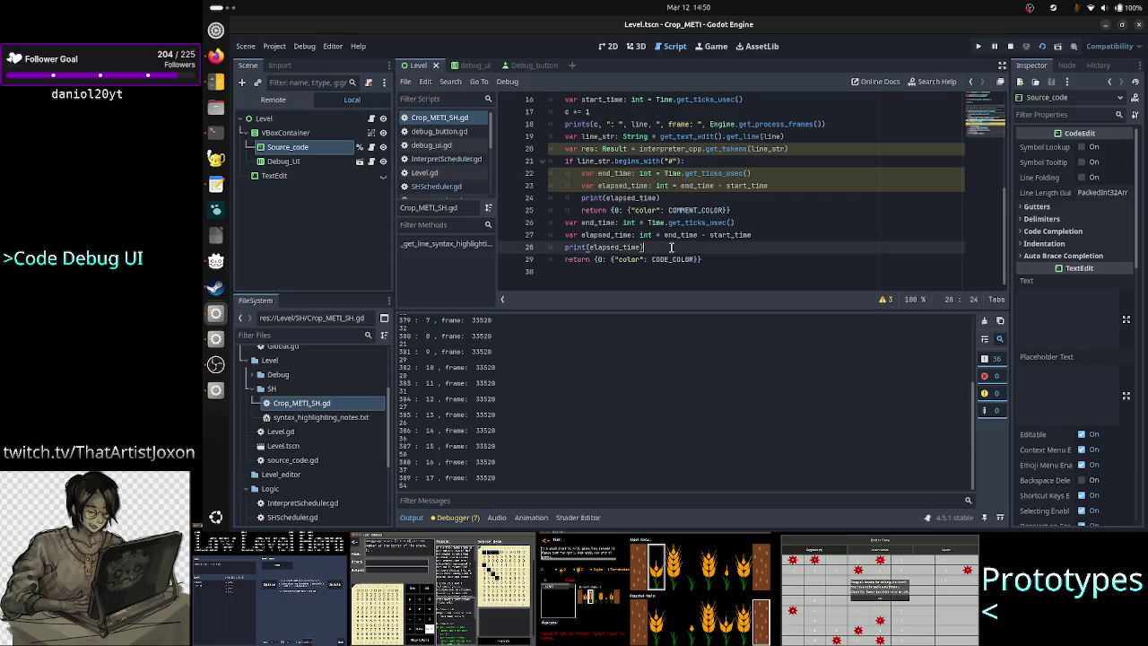
key(Left)
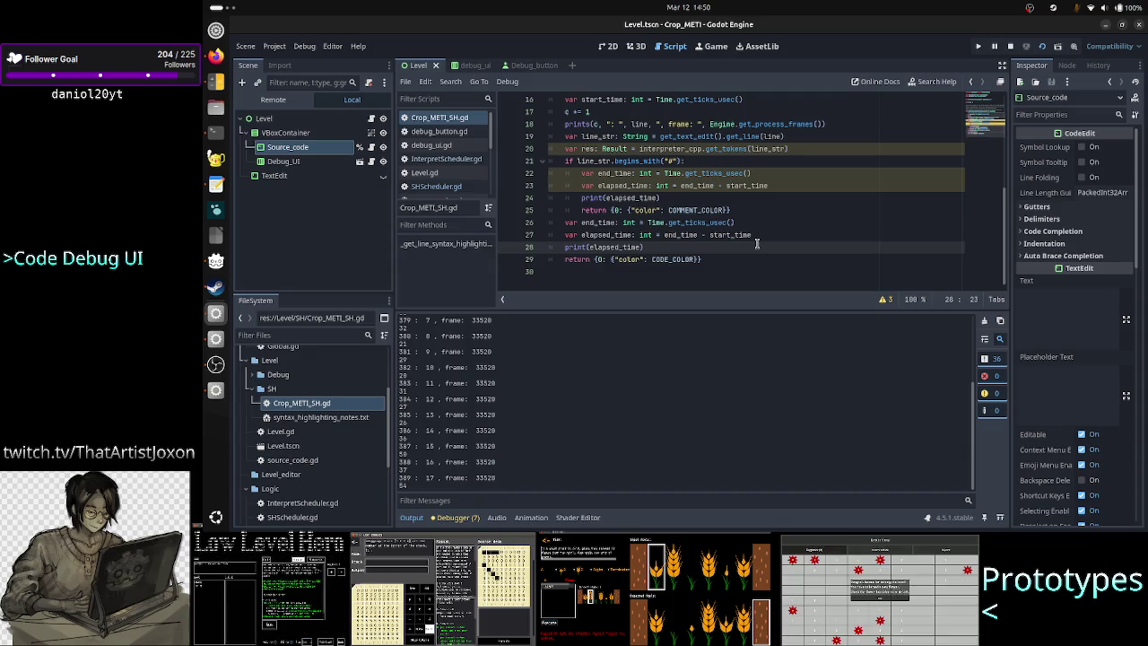
text(, )
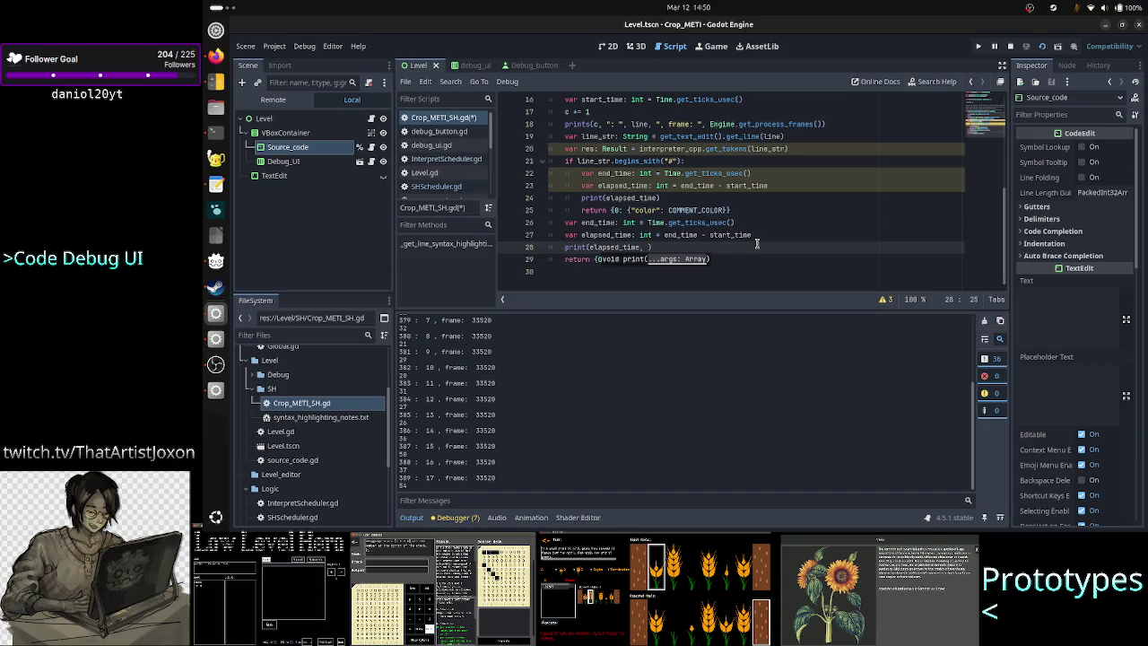
text(res.toke)
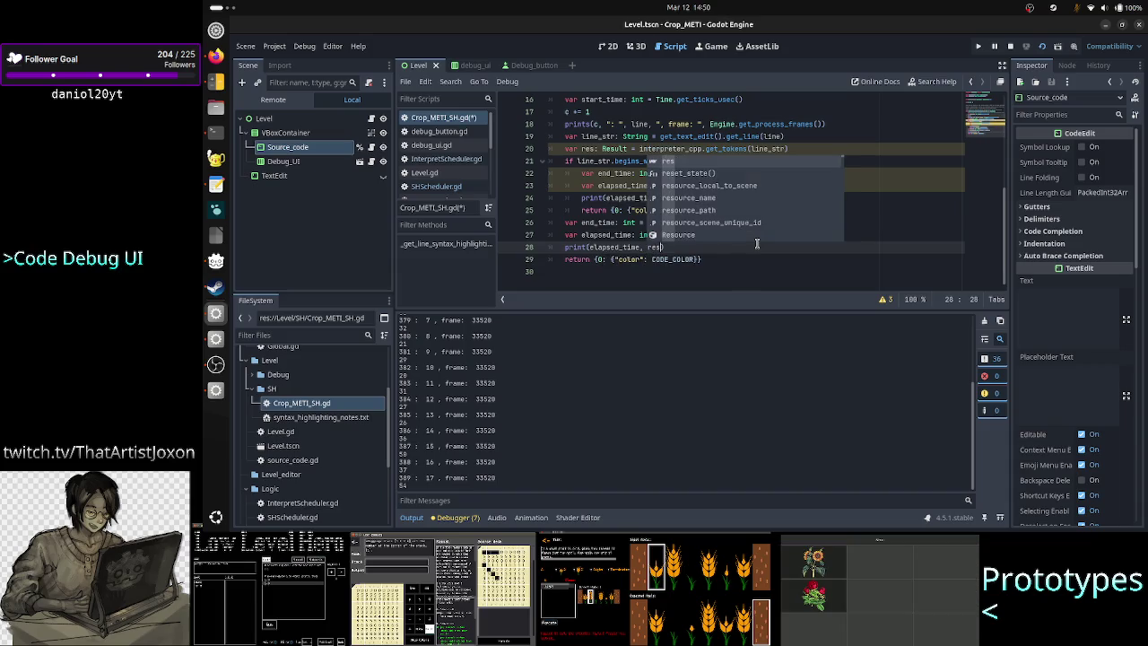
key(Return)
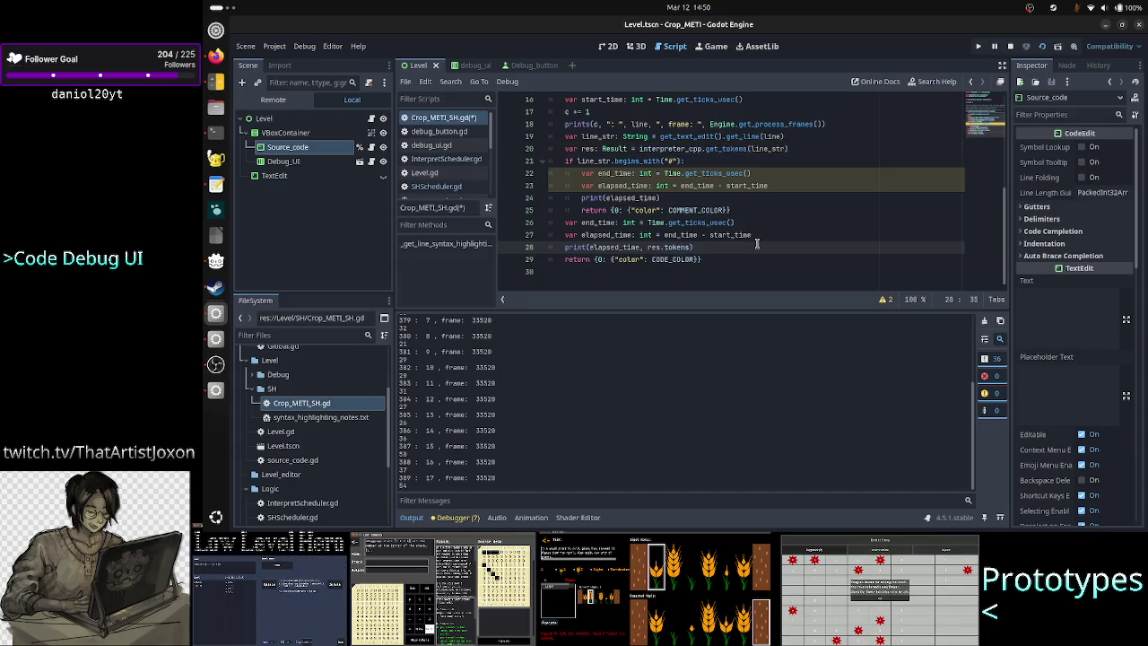
text([)
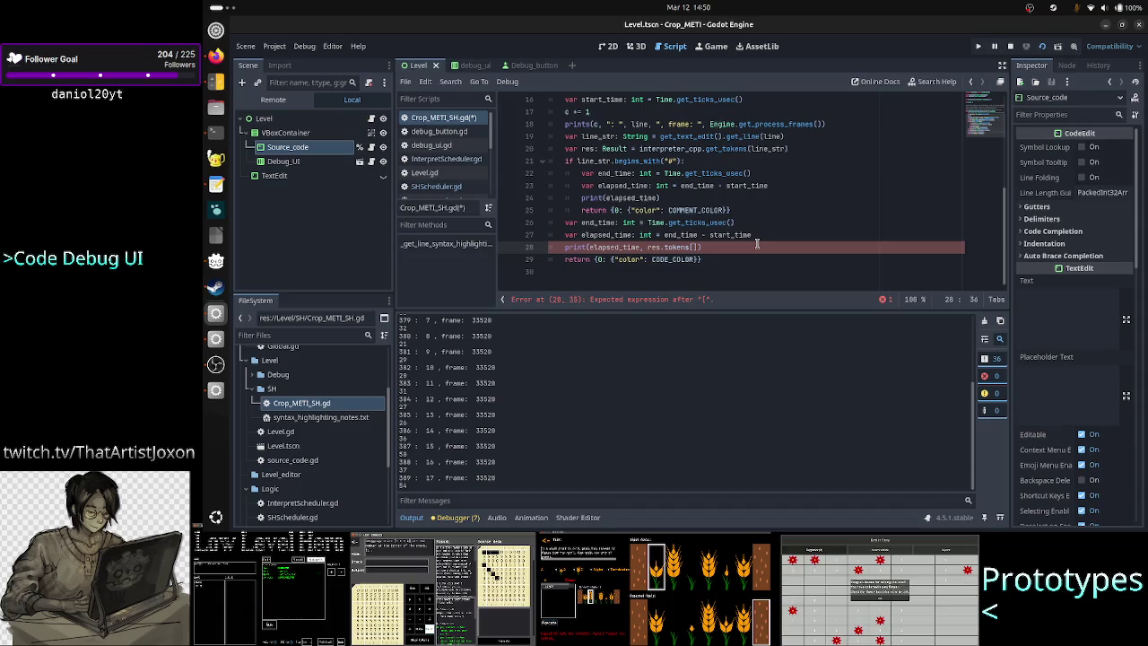
Switch to the terminal and recall the earlier command that viewed Interpreter.h
key(alt+Tab)
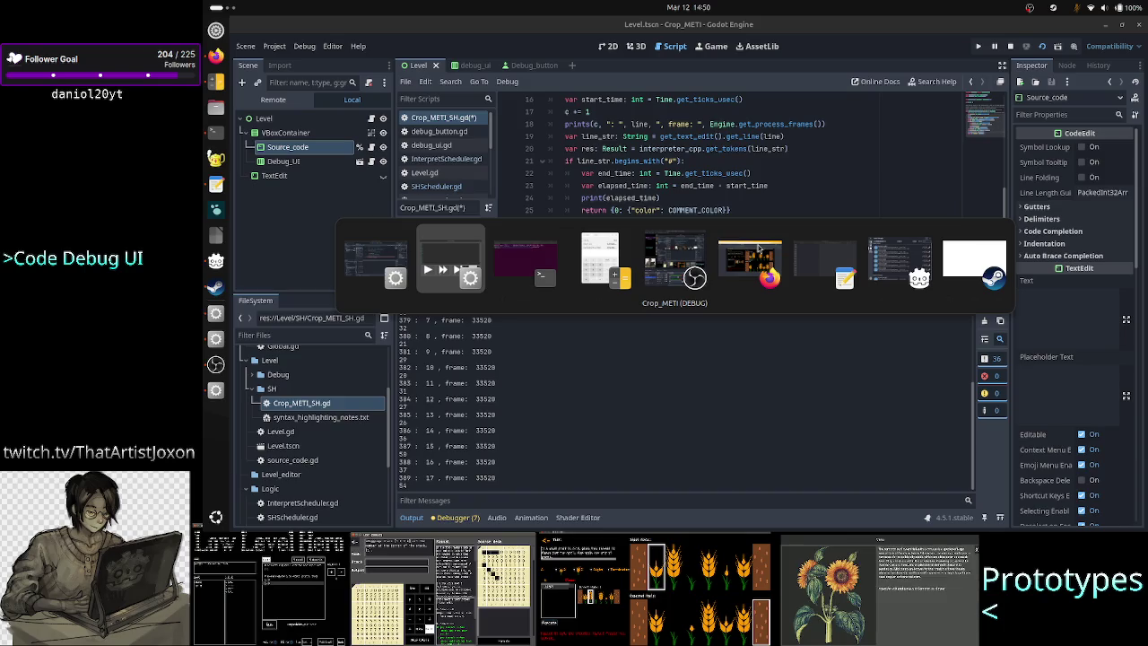
key(alt+Tab)
key(Up)
key(Up)
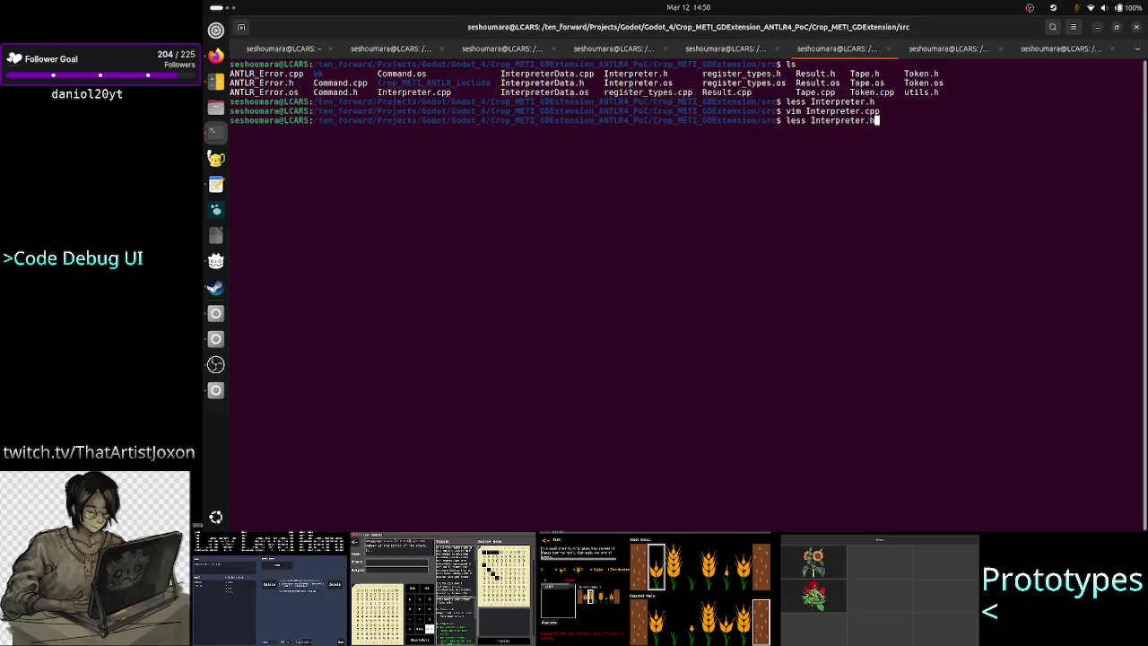
key(Up)
Edit the recalled less command to view Token.h, then return to Godot
key(Down)
key(BackSpace)
key(BackSpace)
key(BackSpace)
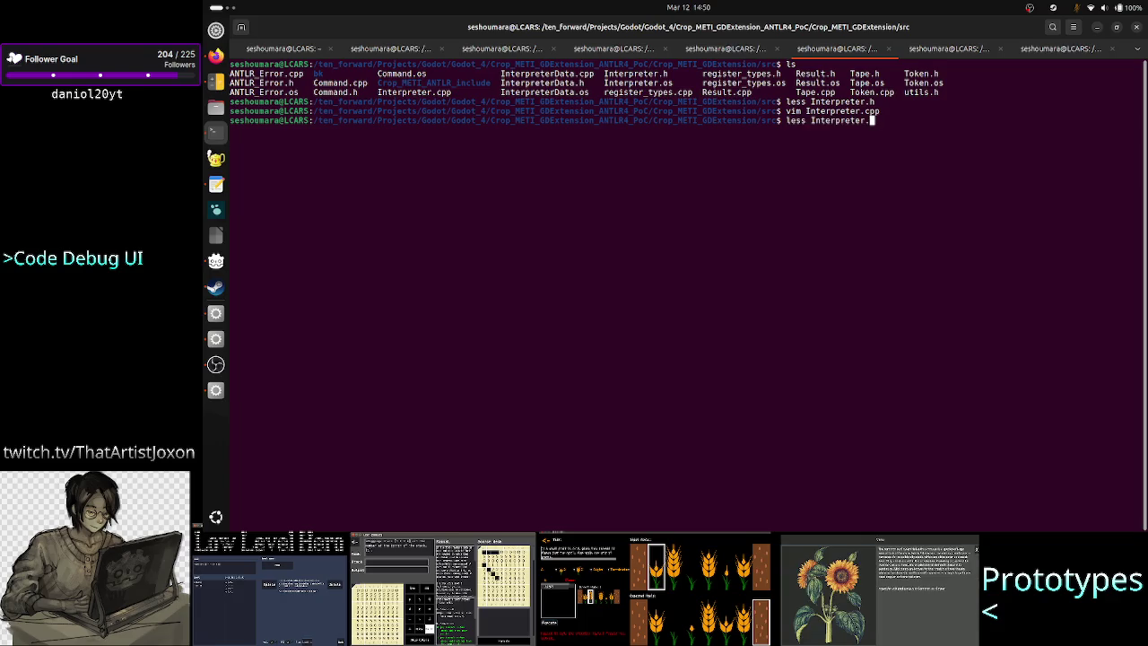
key(BackSpace)
key(BackSpace)
key(BackSpace)
text(Tok)
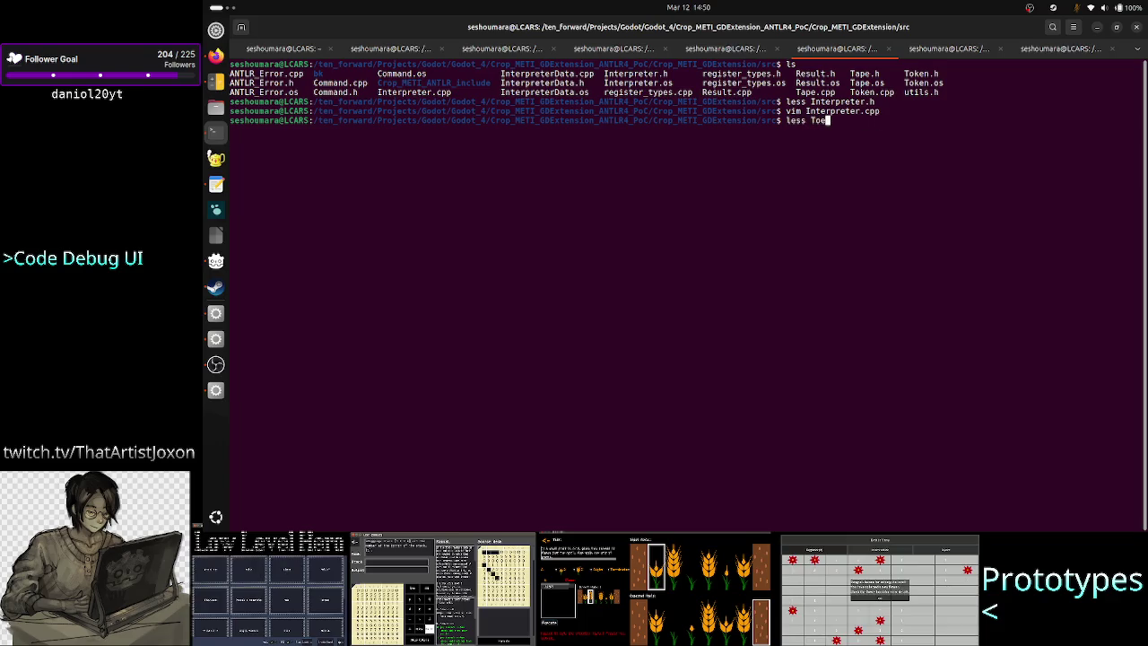
text(en.h)
key(Return)
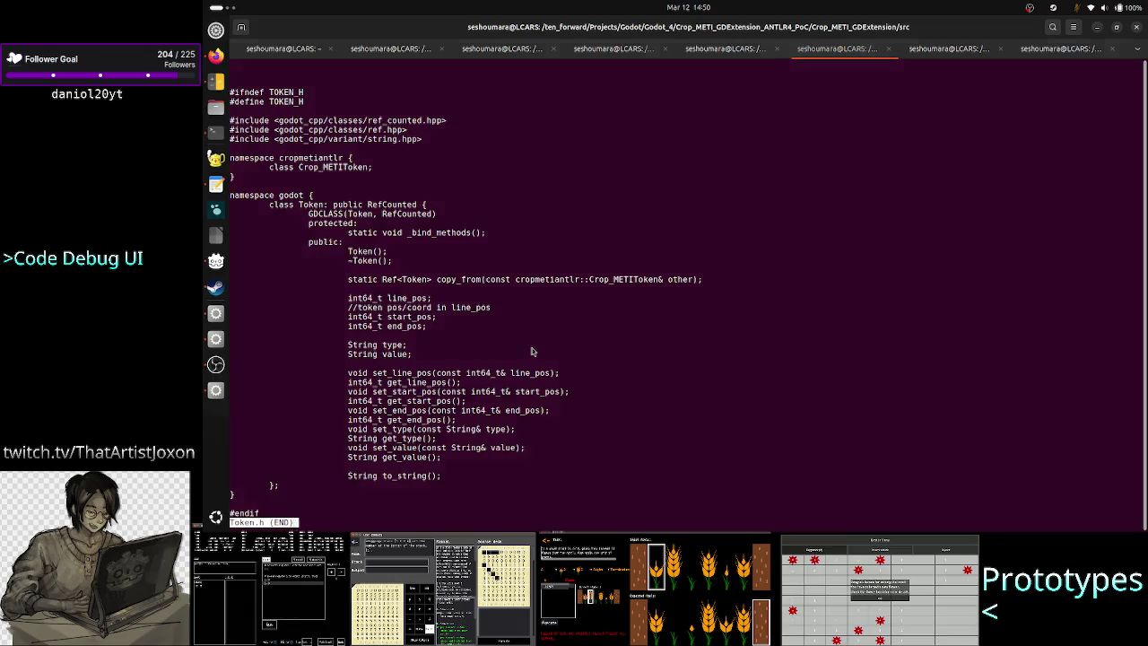
key(alt+Tab)
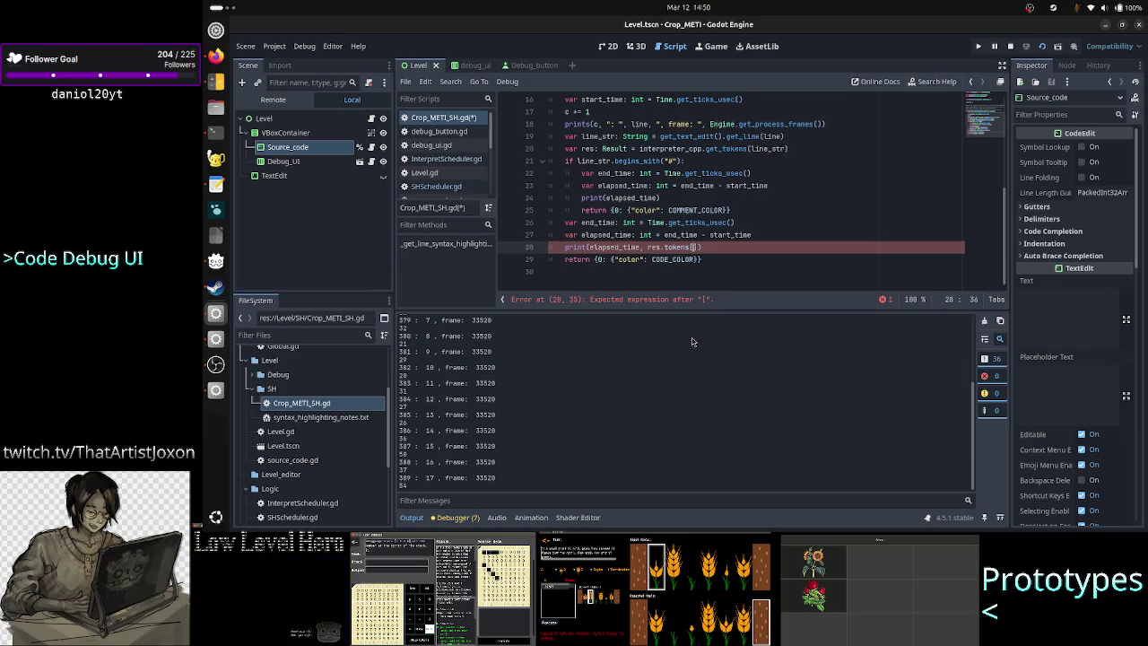
Replace the index on line 28 so it prints res.tokens.size()
text(0)
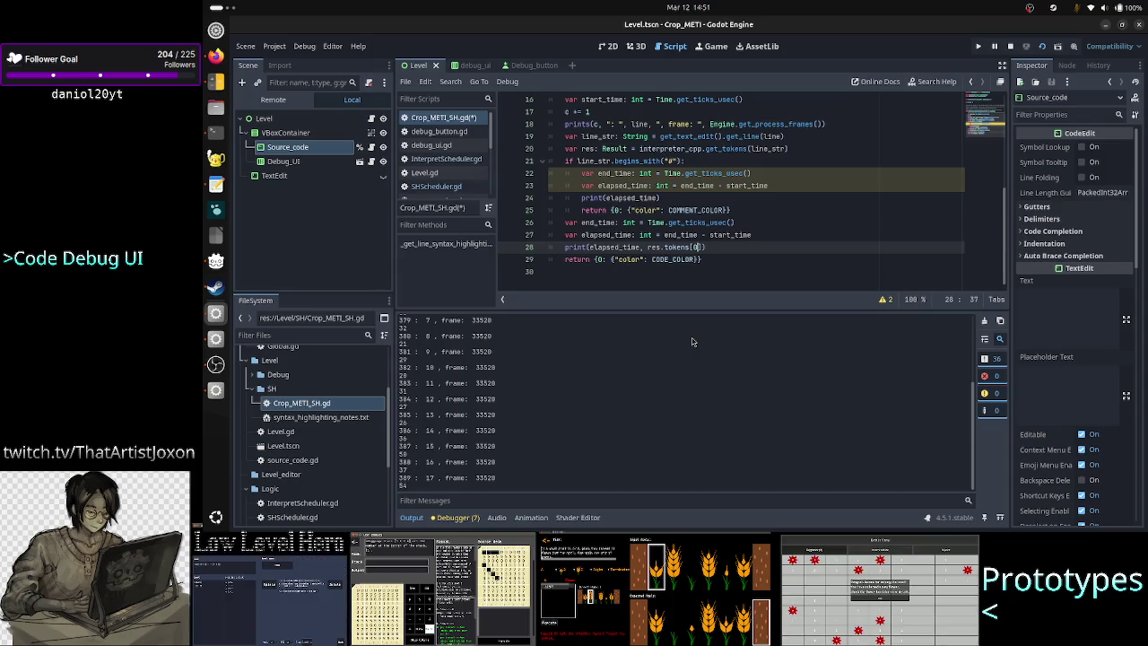
key(BackSpace)
key(BackSpace)
key(BackSpace)
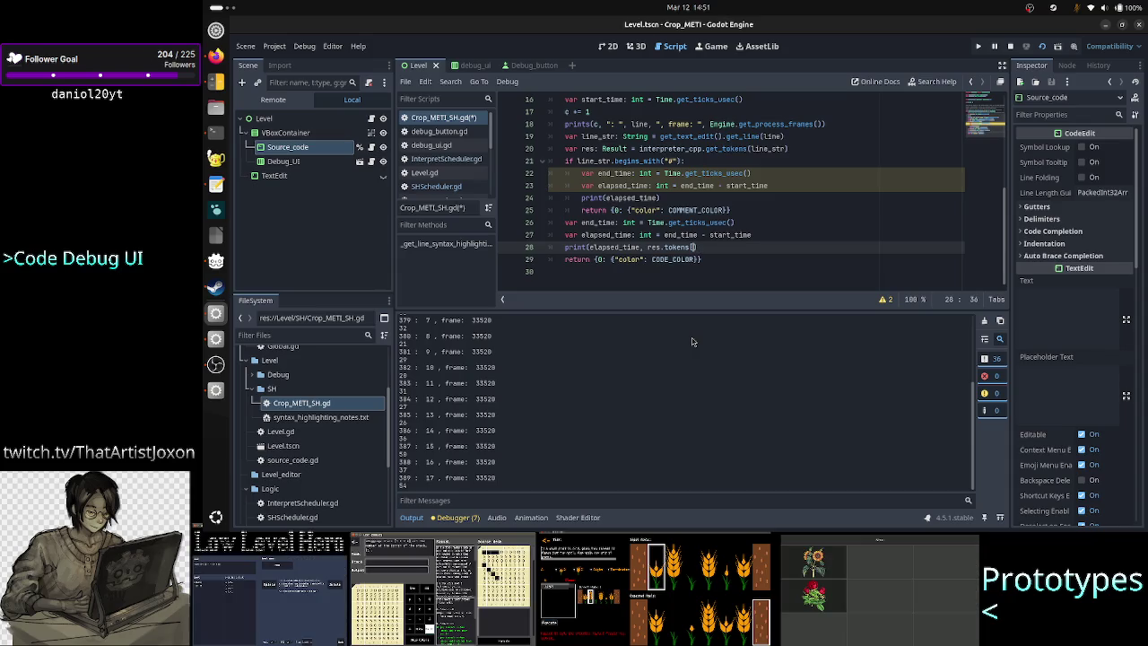
text(size)
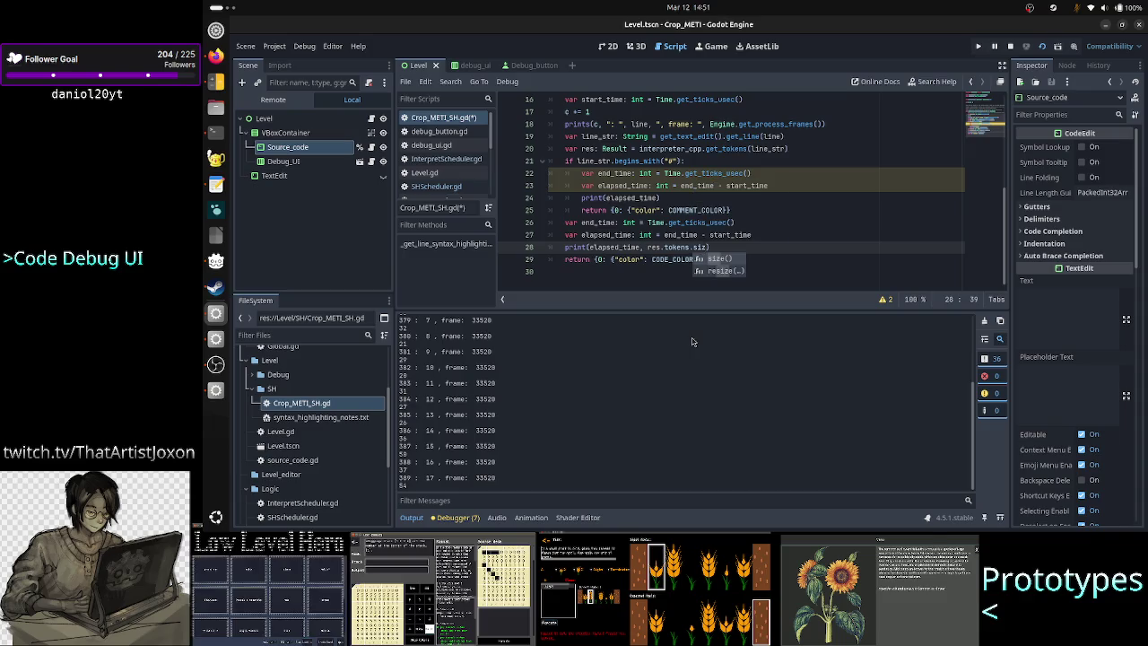
key(Return)
key(Right)
key(Right)
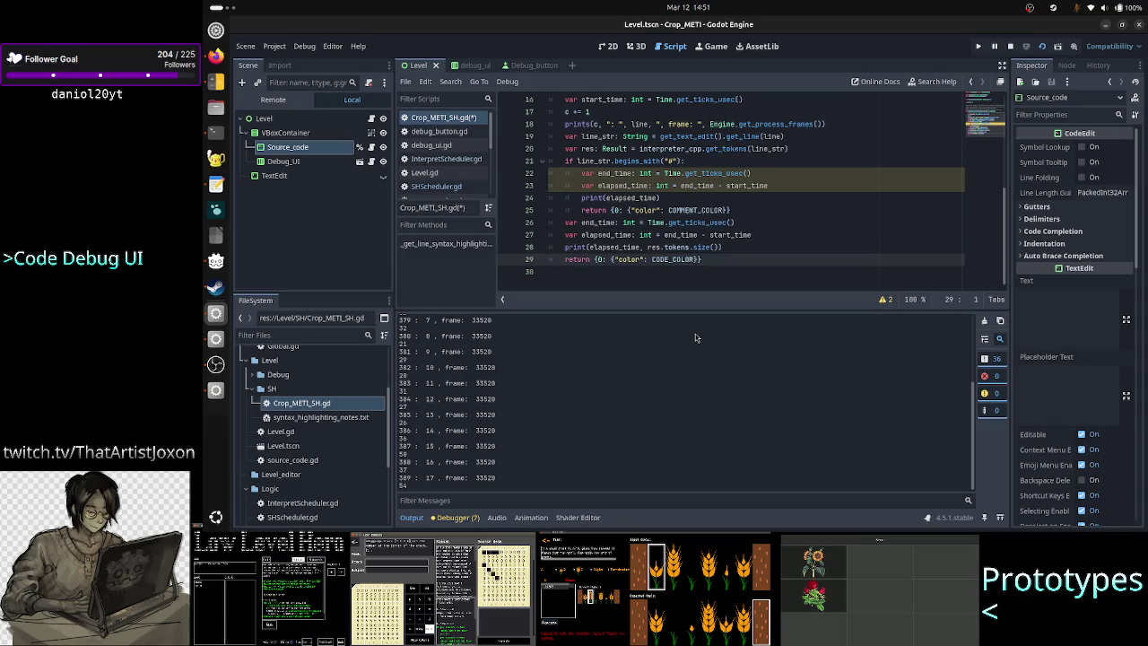
Save the script, clear the Output log, and stop the running game
key(ctrl+s)
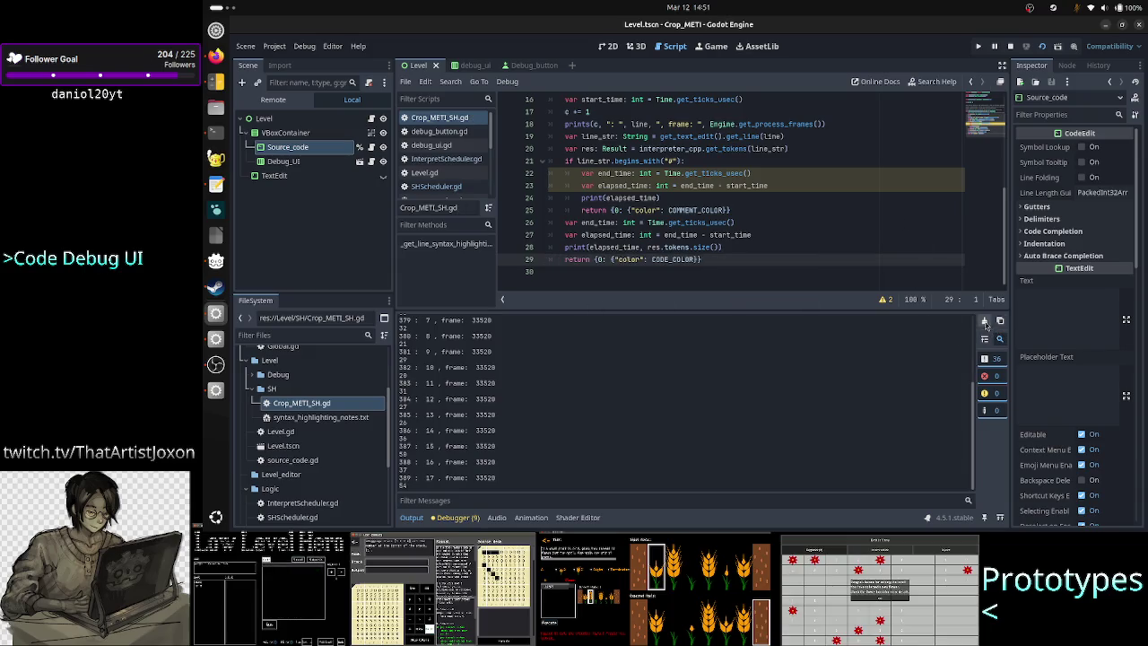
click(985, 320)
click(1026, 46)
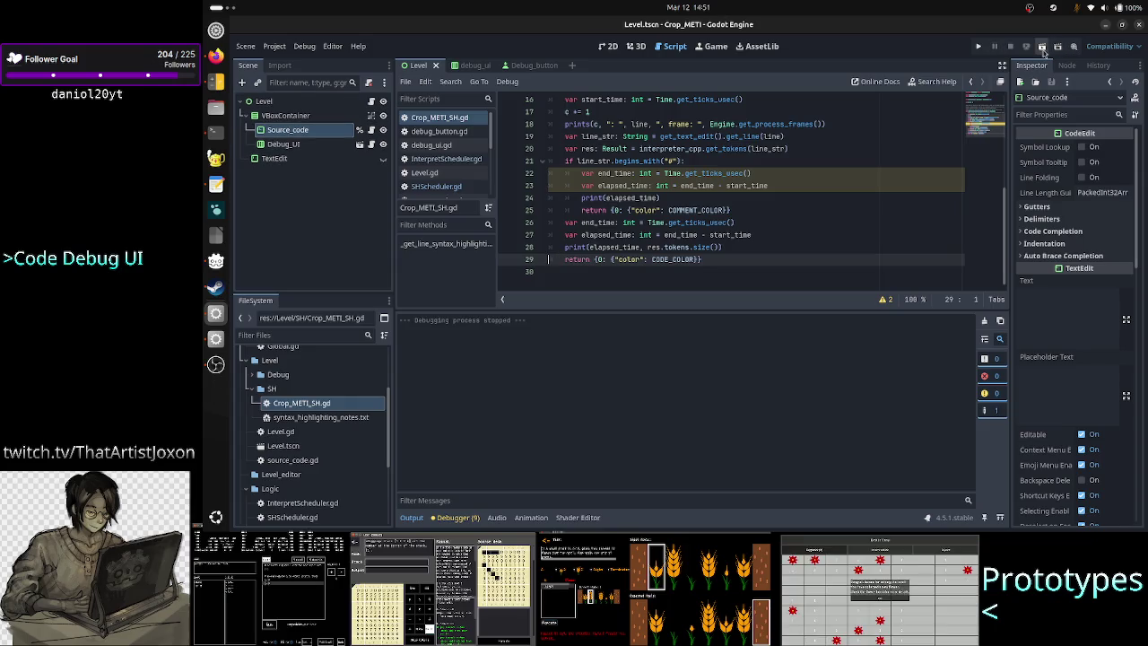
Run the project for a quick test, then move and close the game window
click(1042, 48)
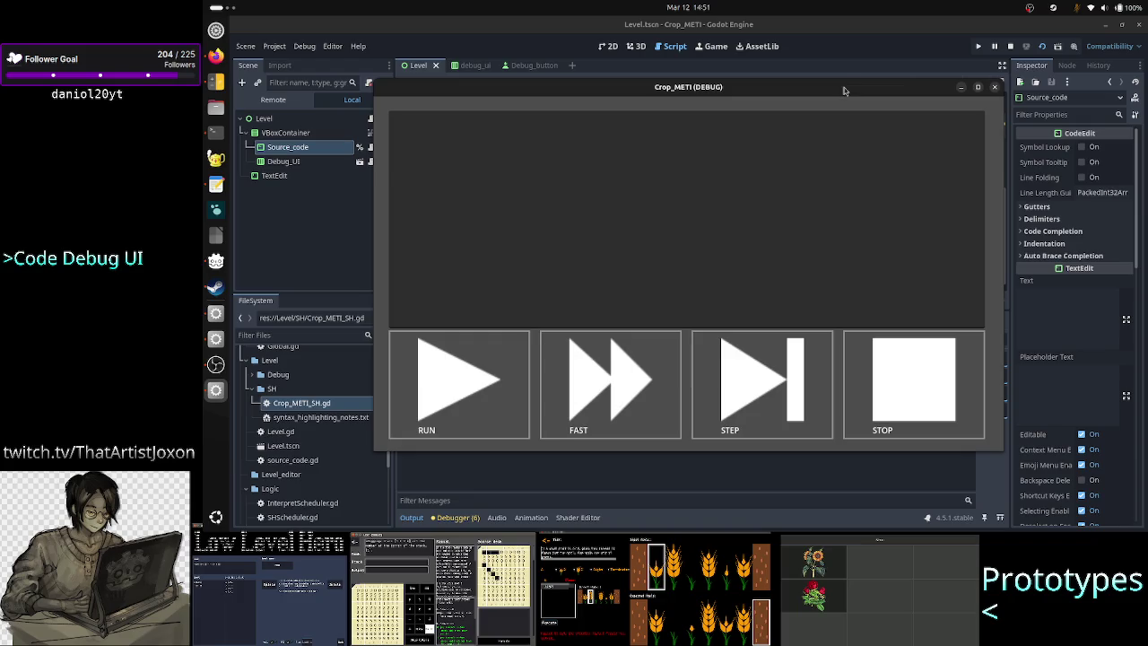
mouse_move(917, 82)
mouse_down()
mouse_move(991, 97)
mouse_move(991, 186)
mouse_move(928, 126)
mouse_up()
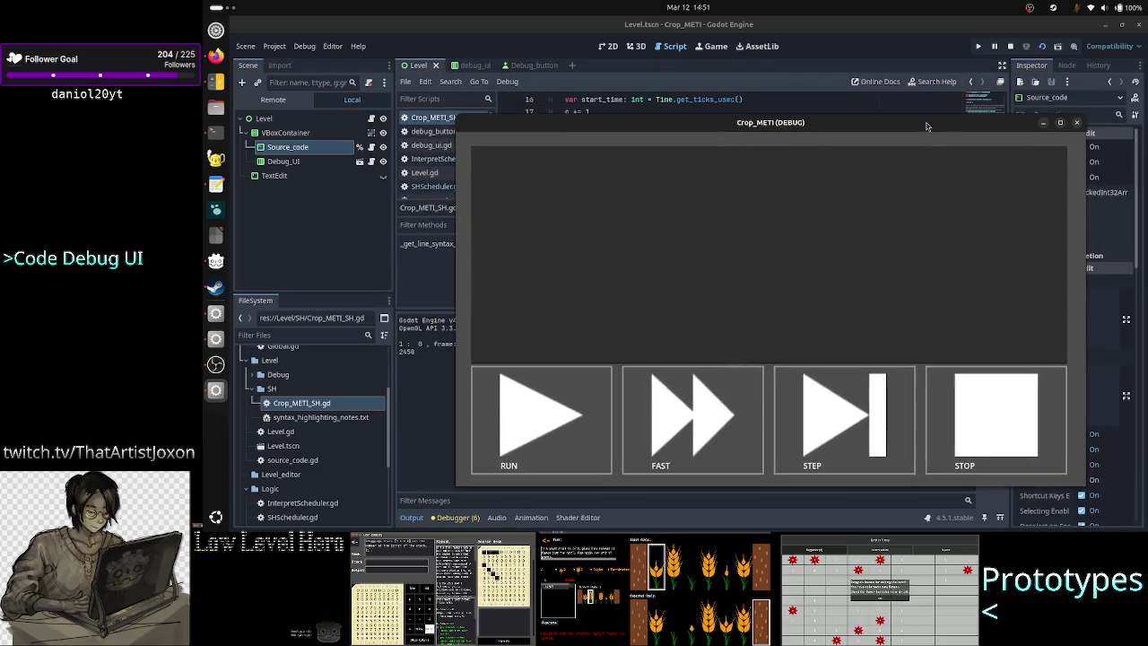
click(1077, 122)
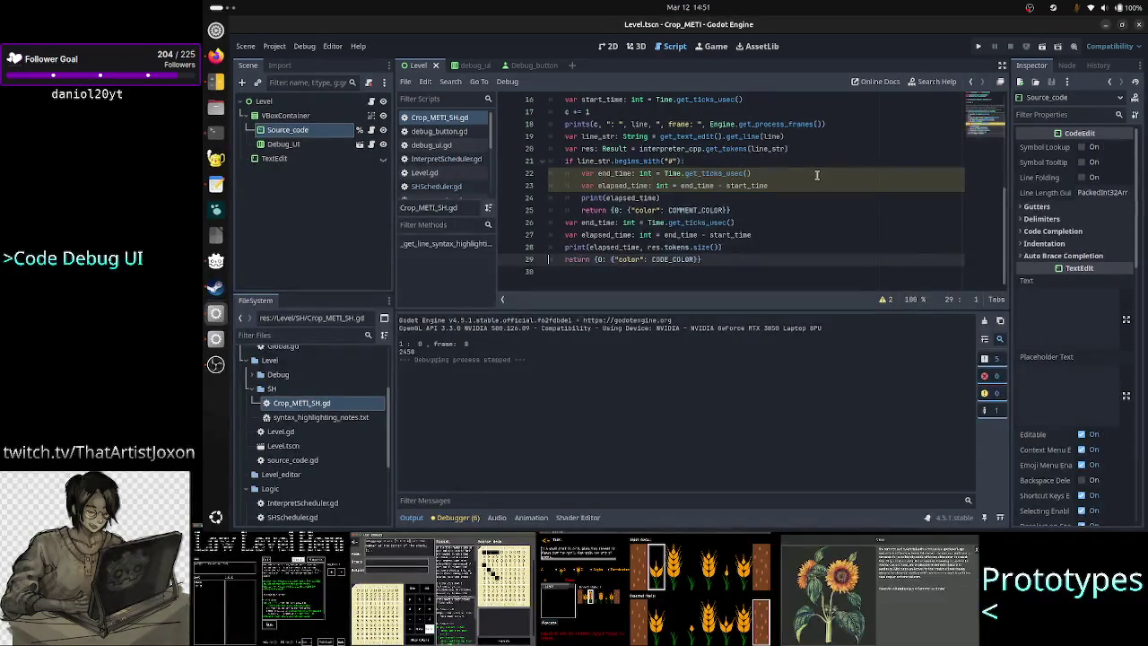
Copy res.tokens.size() from line 28 into line 24's print and run the game again
click(747, 252)
key(ctrl+shift+Left)
key(ctrl+shift+Left)
key(ctrl+shift+Left)
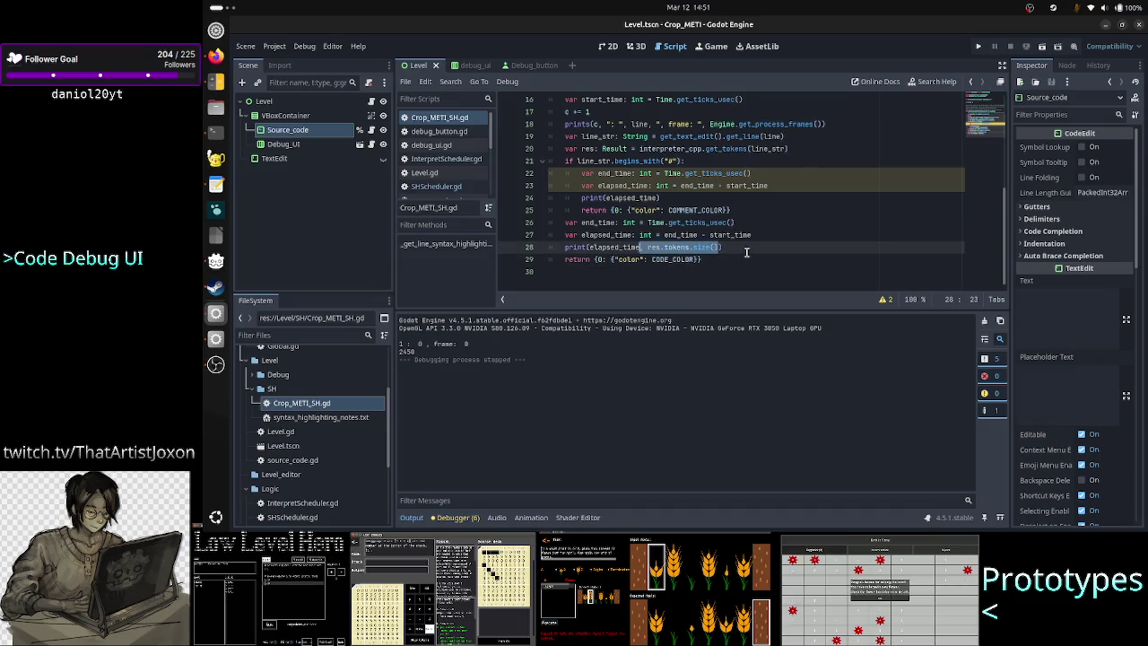
key(Up)
key(Up)
key(Up)
key(Up)
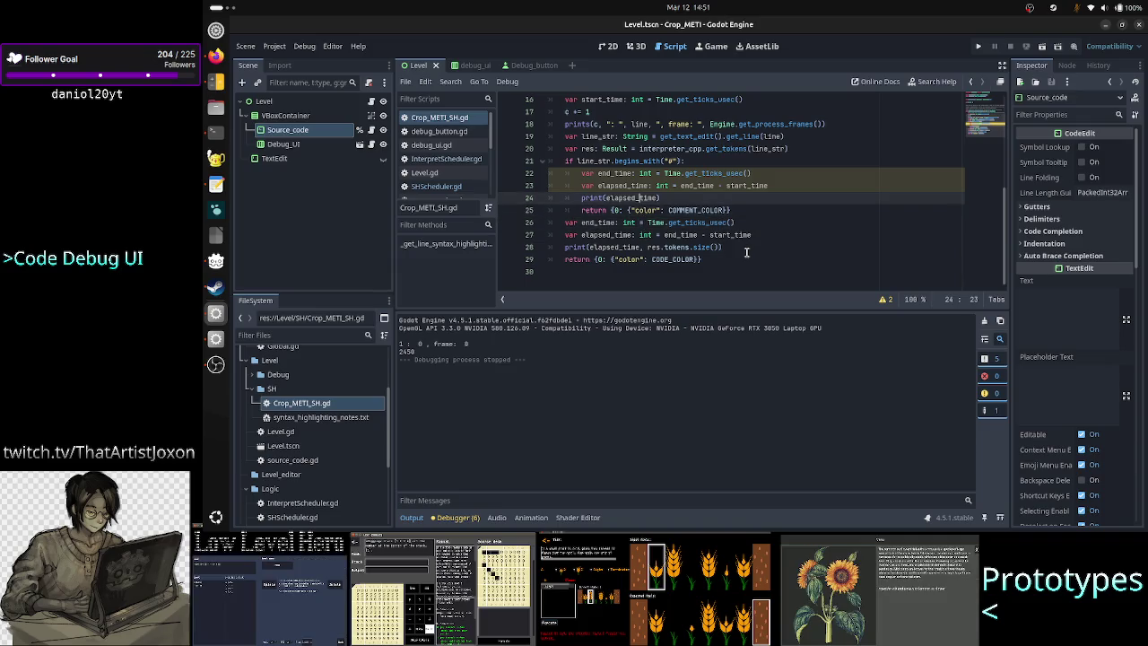
text(, res.tokens.size())
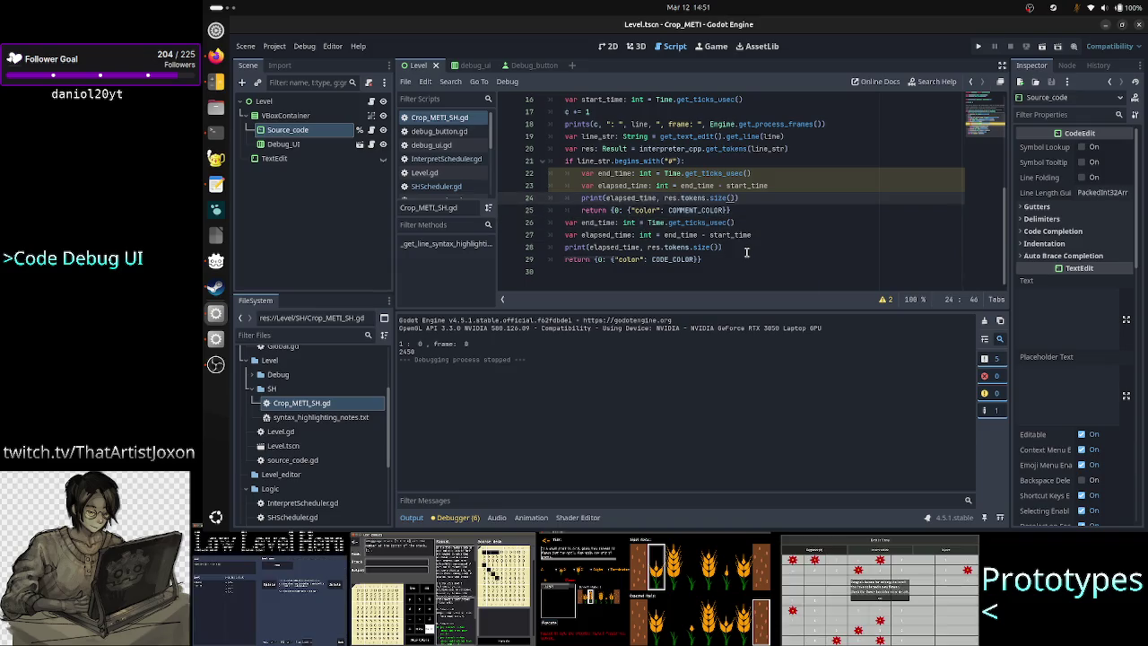
click(1041, 47)
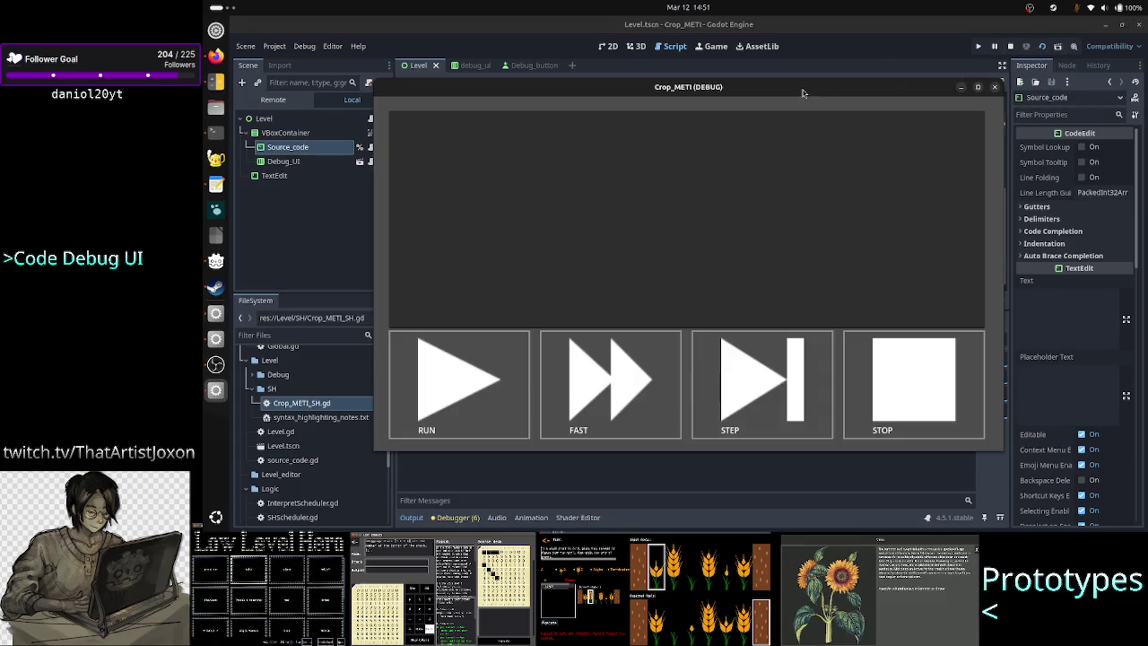
Move the running Crop_METI game aside, type A into its text area, then close it with F8
drag(805, 95, 996, 102)
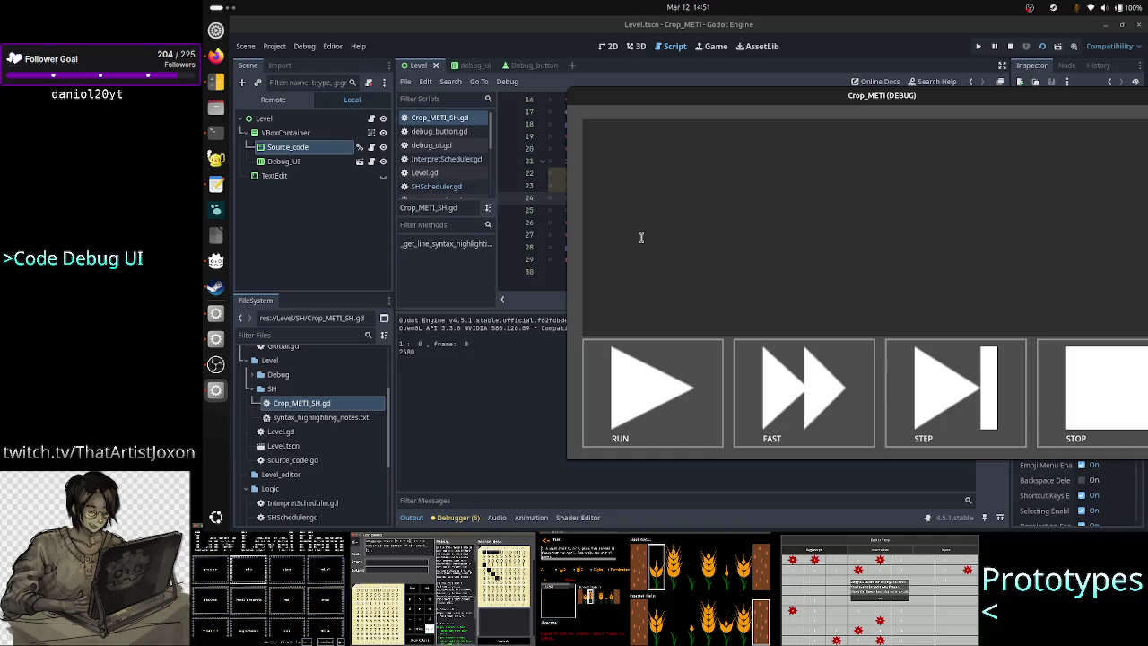
mouse_move(782, 97)
mouse_down()
mouse_move(749, 125)
mouse_move(783, 115)
mouse_move(790, 51)
mouse_move(788, 206)
mouse_move(790, 54)
mouse_move(743, 199)
mouse_move(752, 67)
mouse_move(769, 190)
mouse_move(759, 63)
mouse_move(780, 125)
mouse_move(793, 126)
mouse_move(779, 52)
mouse_move(770, 59)
mouse_up()
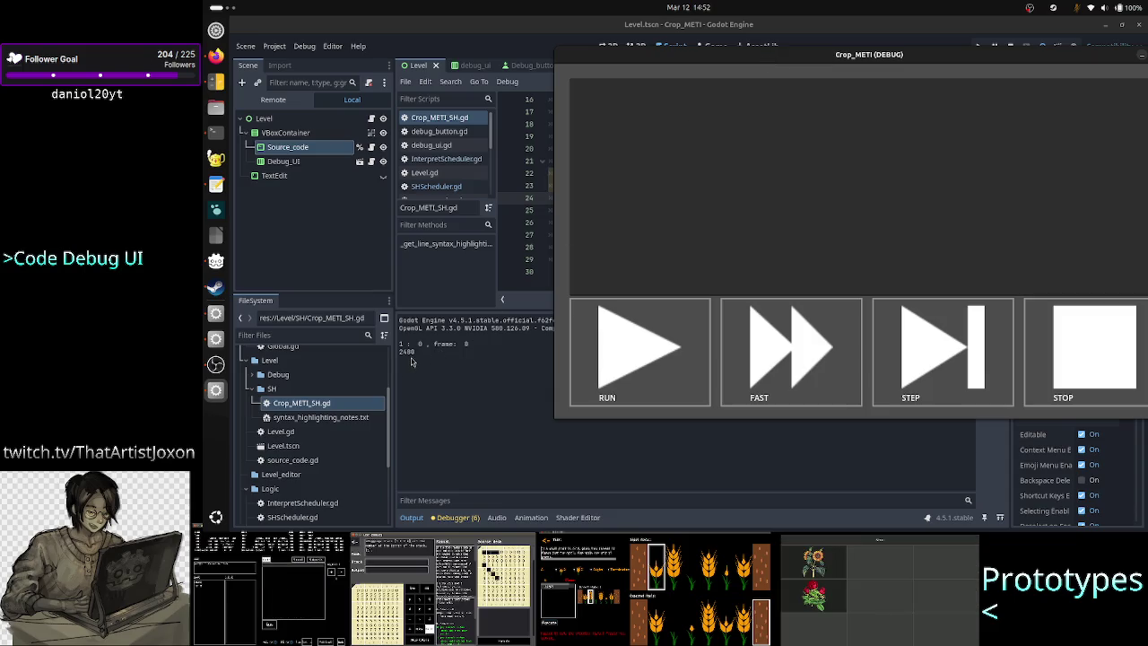
mouse_move(791, 57)
mouse_down()
mouse_move(765, 84)
mouse_move(581, 96)
mouse_move(887, 63)
mouse_move(803, 70)
mouse_up()
click(688, 125)
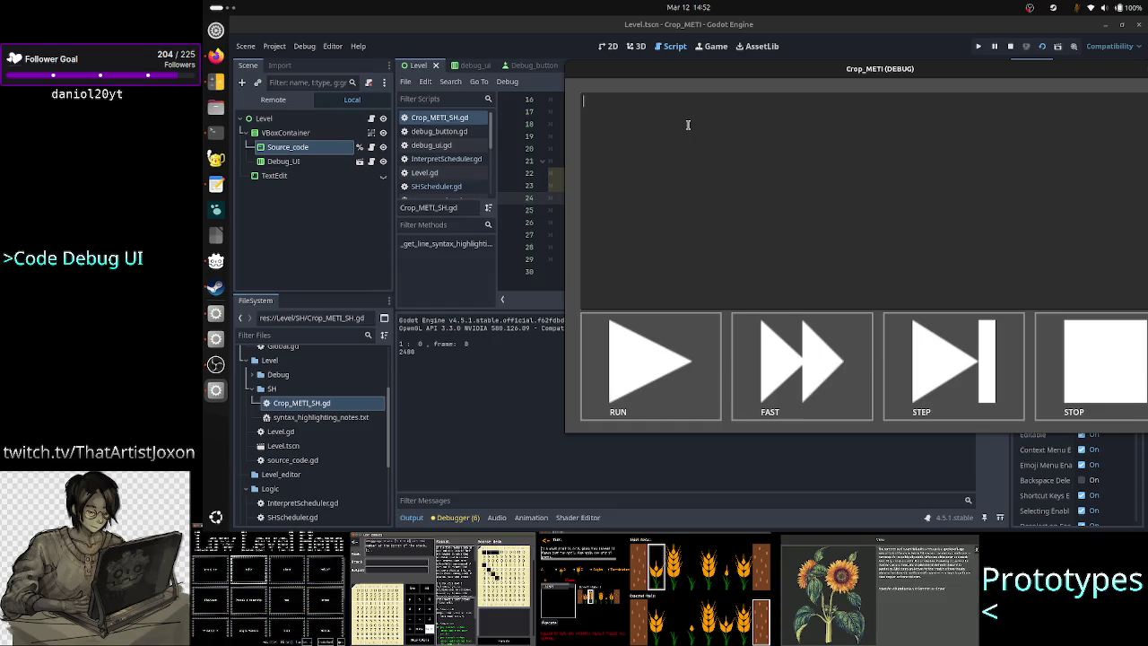
text(A)
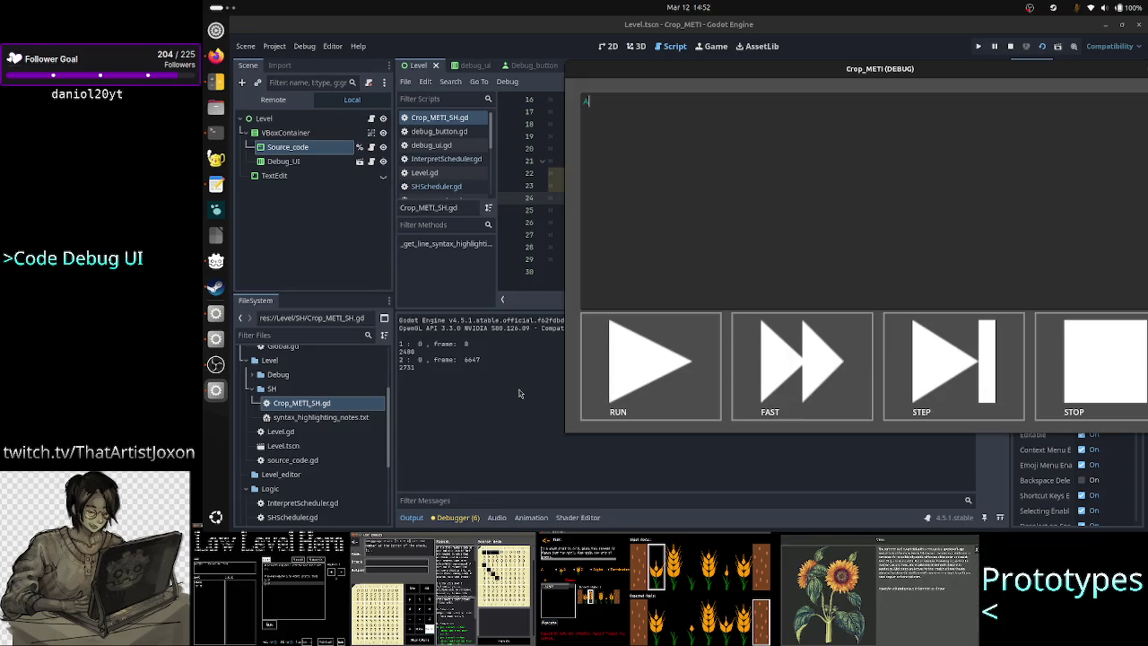
key(F8)
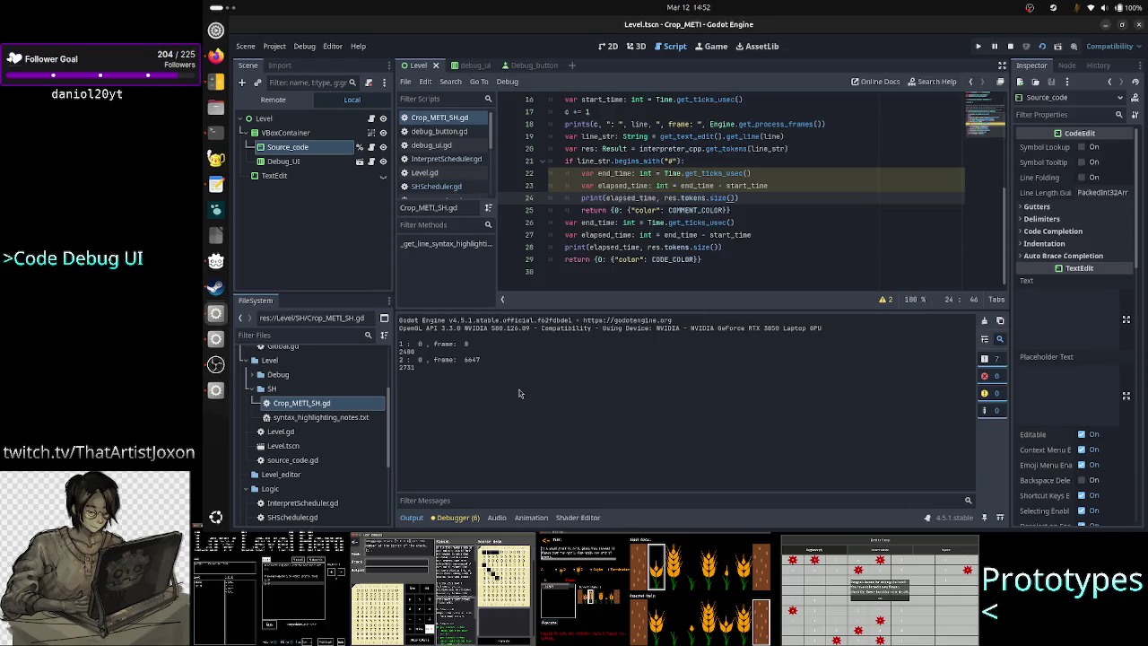
Insert a ', size: ' label before res.tokens.size() in the line 24 print call
click(679, 197)
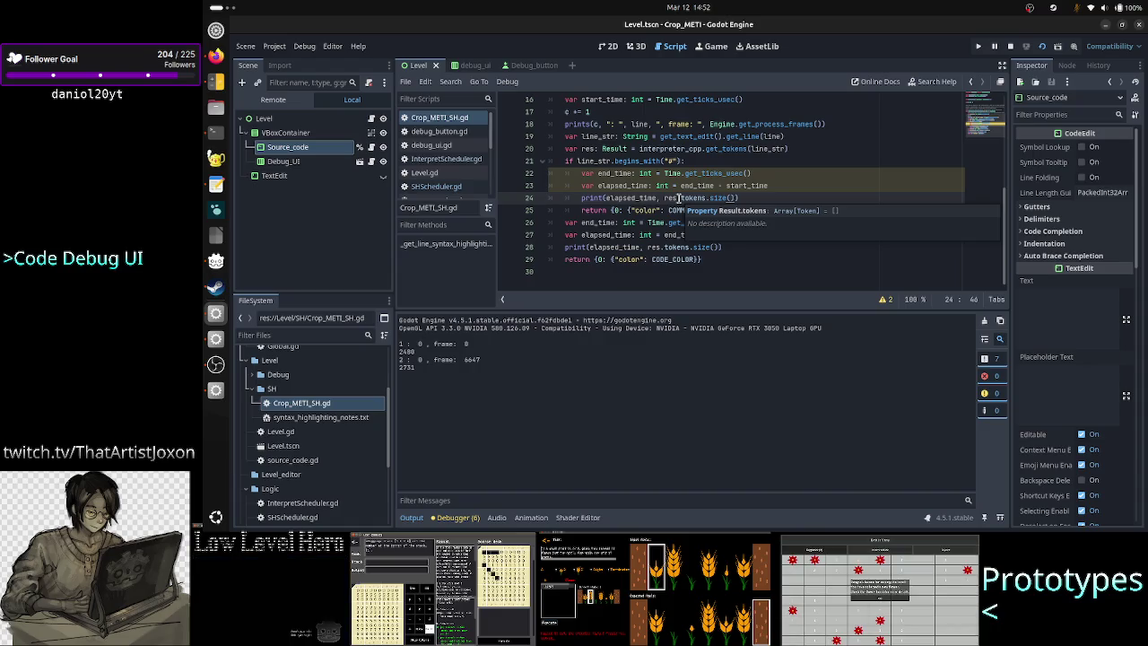
key(Left)
key(Left)
key(Left)
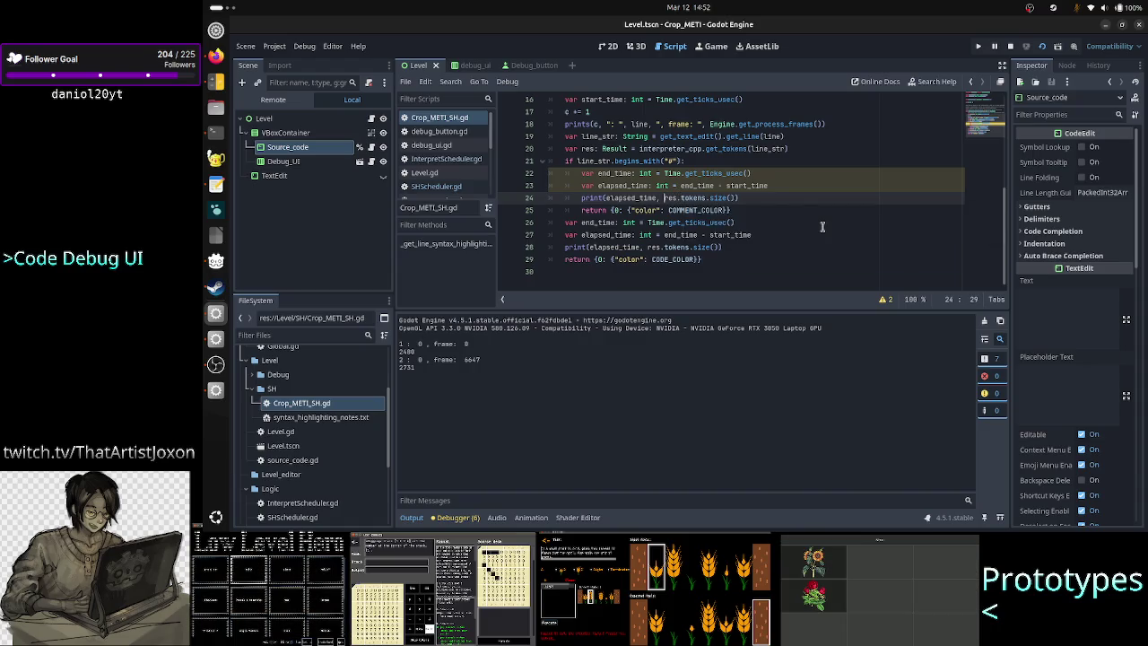
text(")
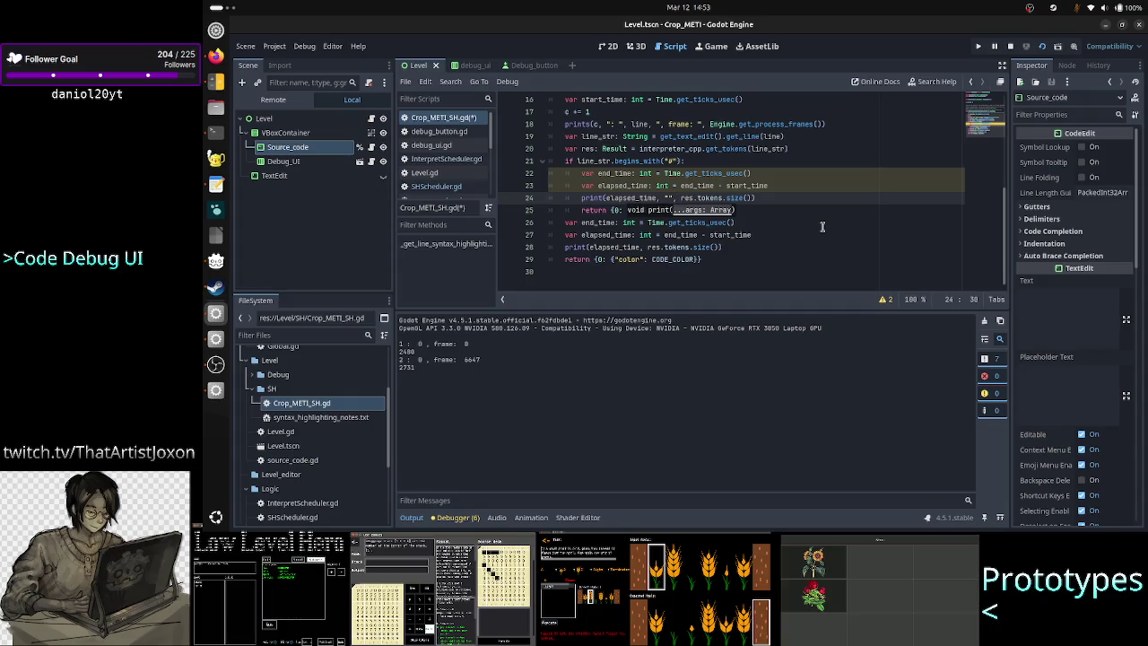
text(, SIZE)
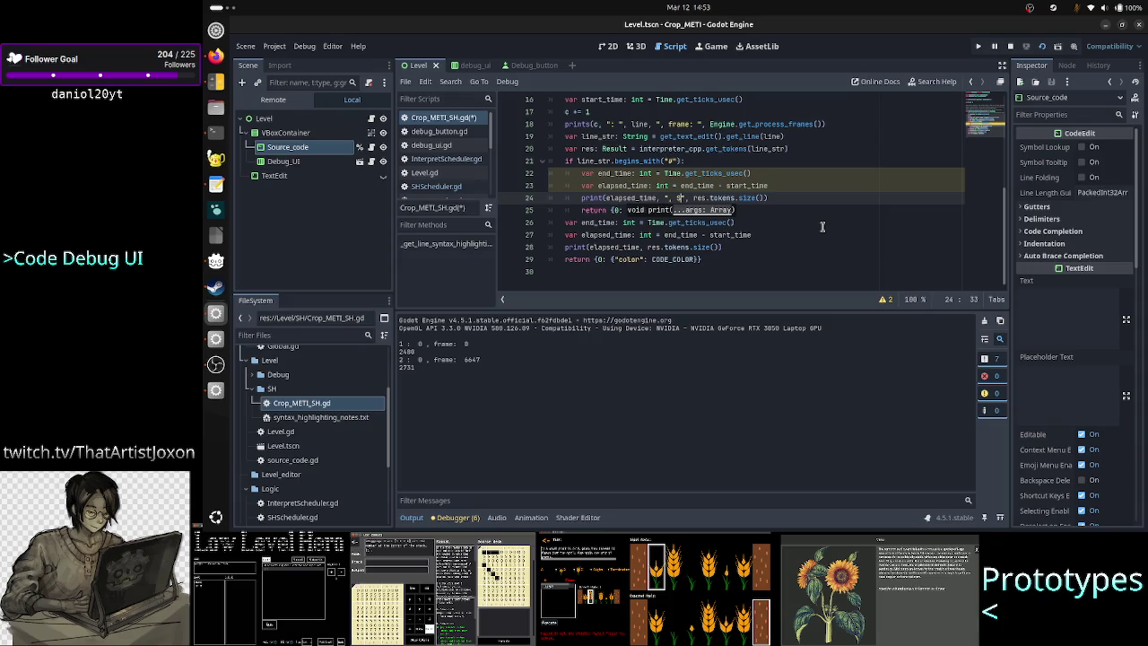
key(BackSpace)
key(BackSpace)
key(BackSpace)
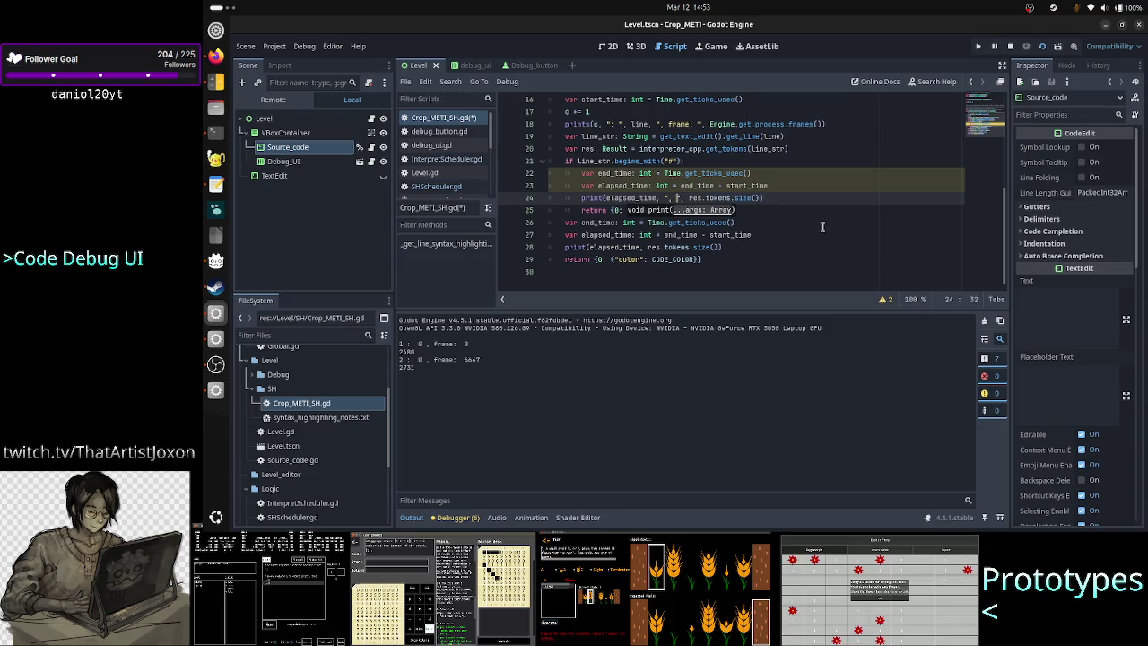
text(size:)
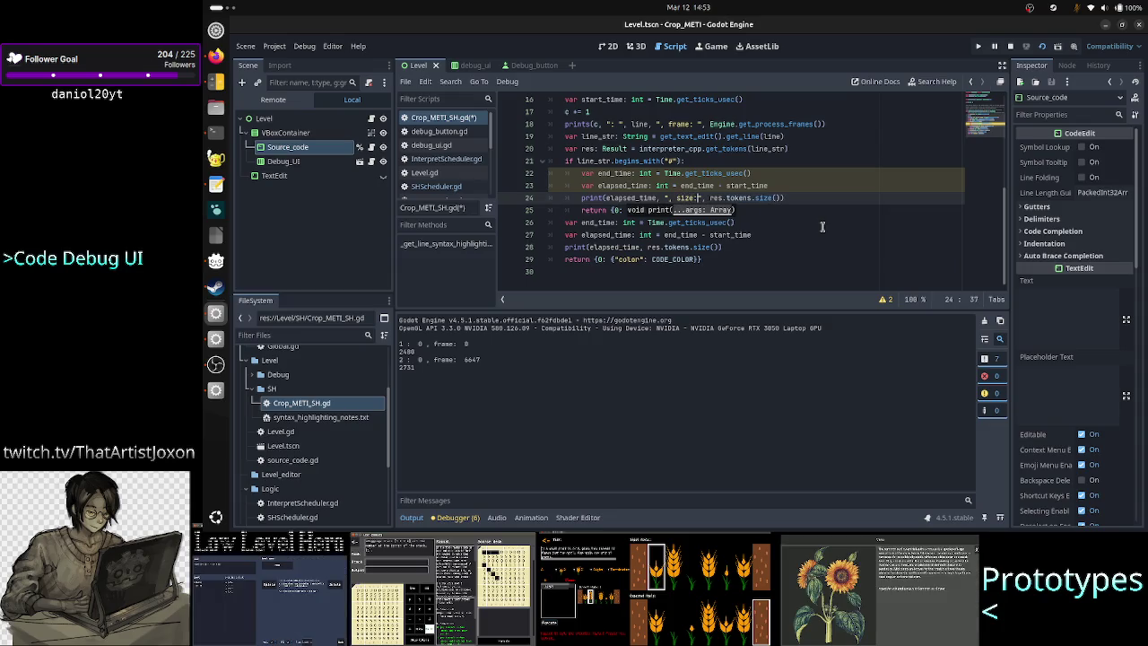
Add the same ', size: ' label on line 28, save the script, and restart the game
key(Down)
key(Down)
key(Down)
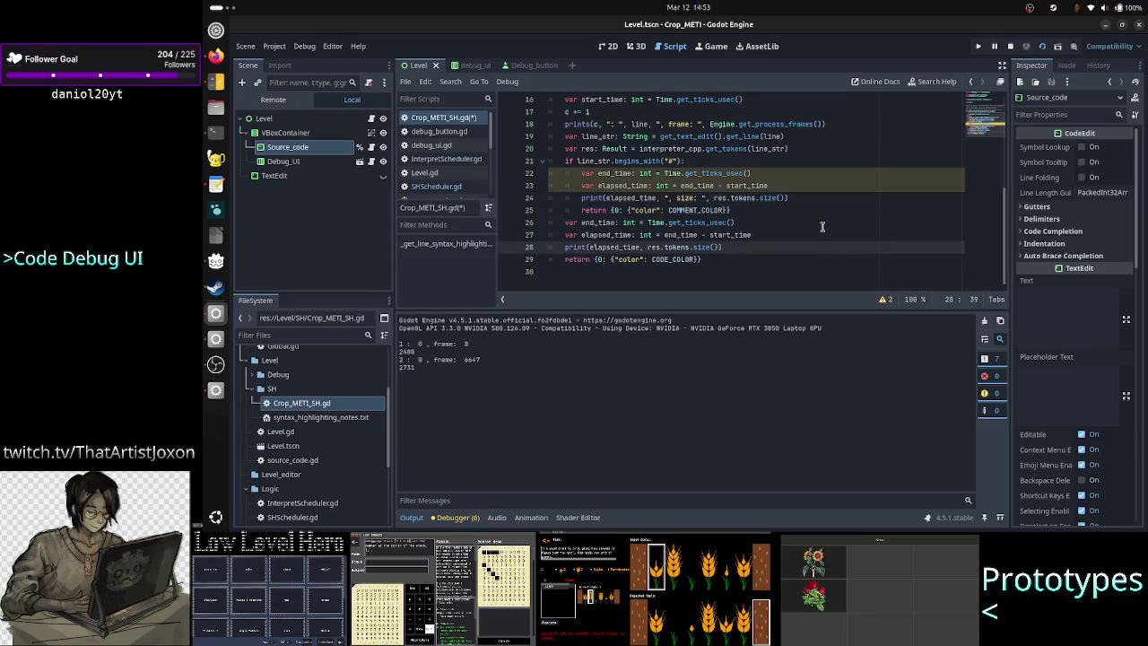
key(Left)
key(Left)
key(Left)
key(Left)
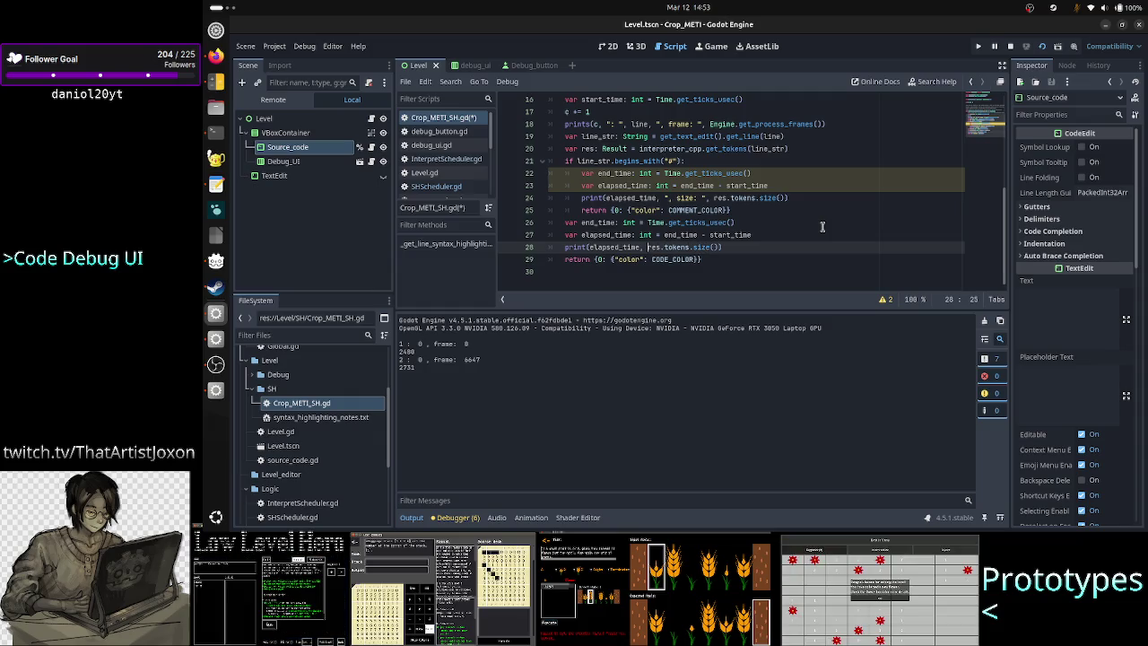
text("",)
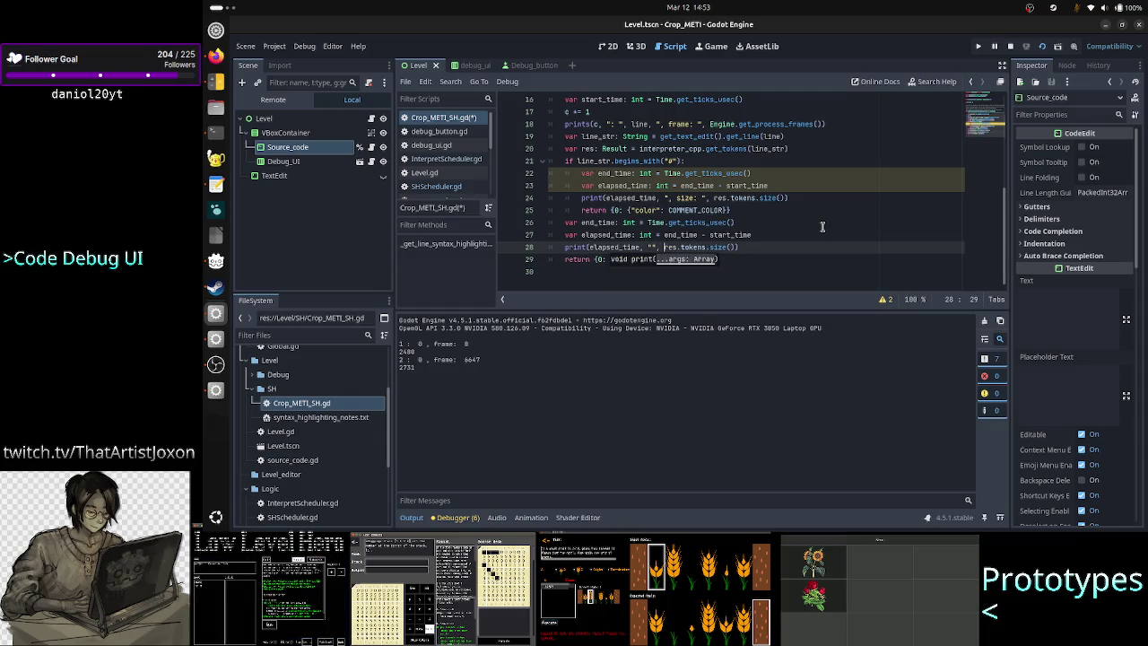
key(BackSpace)
key(BackSpace)
text(, size:)
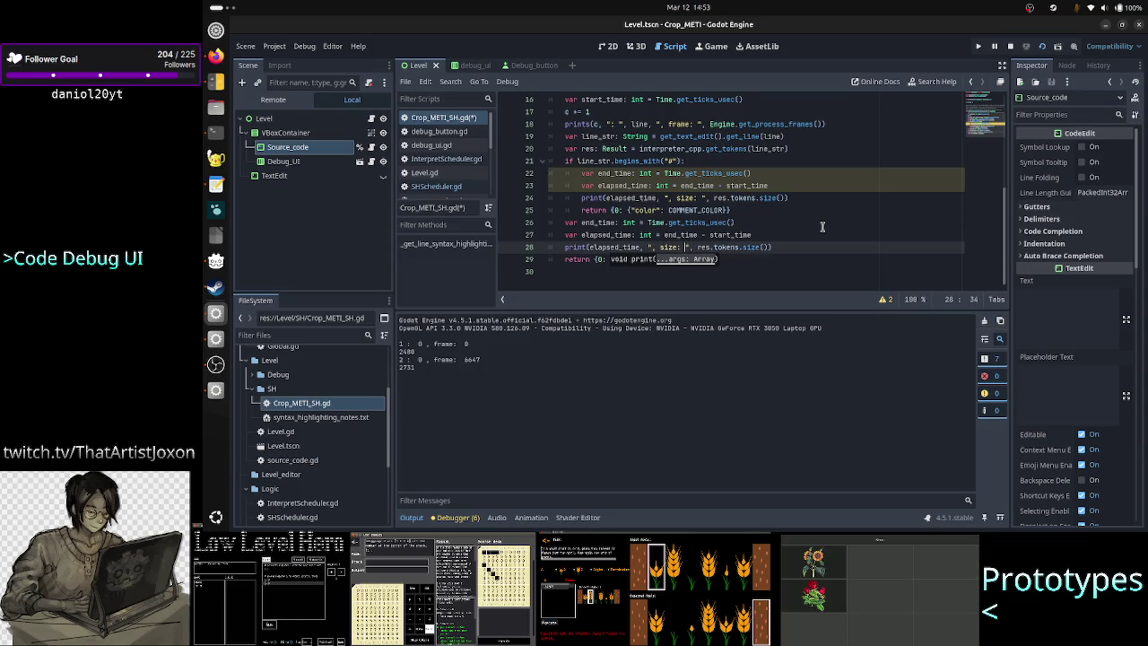
key(ctrl+s)
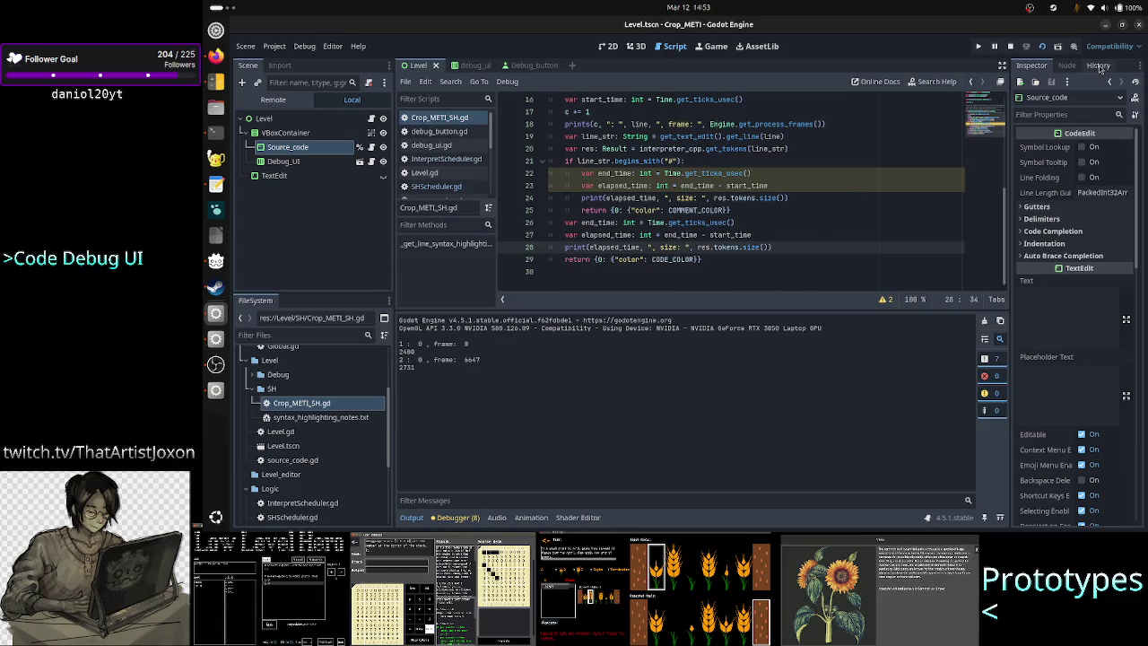
click(1010, 46)
click(1044, 47)
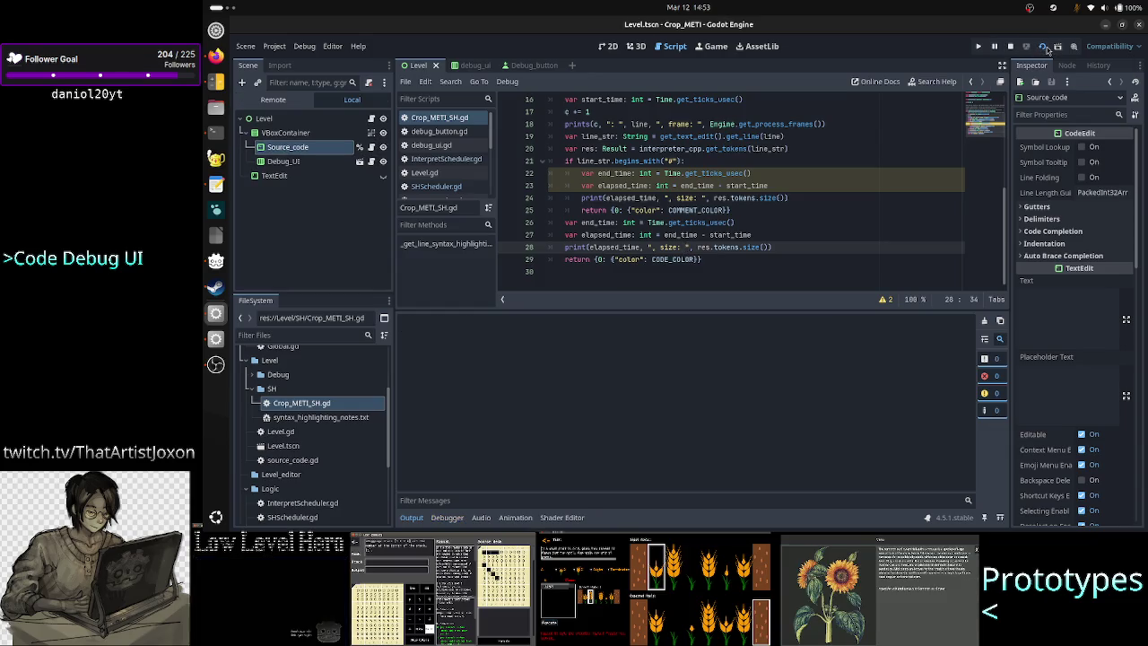
Type A2 into the relaunched game's text box and start a new line
drag(827, 89, 967, 95)
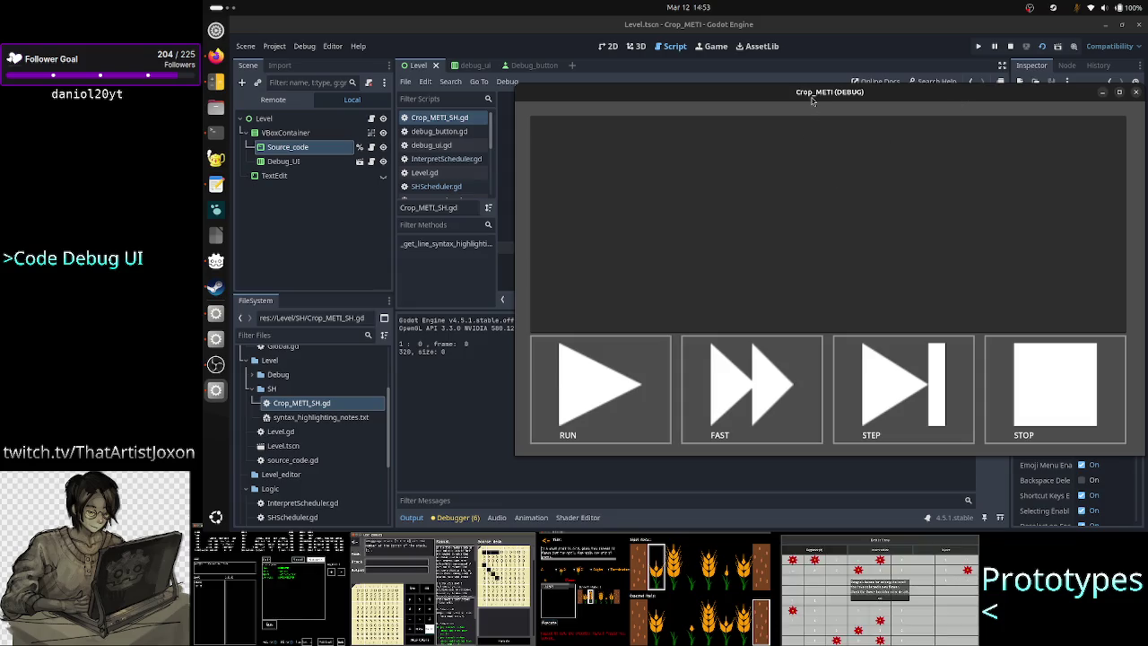
click(683, 176)
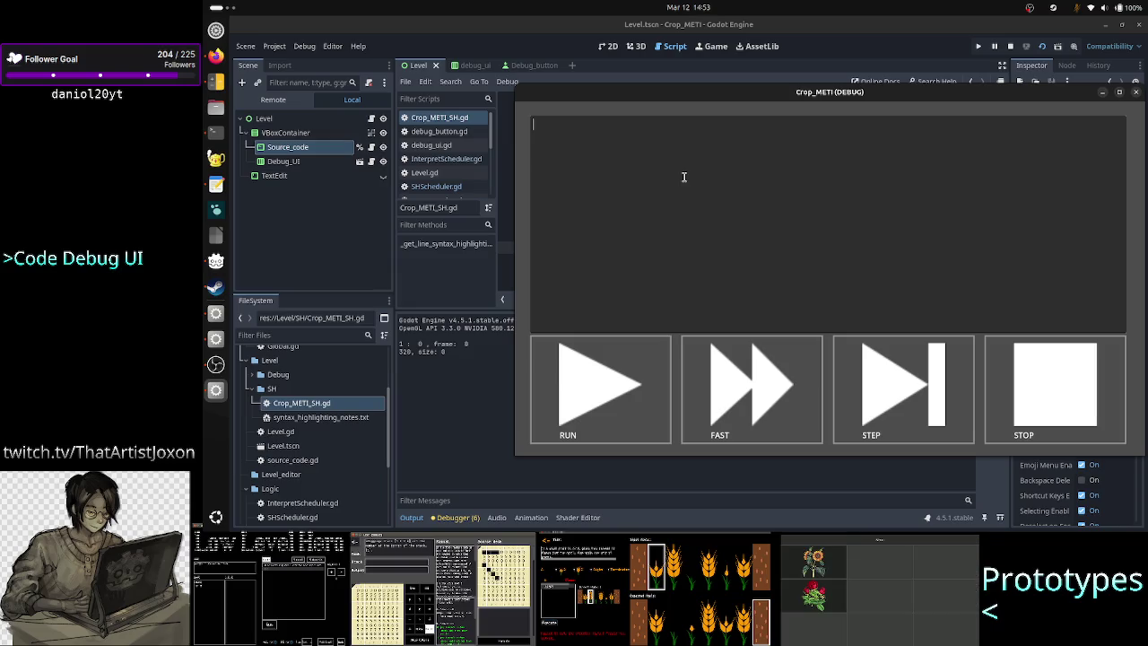
text(A)
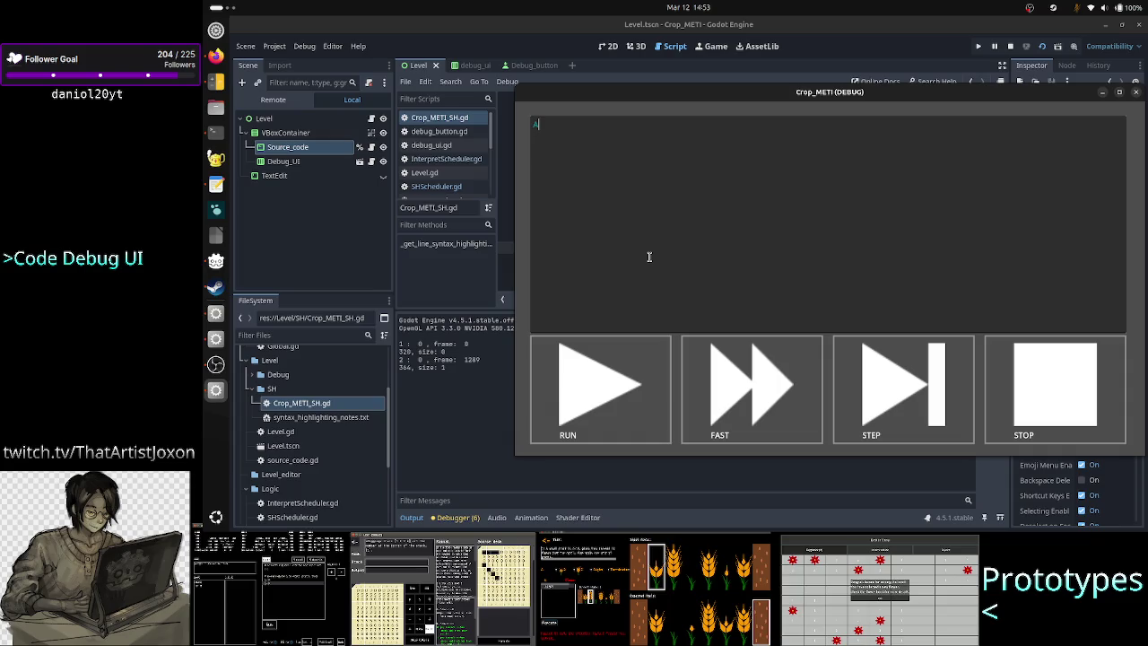
text(2)
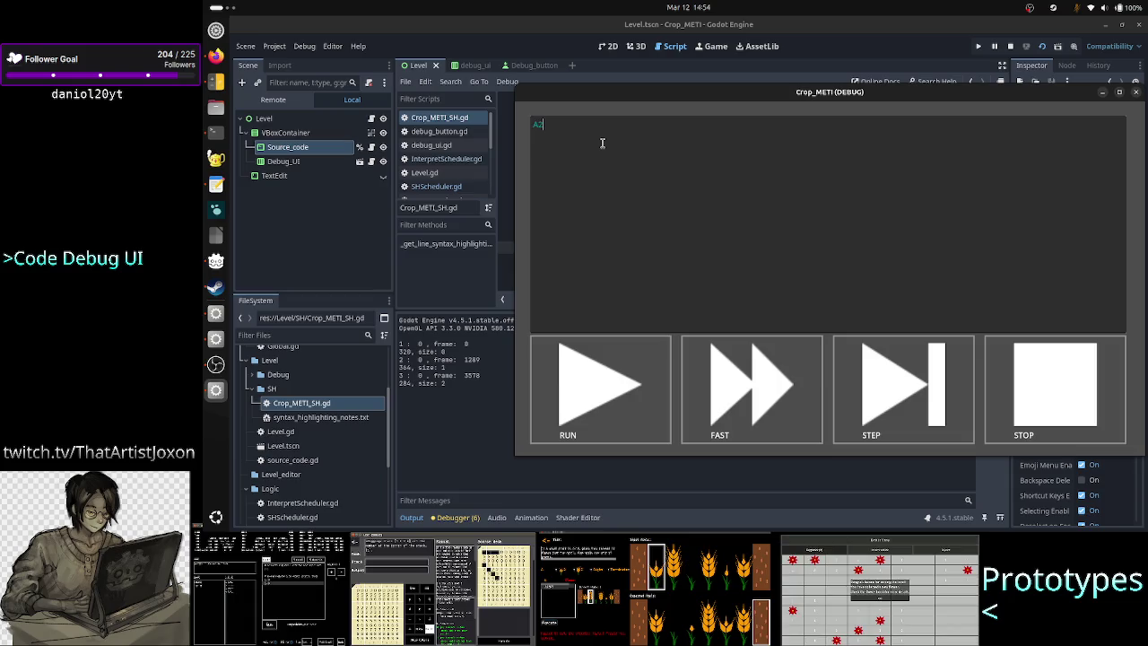
key(Return)
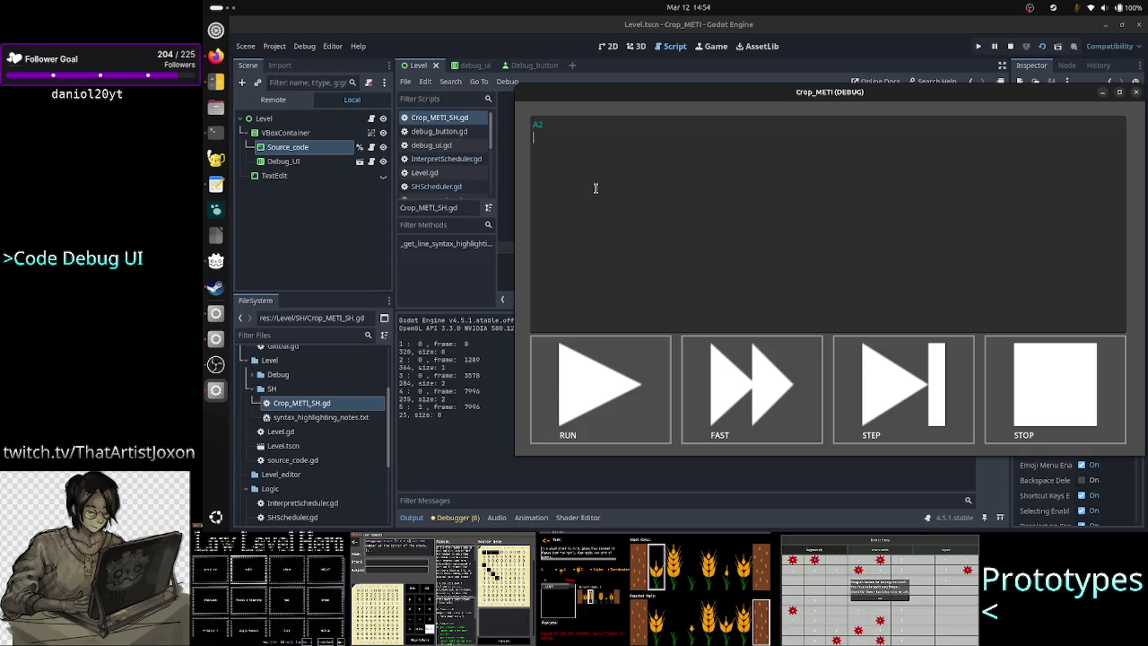
Type ( and T on the game's second line, then double-click 147 in the Output panel
text(()
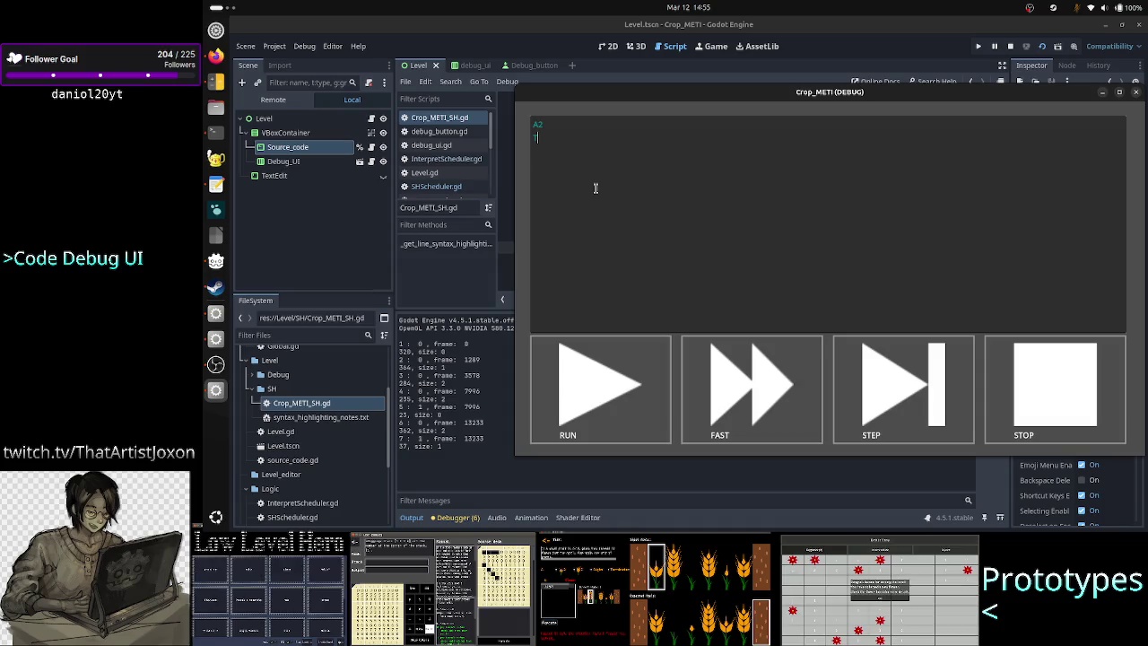
text(TH)
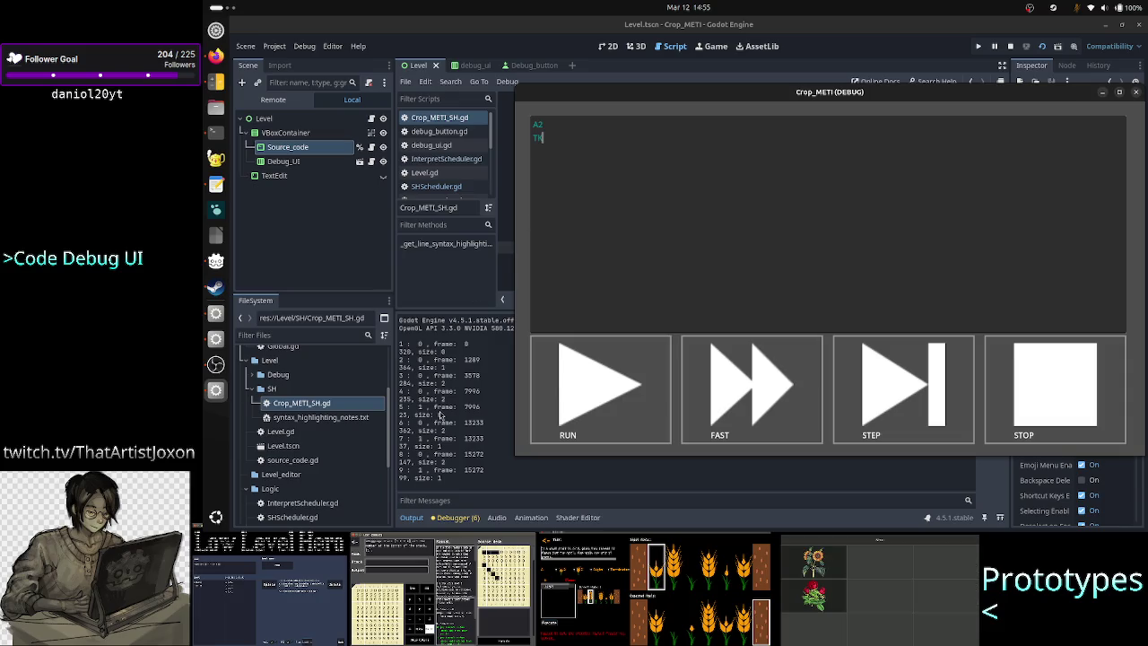
double_click(405, 462)
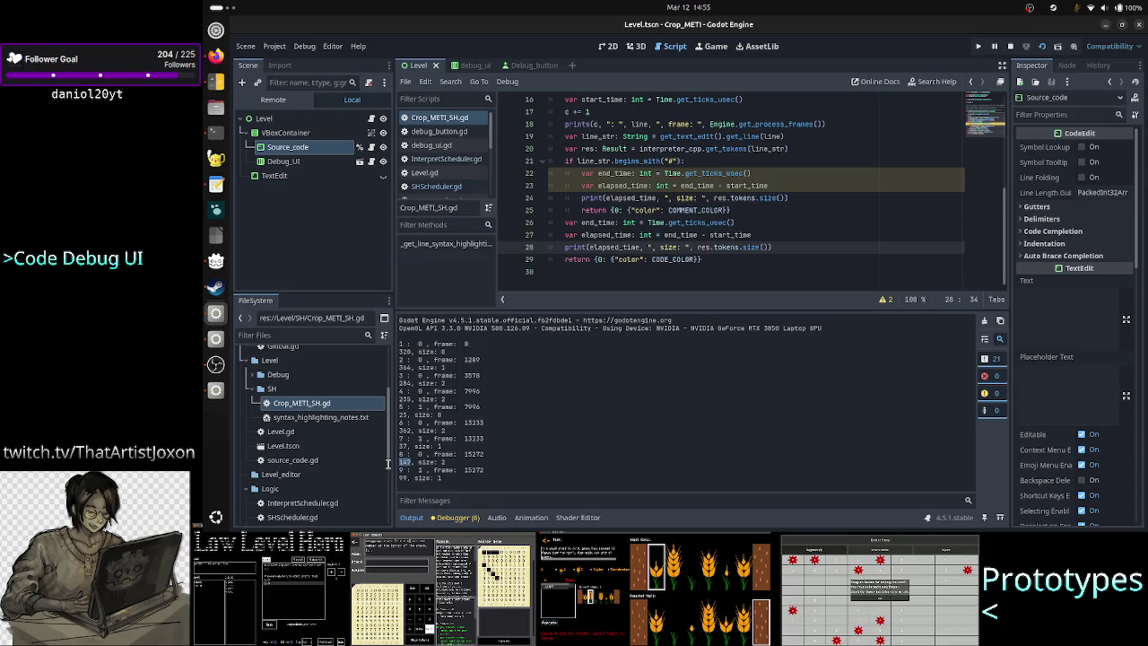
click(415, 467)
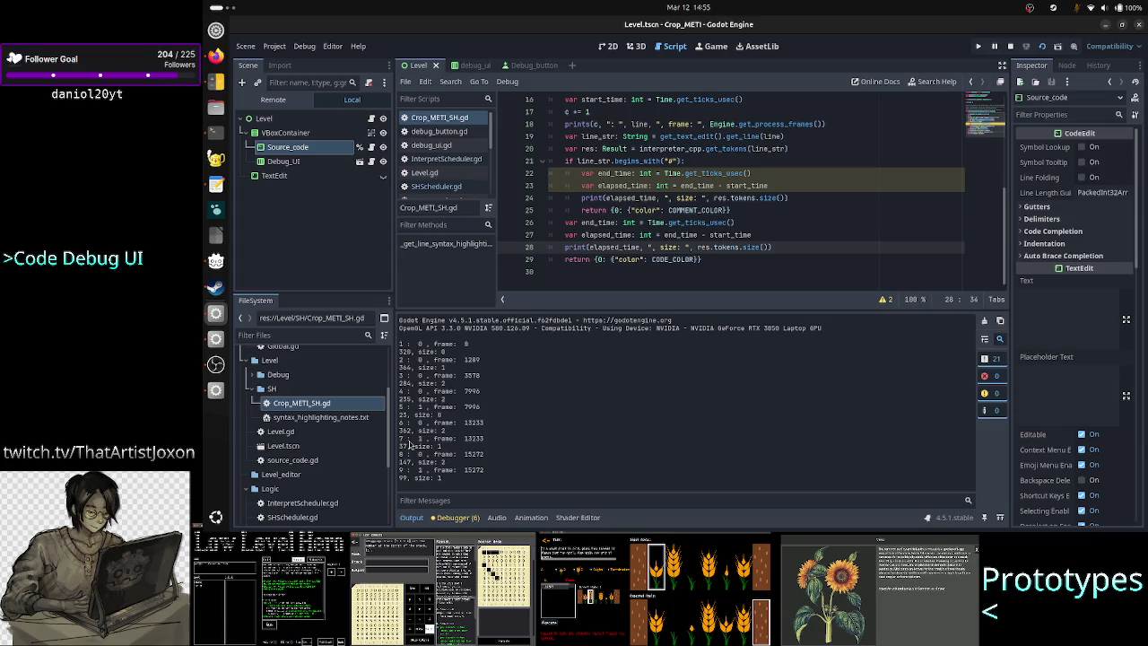
drag(412, 431, 395, 433)
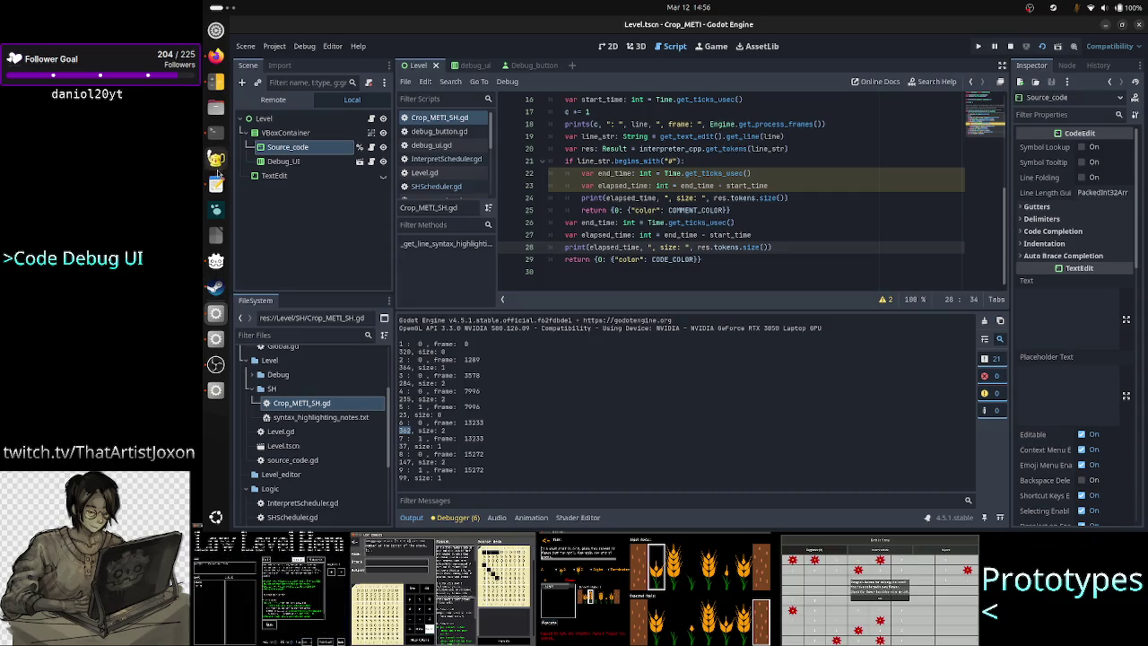
click(217, 186)
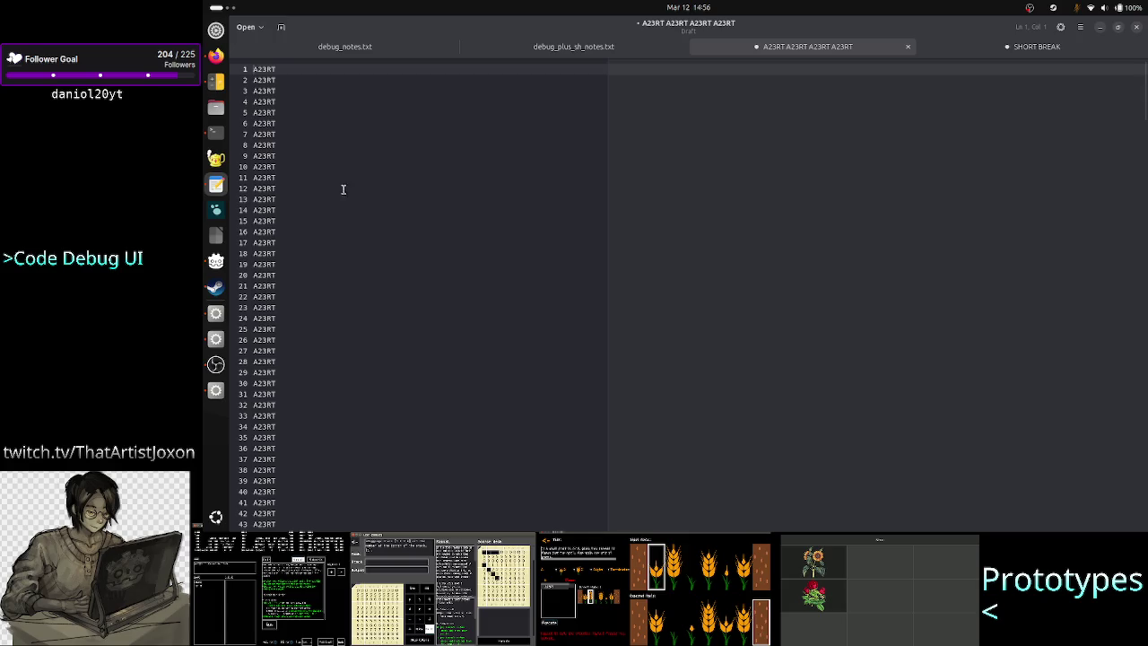
click(1100, 28)
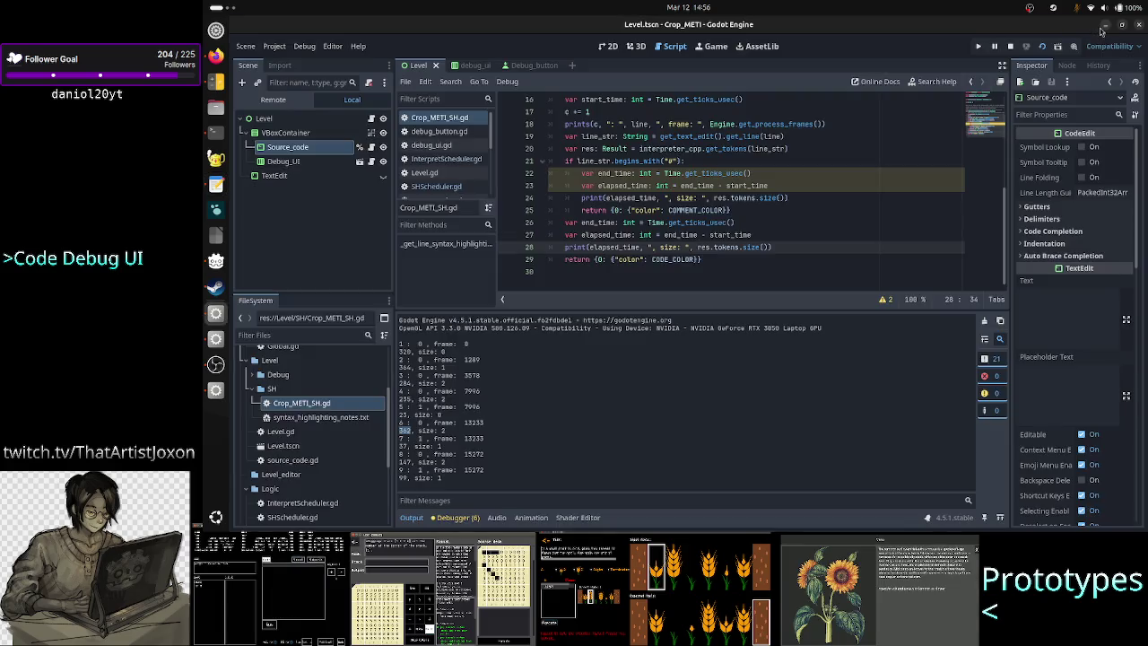
Locate the res = get_tokens(line_str) line below the line_str declaration
click(829, 172)
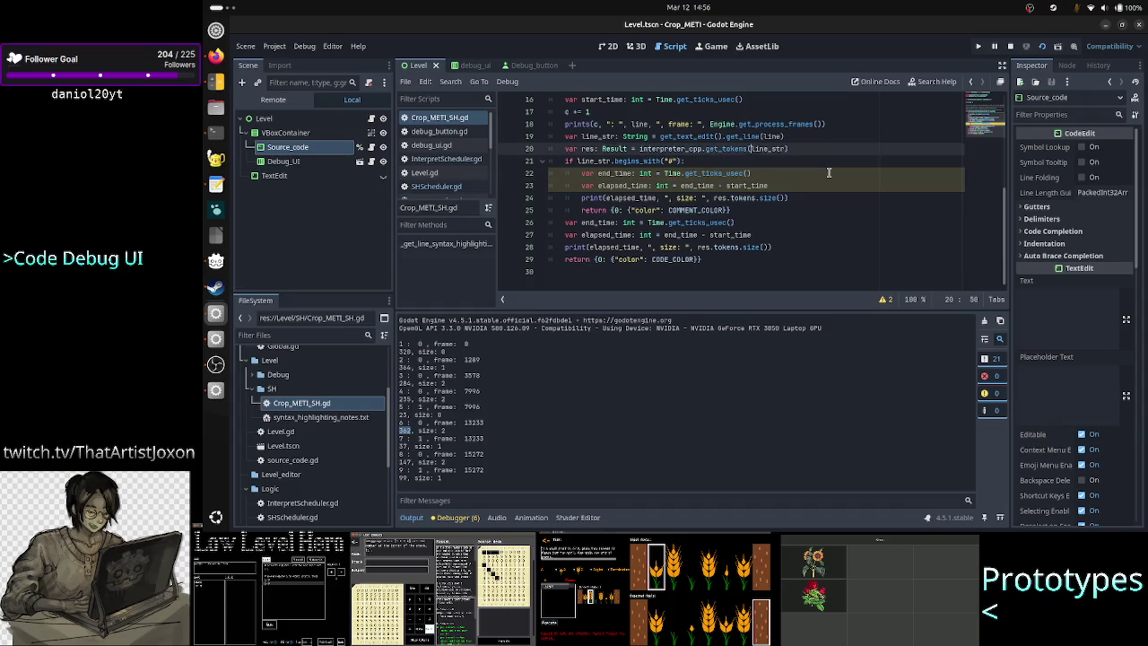
key(Up)
key(Up)
key(Up)
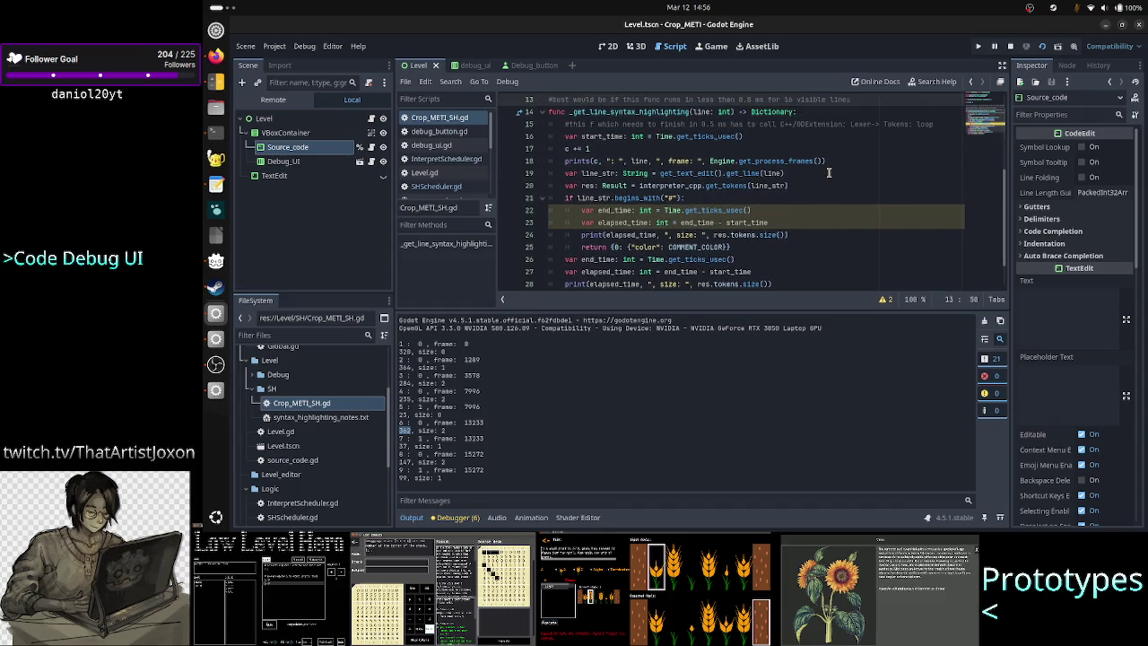
scroll(829, 173, up, 2)
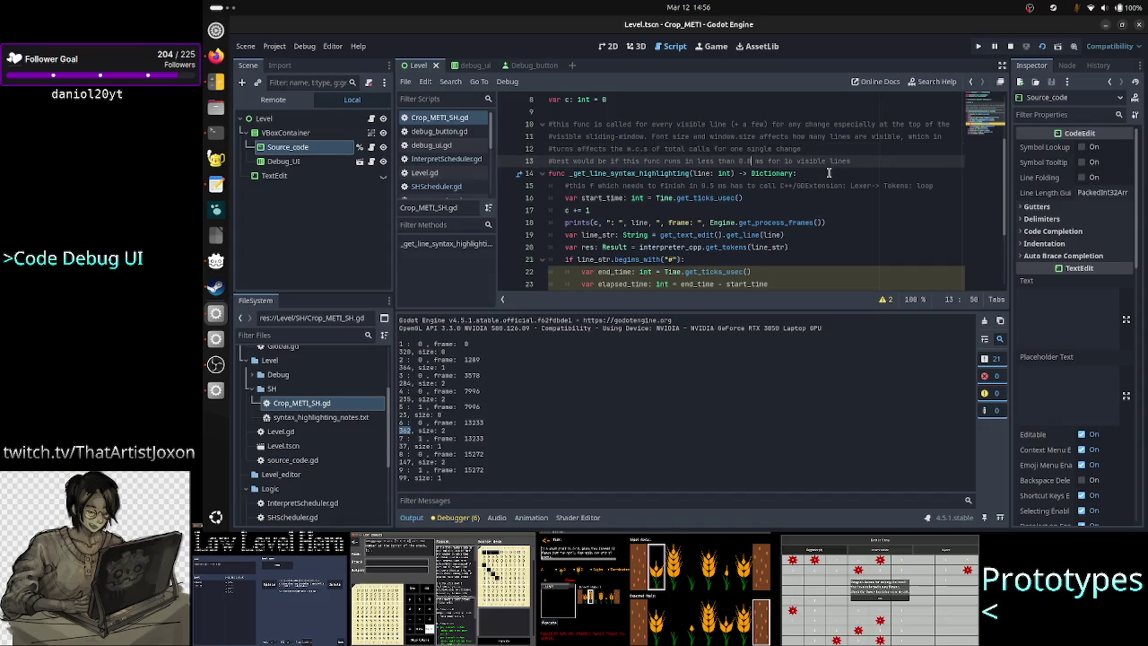
key(Down)
key(Down)
key(Down)
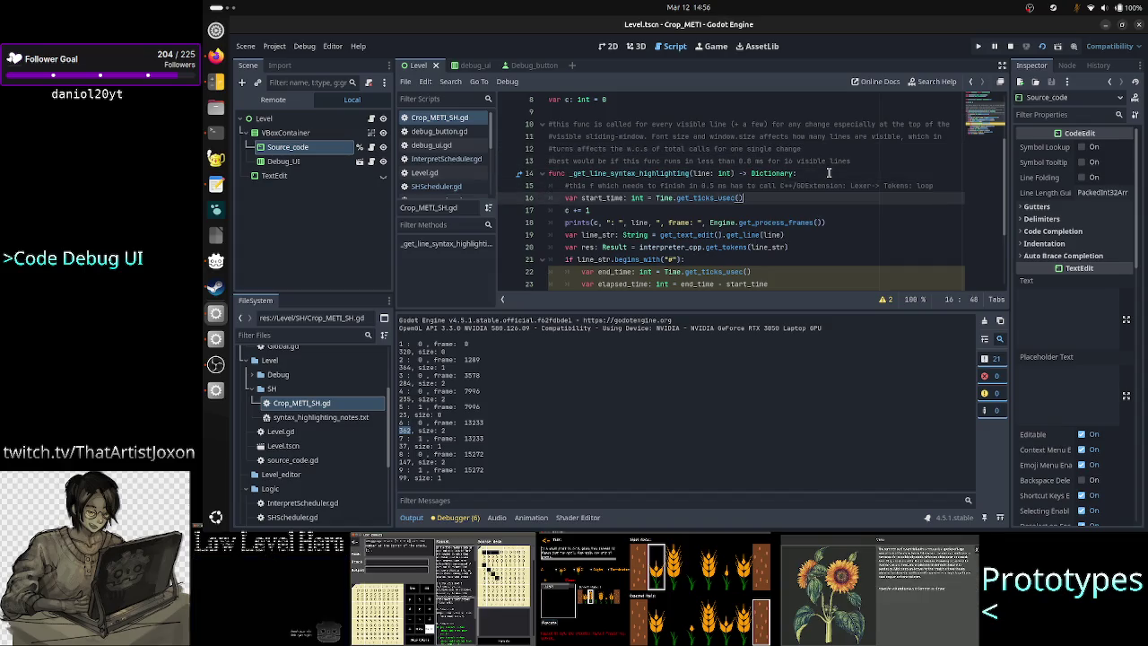
key(Down)
key(Down)
key(Down)
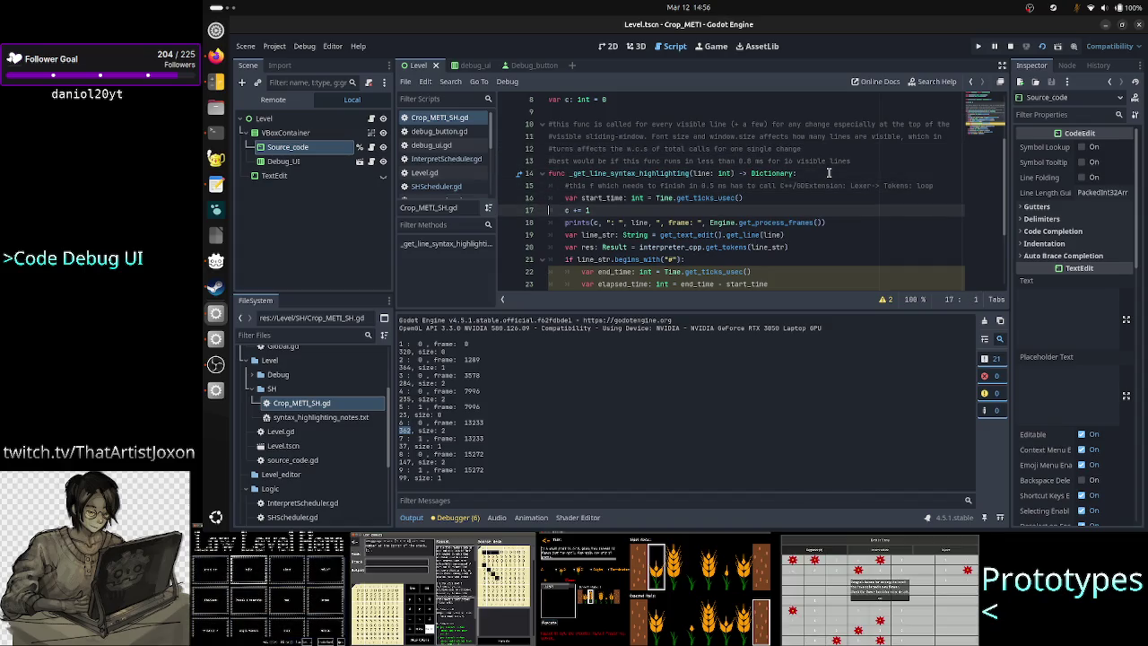
key(Home)
key(Down)
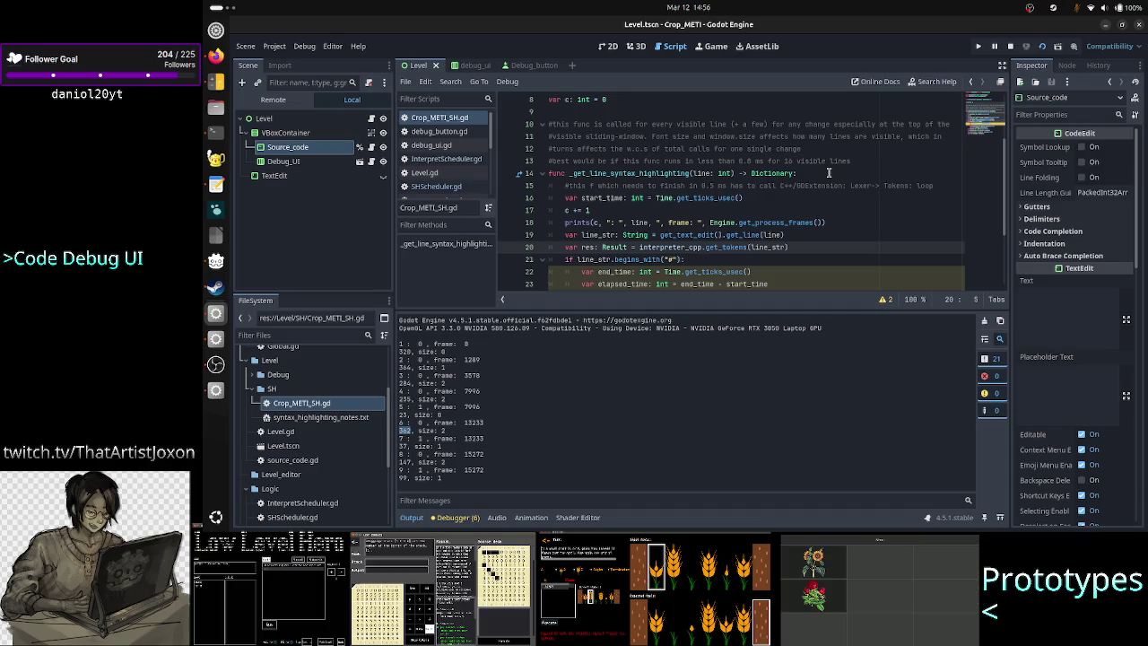
key(Down)
key(Down)
key(Down)
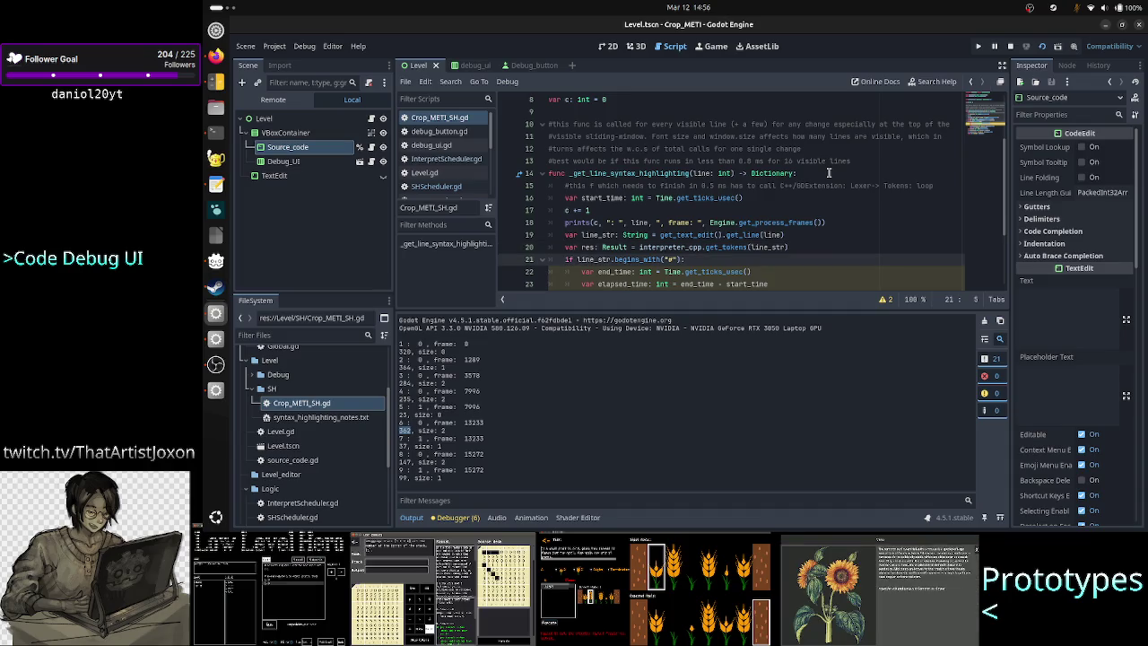
key(Down)
key(Down)
key(Down)
key(Up)
key(Up)
key(Up)
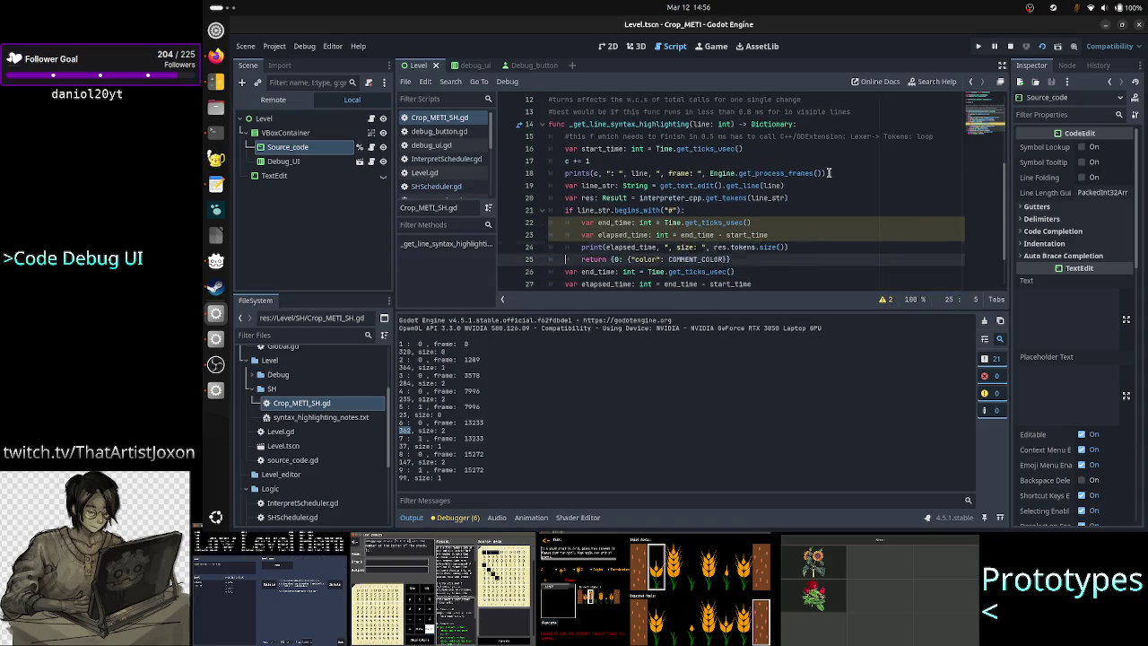
key(Up)
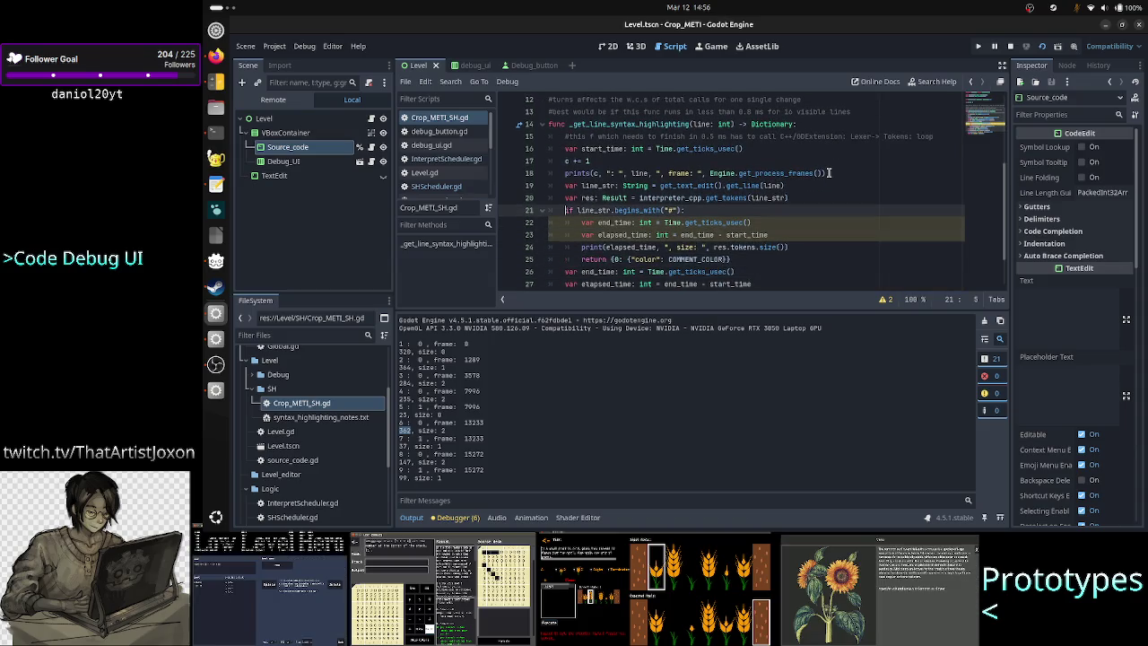
key(Up)
key(Up)
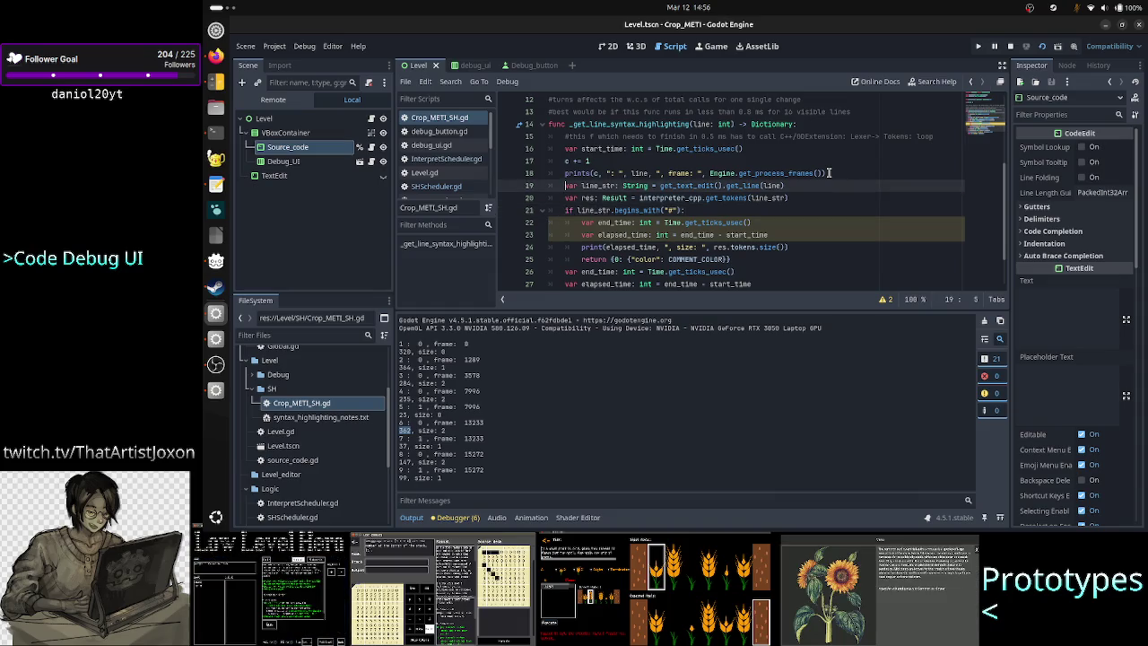
key(Down)
key(Up)
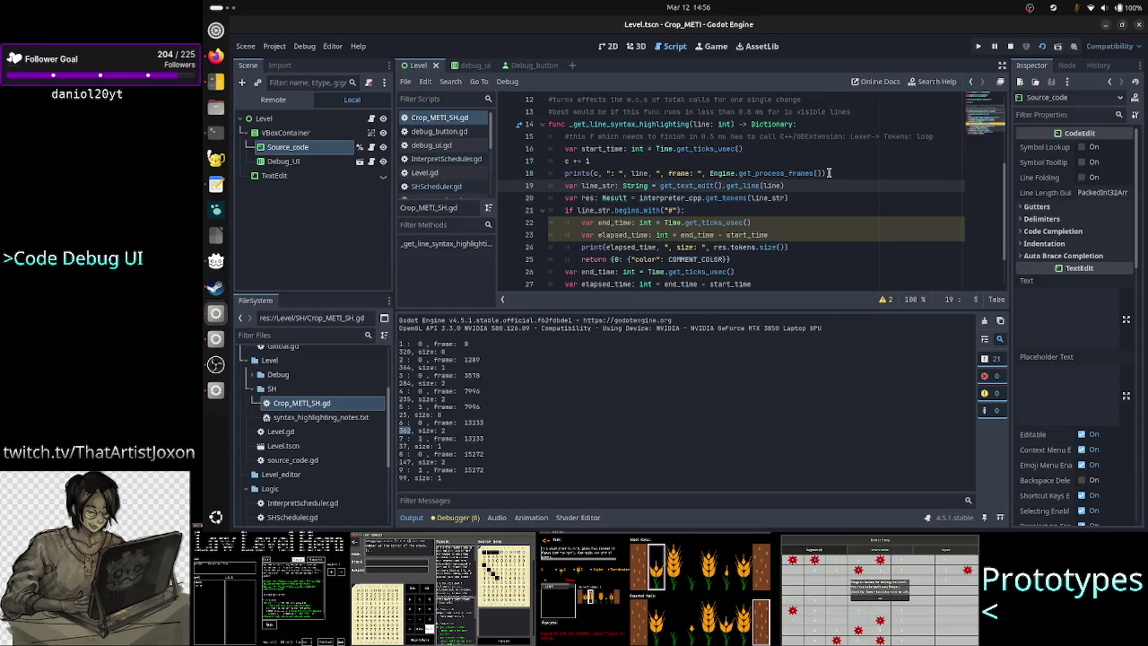
Select the whole res = interpreter_cpp.get_tokens line and remove it
key(Down)
key(shift+Down)
key(shift+Up)
key(shift+End)
key(ctrl+c)
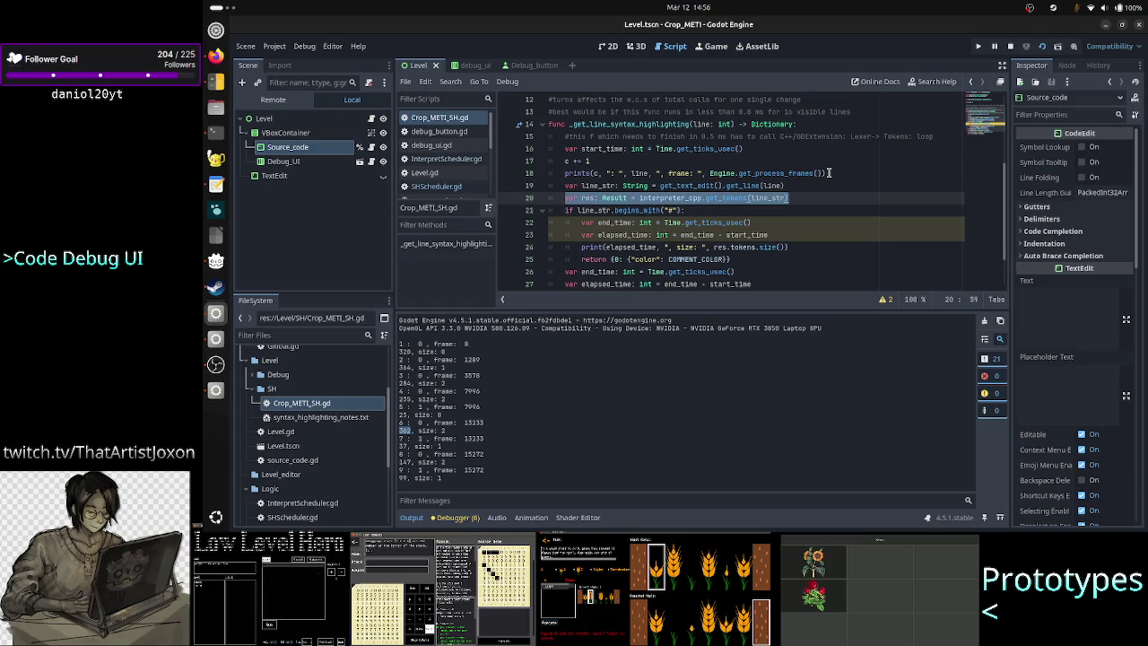
key(BackSpace)
key(BackSpace)
key(BackSpace)
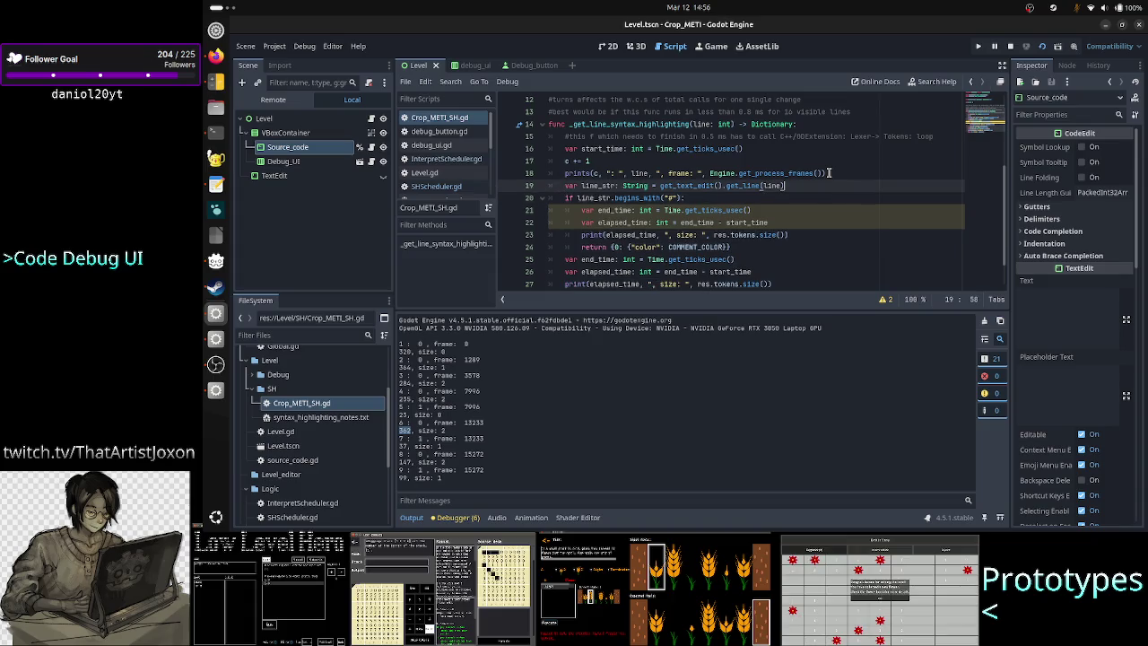
key(Down)
key(Down)
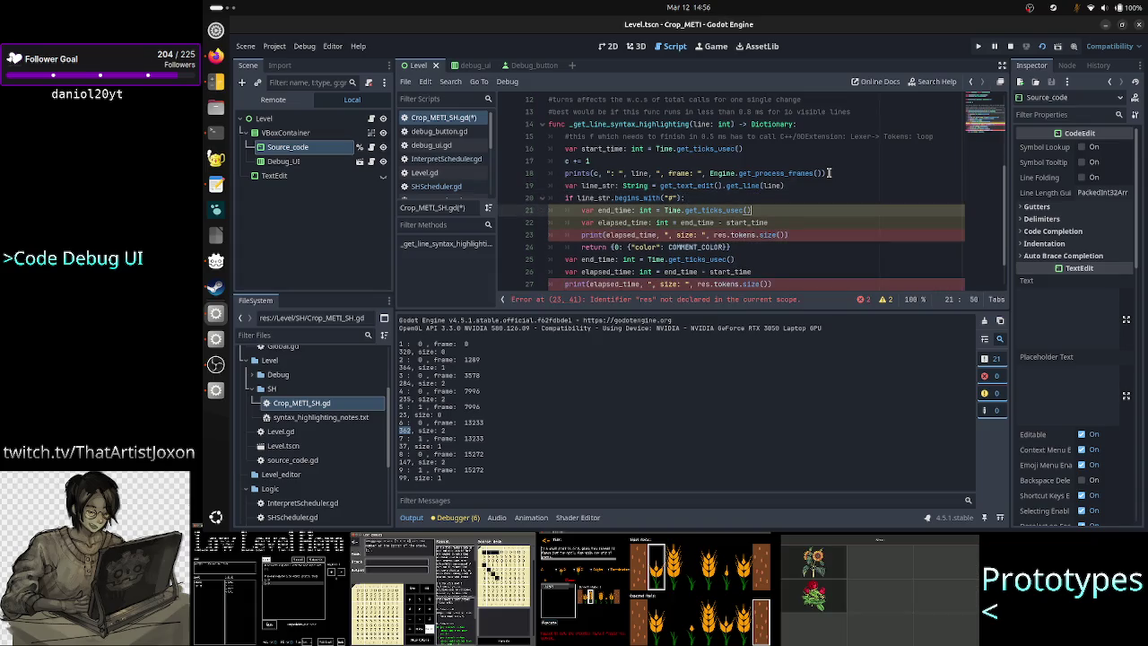
Paste the res = get_tokens line on a new line after the comment block's return
key(Down)
key(Down)
key(Down)
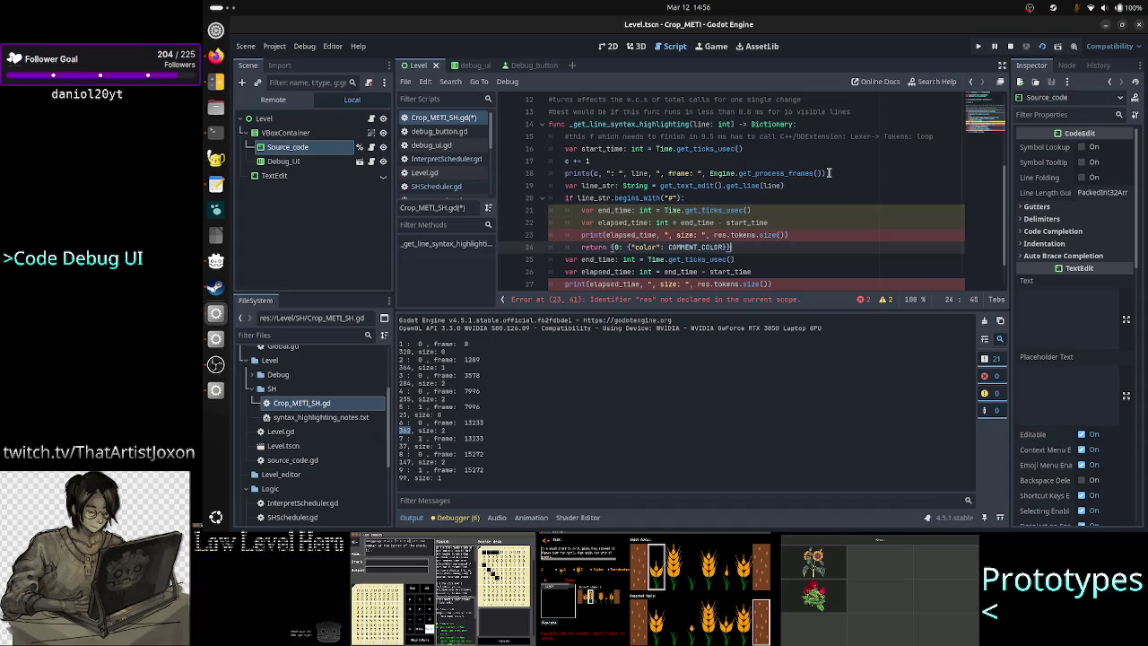
key(Return)
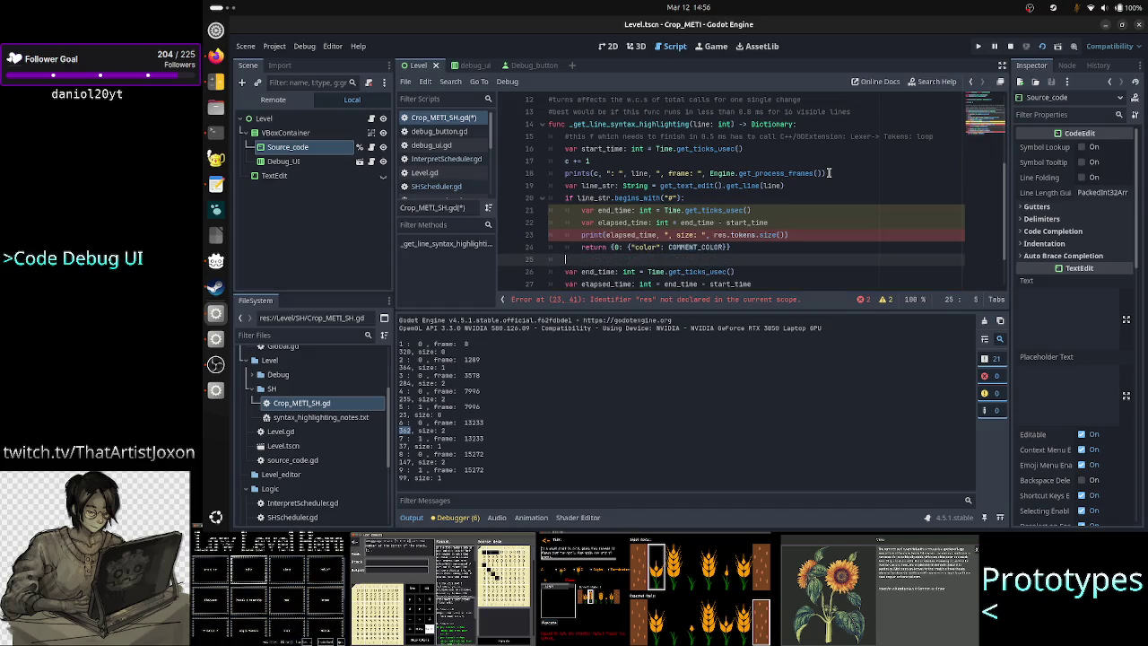
key(ctrl+v)
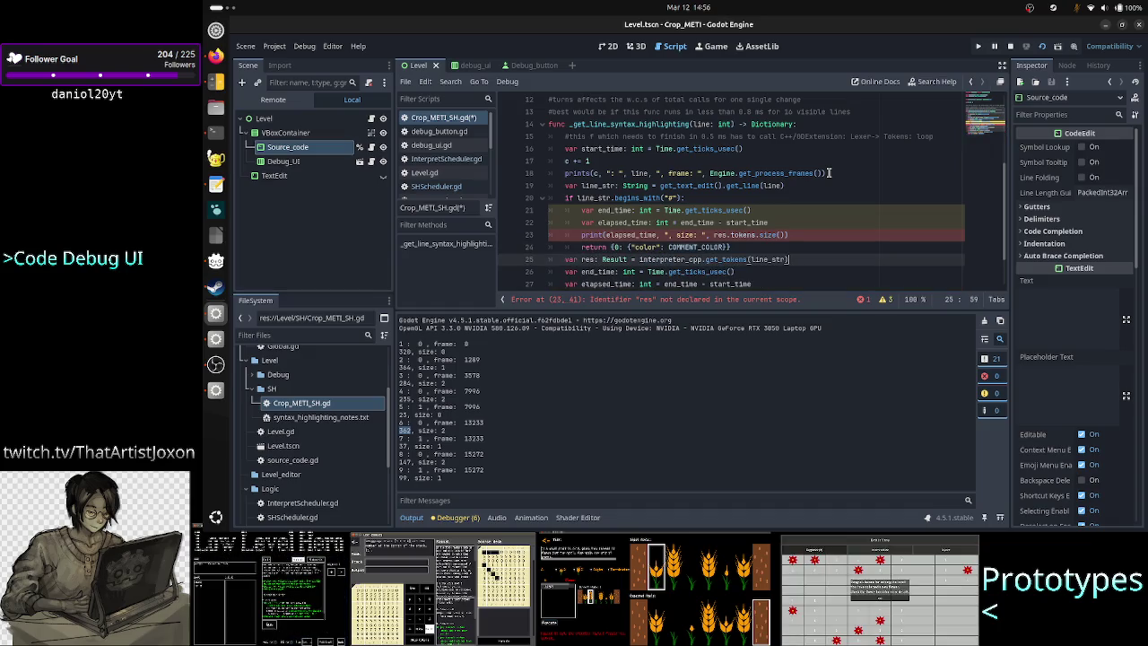
Change the comment block's print to print(elapsed_time, ", COMMENT")
key(Up)
key(Up)
key(Up)
key(Home)
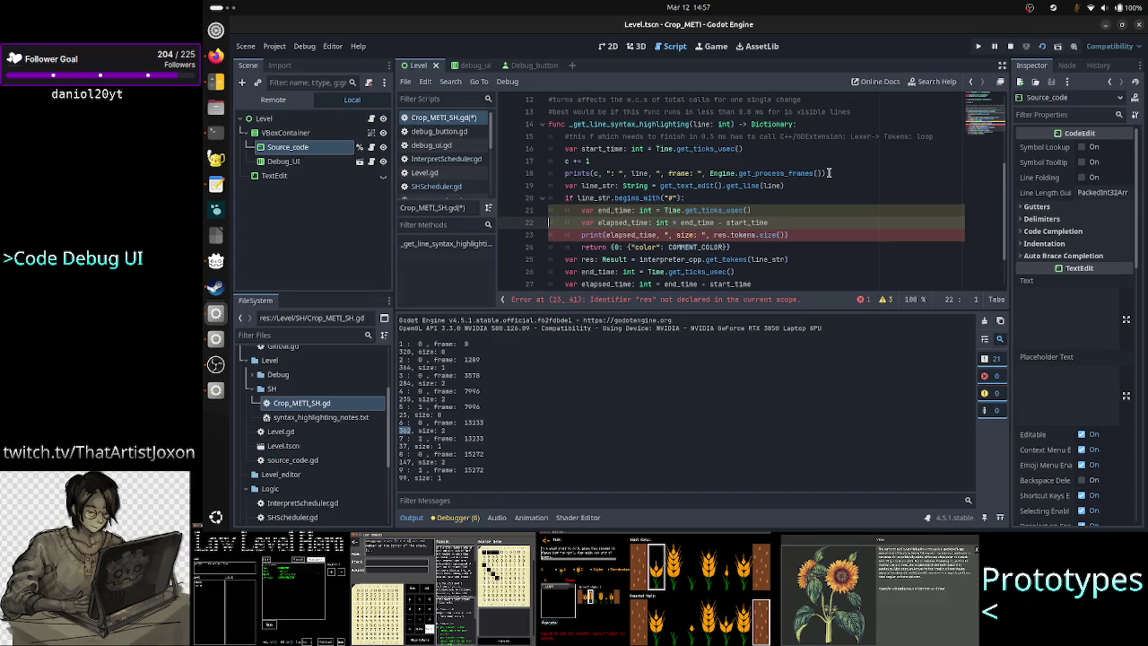
key(Down)
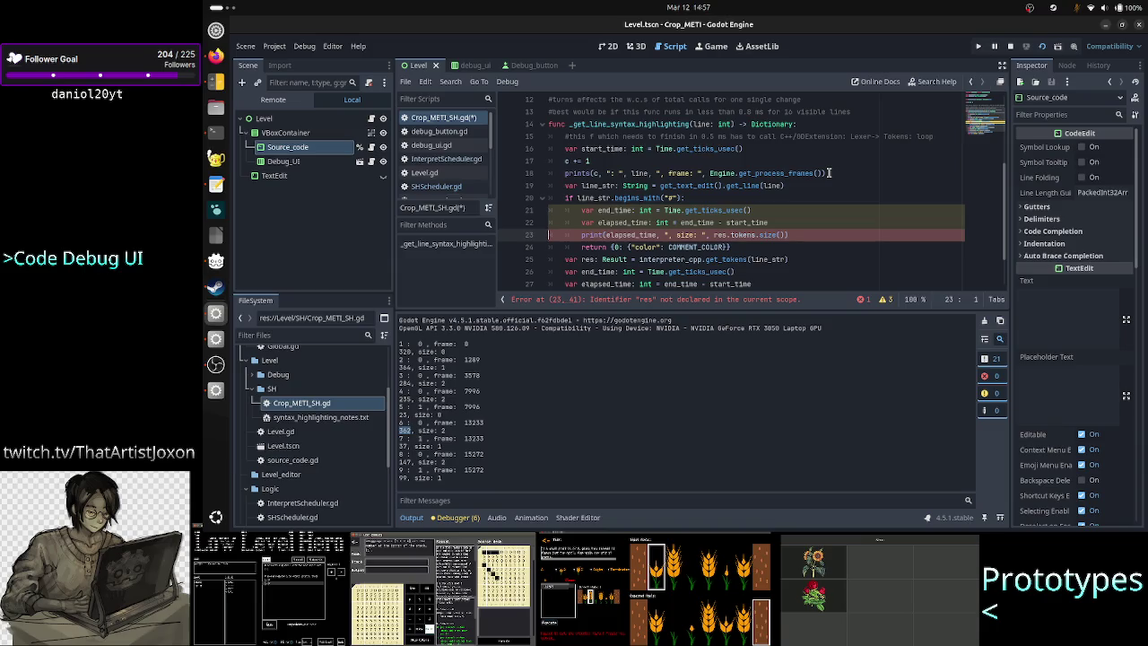
key(Down)
key(Up)
key(End)
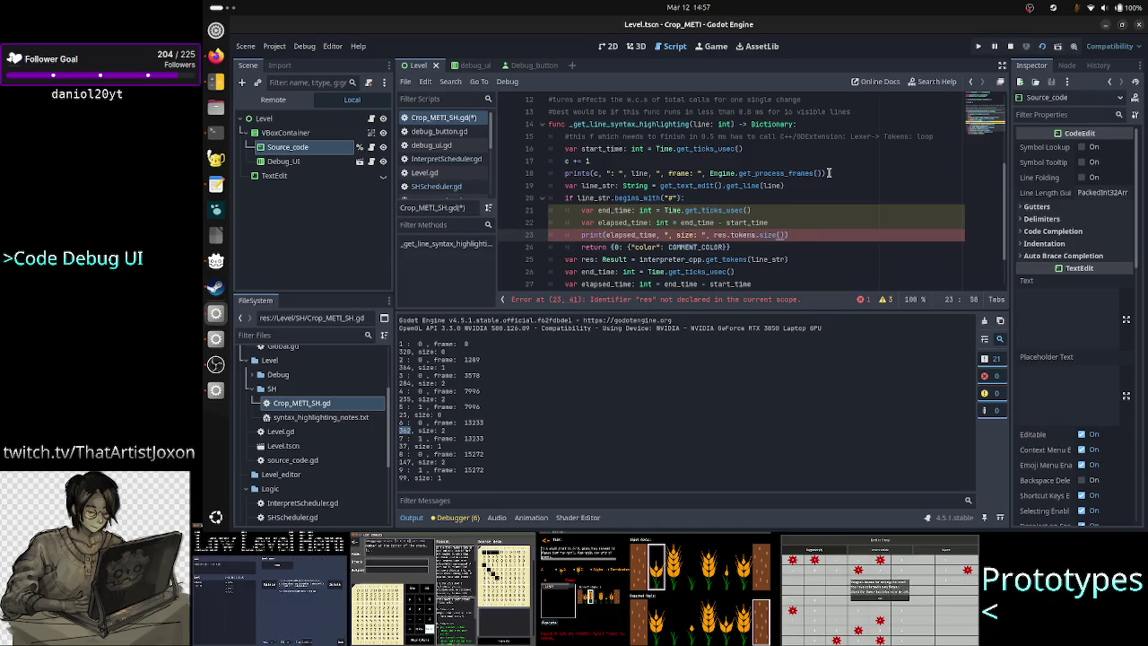
key(BackSpace)
key(BackSpace)
key(BackSpace)
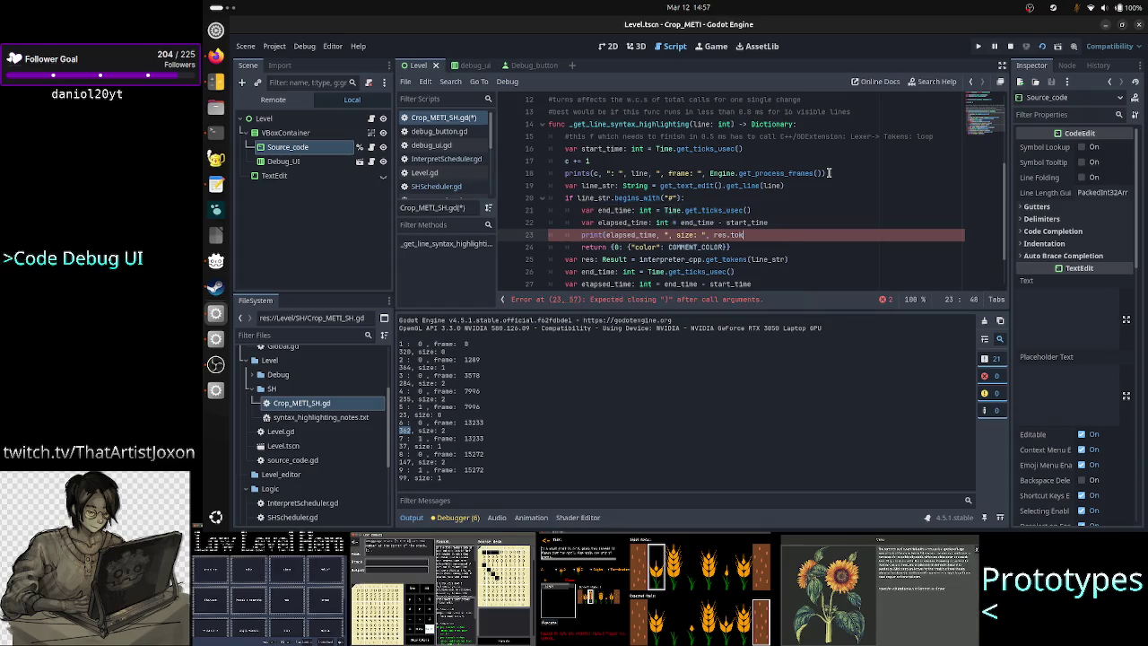
key(BackSpace)
key(BackSpace)
key(BackSpace)
key(BackSpace)
text(COMMENT)
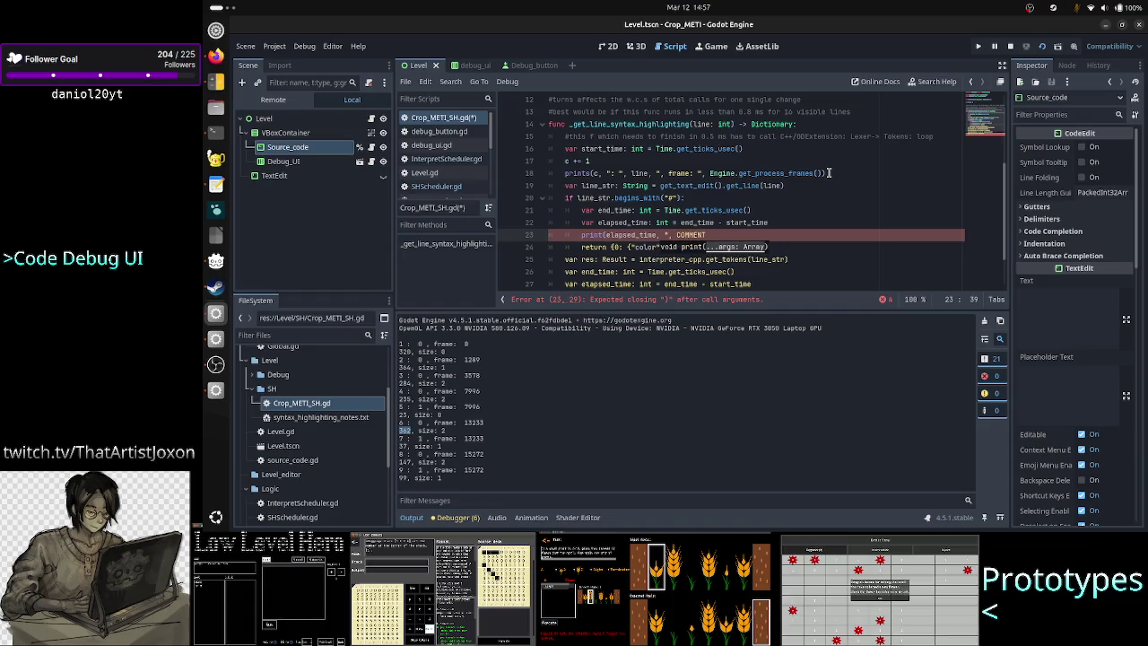
text("))
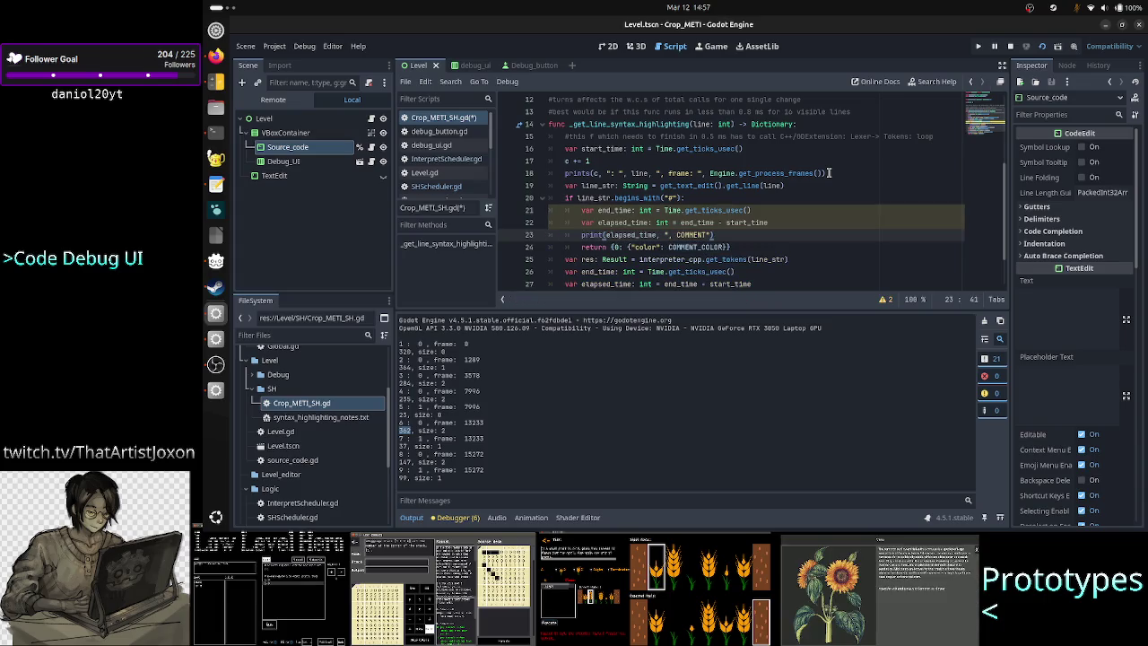
Add an empty line below the pasted get_tokens call
key(Down)
key(Down)
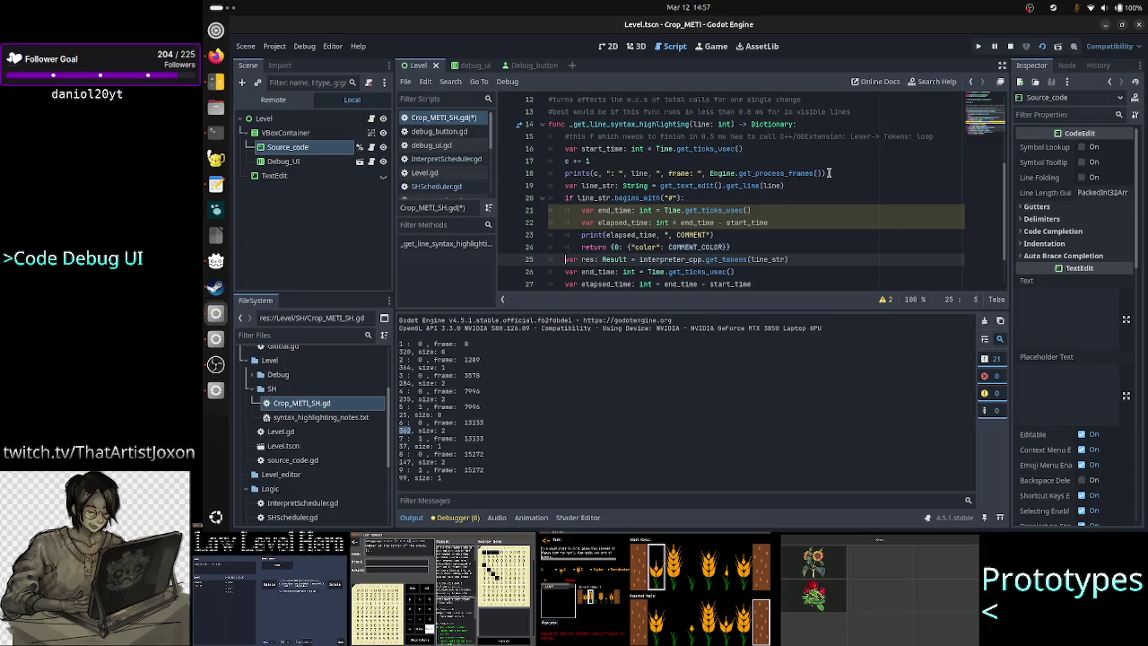
key(Right)
key(Right)
key(Right)
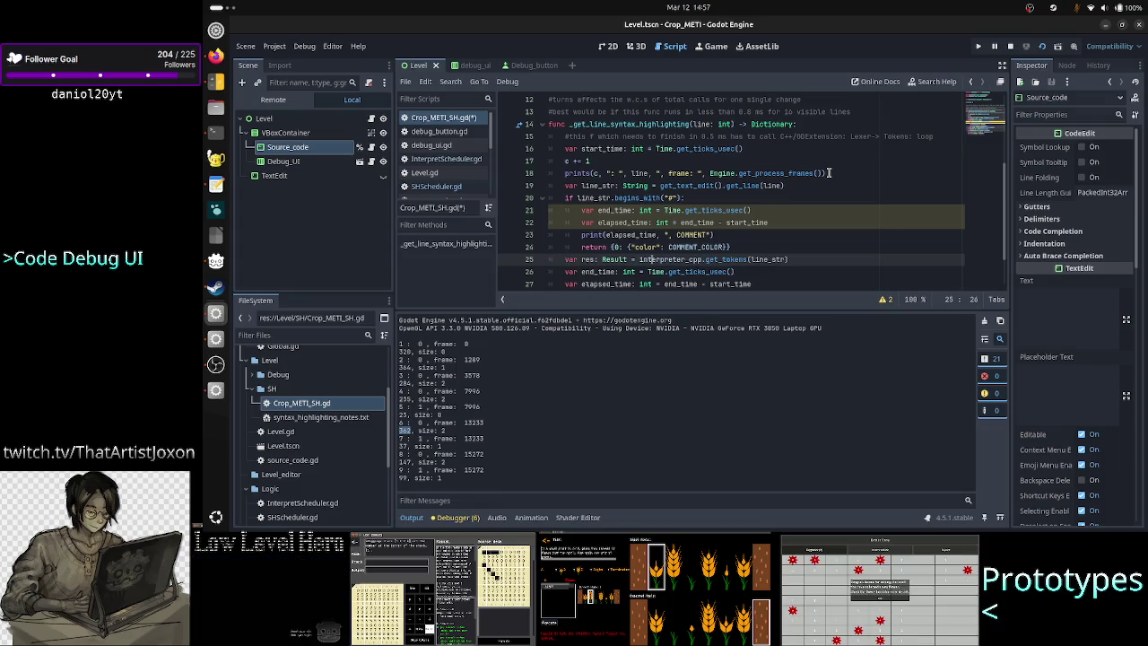
key(End)
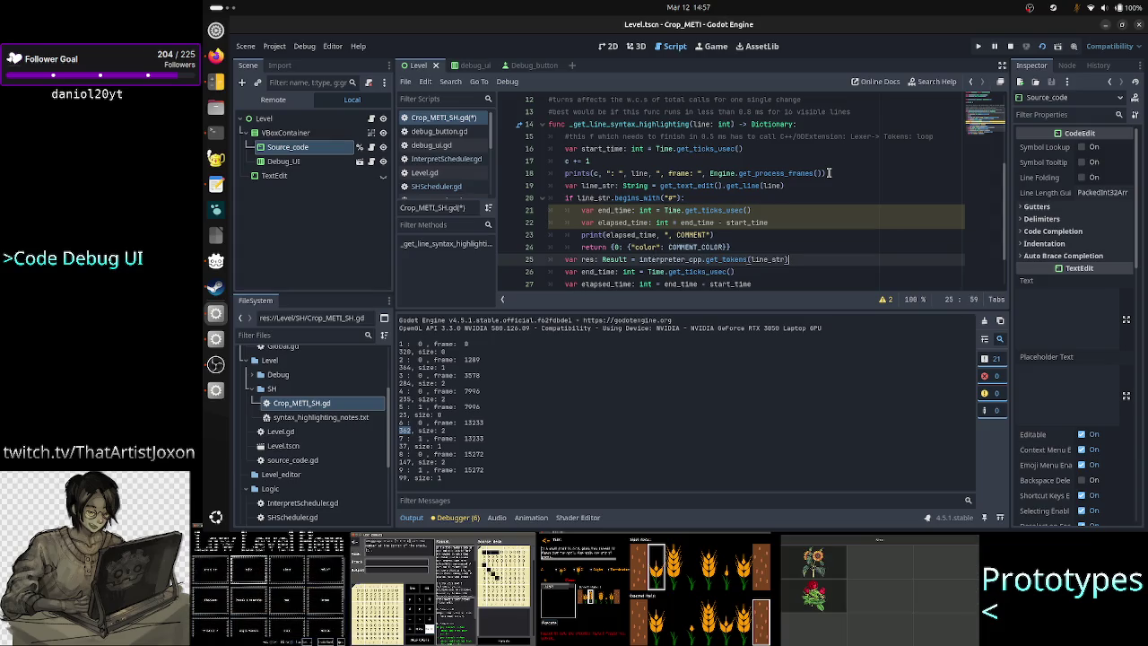
key(Return)
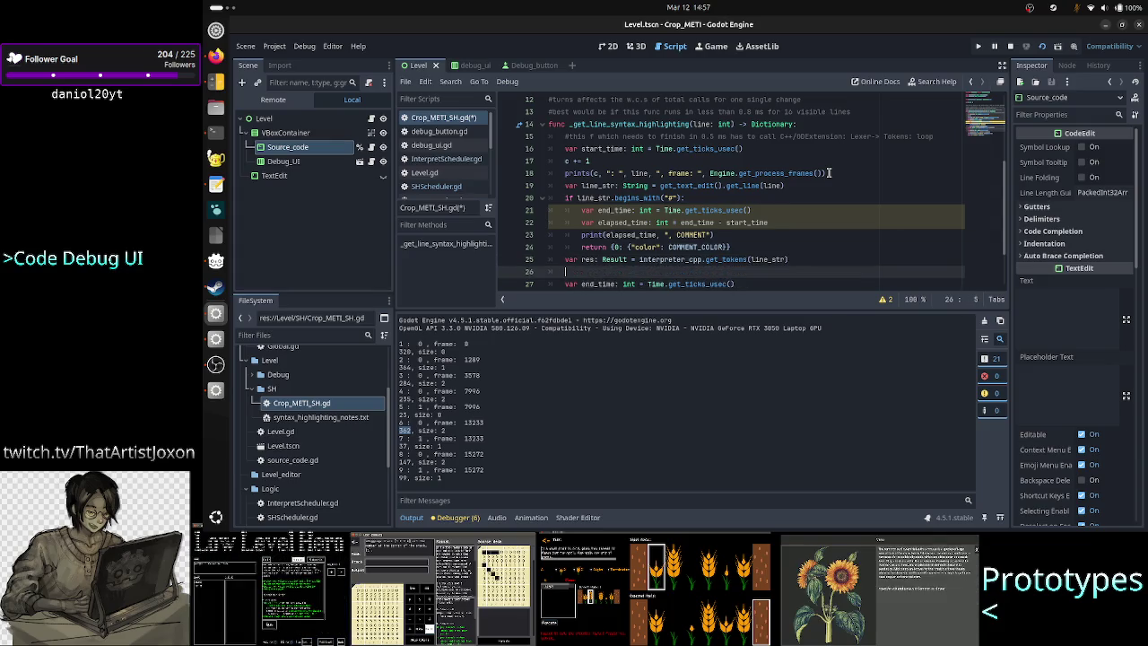
text(FOR)
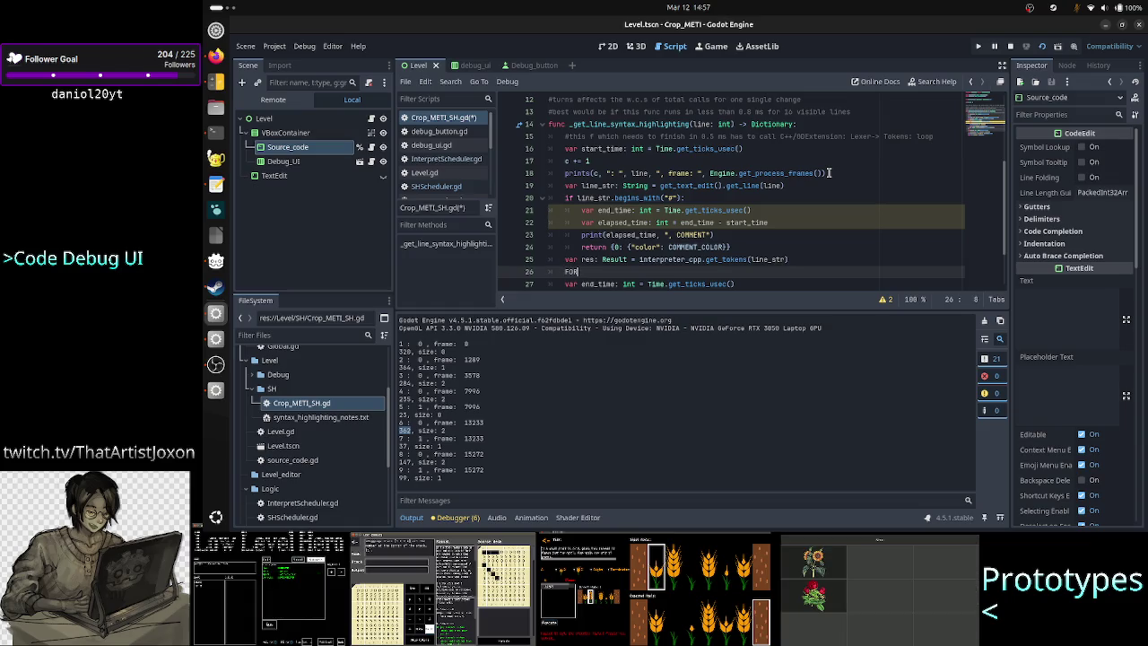
key(BackSpace)
key(BackSpace)
key(BackSpace)
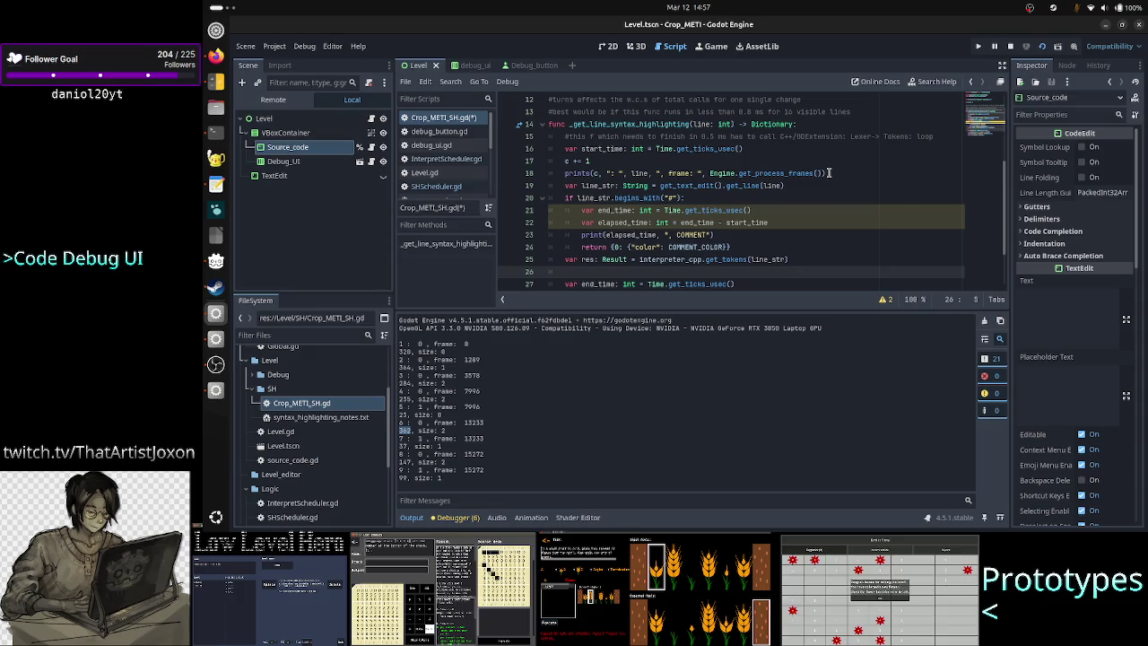
key(alt+Tab)
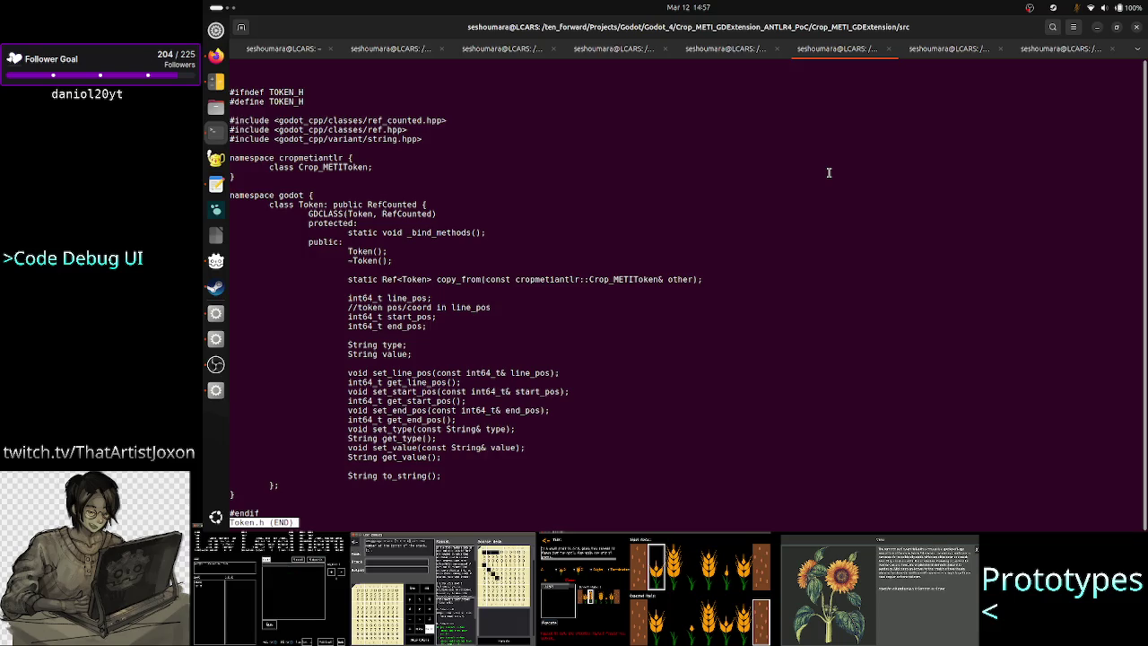
View Result.h with less in Terminal, then quit and open Token.h instead
text(qless Result.)
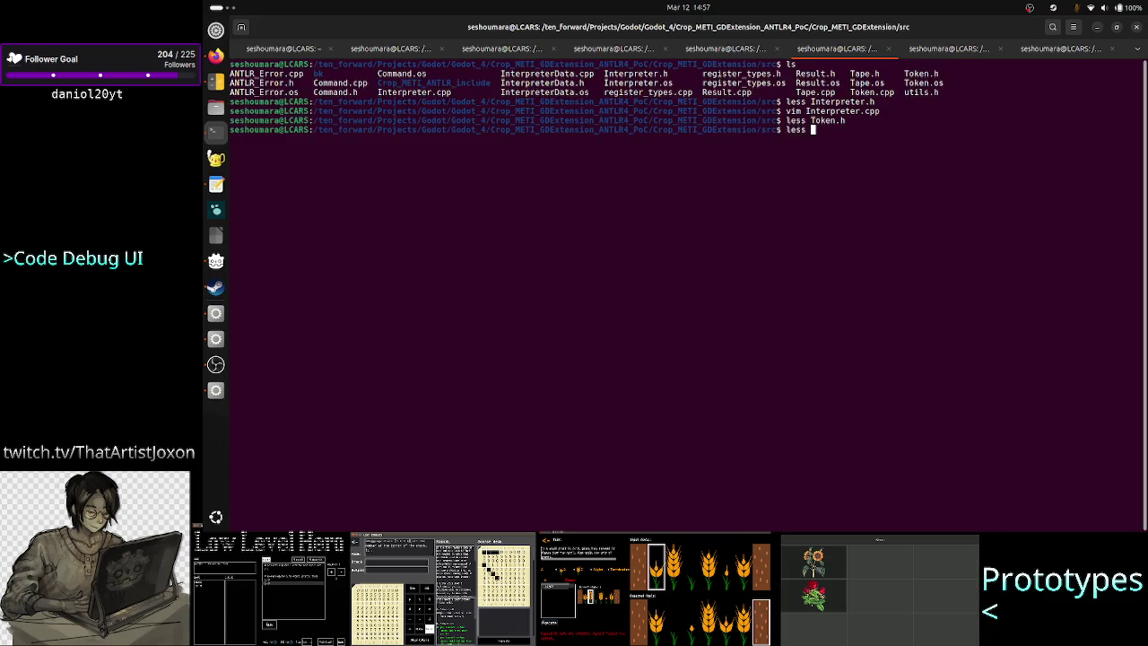
text(h)
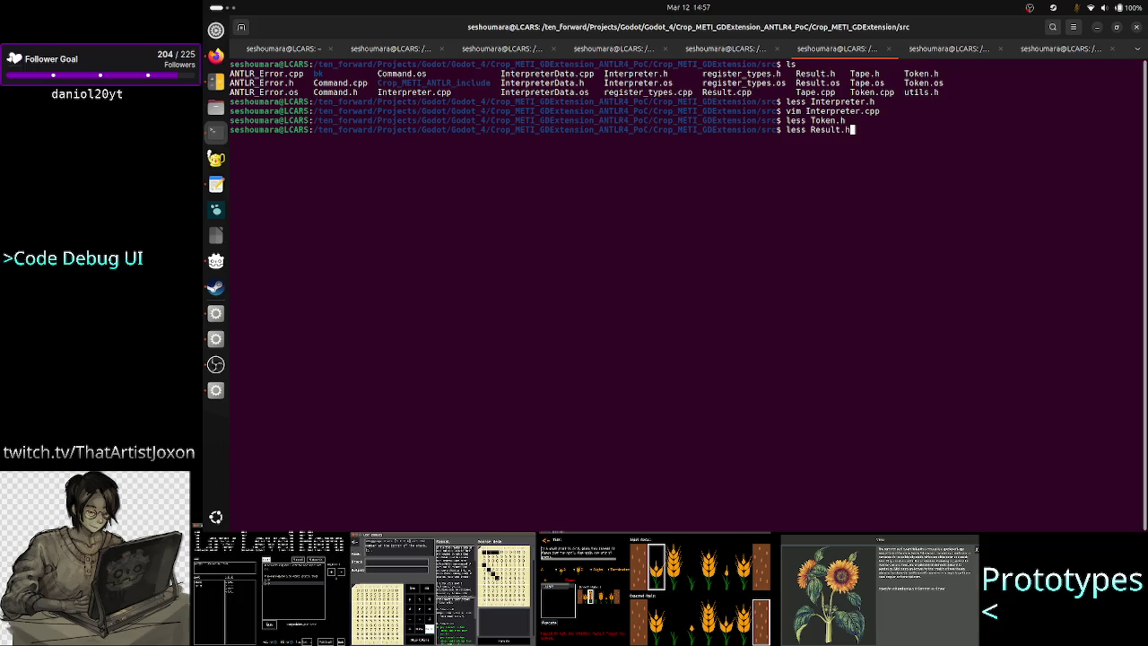
key(Return)
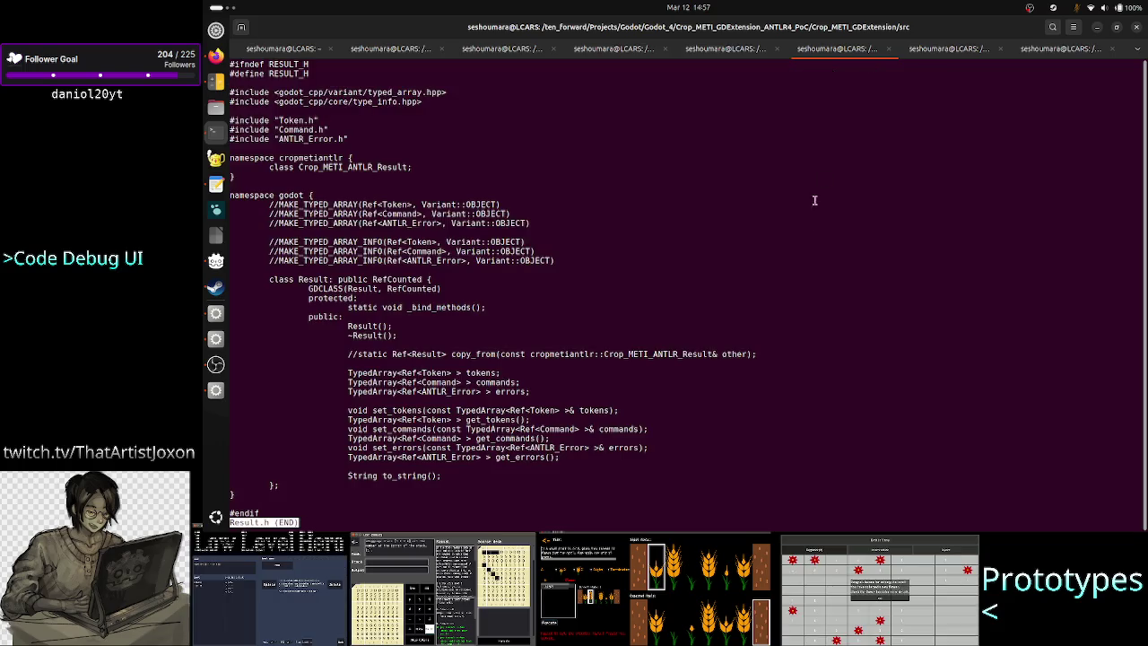
double_click(436, 372)
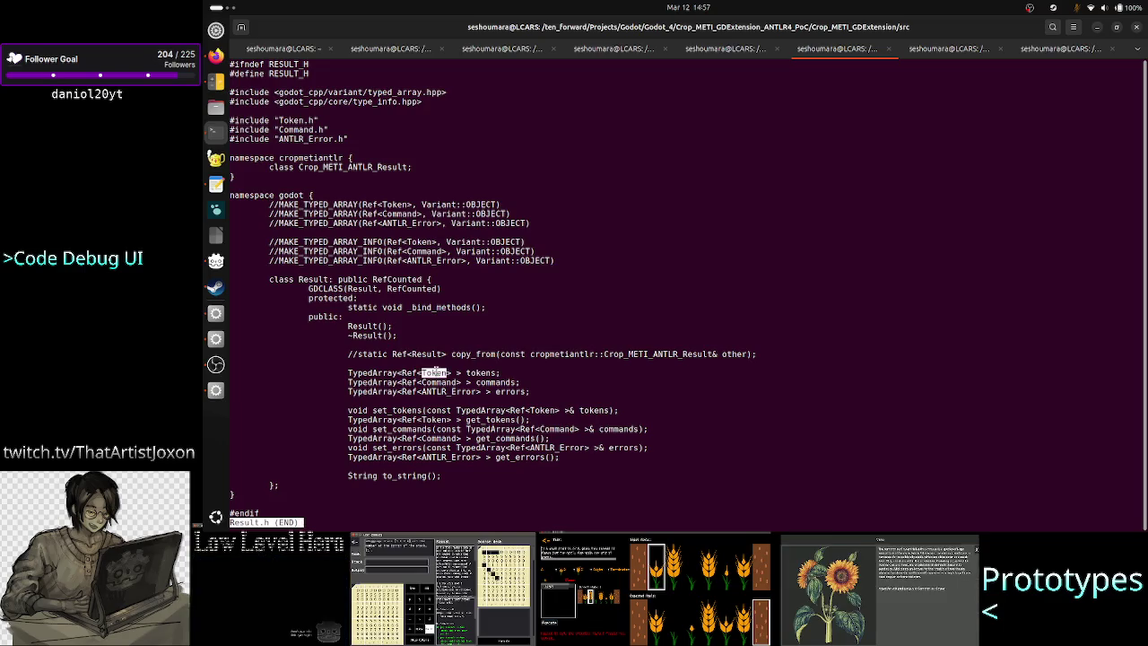
drag(348, 372, 443, 372)
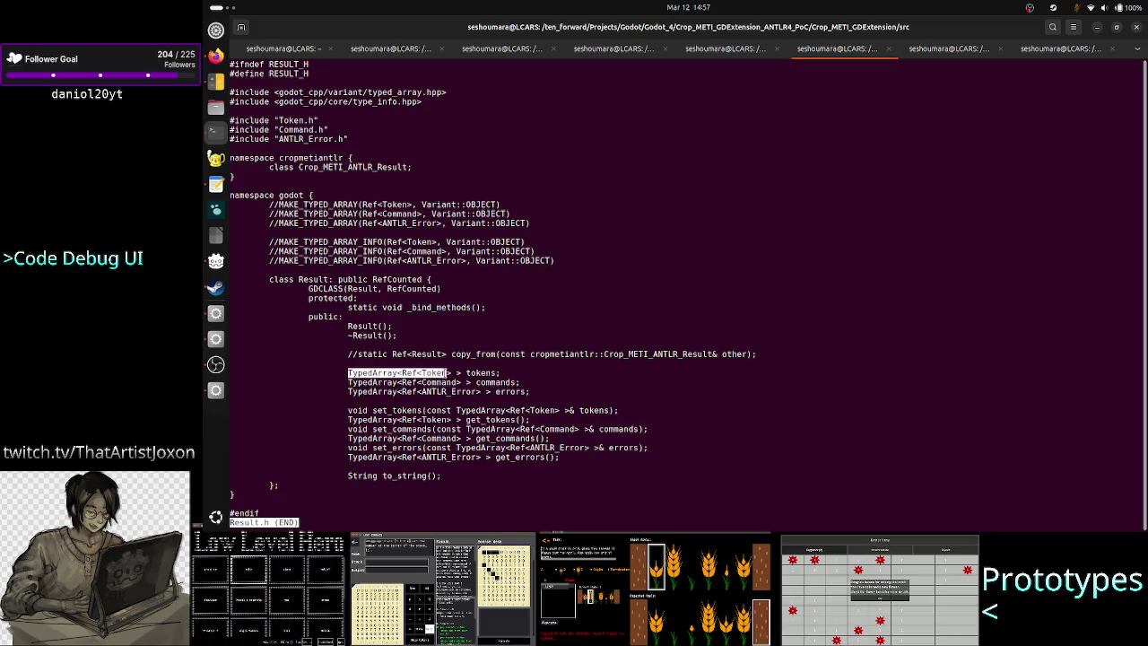
text(qless Token.)
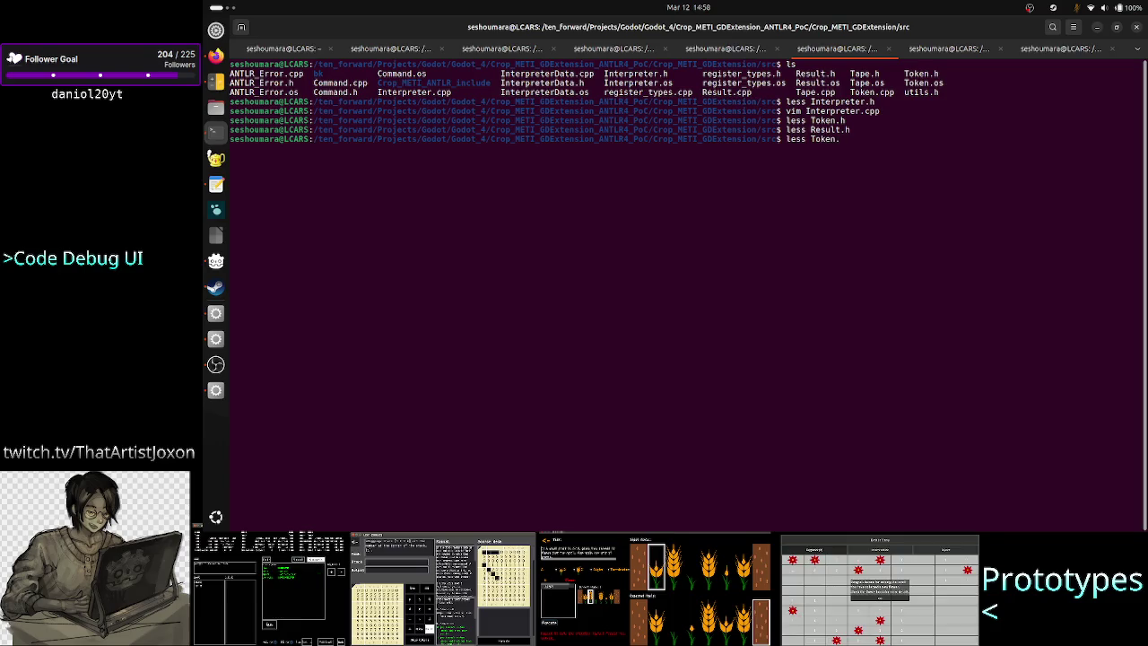
text(h)
key(Return)
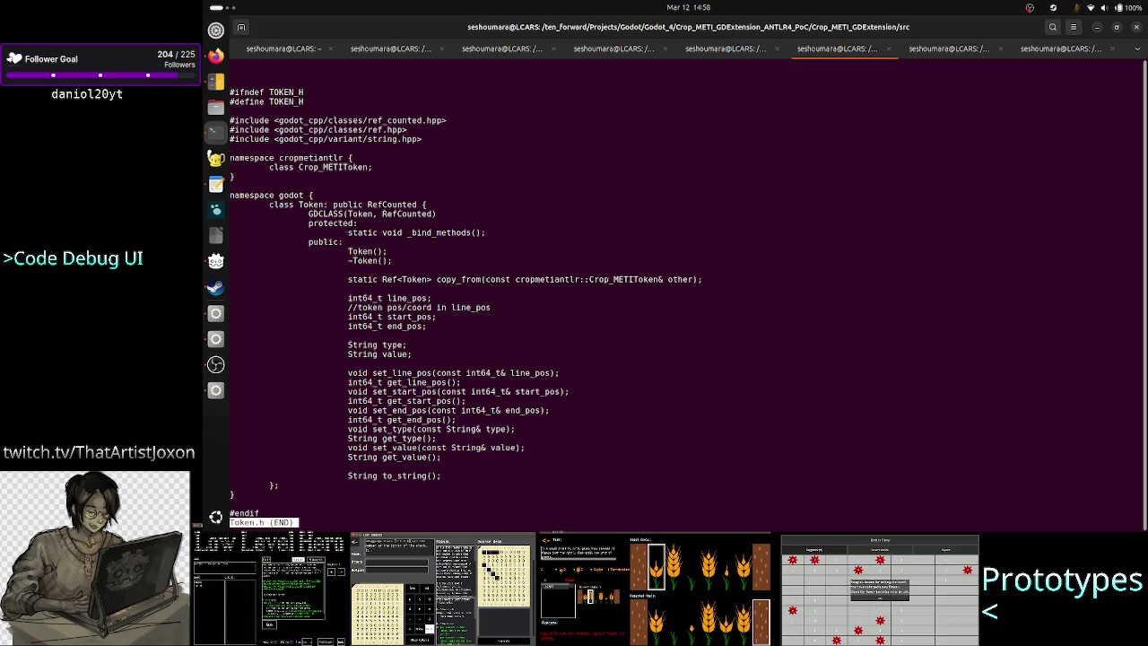
key(alt+Tab)
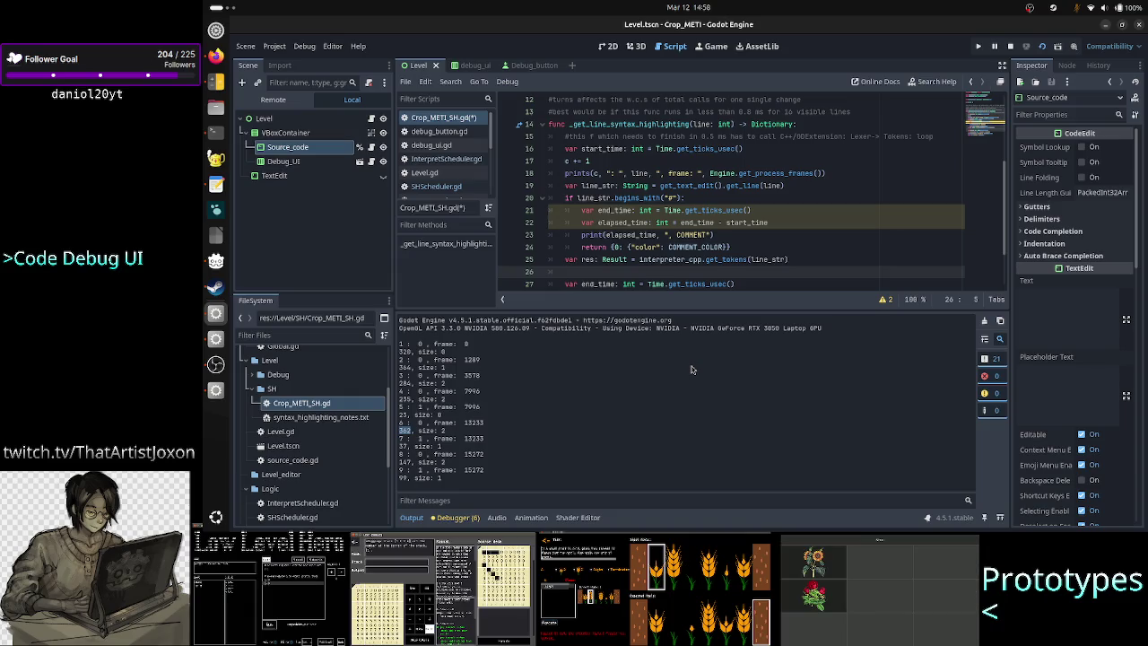
Erase the unfinished for statement and check the return statement on line 30
text(for)
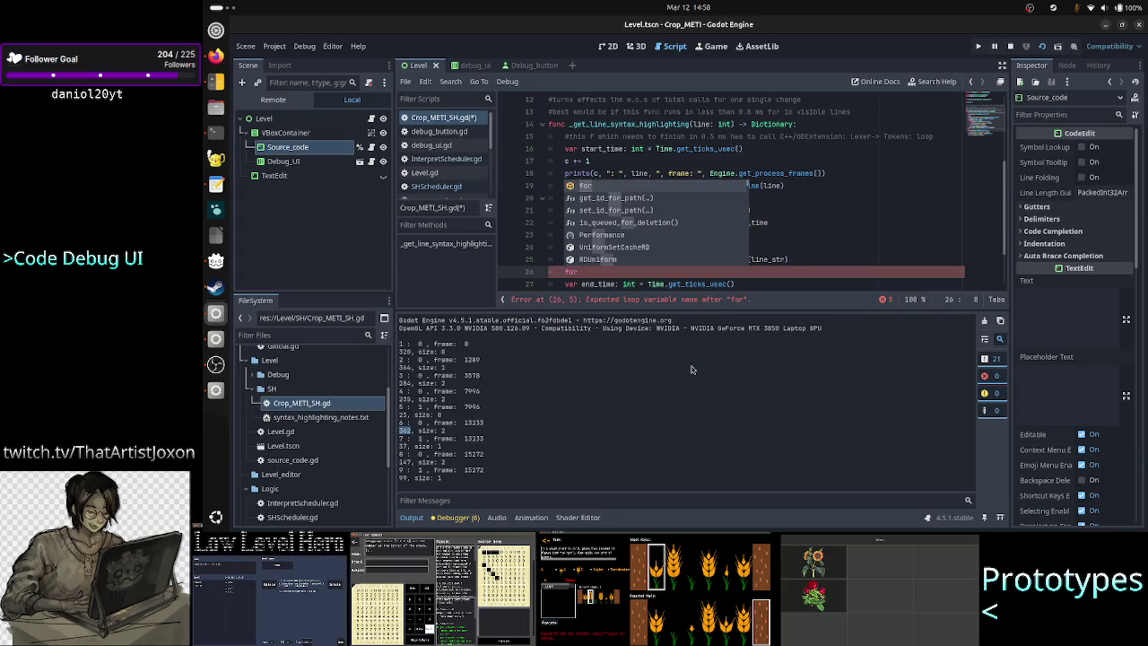
key(BackSpace)
key(BackSpace)
key(BackSpace)
key(Down)
key(Down)
key(Down)
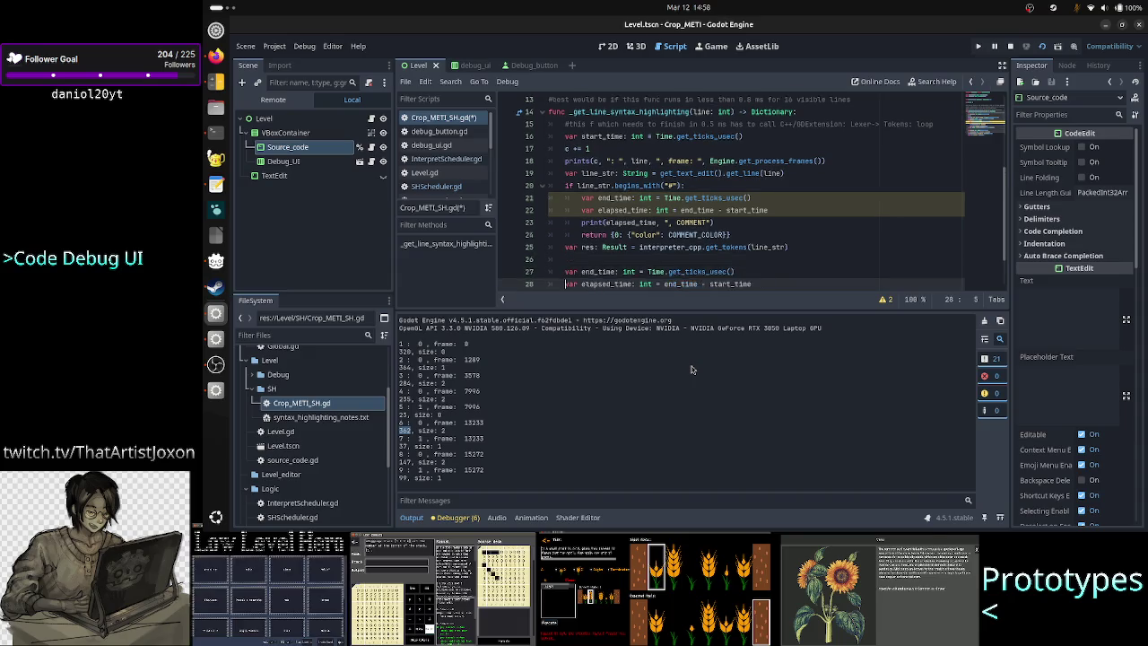
key(Home)
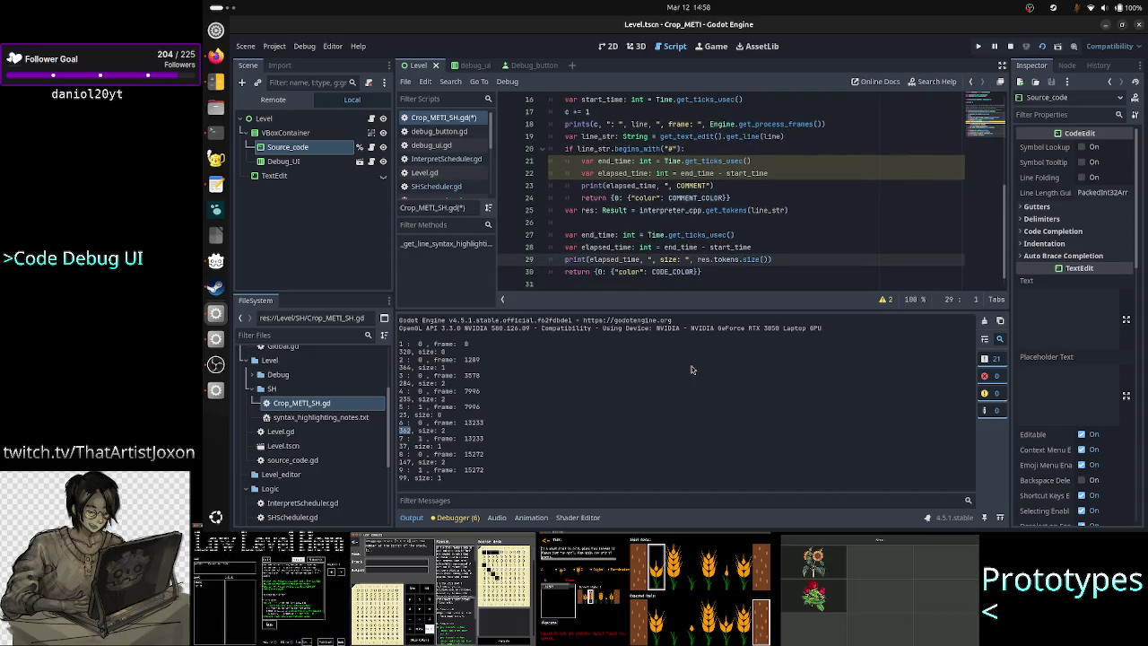
key(Down)
key(ctrl+Right)
key(ctrl+Right)
key(ctrl+Right)
key(Right)
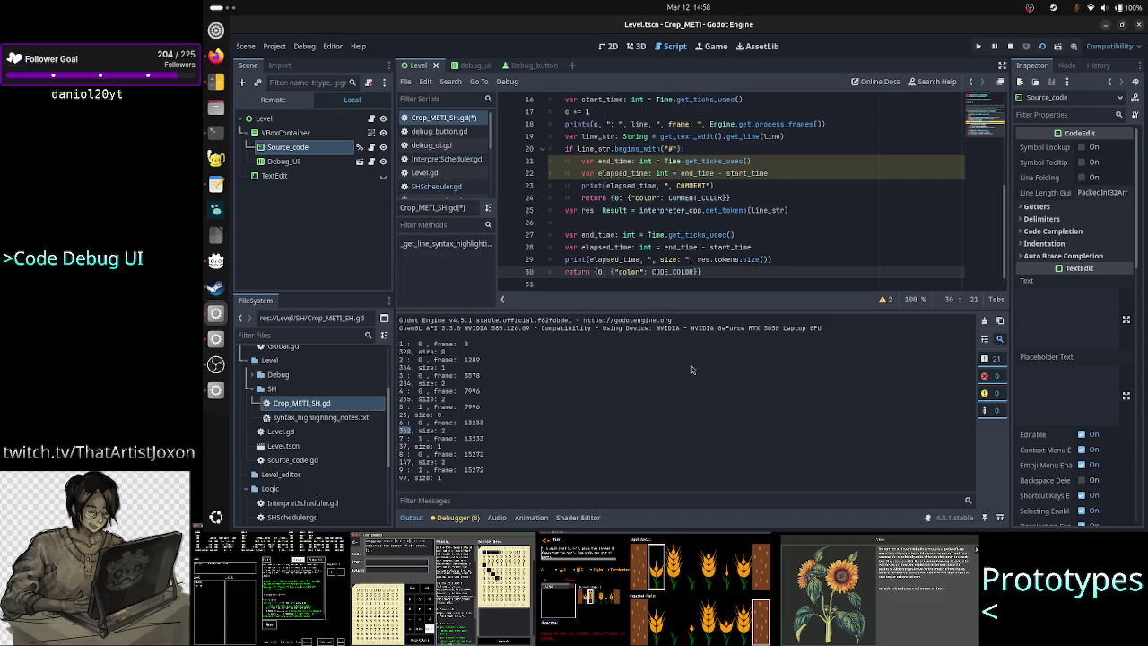
key(ctrl+Left)
key(ctrl+Left)
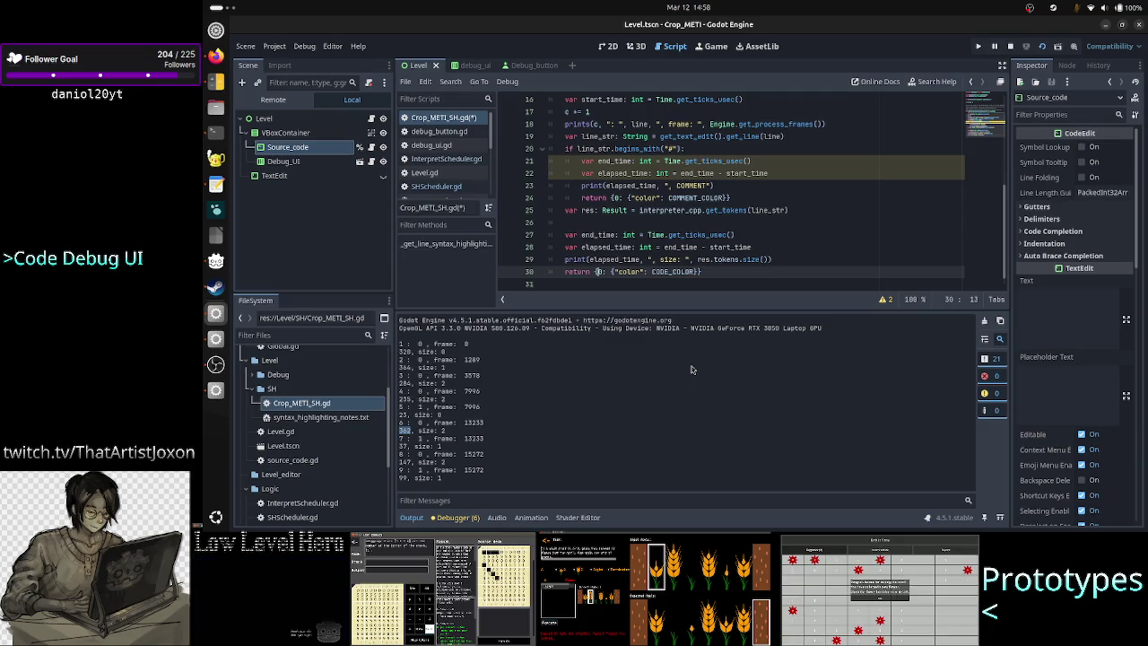
Declare var sh: Dictionary = {} on empty line 26 below the get_tokens line
key(Up)
key(Up)
key(Up)
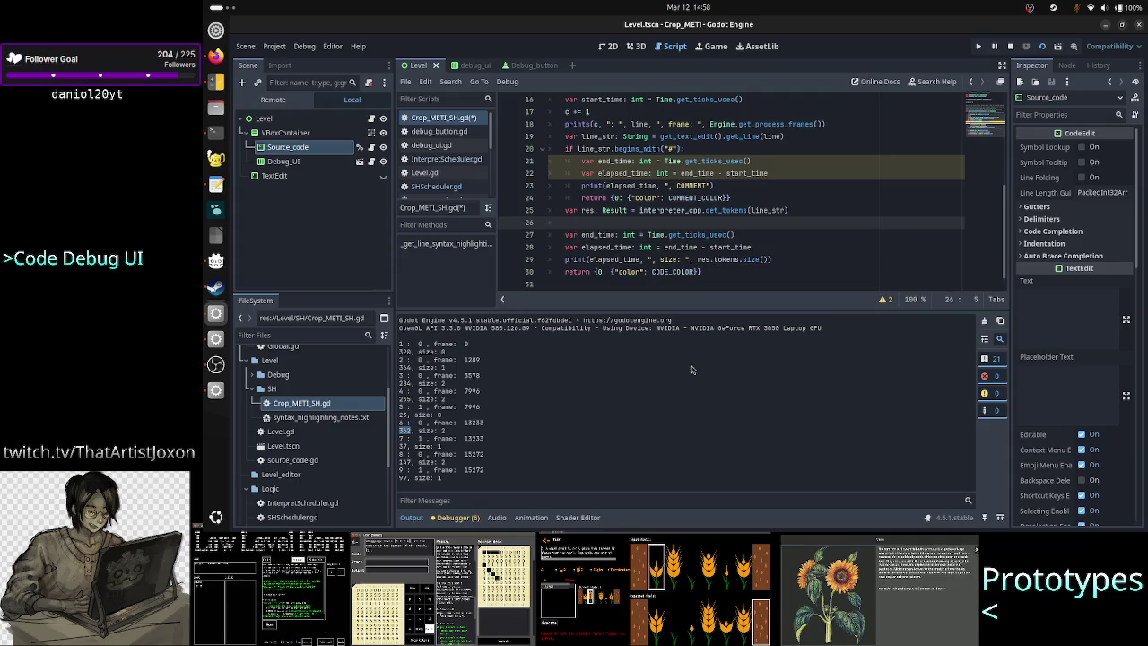
text(var )
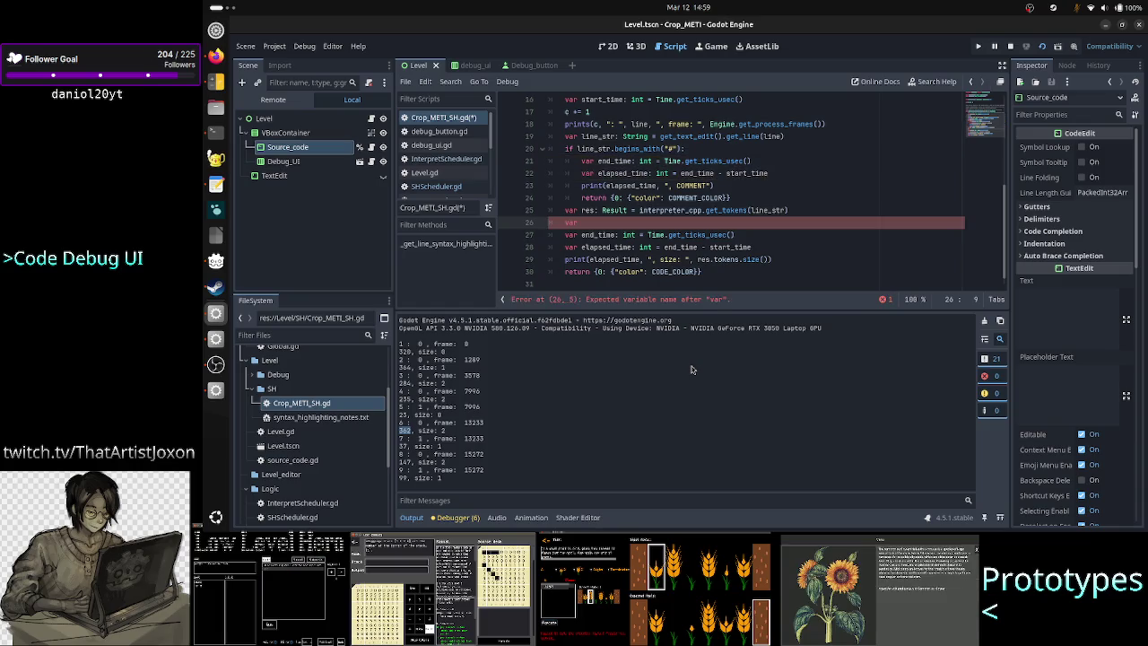
text(to)
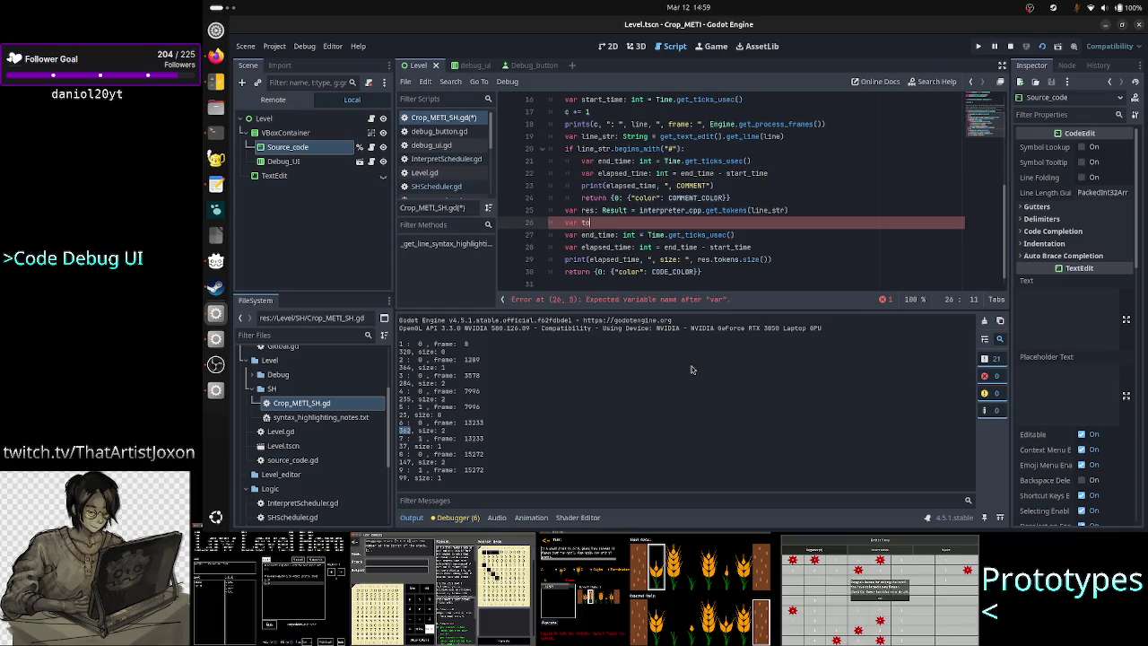
key(BackSpace)
key(BackSpace)
text(co)
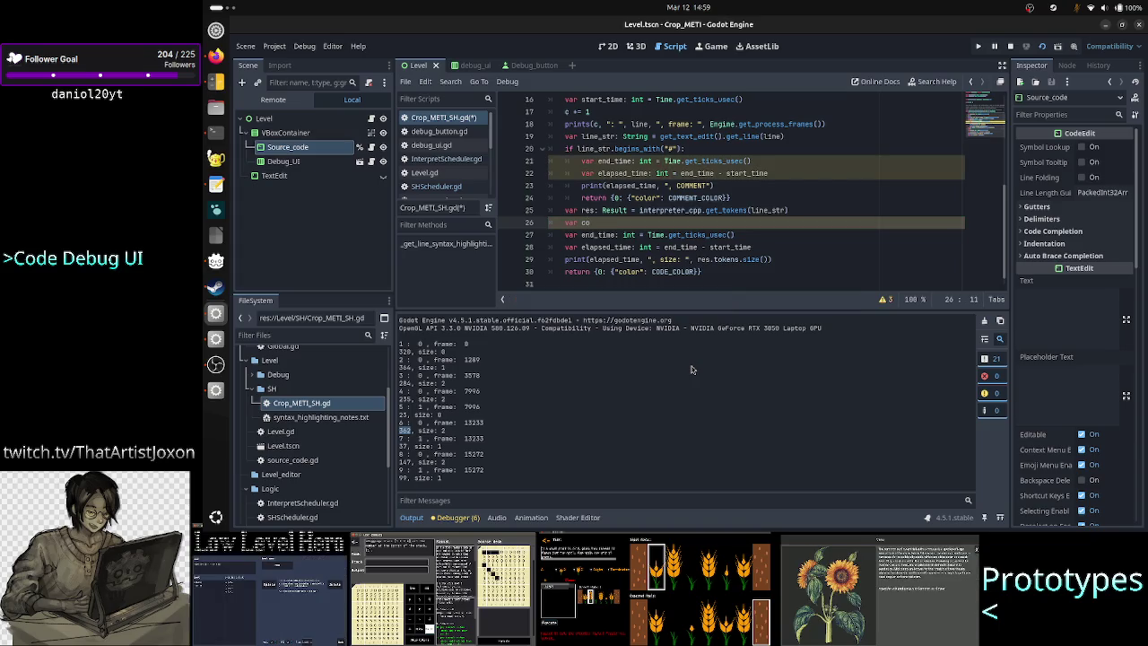
text(l)
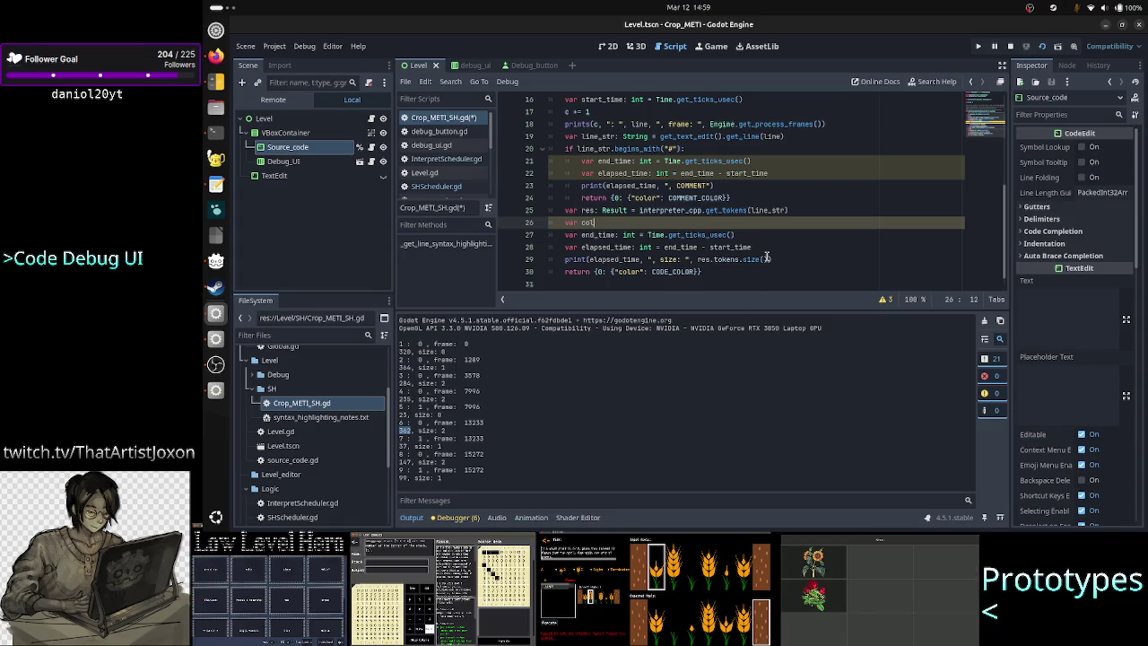
scroll(767, 256, up, 3)
scroll(767, 256, down, 3)
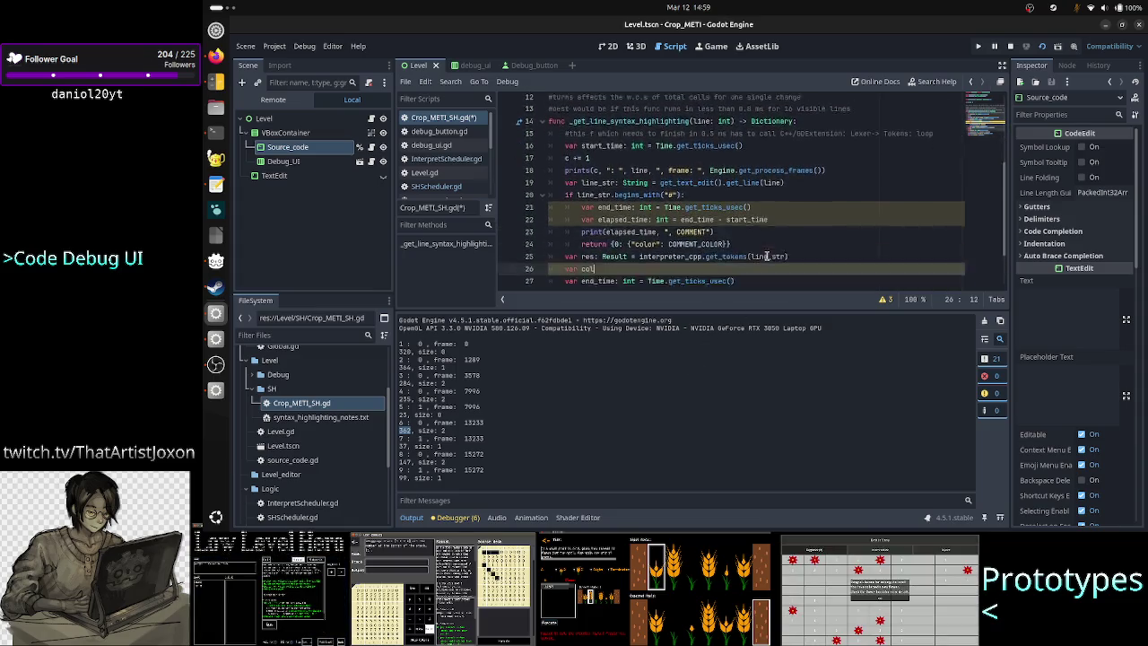
text(d)
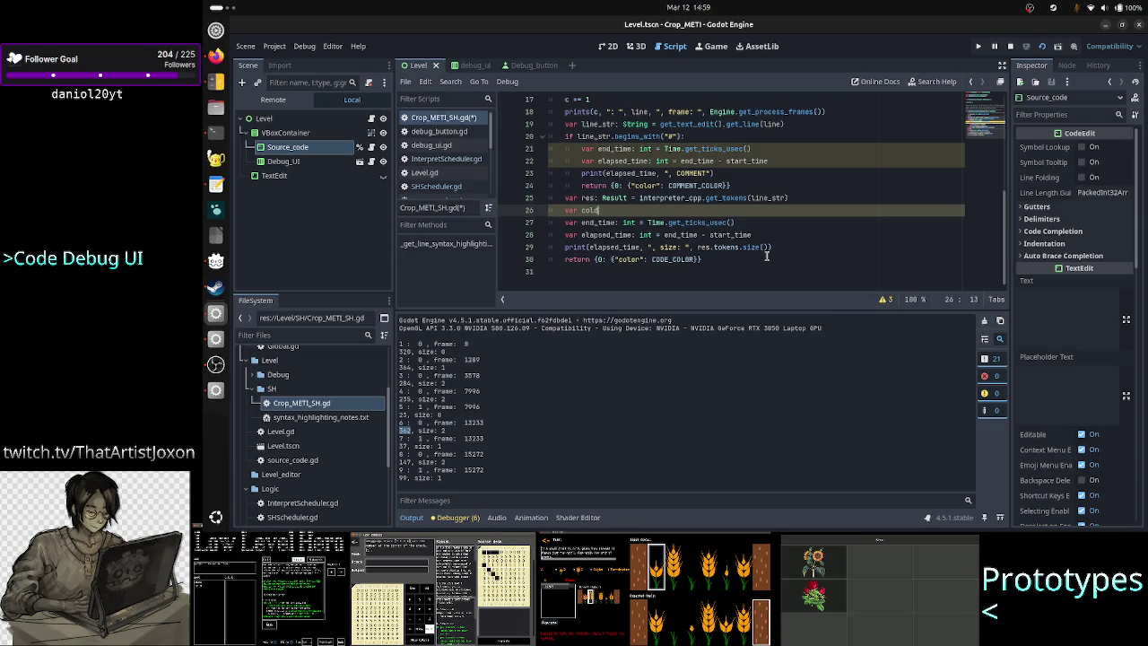
key(BackSpace)
text(_d)
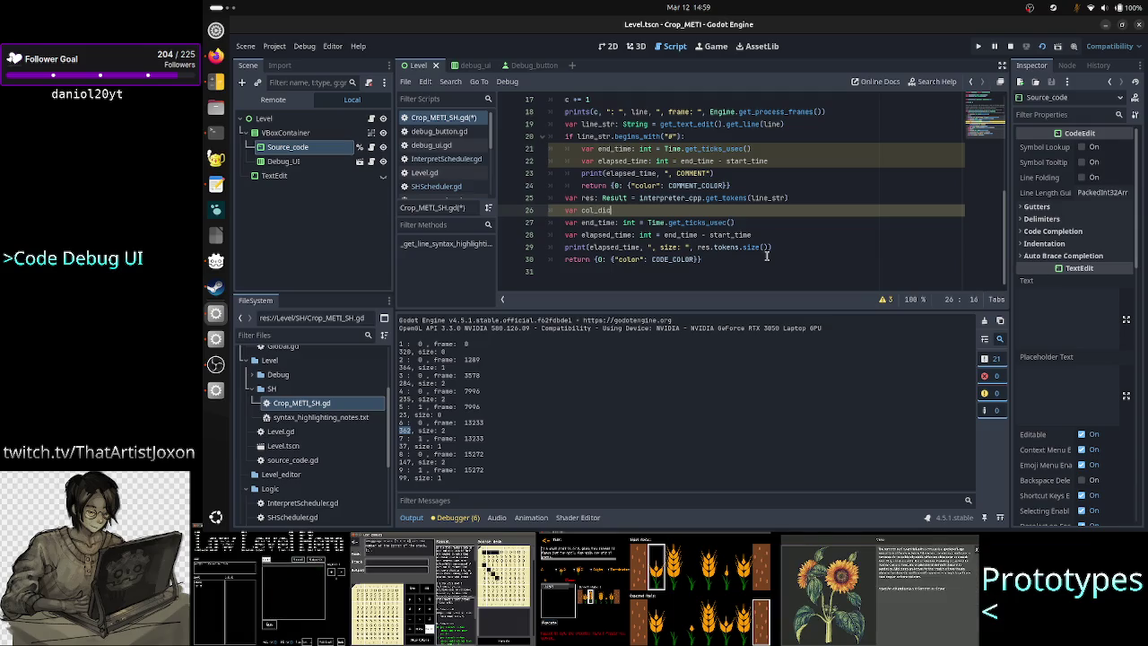
key(BackSpace)
key(BackSpace)
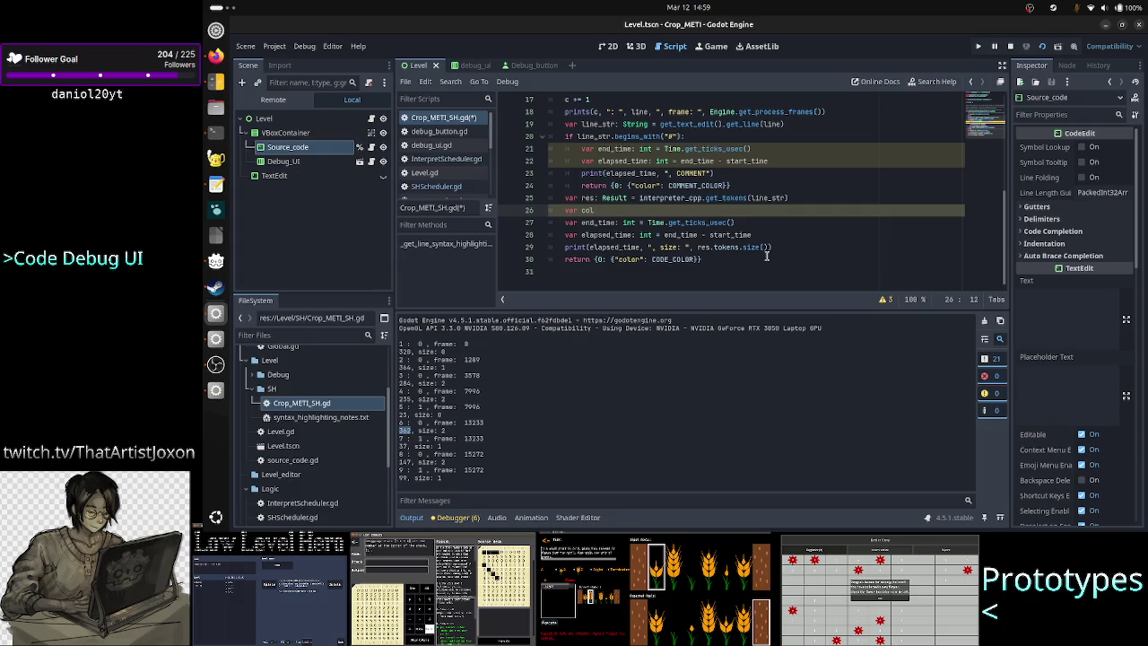
key(BackSpace)
key(BackSpace)
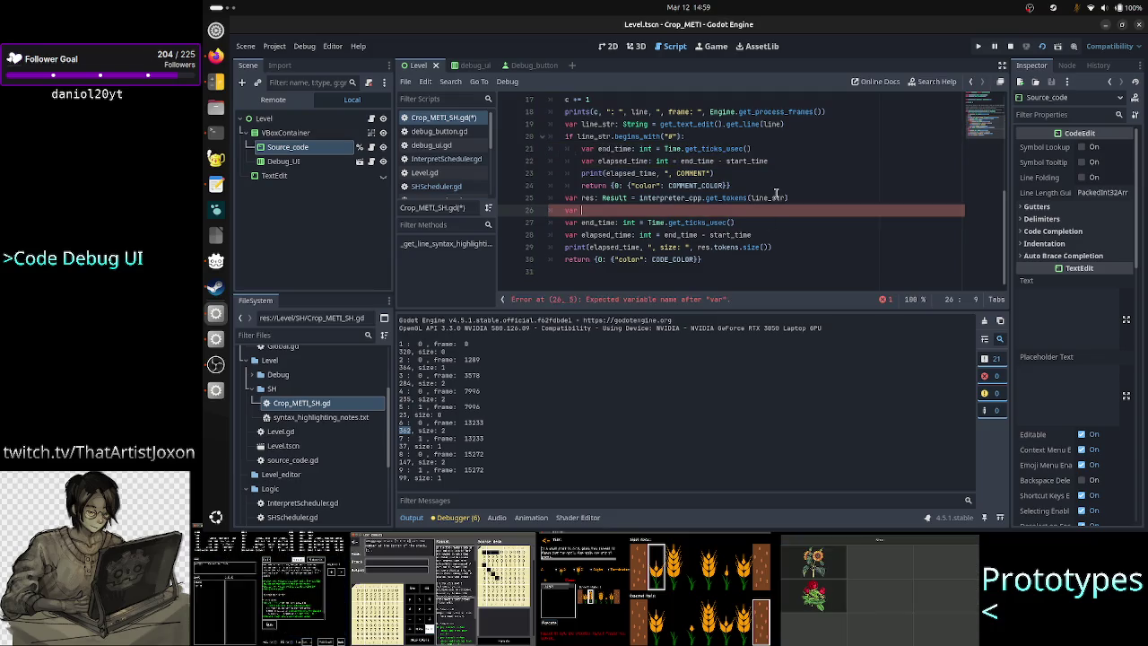
scroll(776, 189, up, 2)
scroll(776, 187, up, 3)
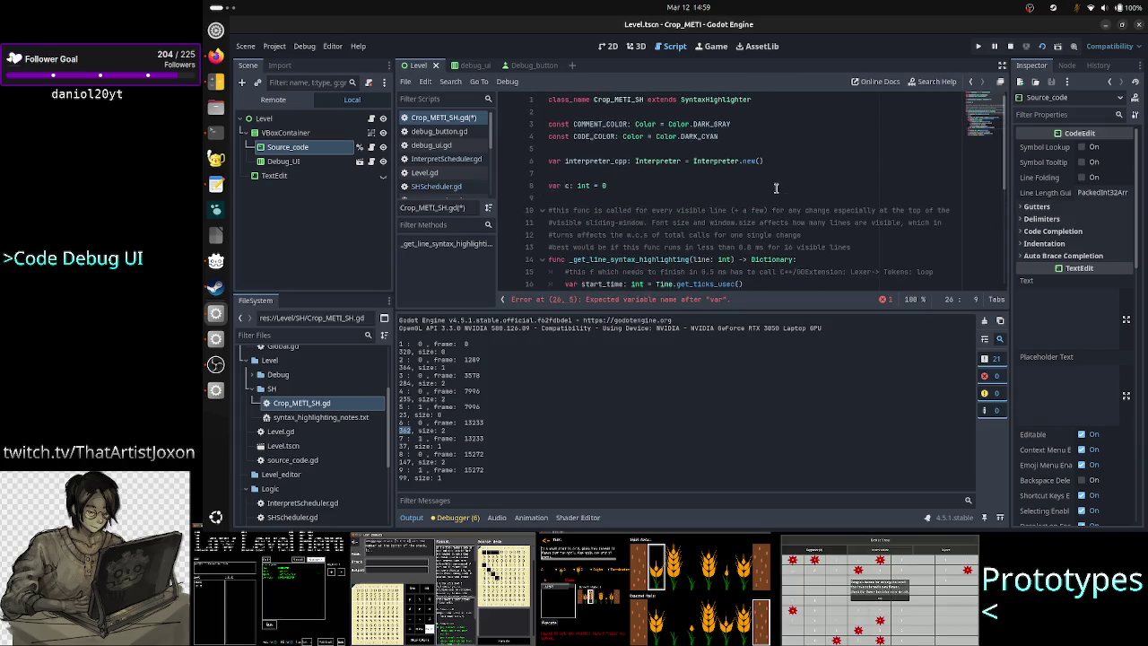
scroll(776, 189, down, 5)
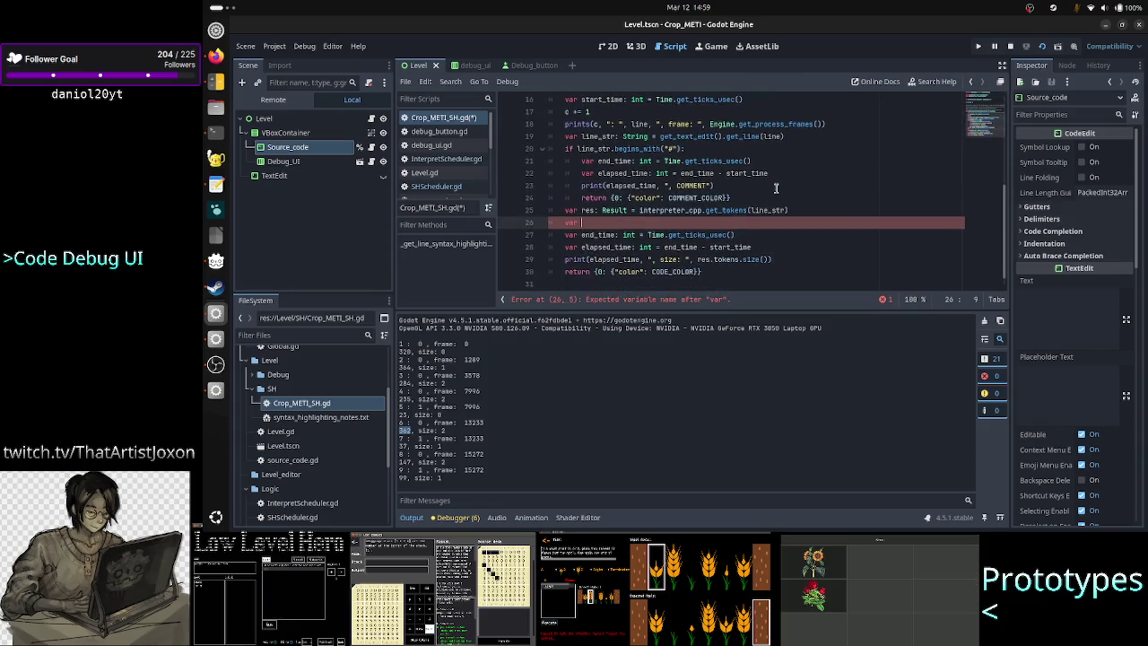
text(sh)
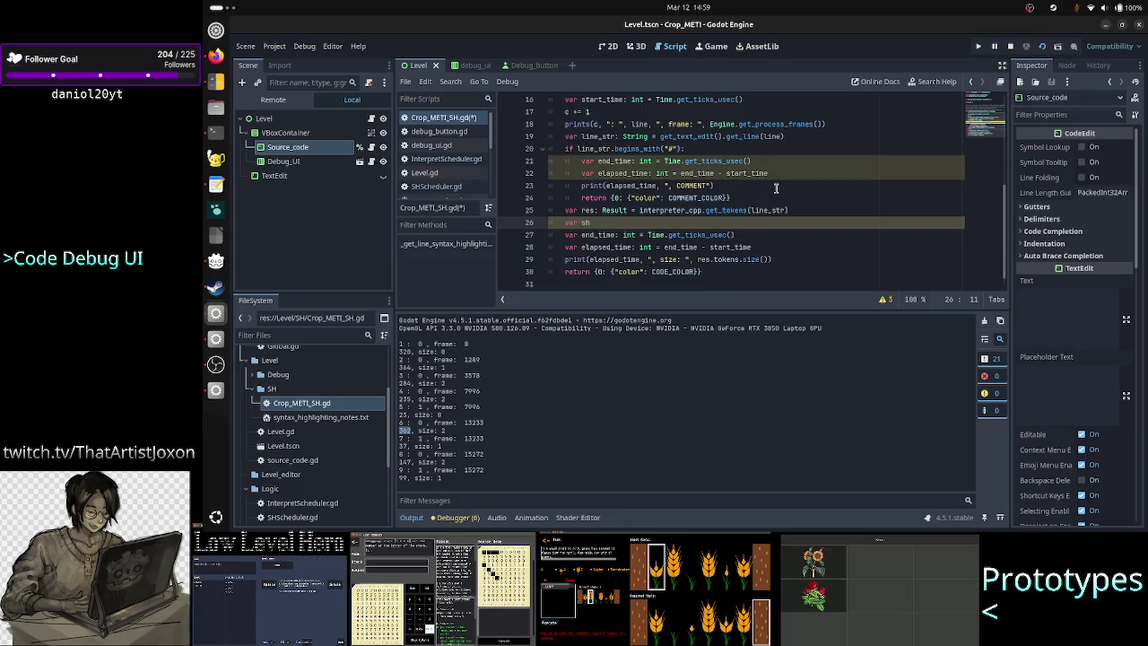
text(: )
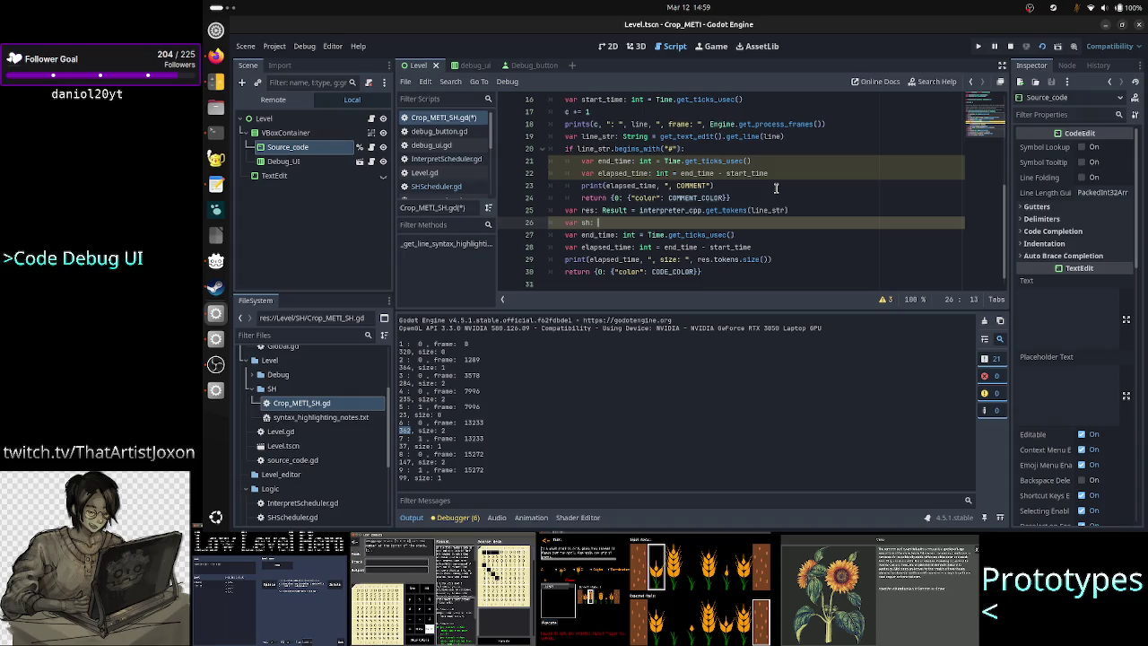
text(Dict)
key(Return)
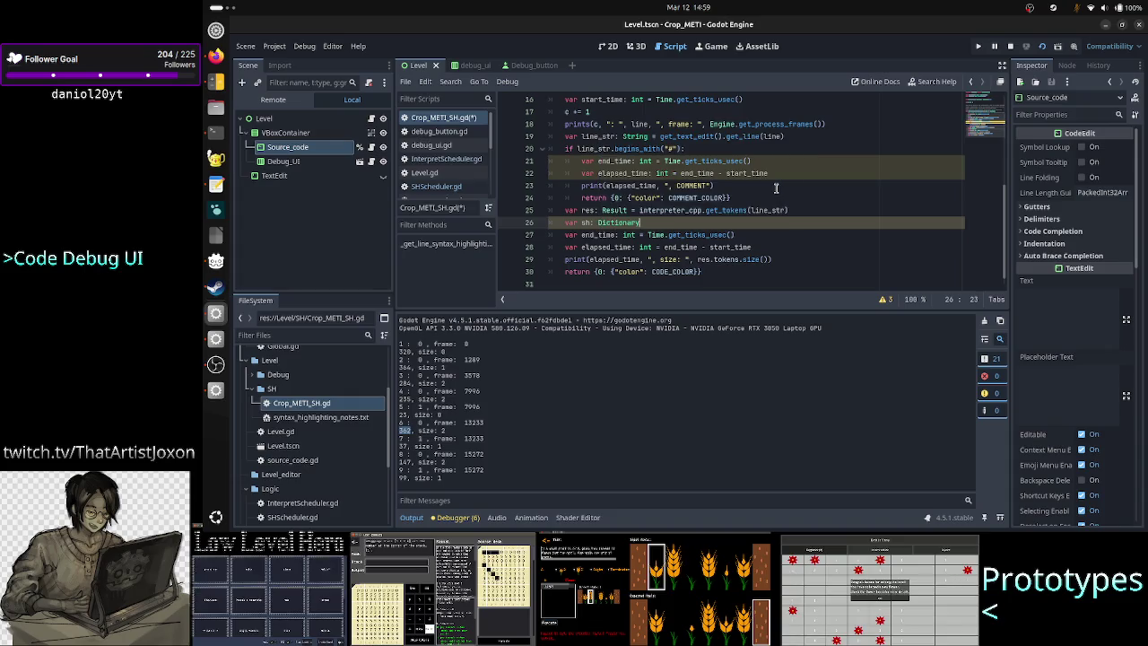
text( = {)
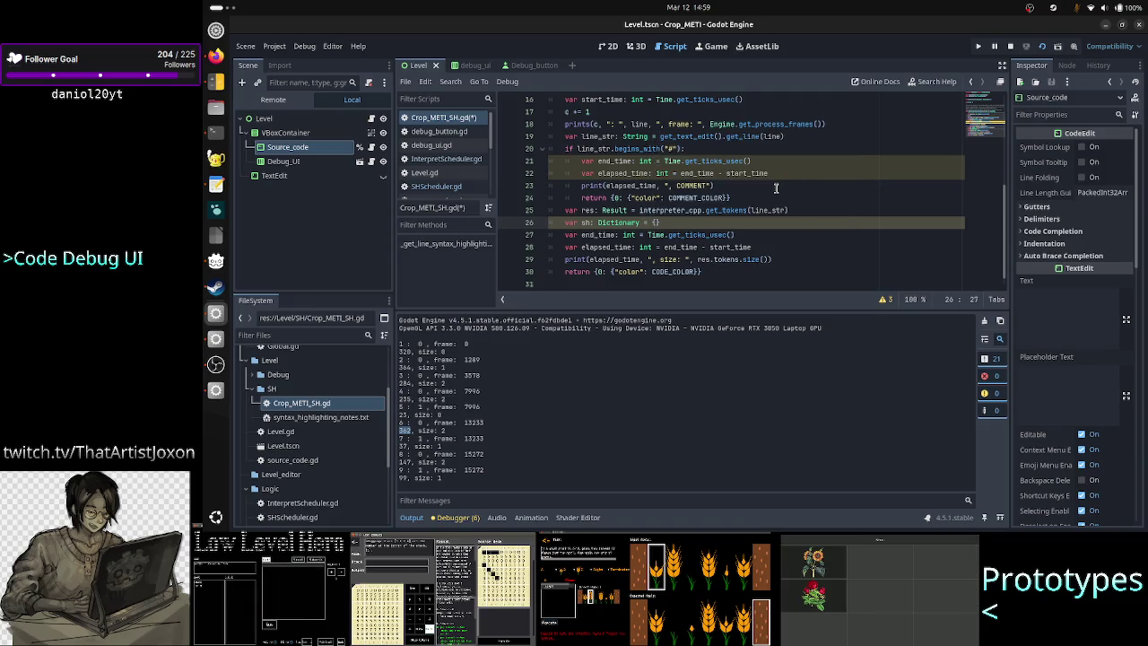
Rename res to result and add 'for token in result.tokens:' with an empty indented body
key(Return)
text(for token )
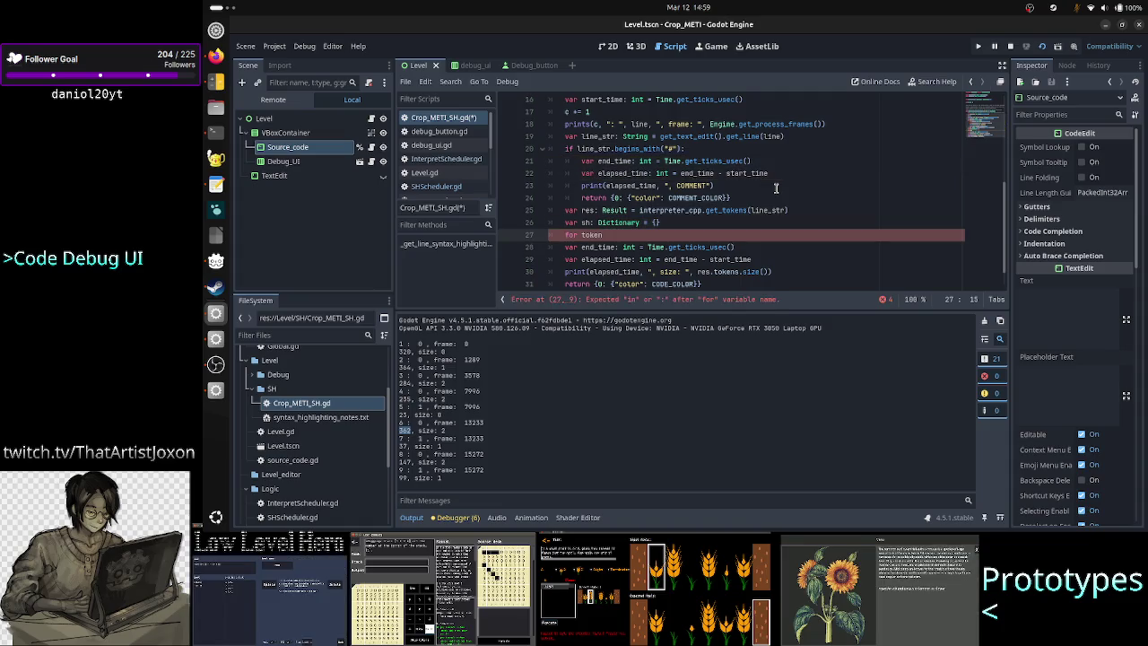
text(in )
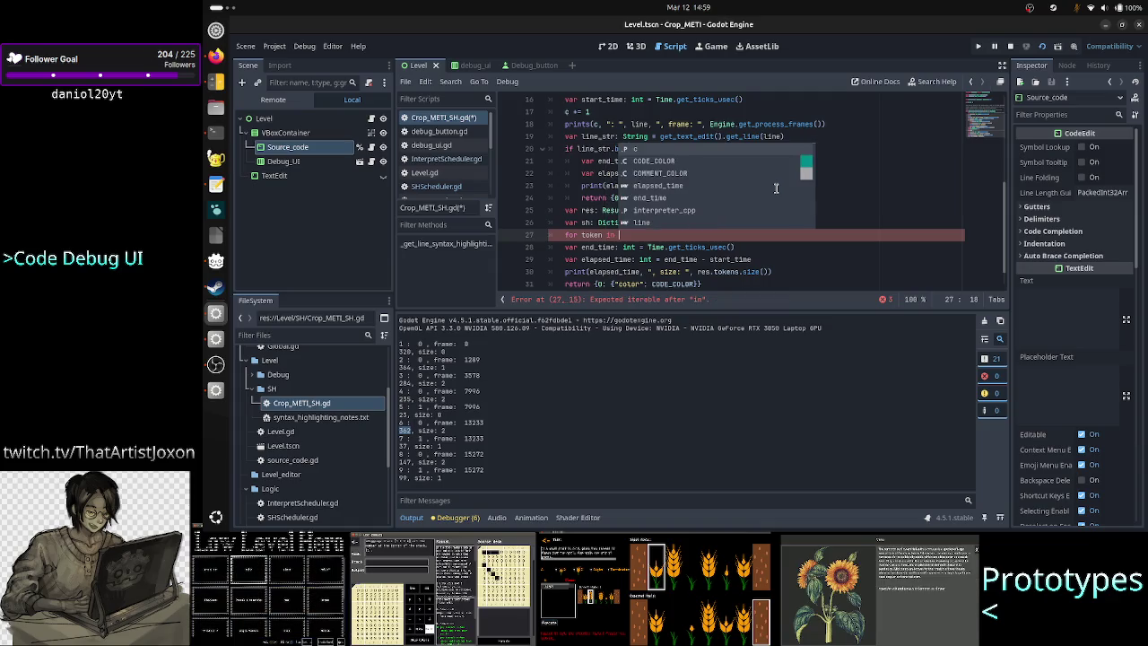
text(res)
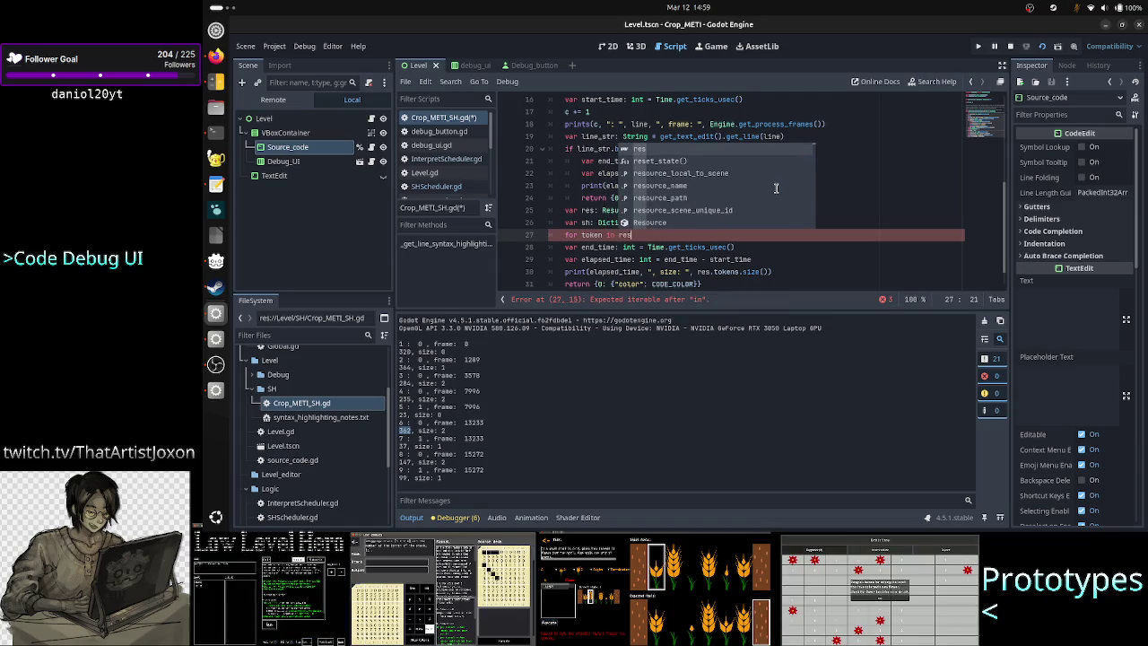
key(Up)
key(Up)
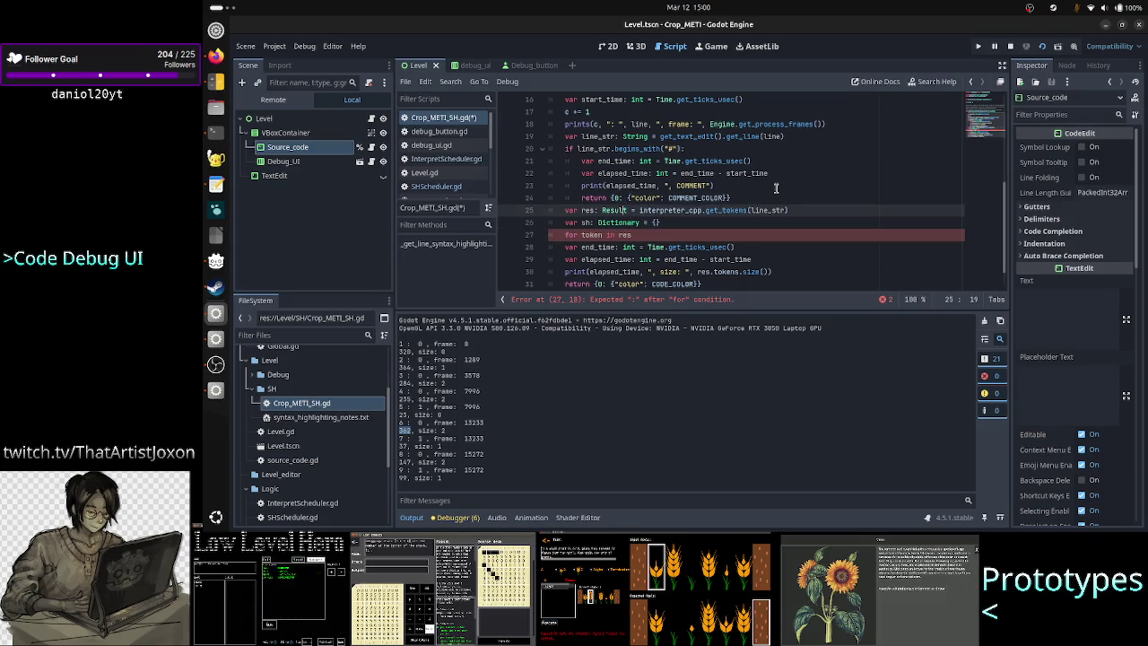
text(ult)
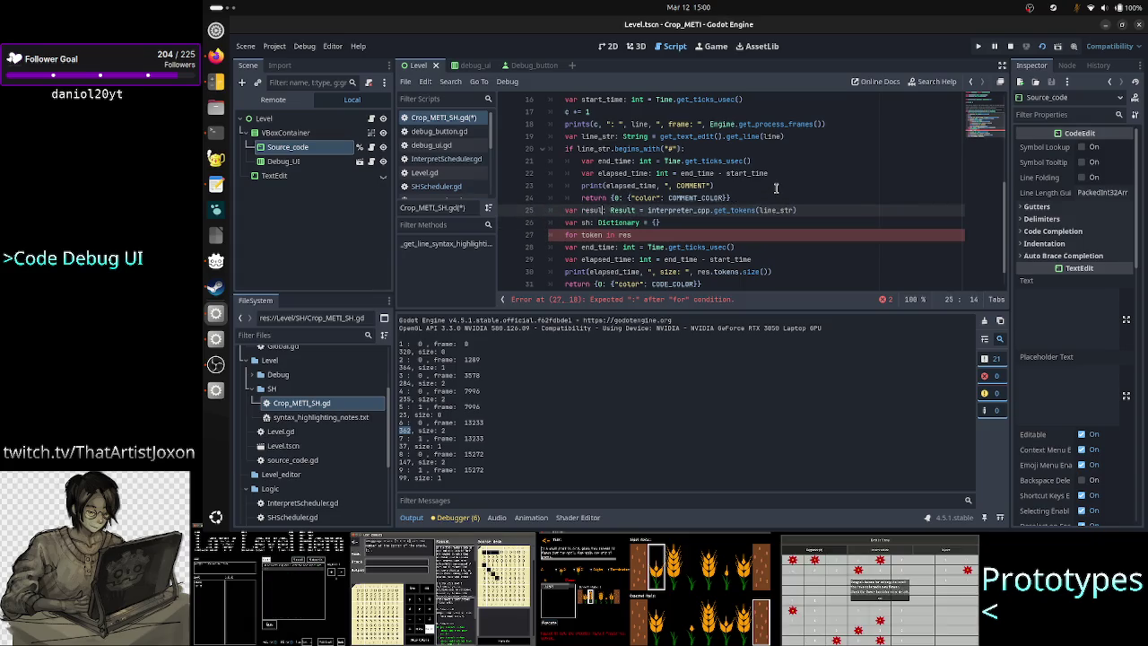
key(Down)
key(Down)
text(in resu)
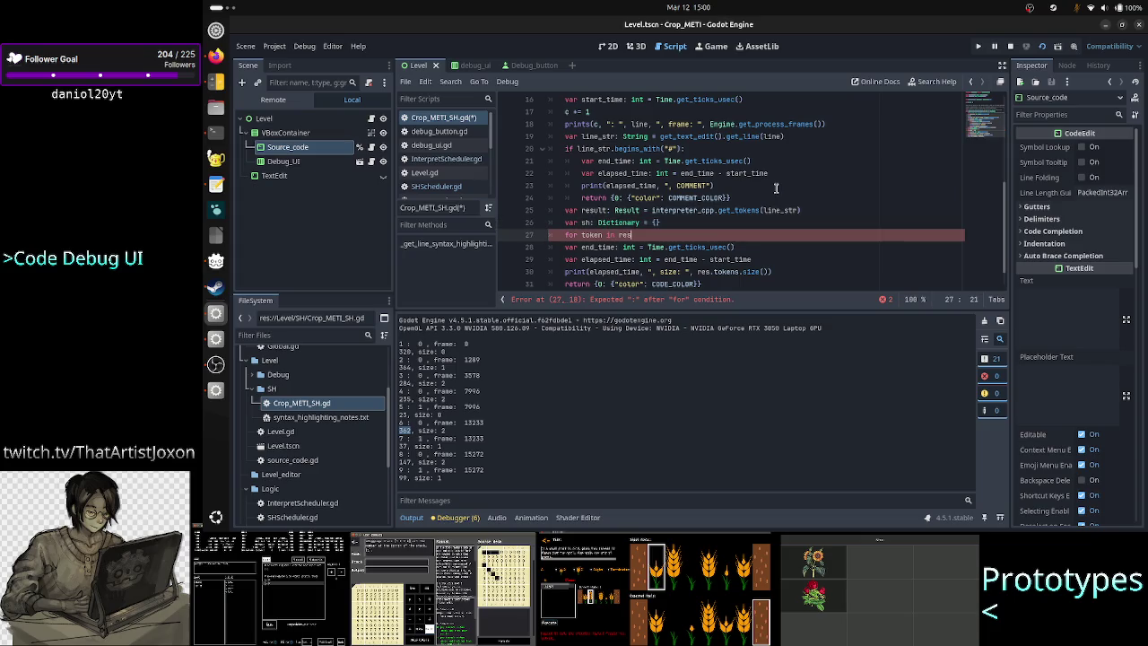
text(lt.to)
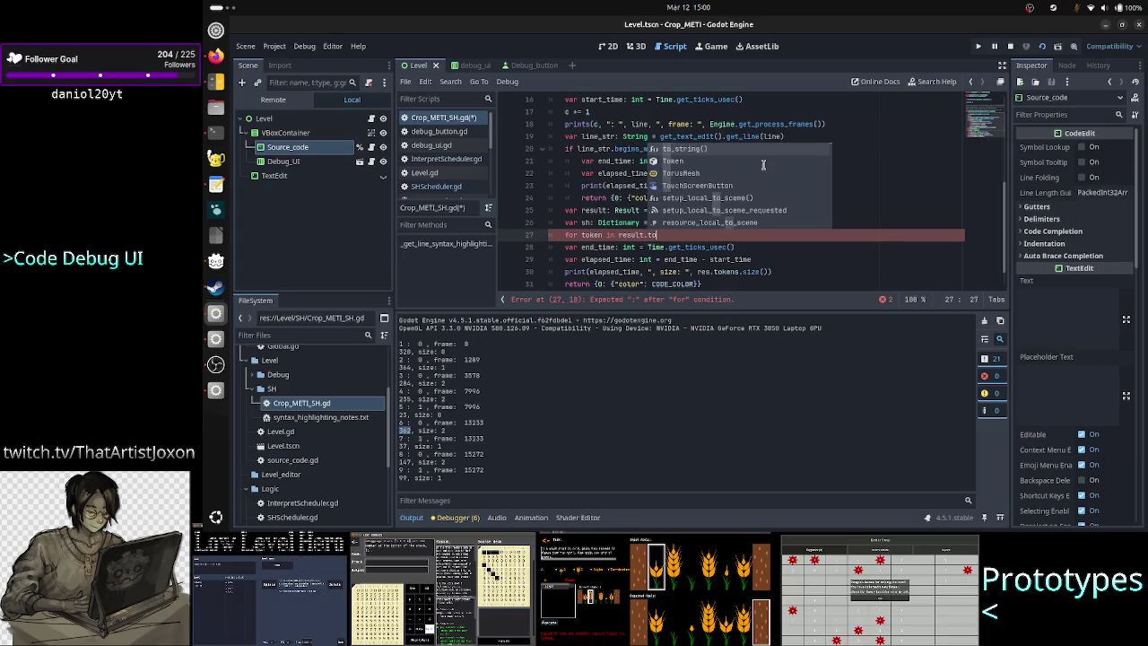
text(kens:)
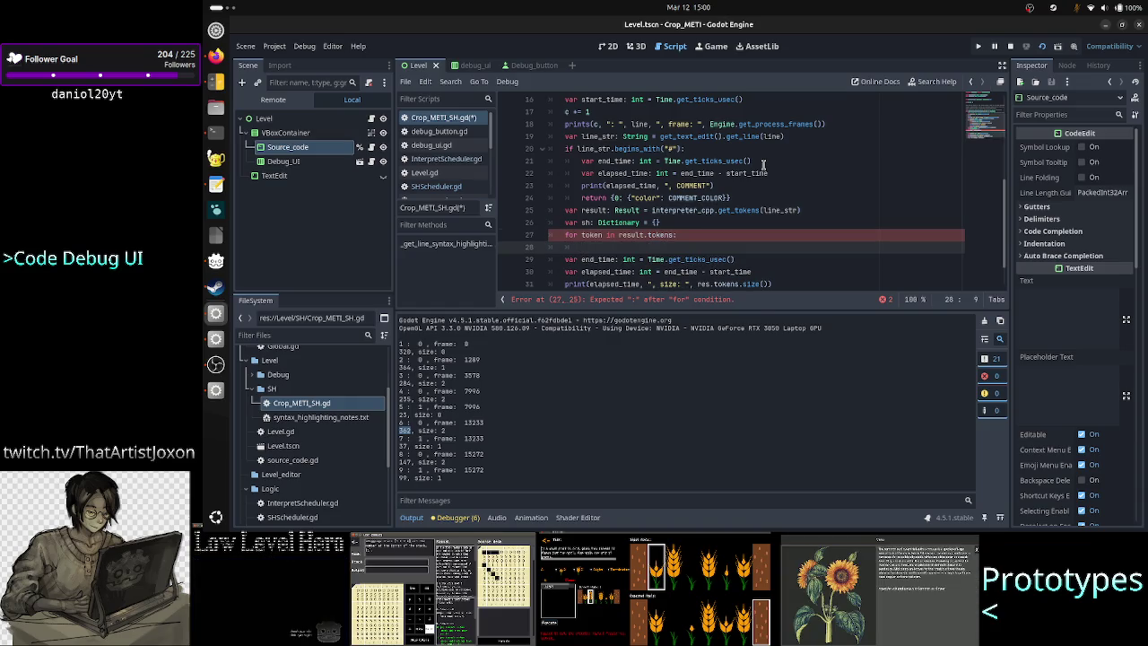
key(Return)
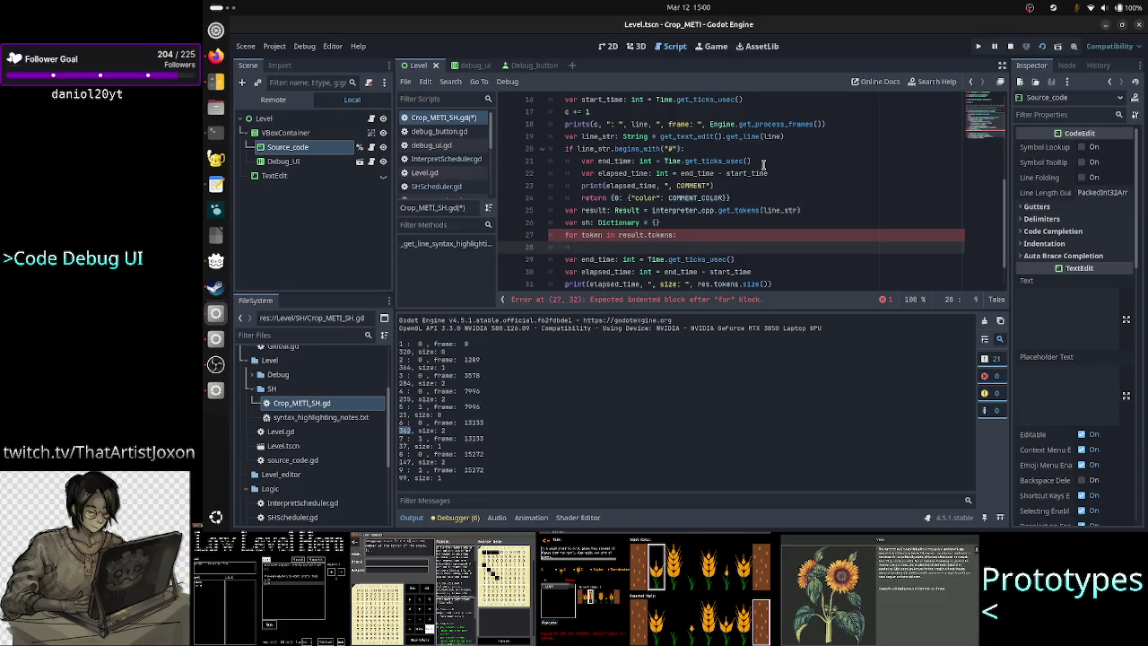
key(Up)
key(Up)
key(Up)
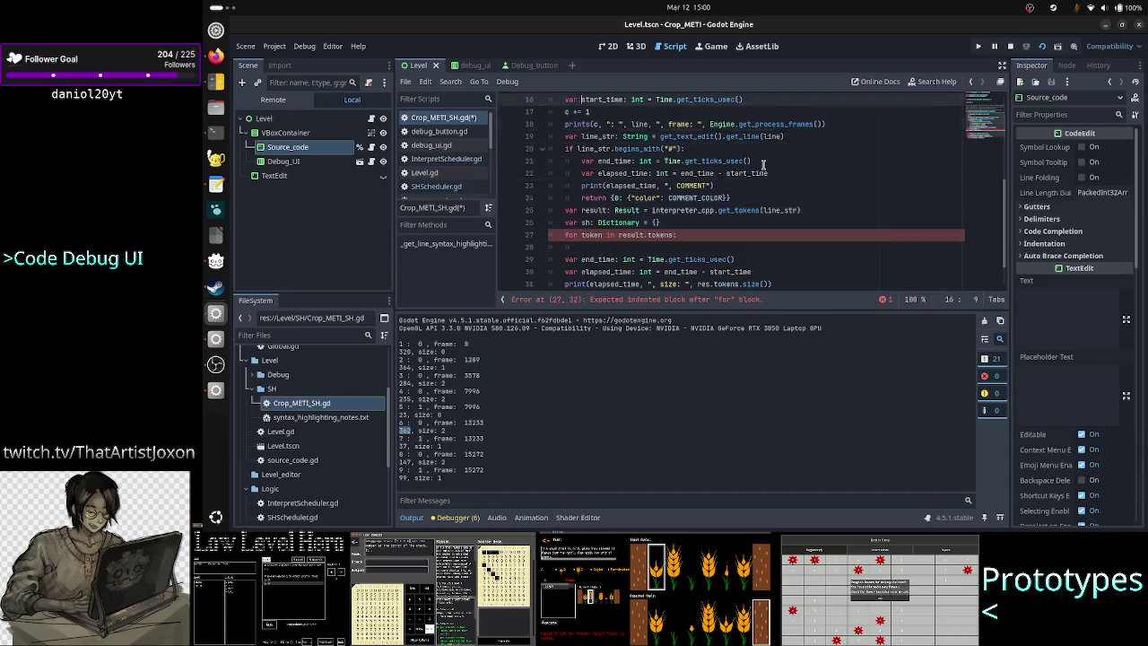
key(Home)
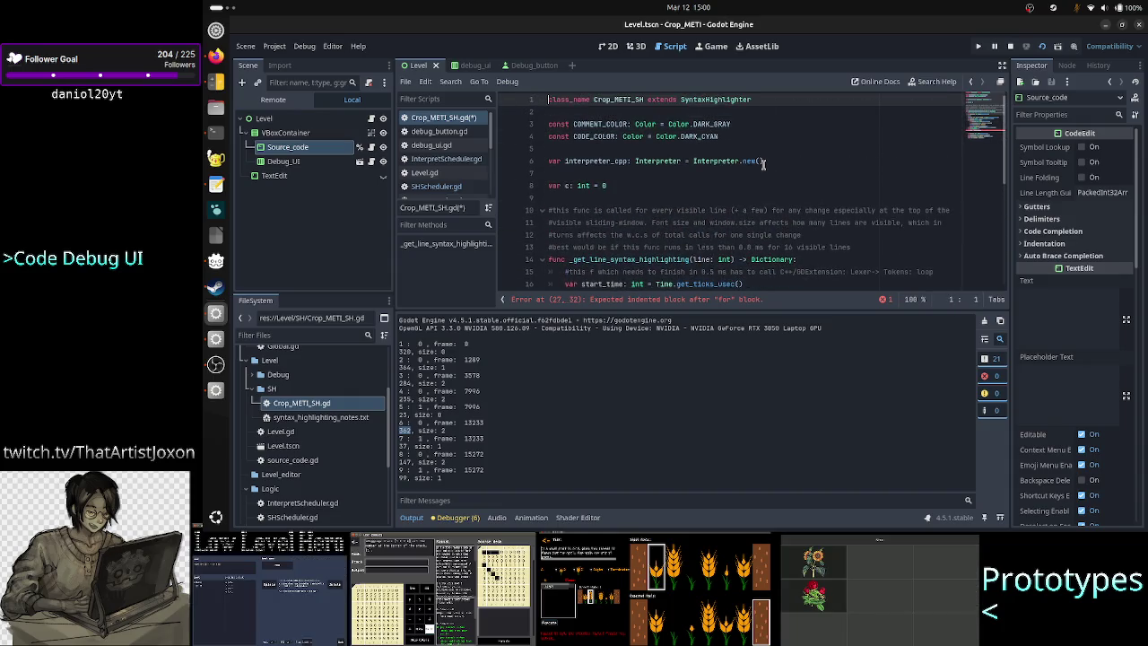
Add the comment '#TODO: add a method in C++ to get all token types' as line 8
key(Down)
key(Down)
key(Down)
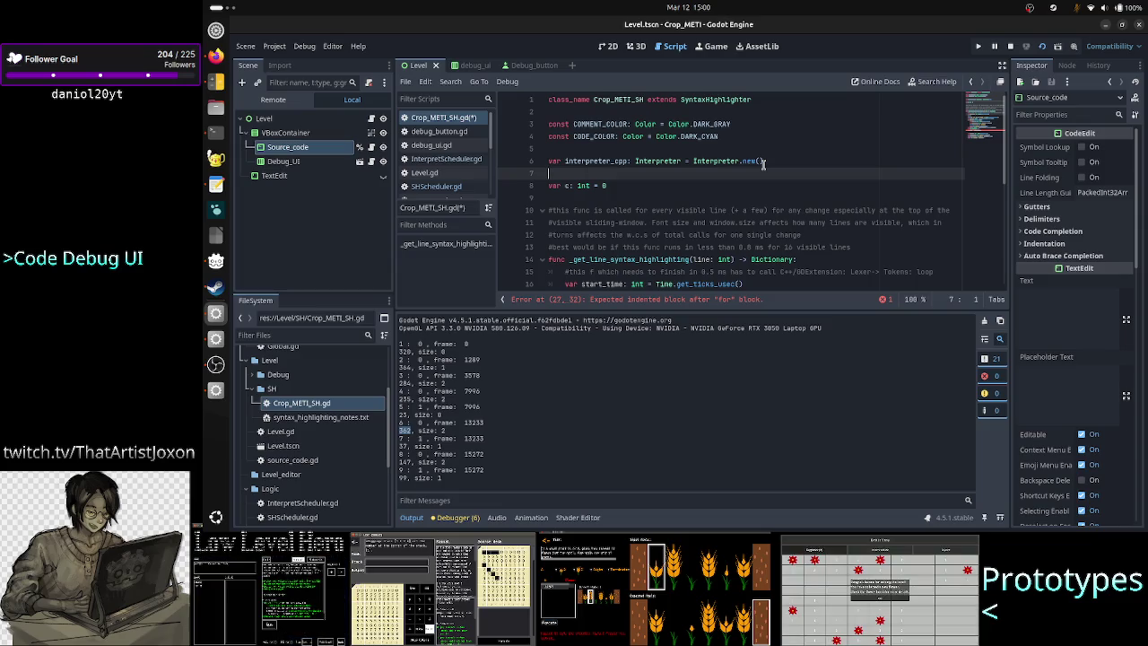
key(Return)
text(#)
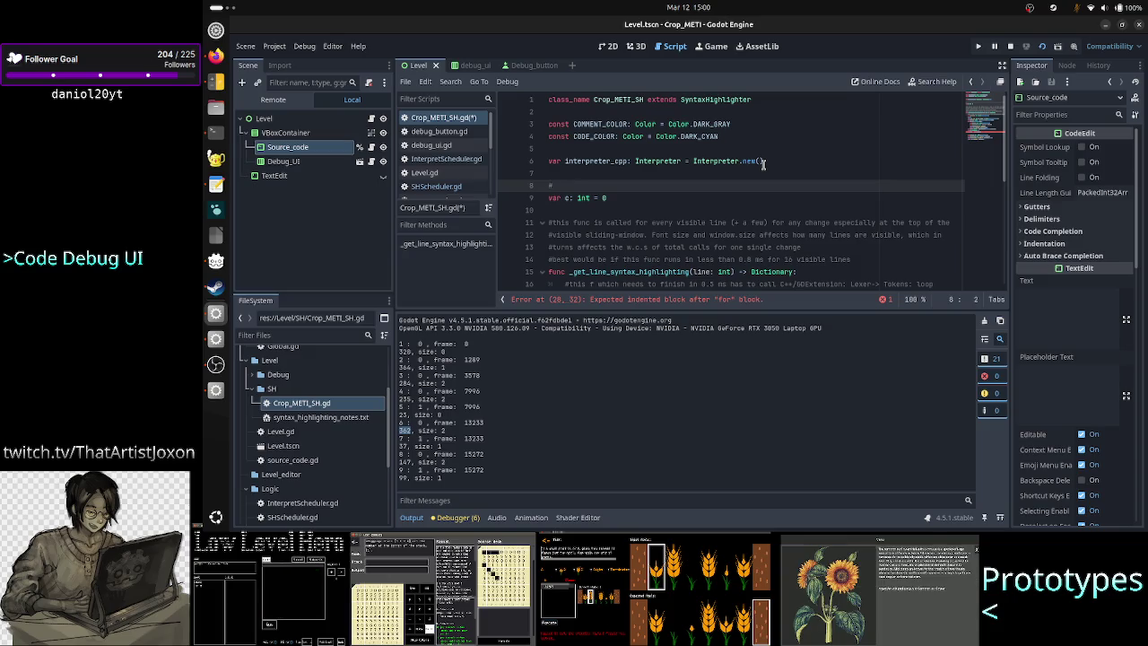
text(TODO )
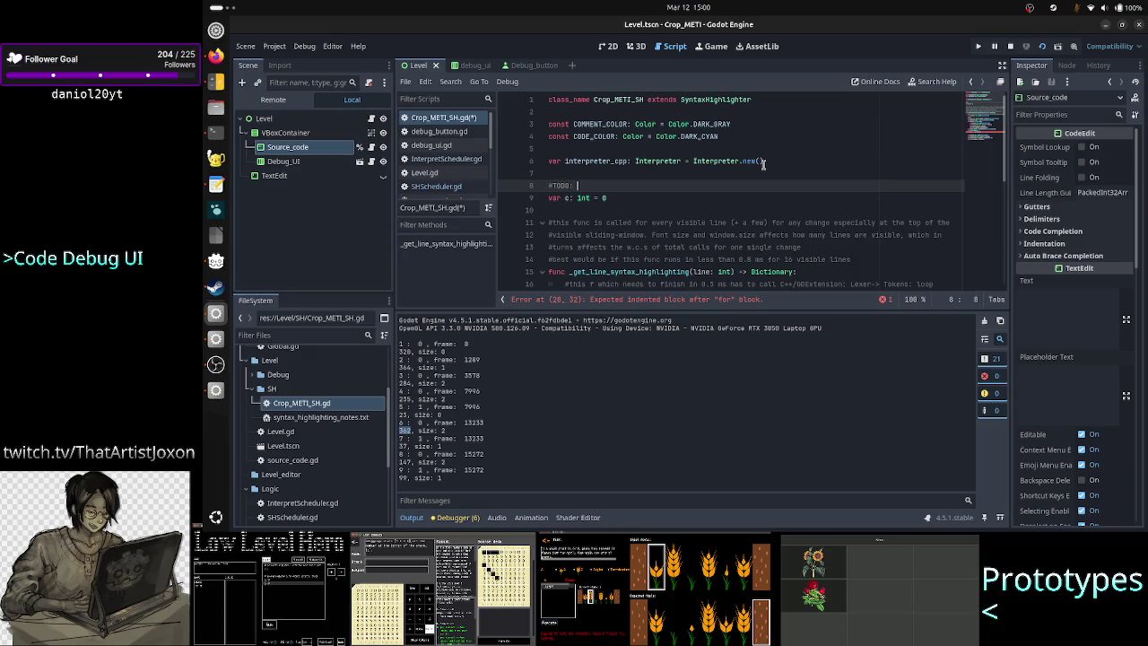
text( ad)
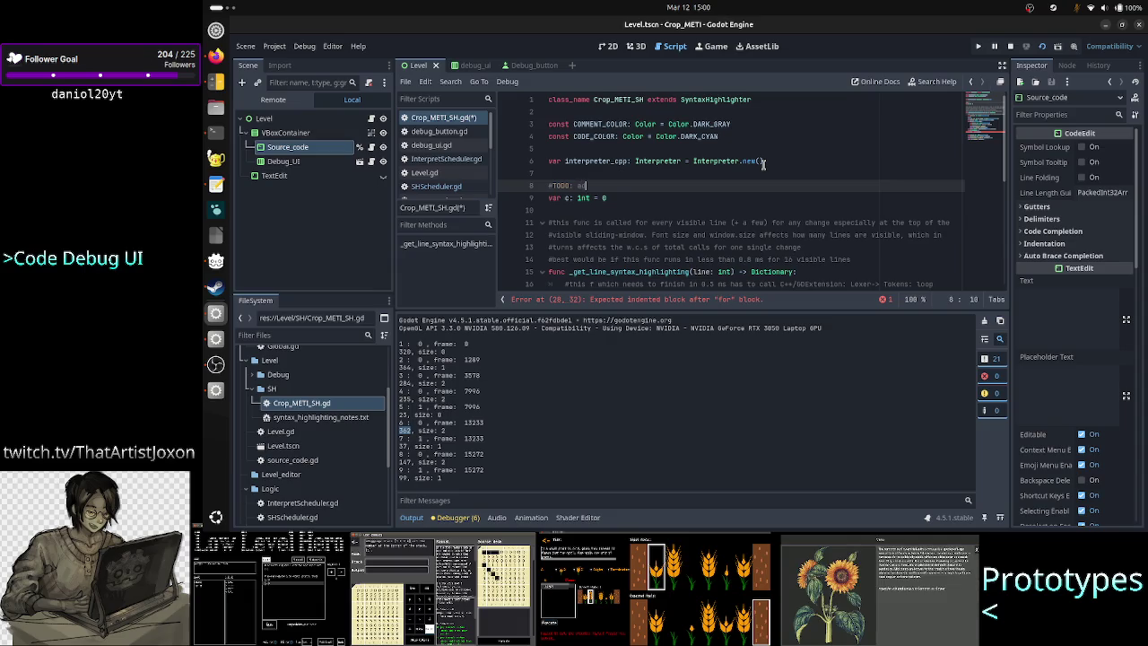
text(d a method in )
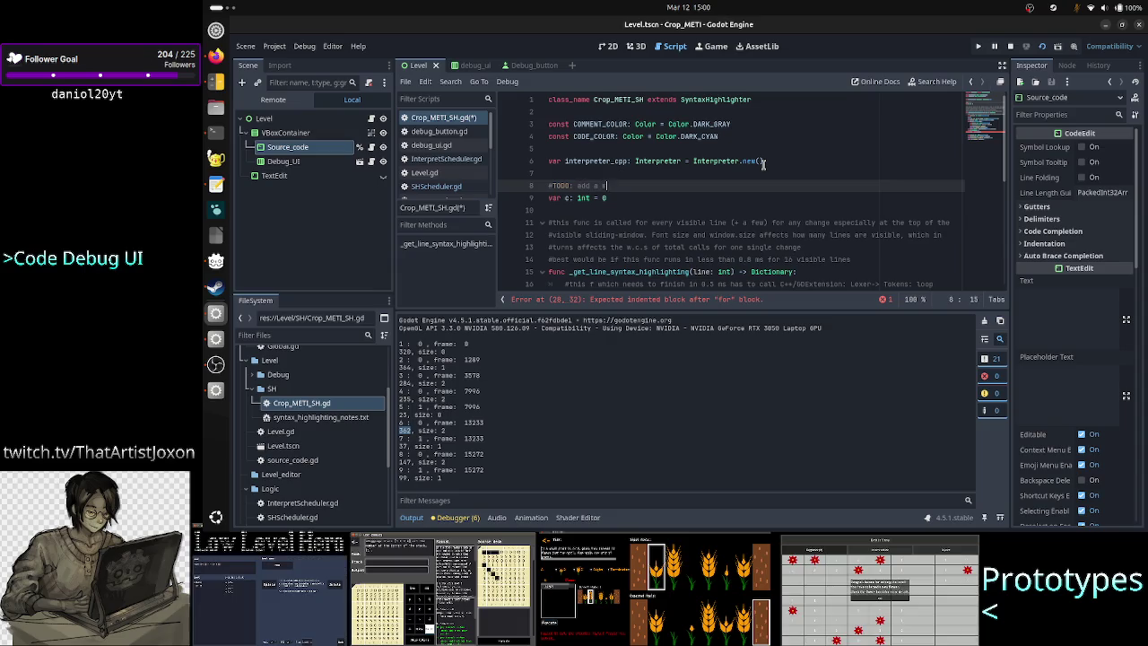
text(C++ to gd)
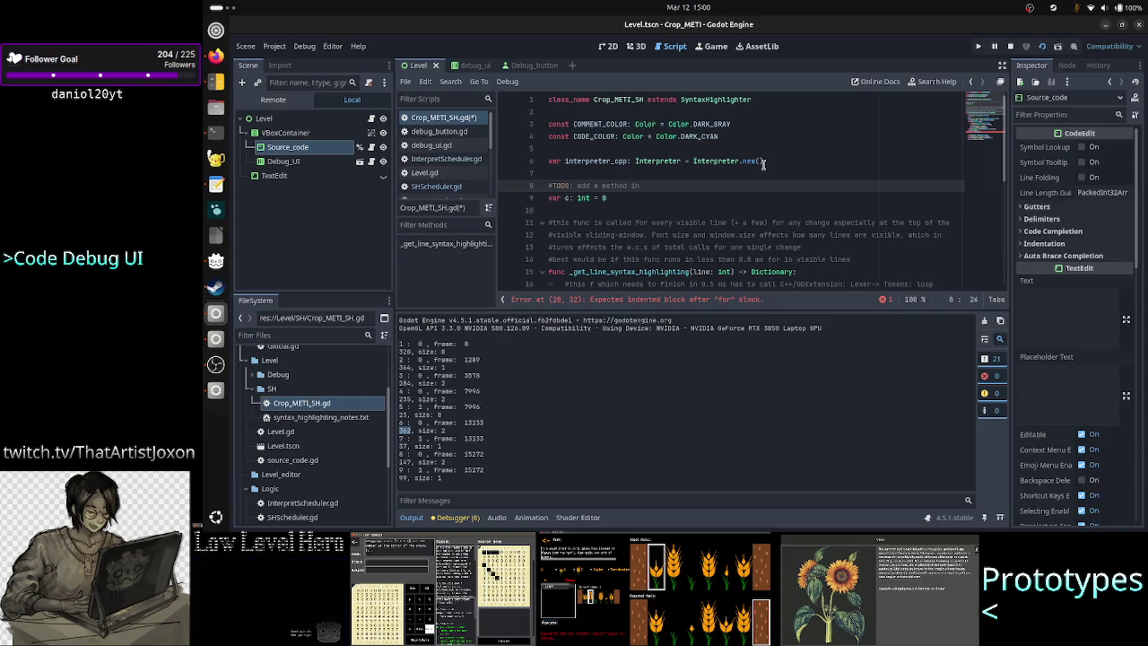
key(BackSpace)
text(et )
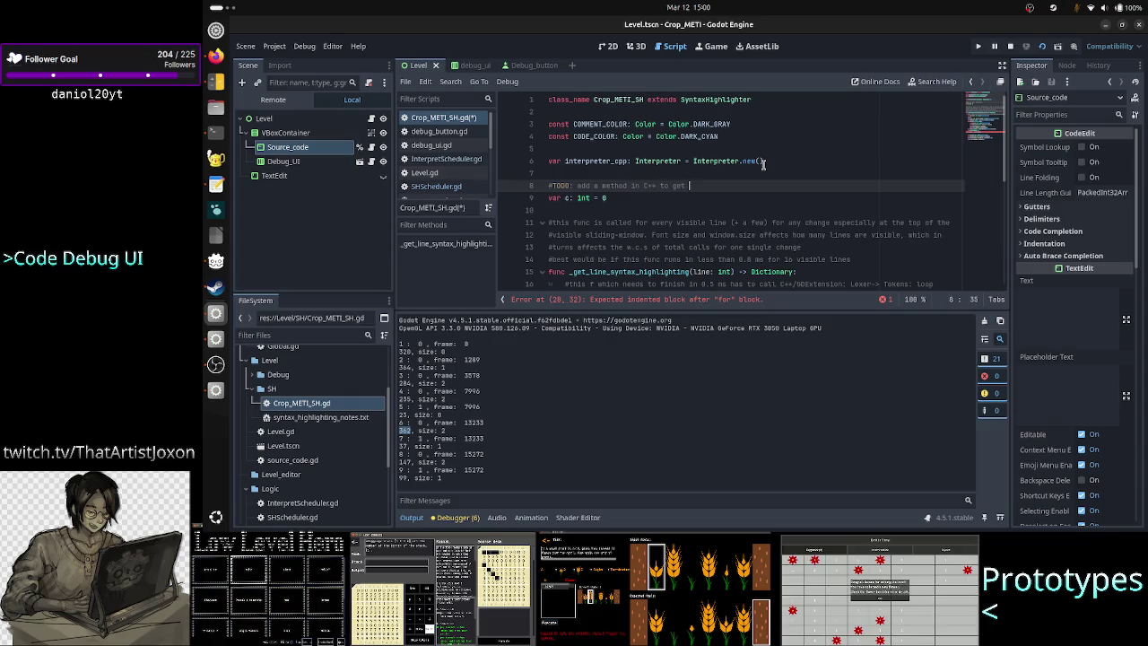
text(all token types)
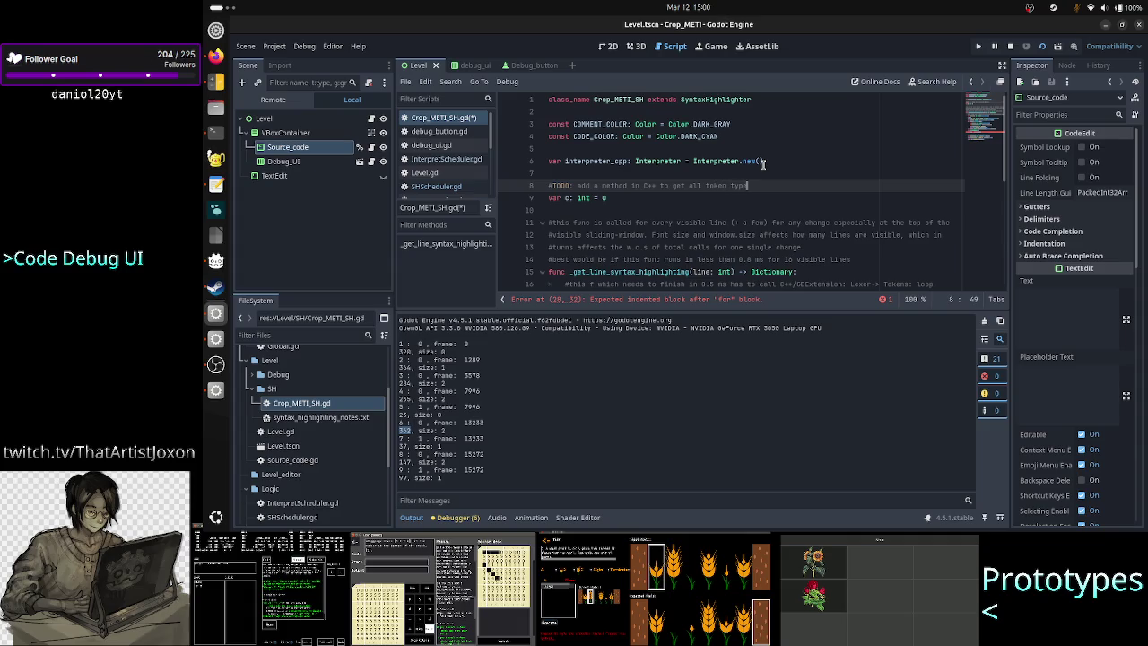
key(Return)
Declare 'enum TOKEN_TYPE { STATE, PLANT, MOVE,' on line 9, then bring the Token.h terminal forward
text(enum )
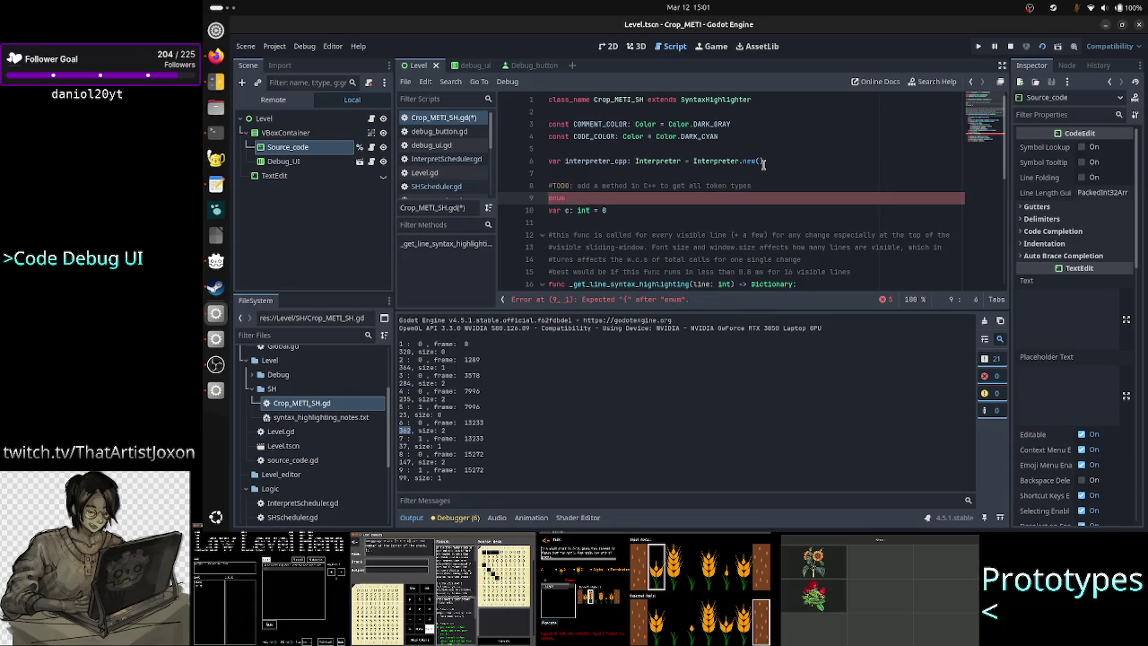
text(Toke)
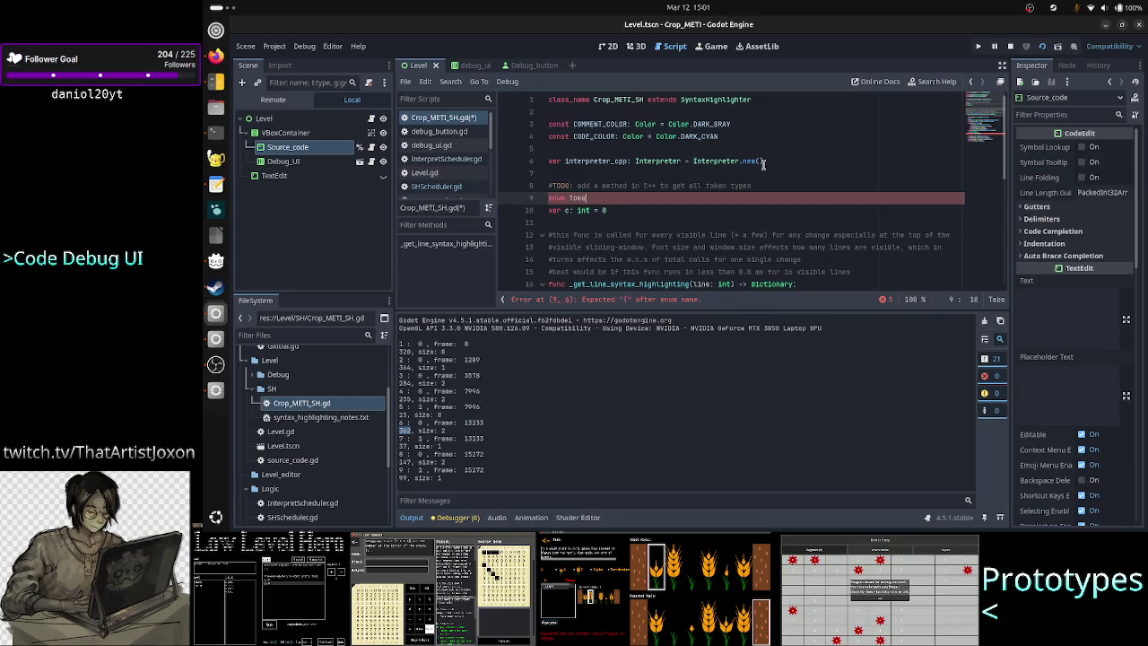
key(BackSpace)
text(OKEN_TYPE)
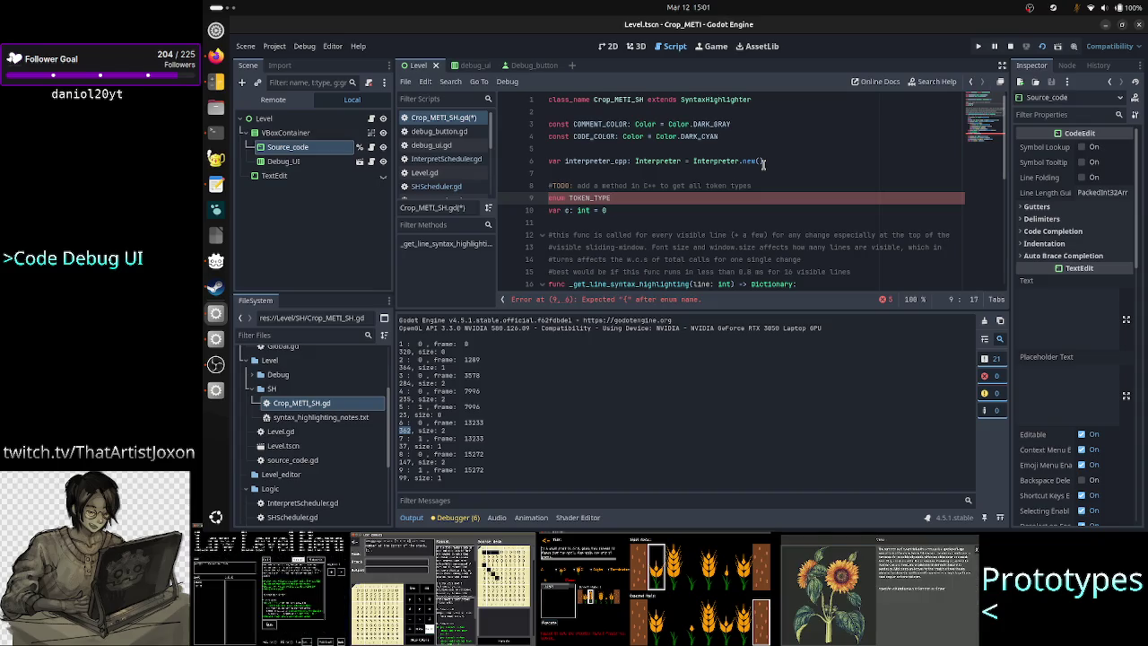
text({)
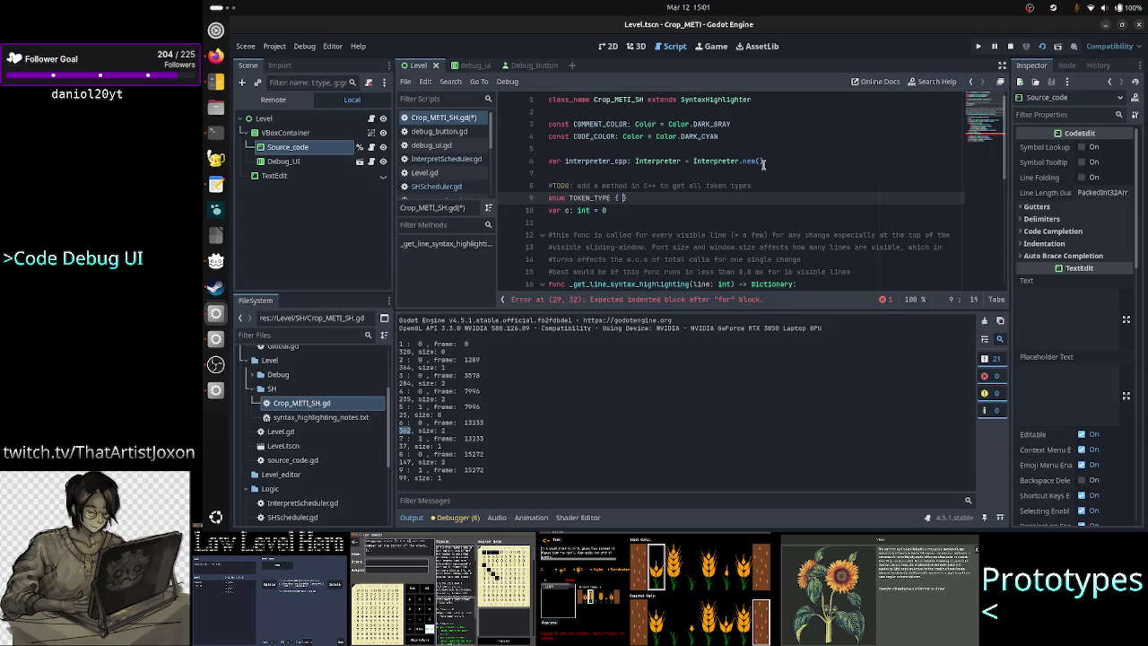
text(STAT)
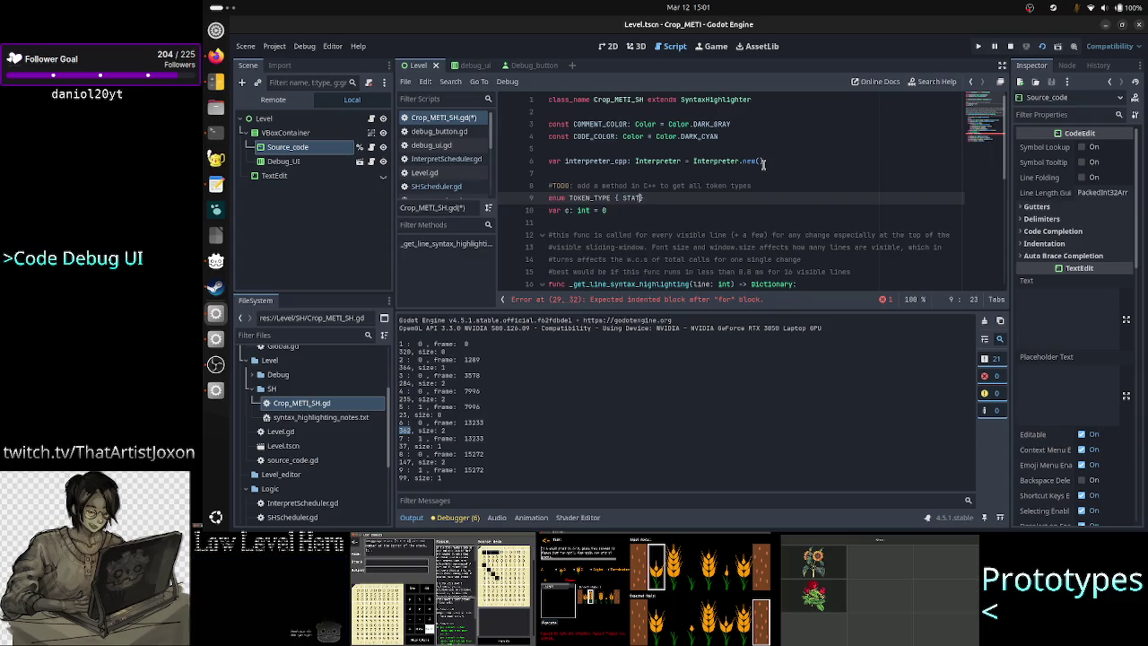
text(E, PLANT, MOVE,)
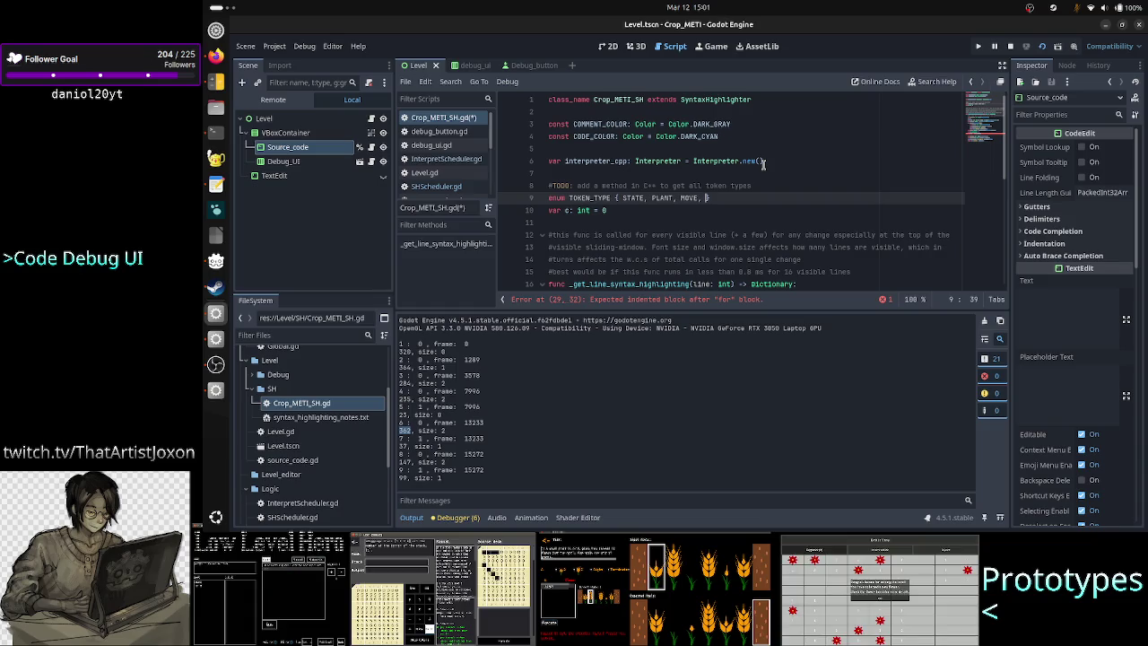
key(alt+Tab)
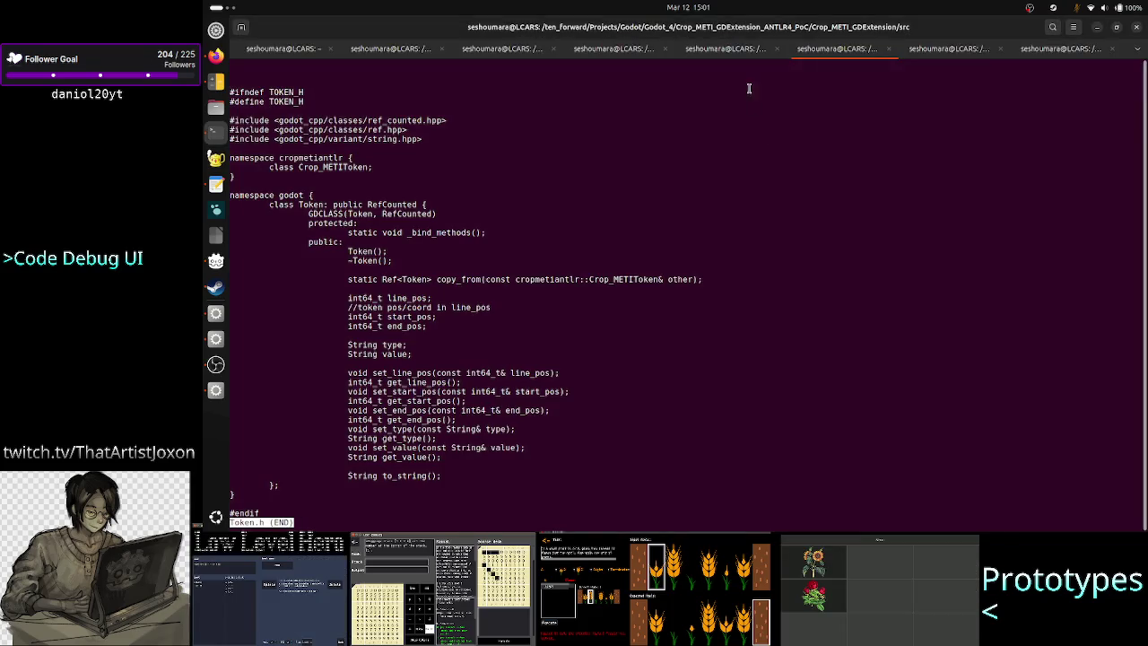
Read the Crop_METI.g4 grammar with less in the earlier terminal tab, then return to Godot
key(ctrl+Page_Up)
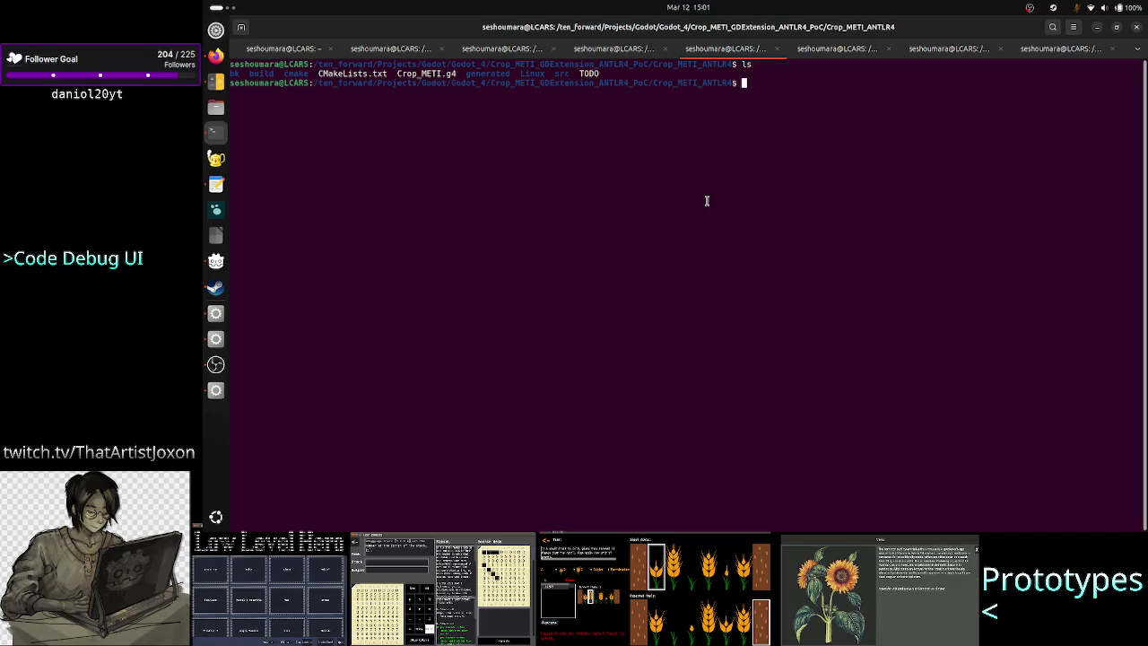
text(less Crop_METI.g4)
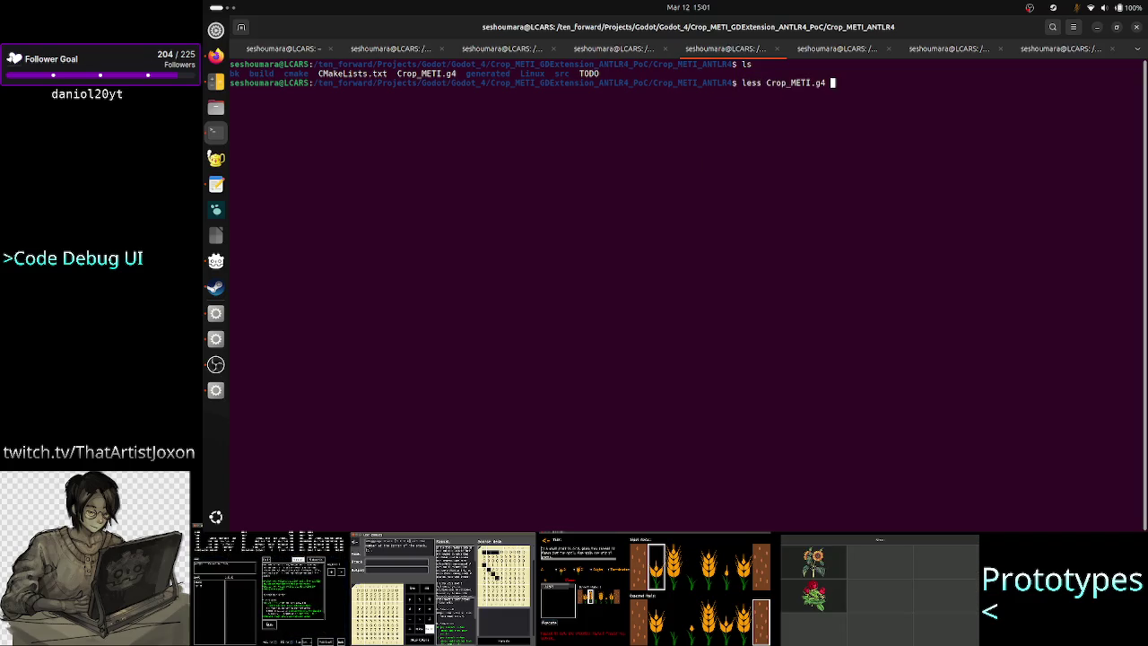
key(Return)
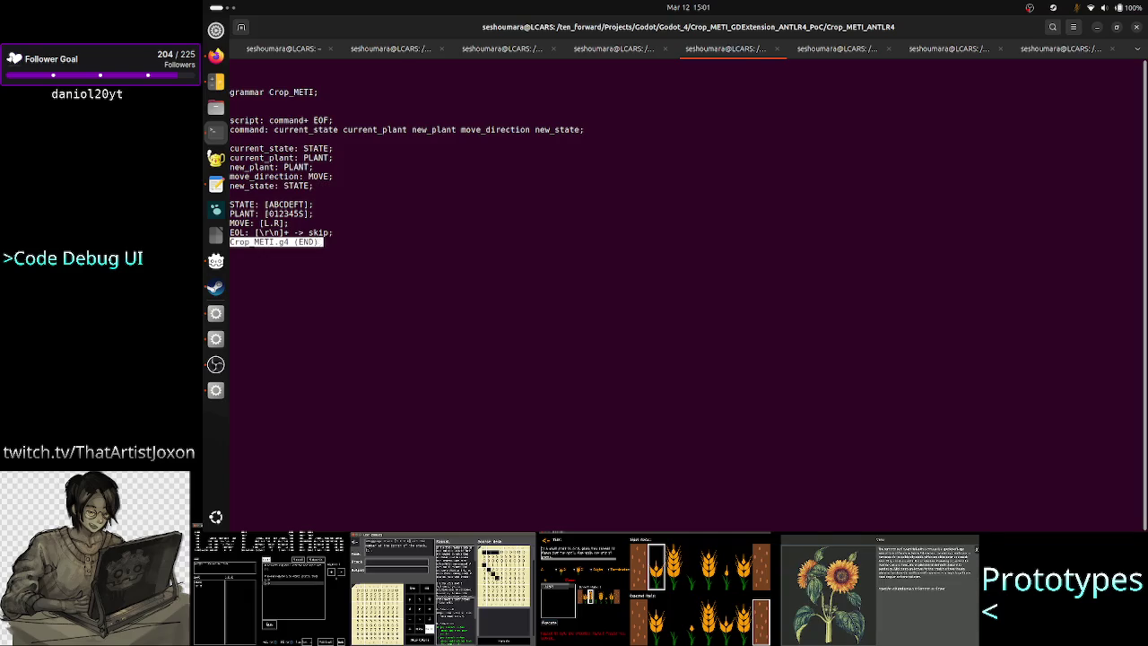
key(q)
key(alt+Tab)
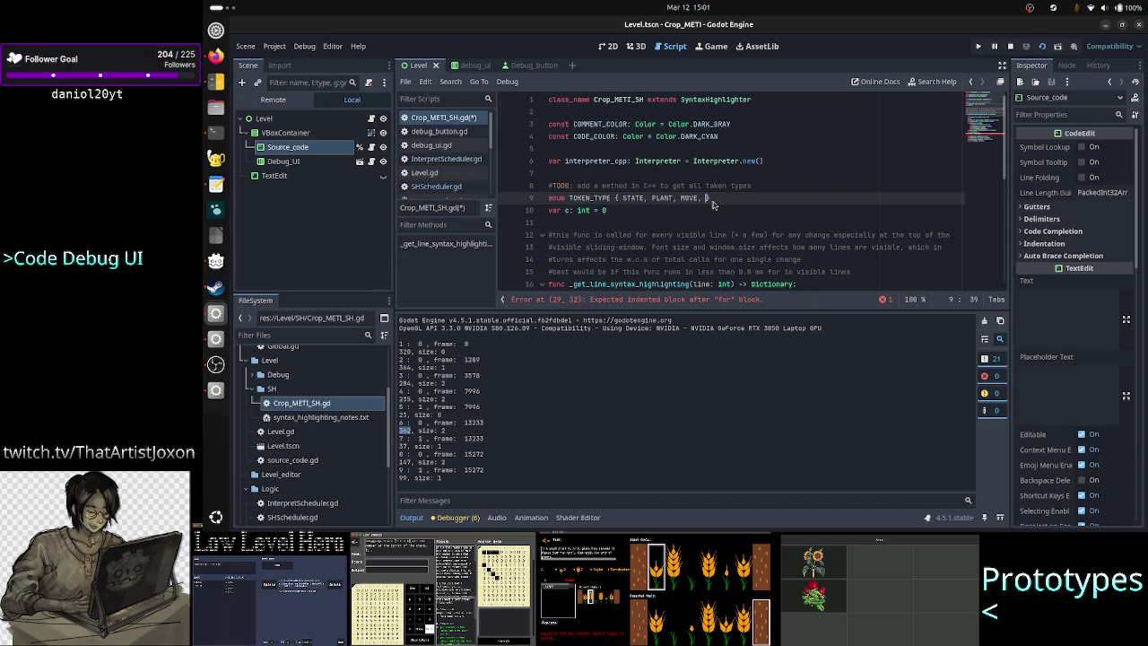
Add a misspelled 'COMPENT' entry after MOVE in the enum and start deleting it
text(COMP)
text(ENT)
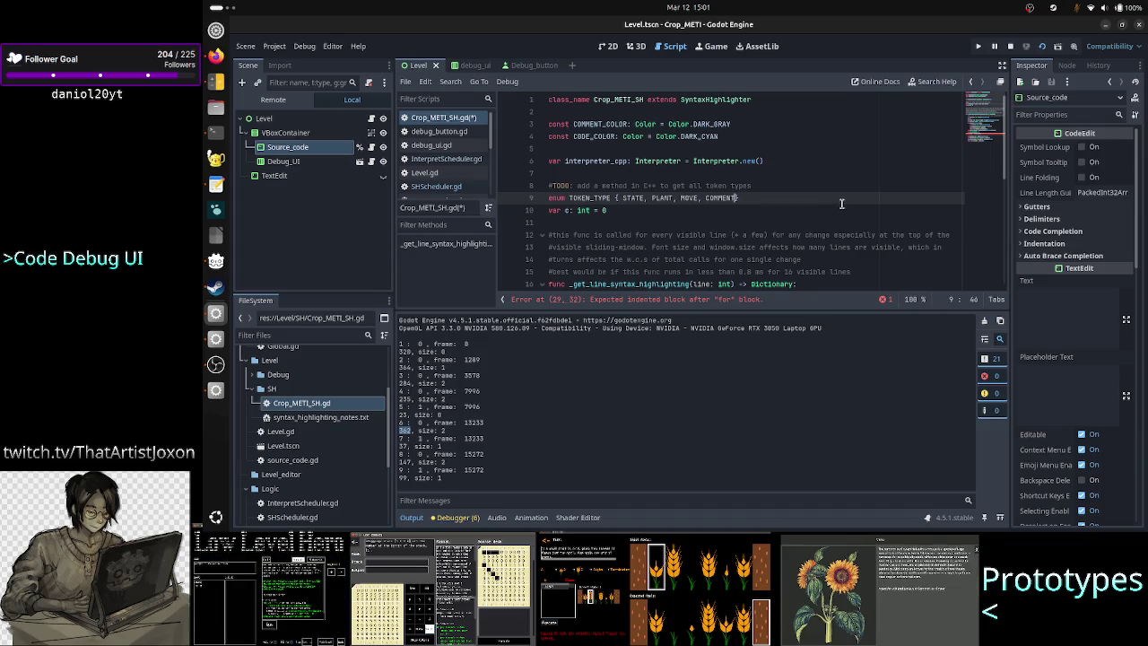
key(BackSpace)
key(BackSpace)
key(BackSpace)
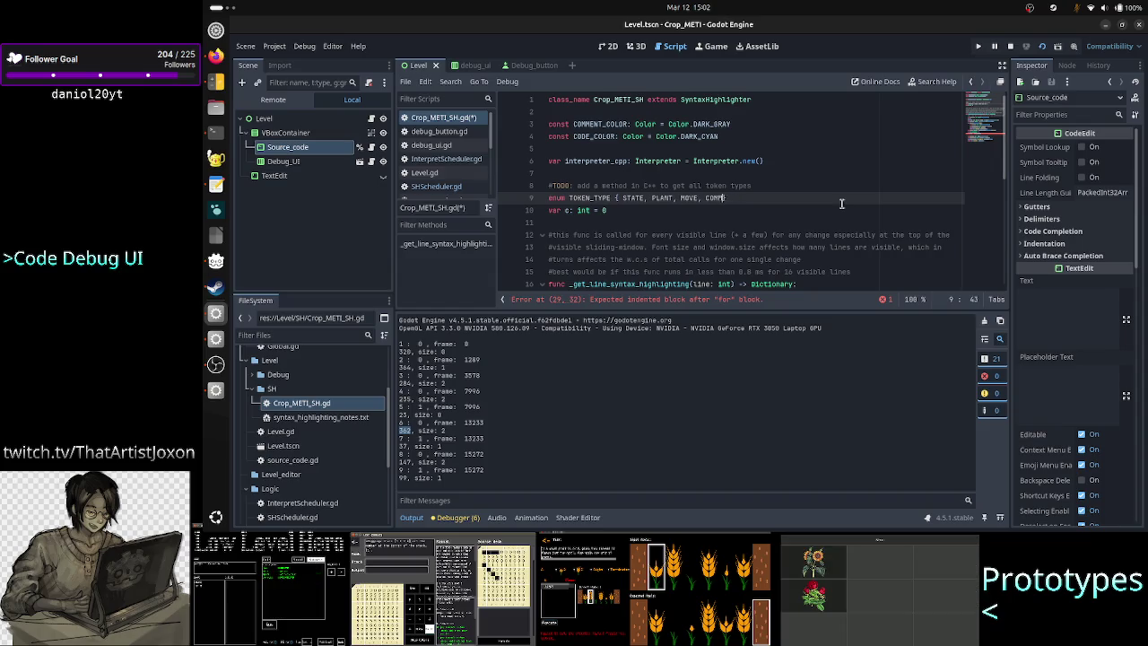
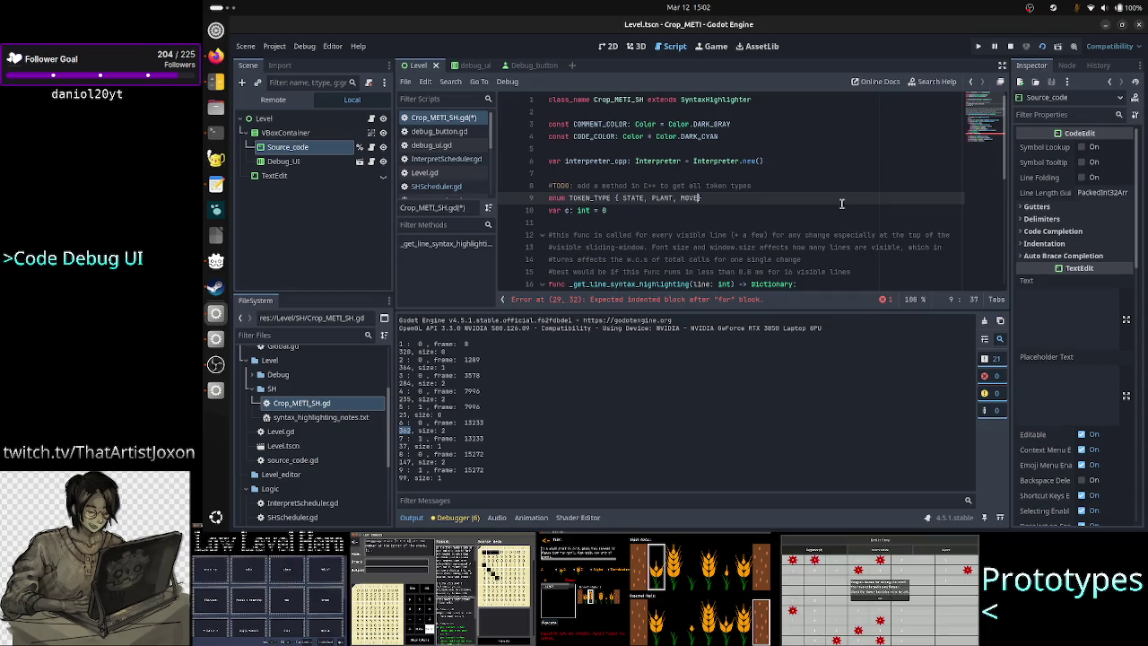
Close the TOKEN_TYPE enum with a brace, add blank lines, and start an 'Ak' entry on line 11
text(})
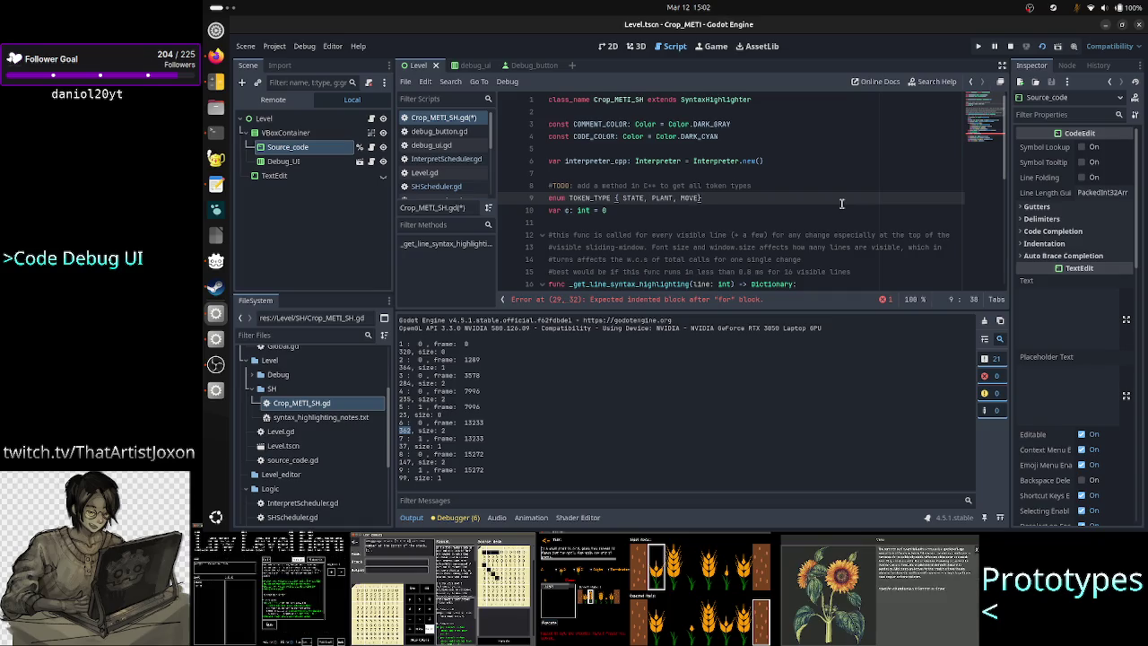
key(Return)
key(Return)
key(Up)
key(Return)
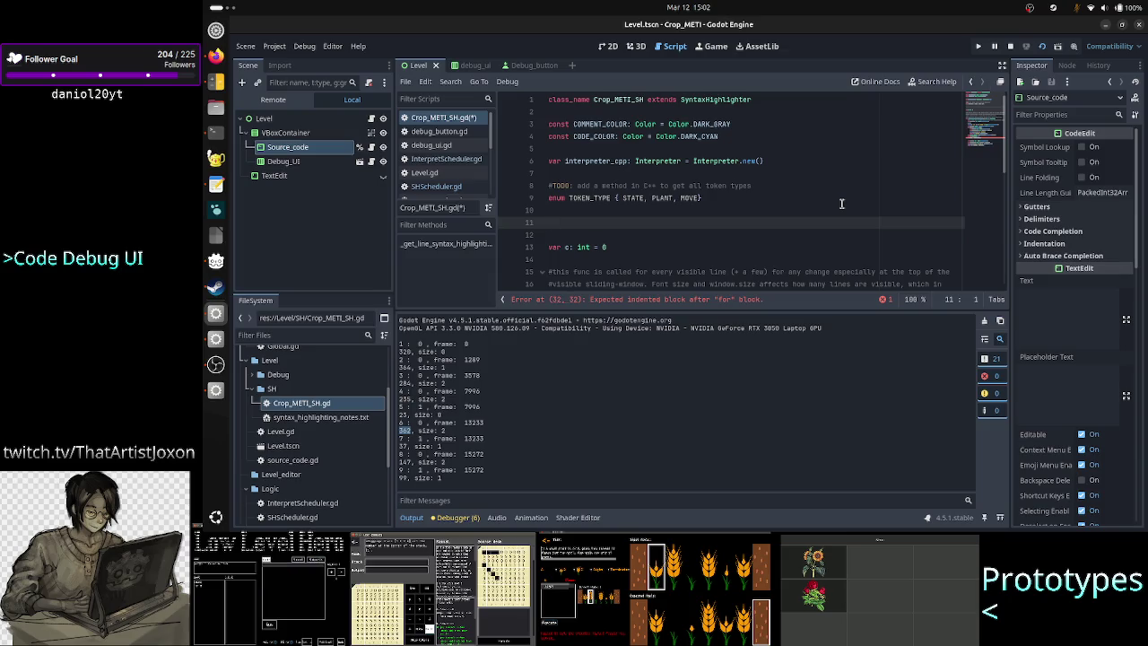
text(A)
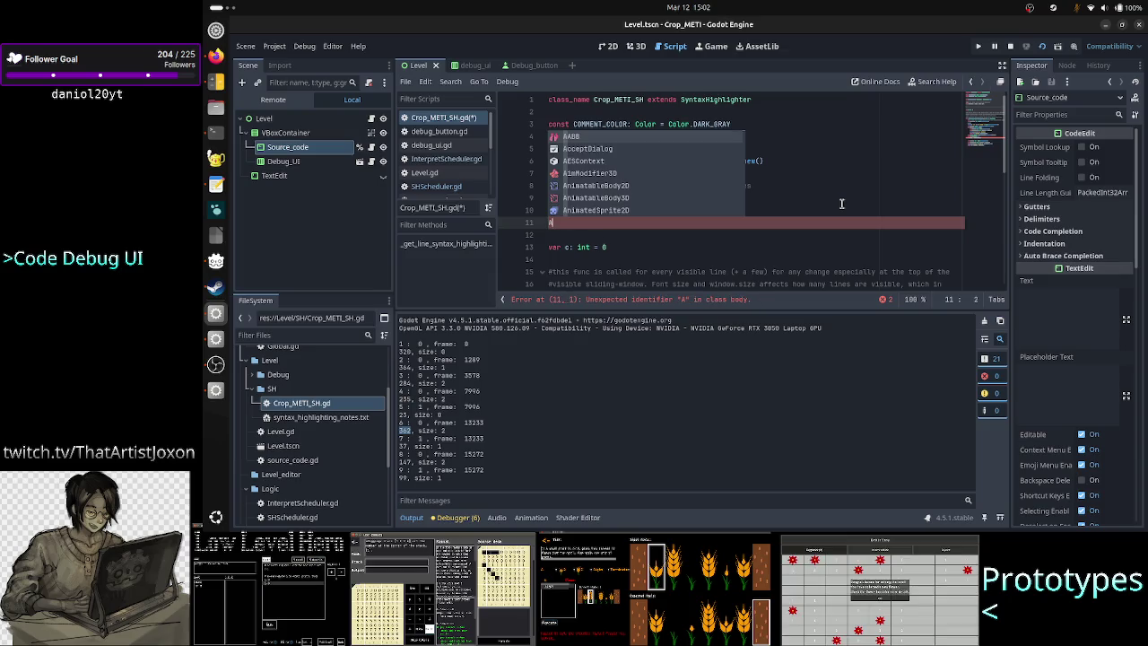
text(k)
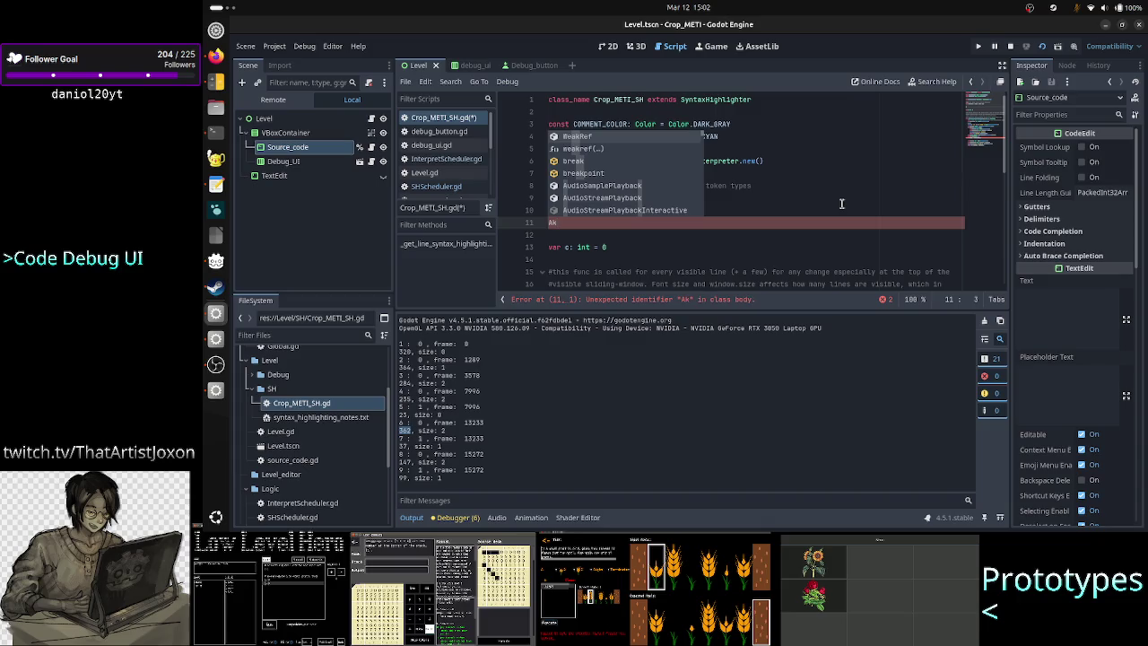
key(Home)
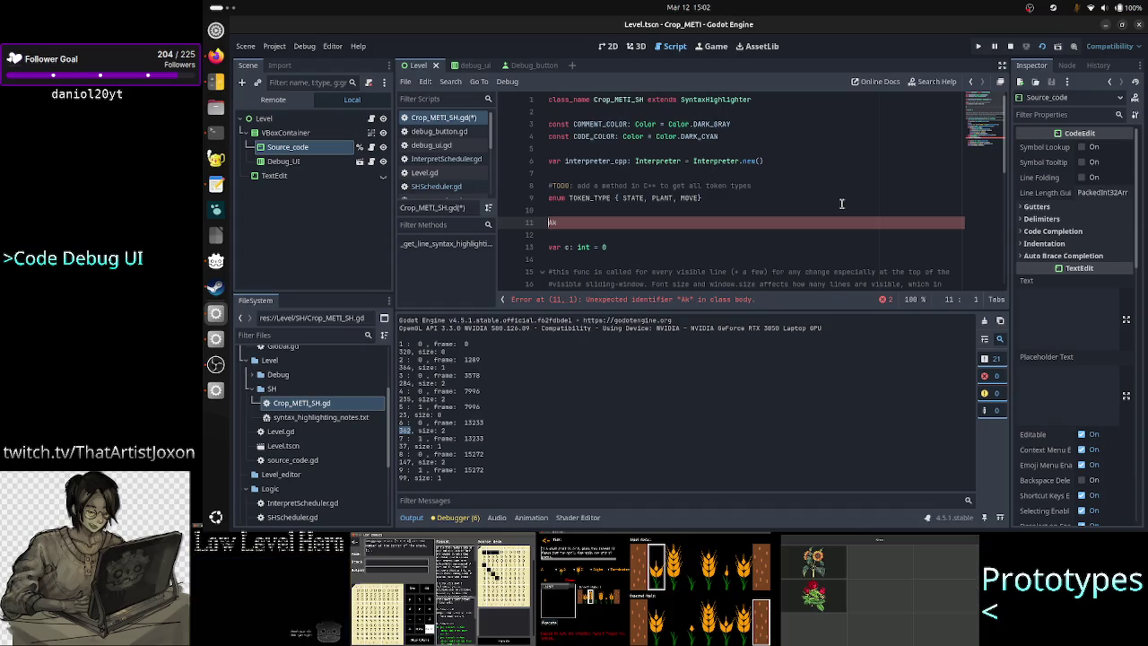
key(shift+Right)
key(shift+Right)
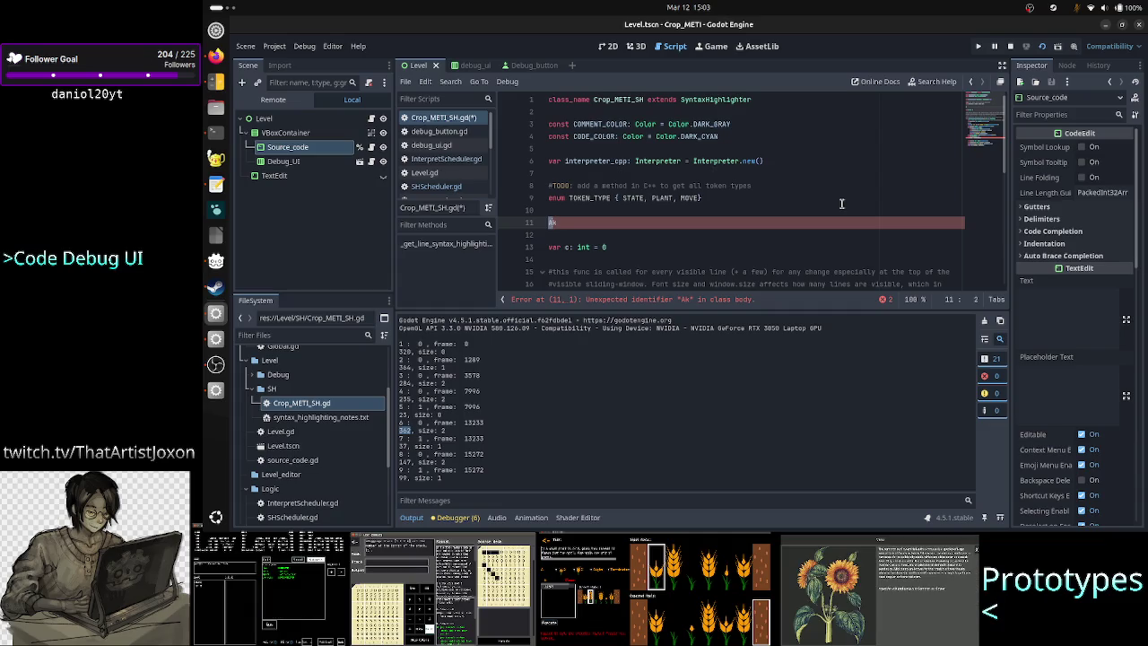
scroll(827, 185, down, 4)
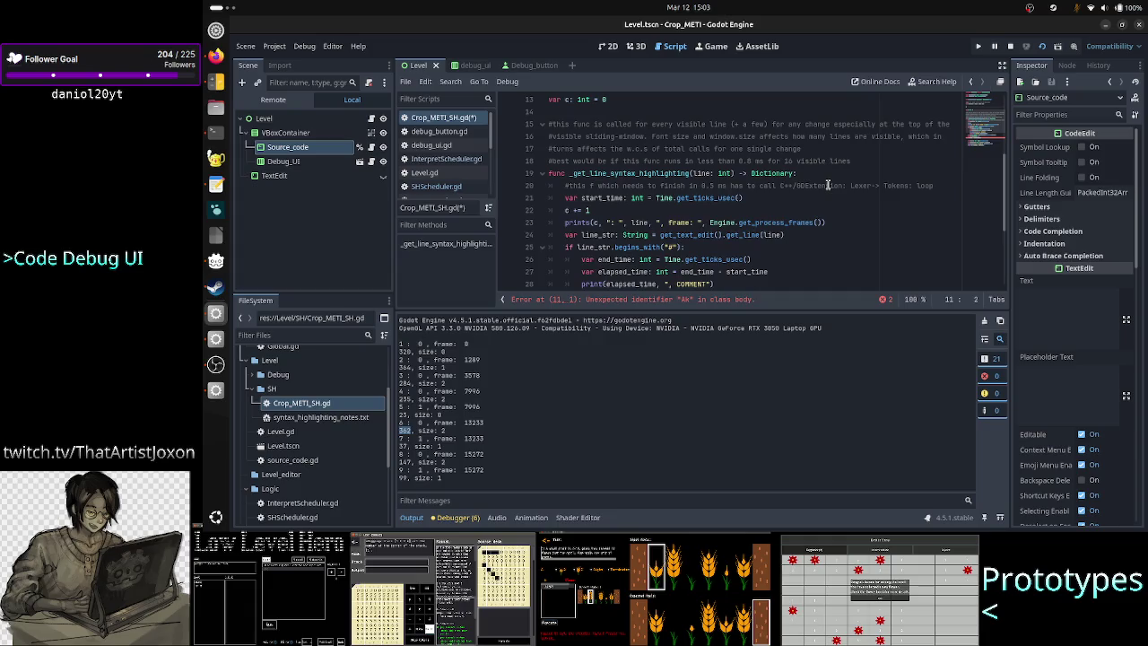
scroll(809, 199, down, 2)
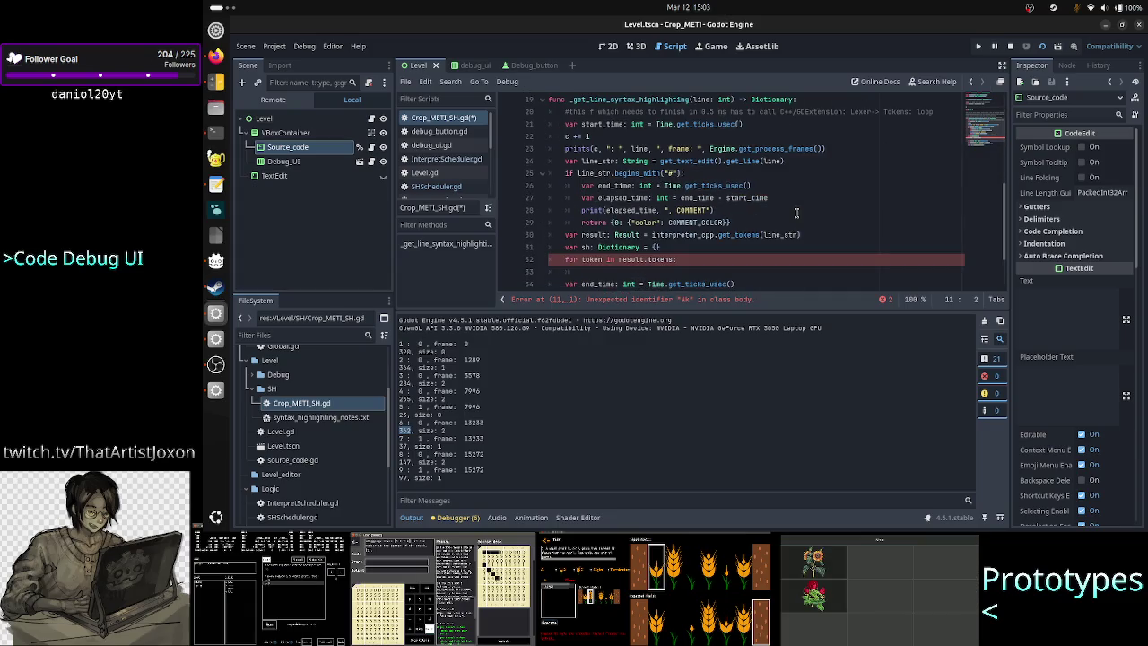
scroll(682, 256, up, 6)
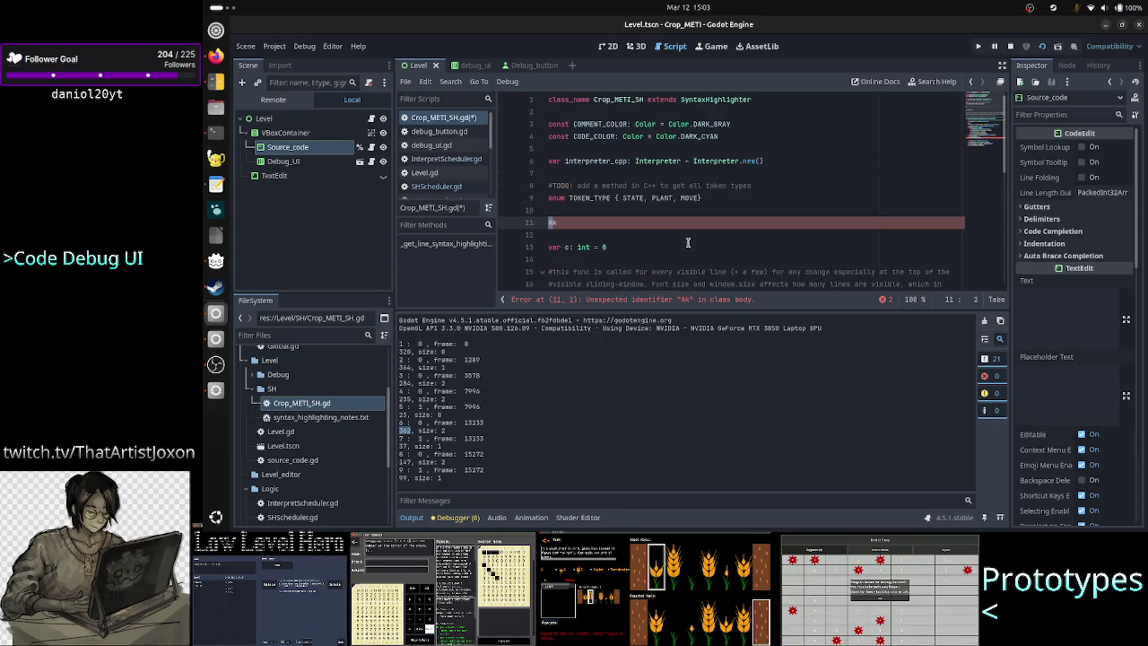
key(Left)
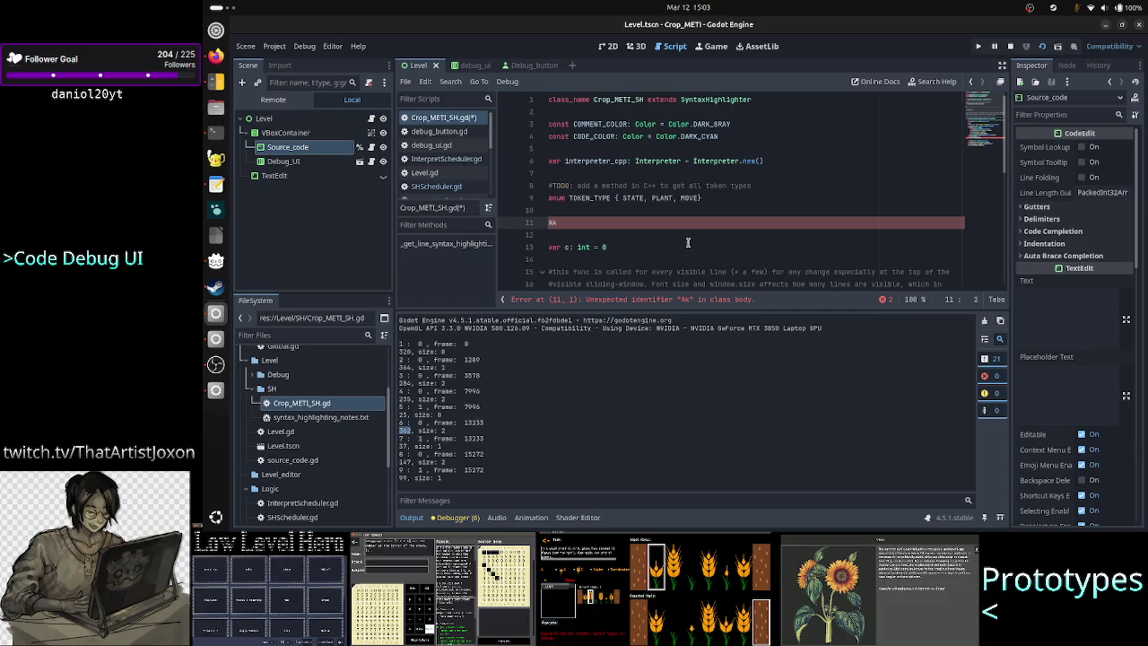
key(End)
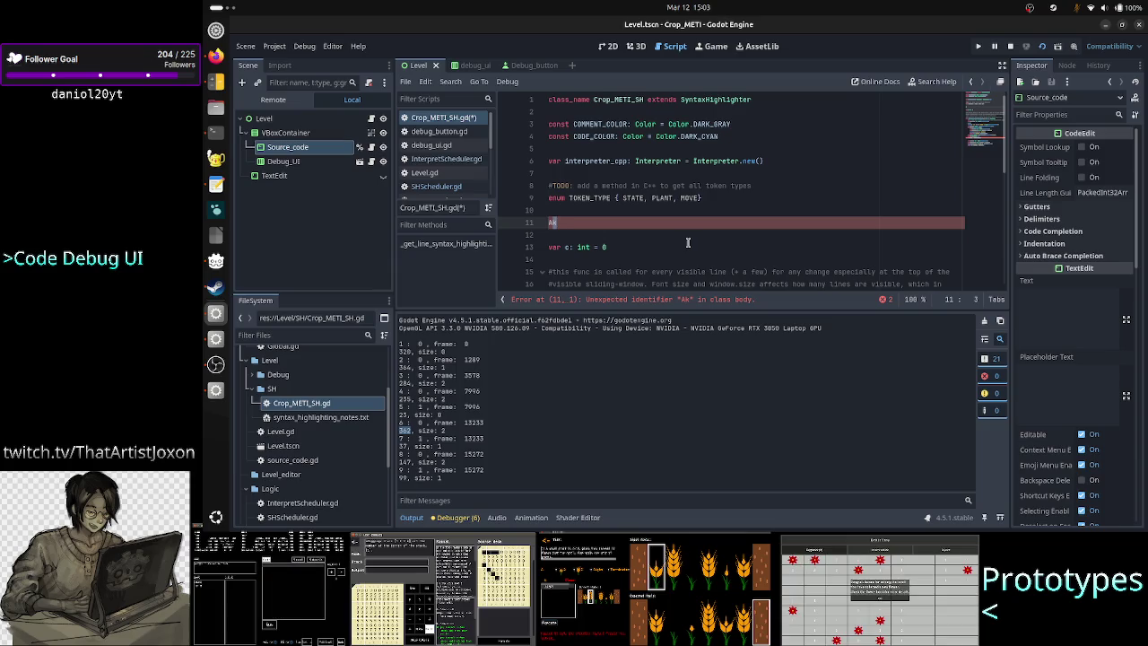
key(BackSpace)
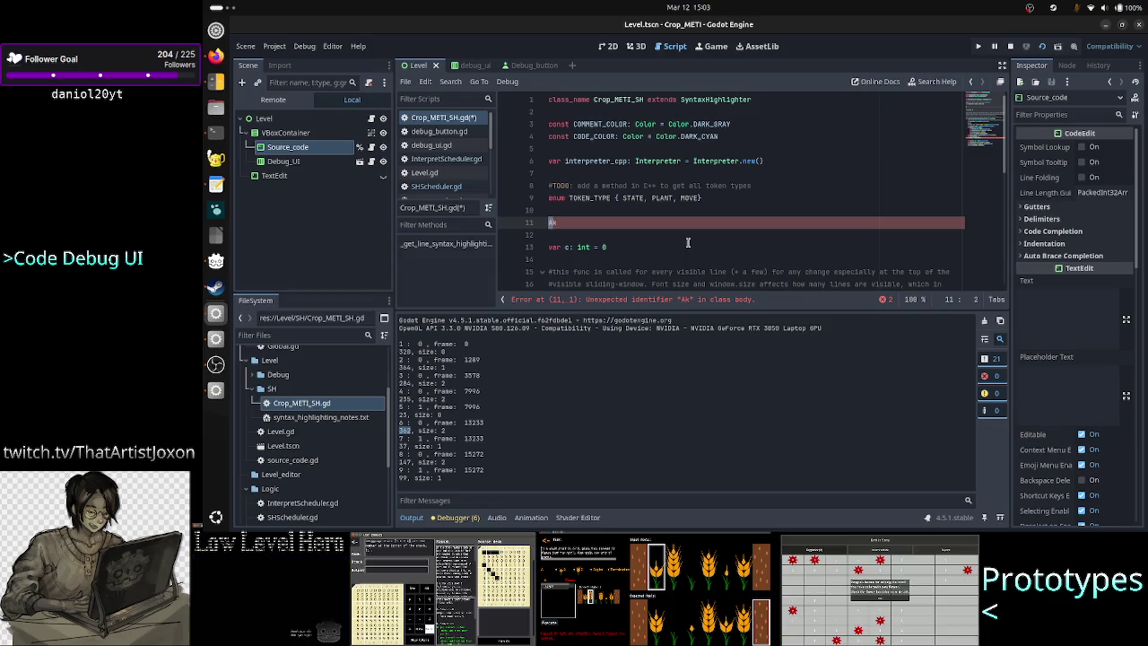
text(k)
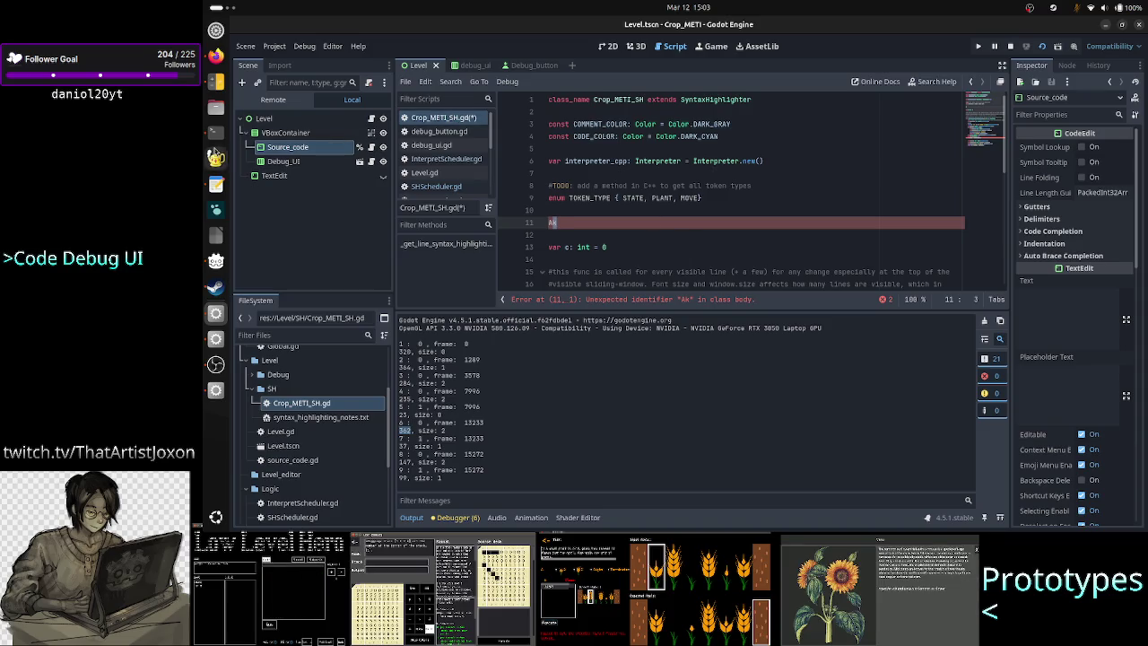
click(213, 140)
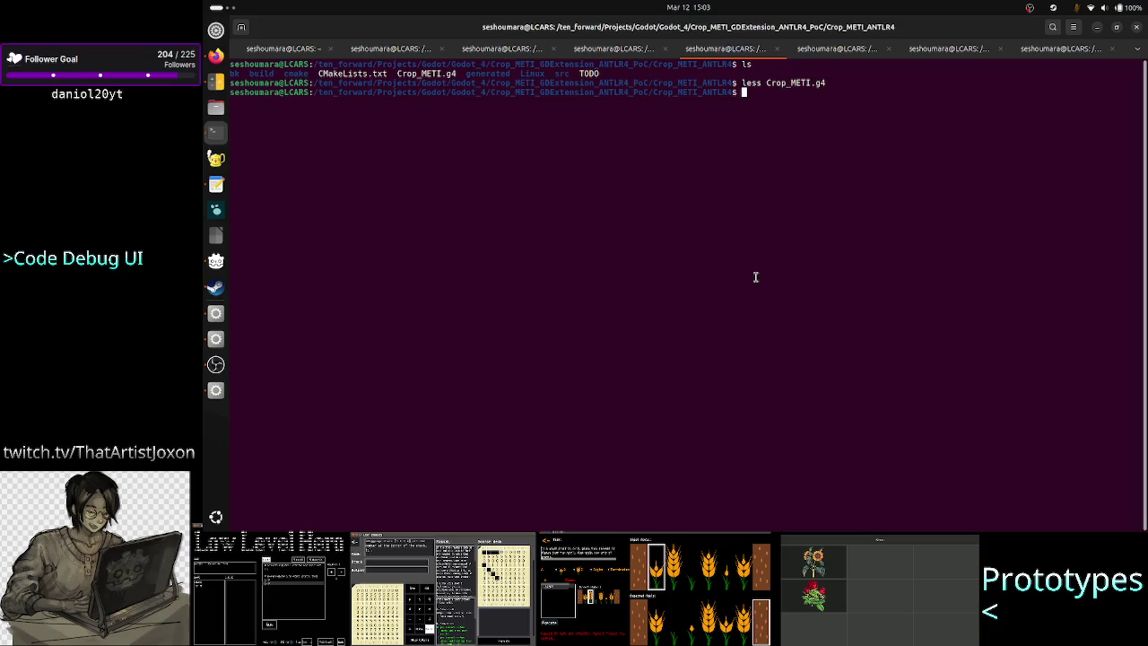
List the project folder, then change into src/ and list its files
text(ls)
key(Return)
text(cd)
key(BackSpace)
key(BackSpace)
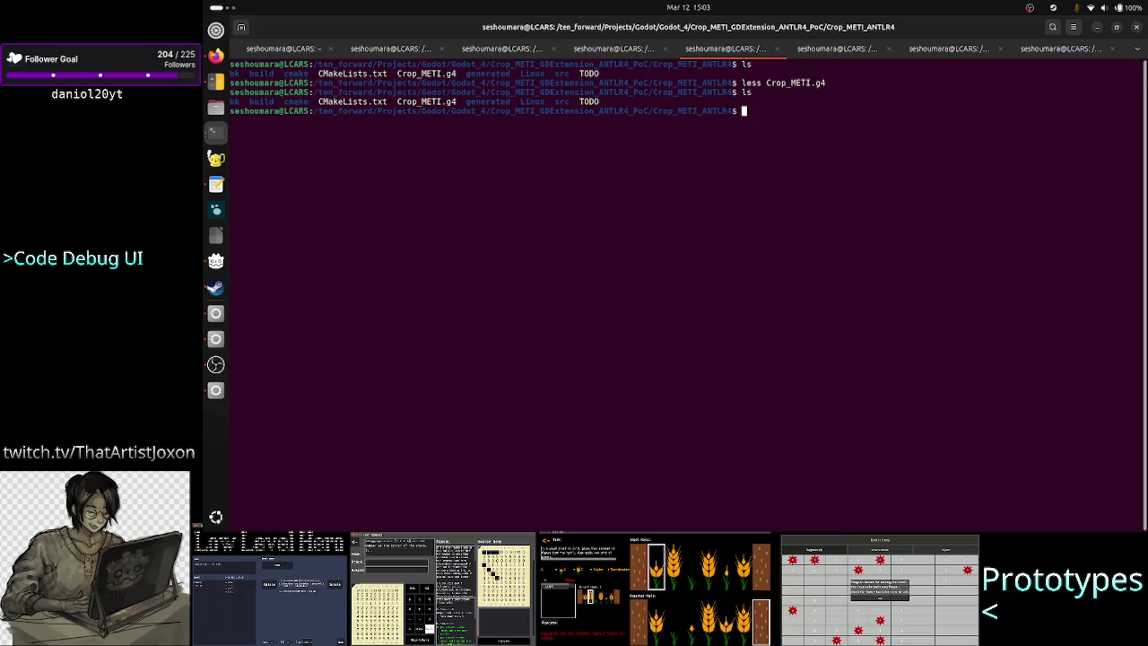
text(d src/)
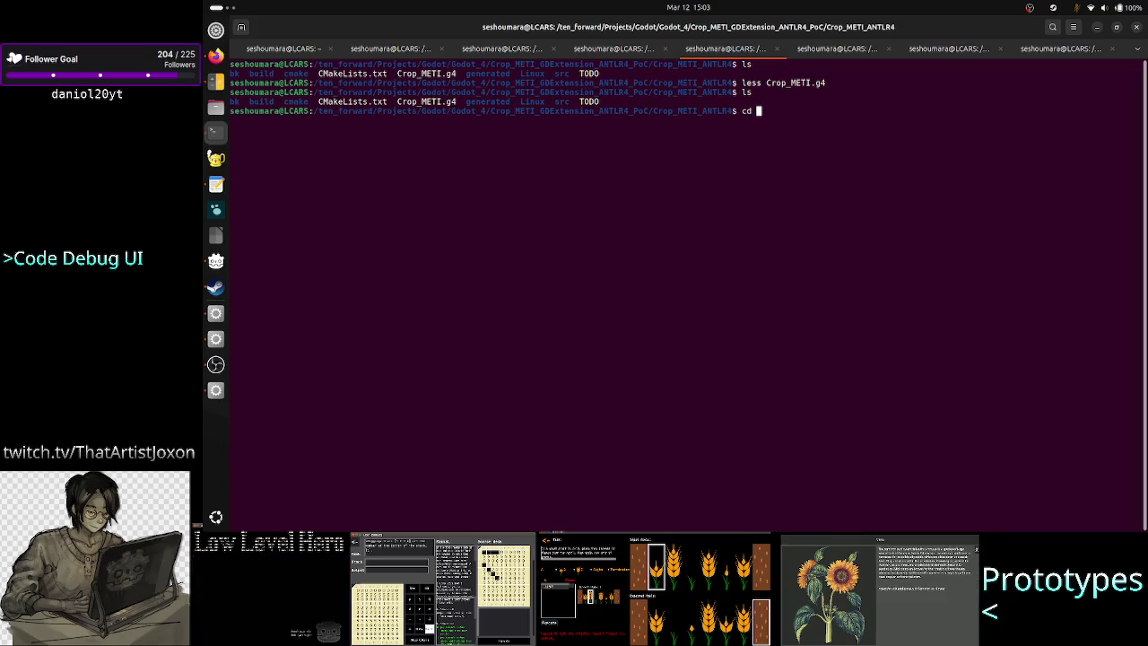
key(Return)
text(ls)
key(Return)
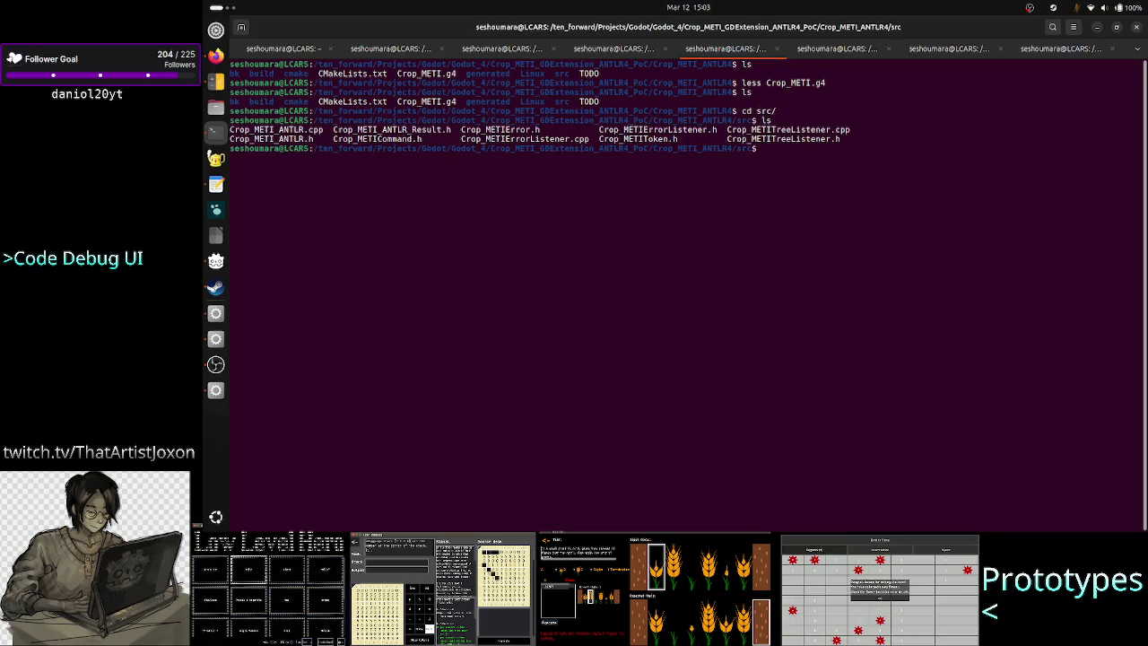
Open Crop_METI_ANTLR.cpp in the less pager
text(less)
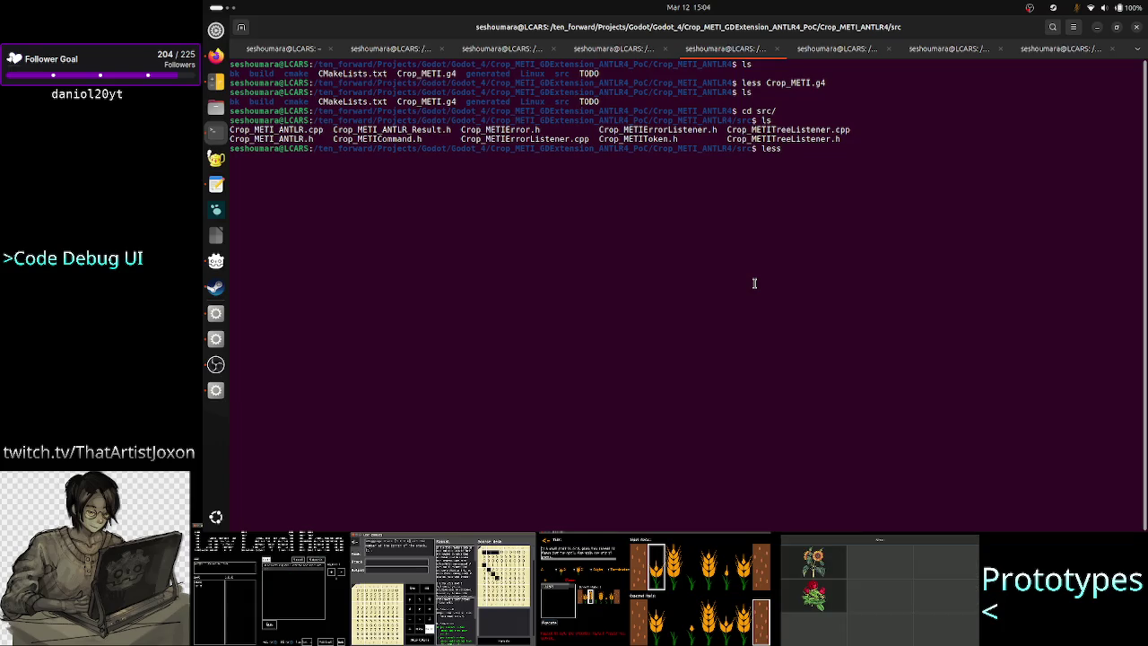
text(Crop_METI_)
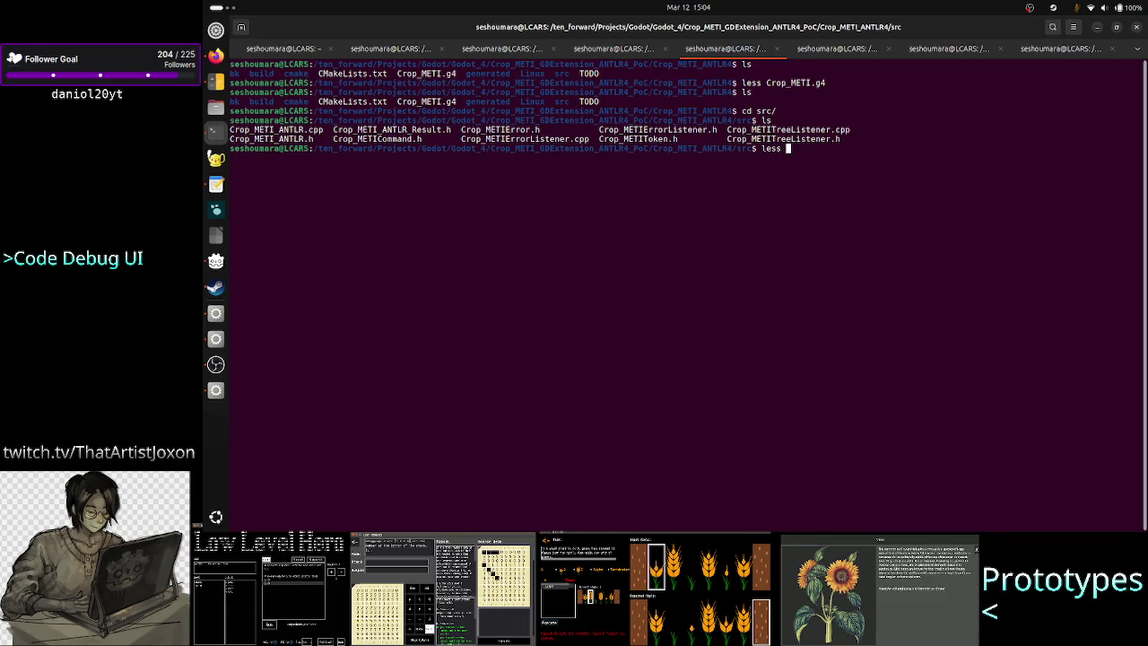
text(ANTLR)
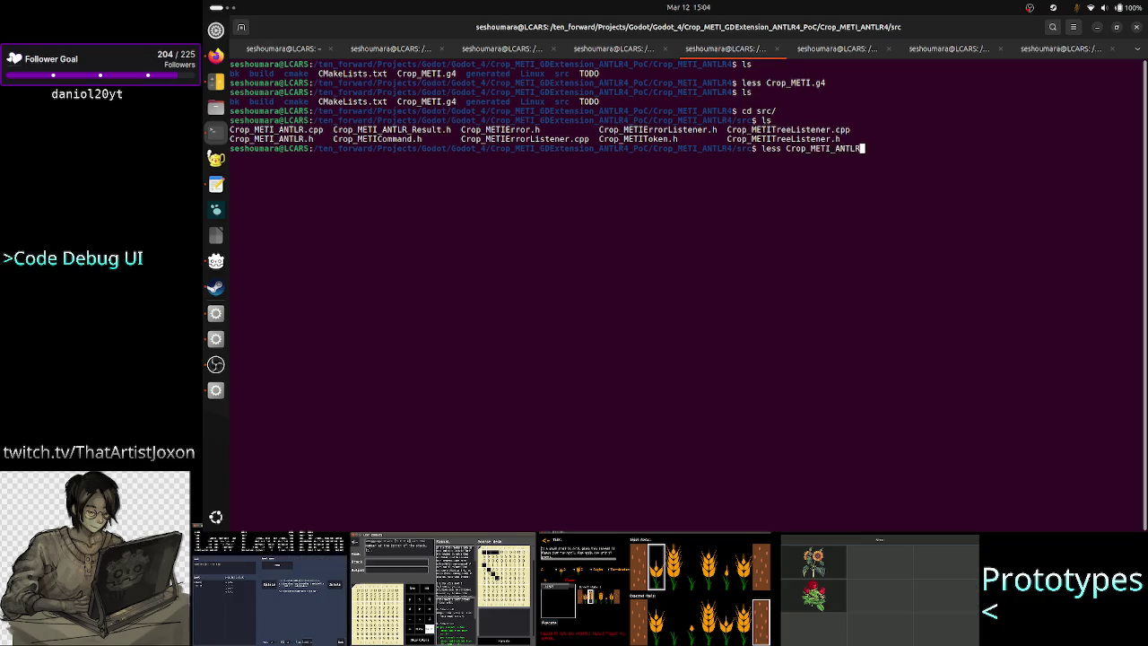
text(.cpp)
key(Return)
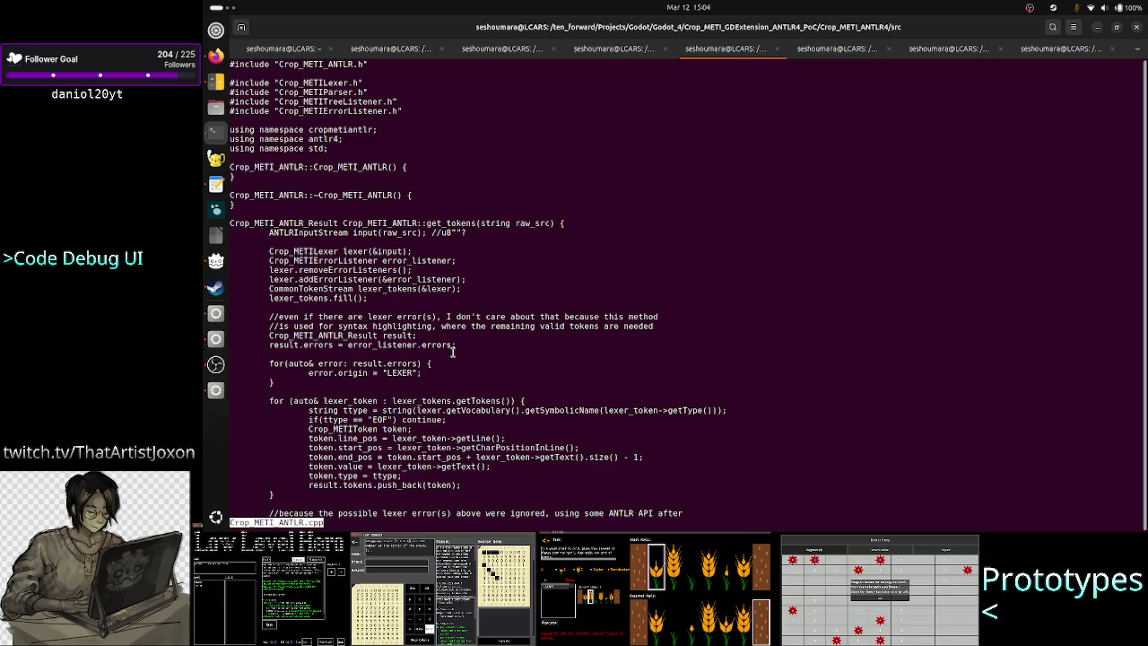
scroll(453, 352, down, 2)
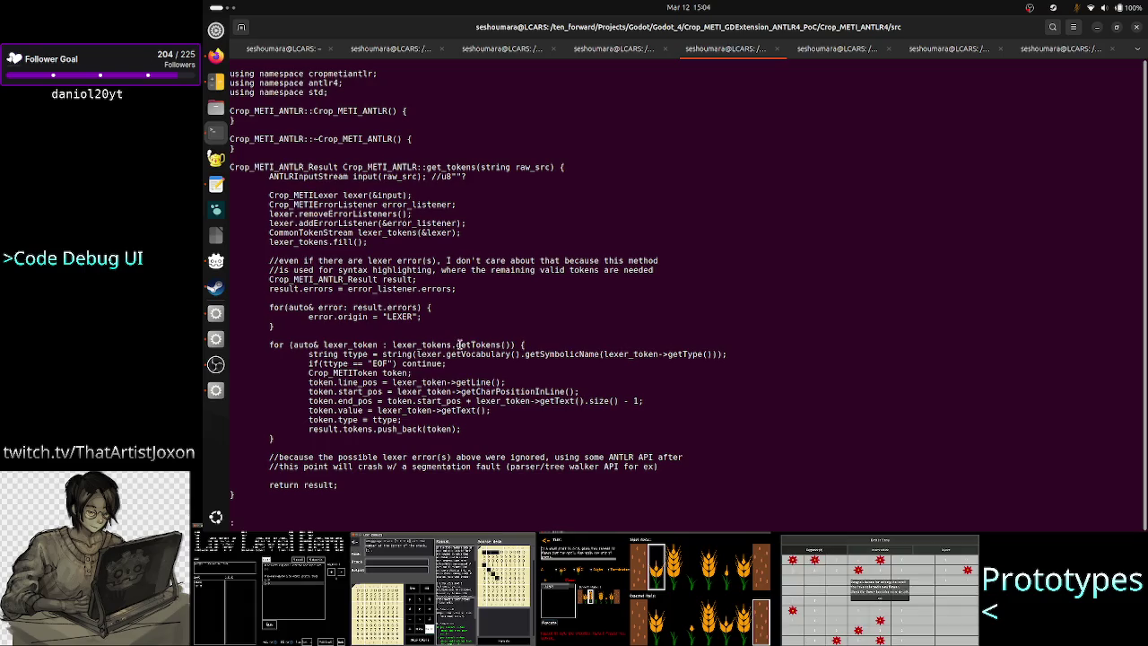
triple_click(415, 346)
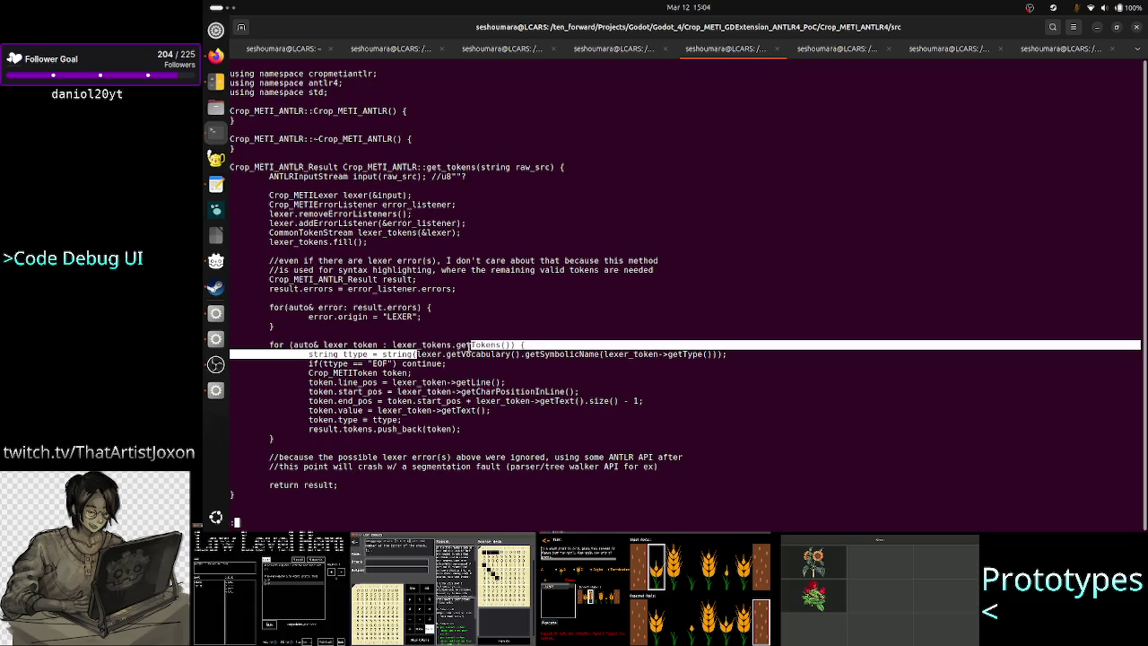
double_click(474, 346)
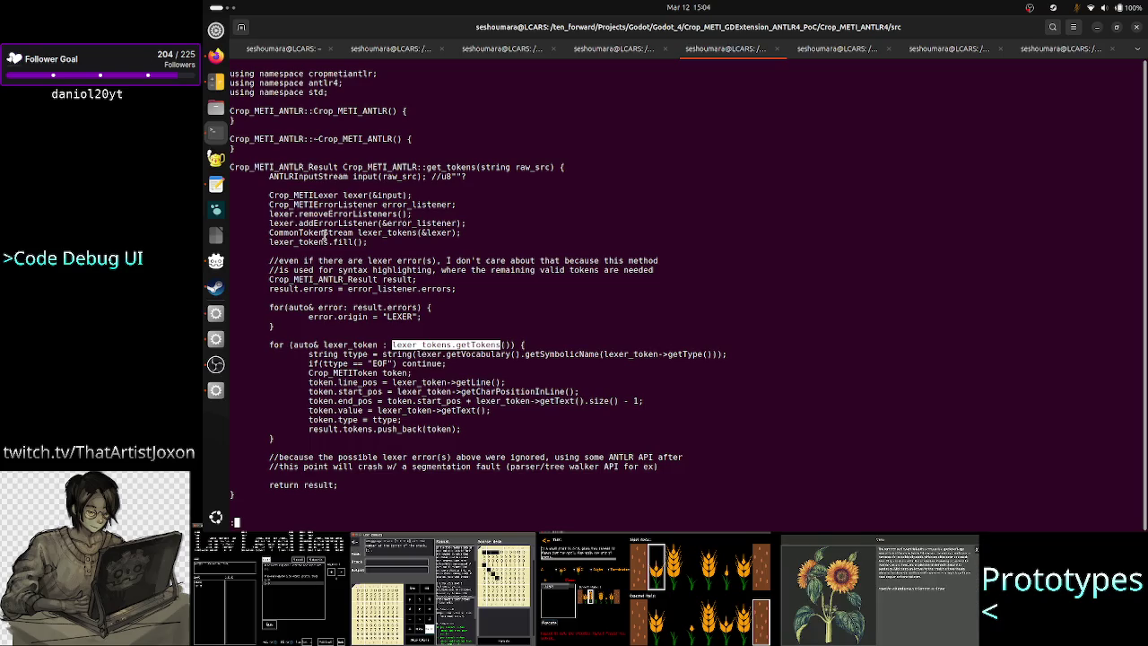
click(398, 228)
double_click(398, 232)
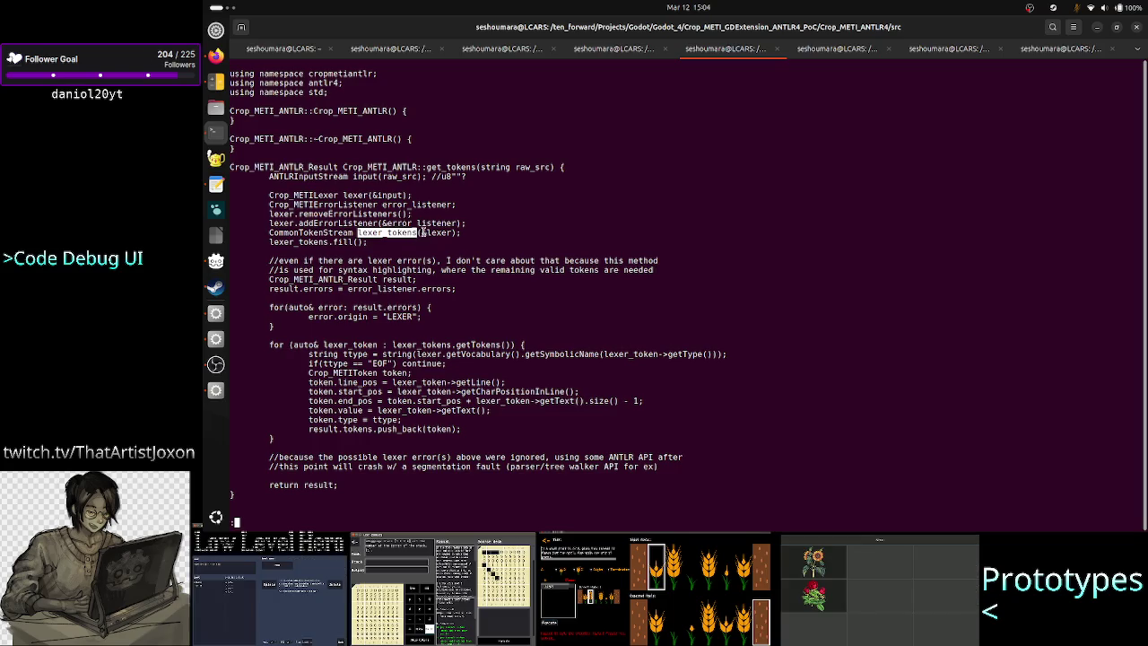
double_click(438, 232)
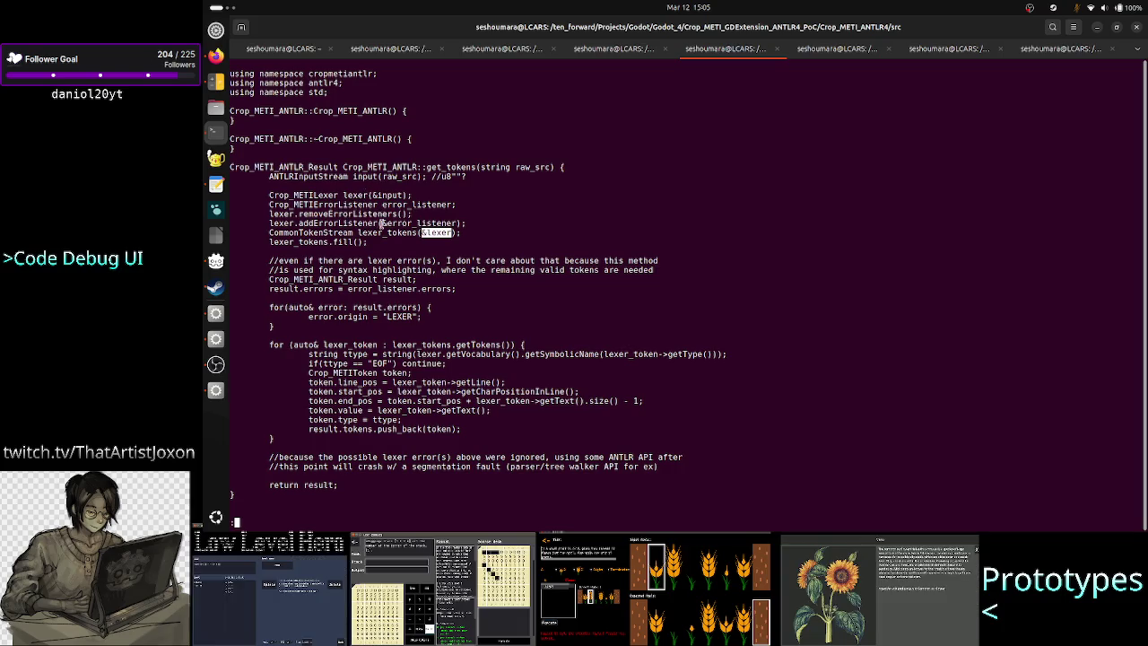
double_click(429, 222)
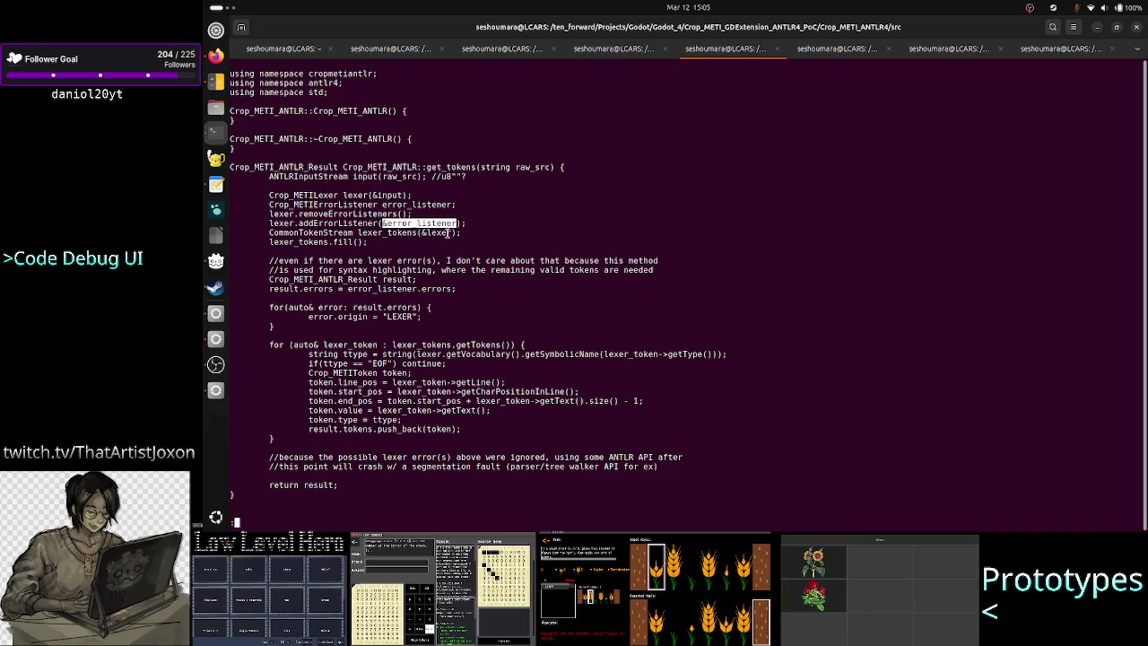
drag(461, 233, 265, 233)
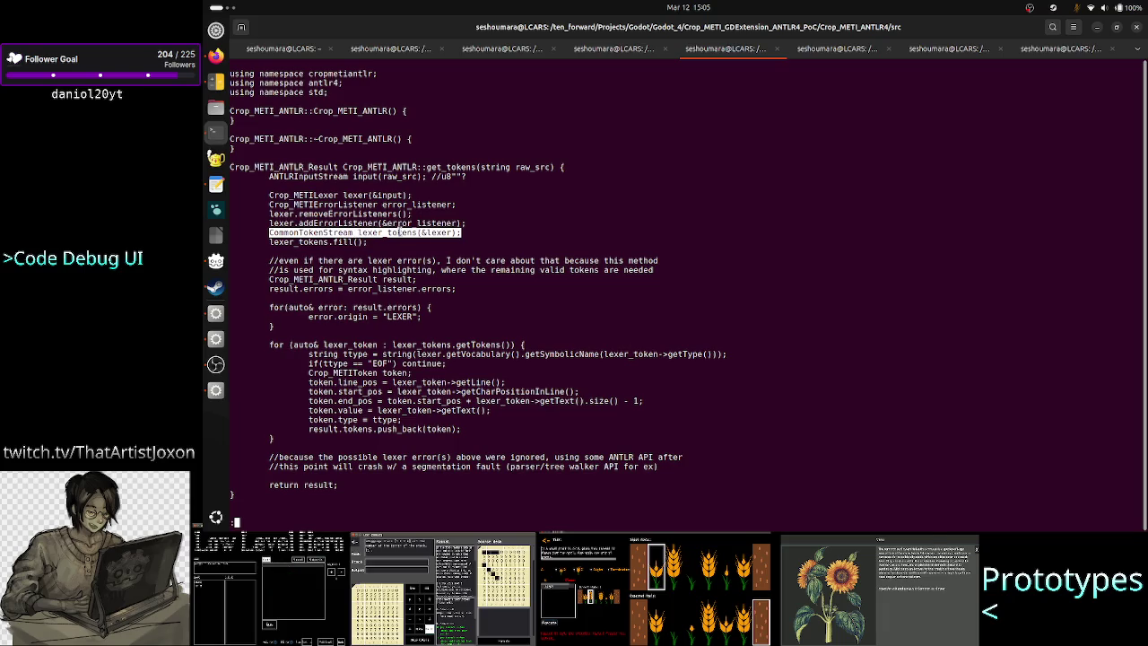
drag(429, 233, 269, 233)
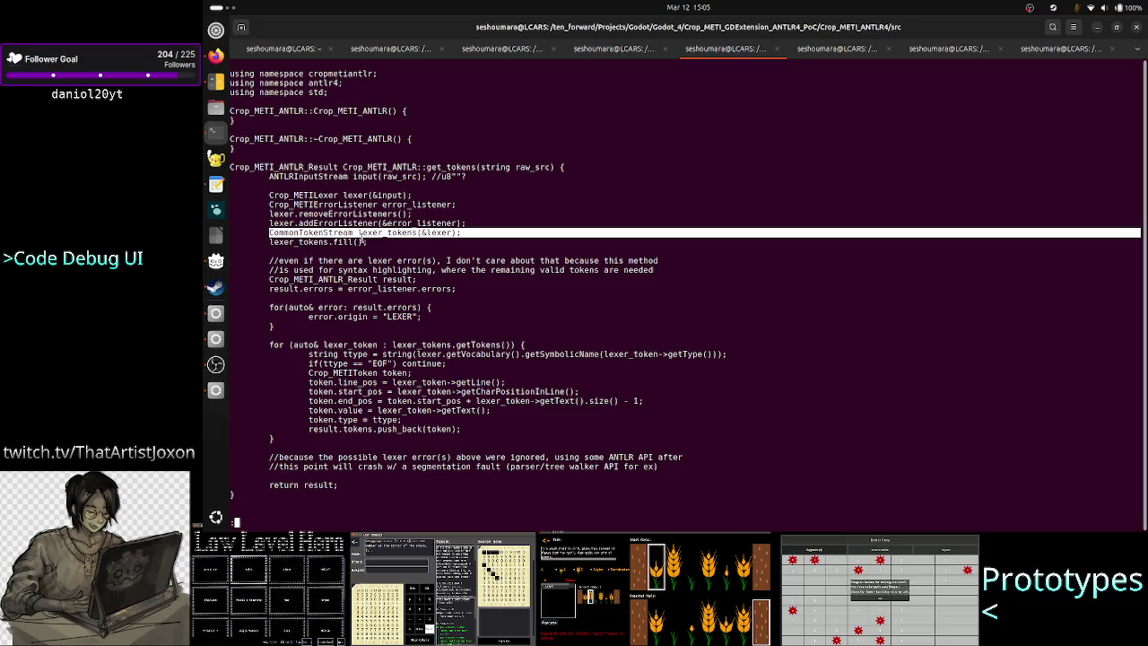
double_click(330, 232)
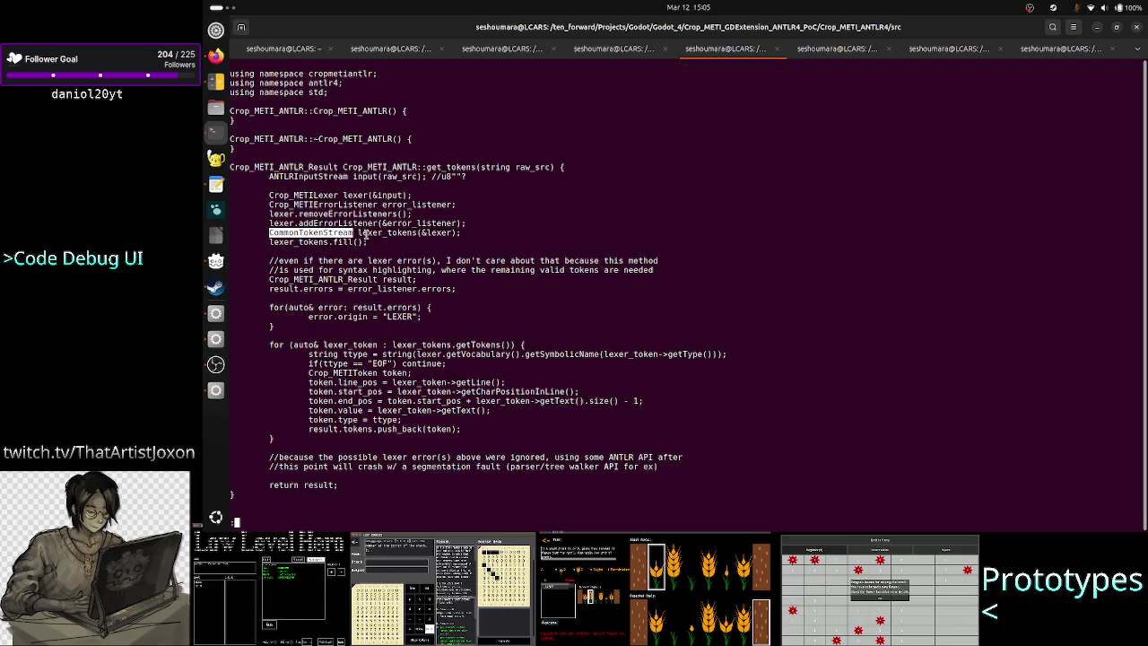
double_click(436, 232)
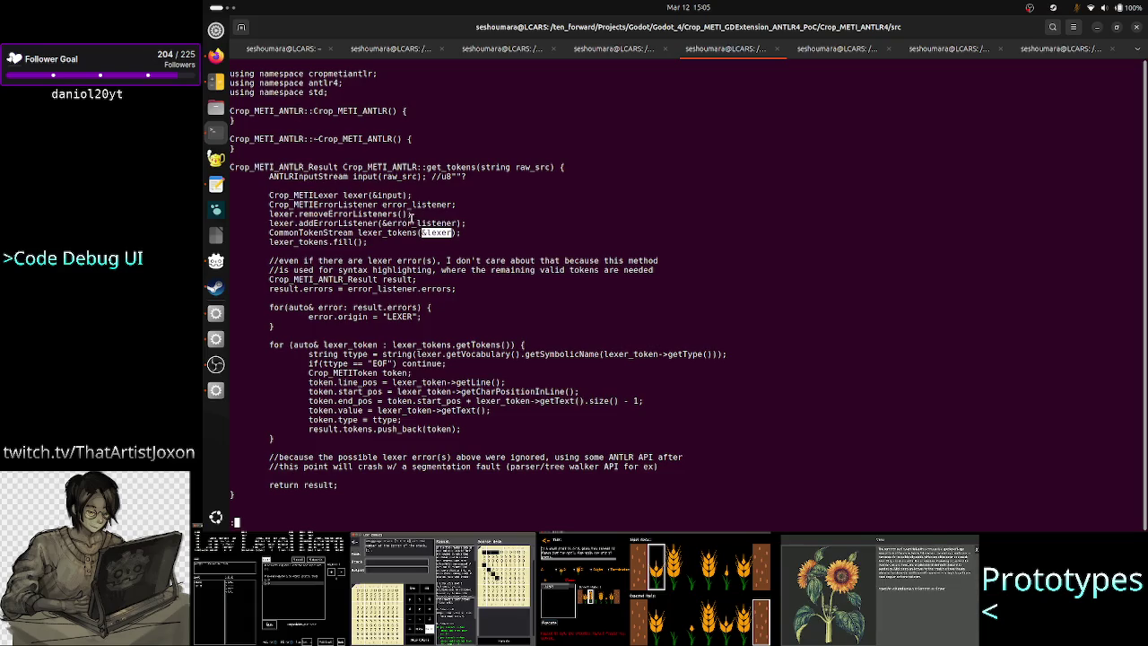
double_click(411, 222)
click(411, 223)
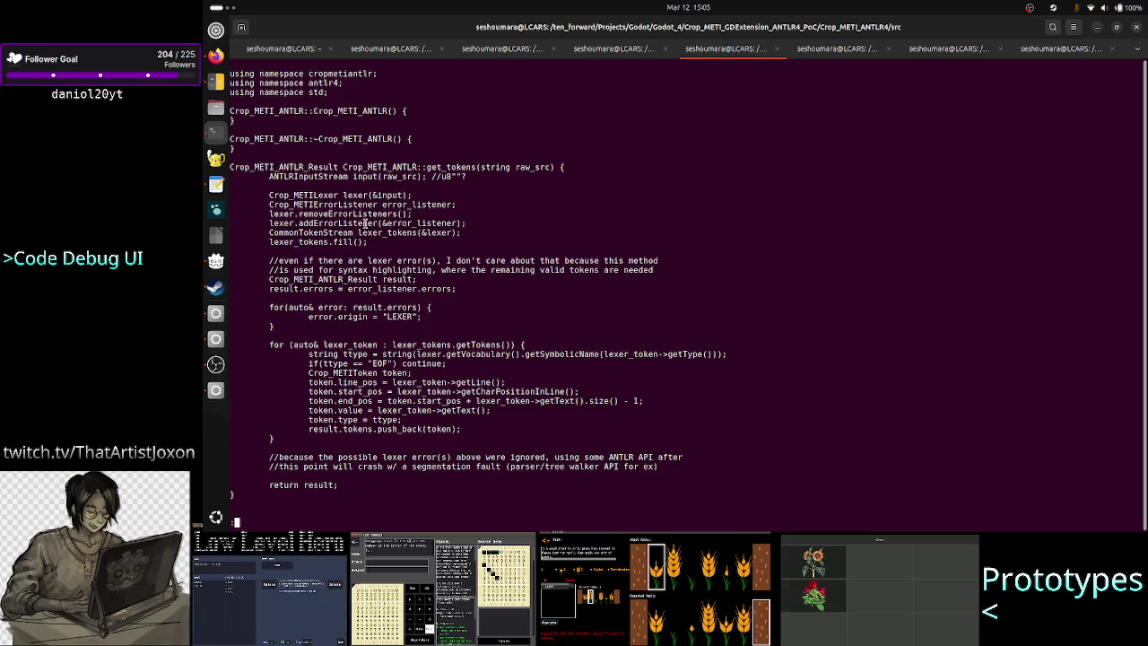
drag(435, 232, 272, 240)
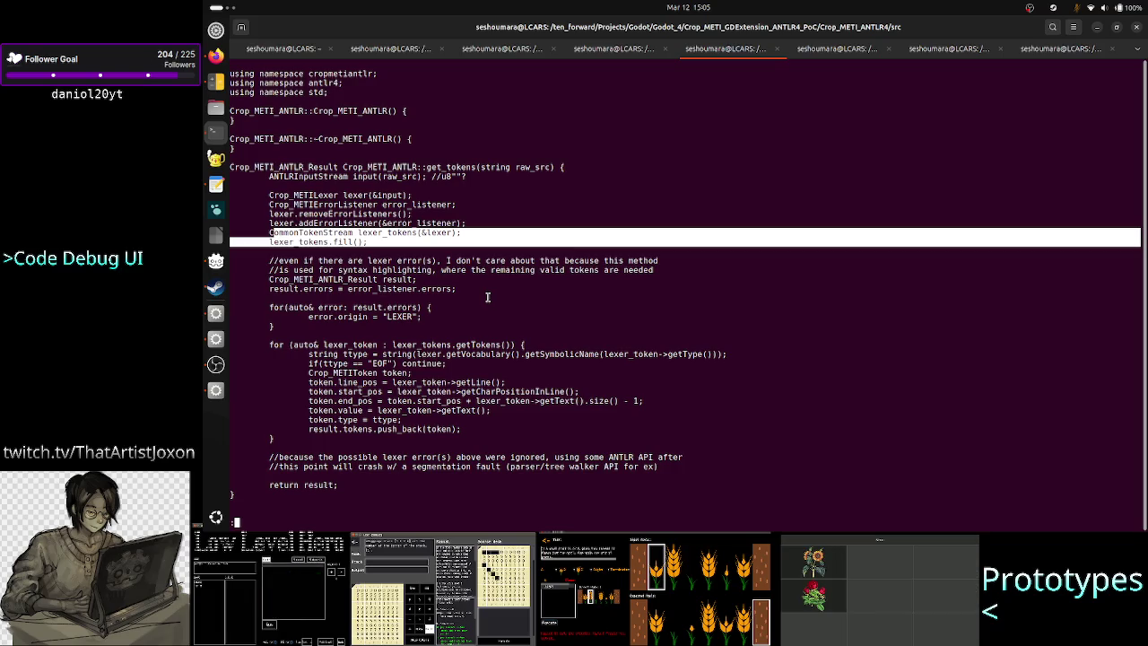
click(525, 269)
Quit the pager and open Crop_METIErrorListener.cpp in less using Tab completion
text(q)
text(less )
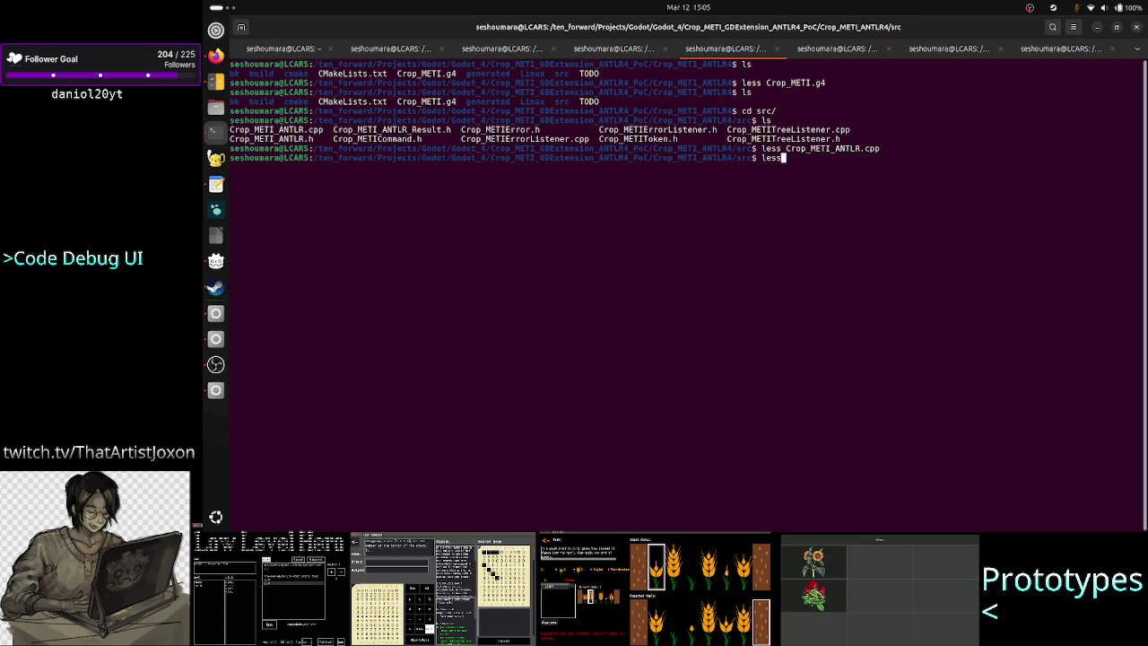
text(Cr)
key(Tab)
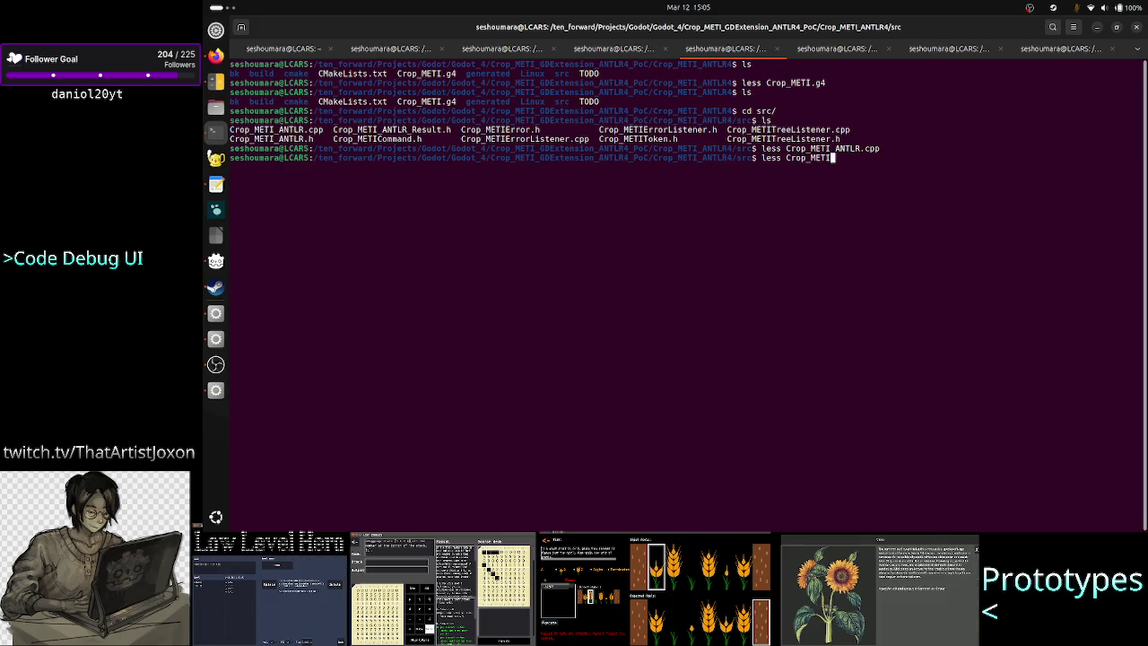
text(E)
key(Tab)
text(L)
key(Tab)
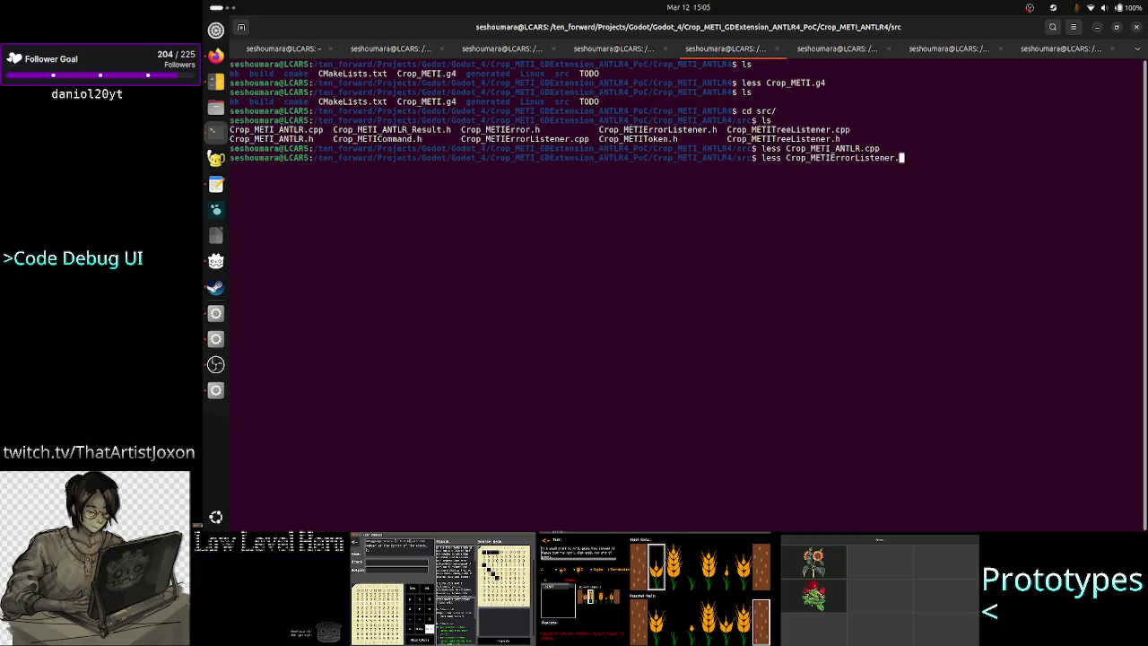
text(cpp)
key(Return)
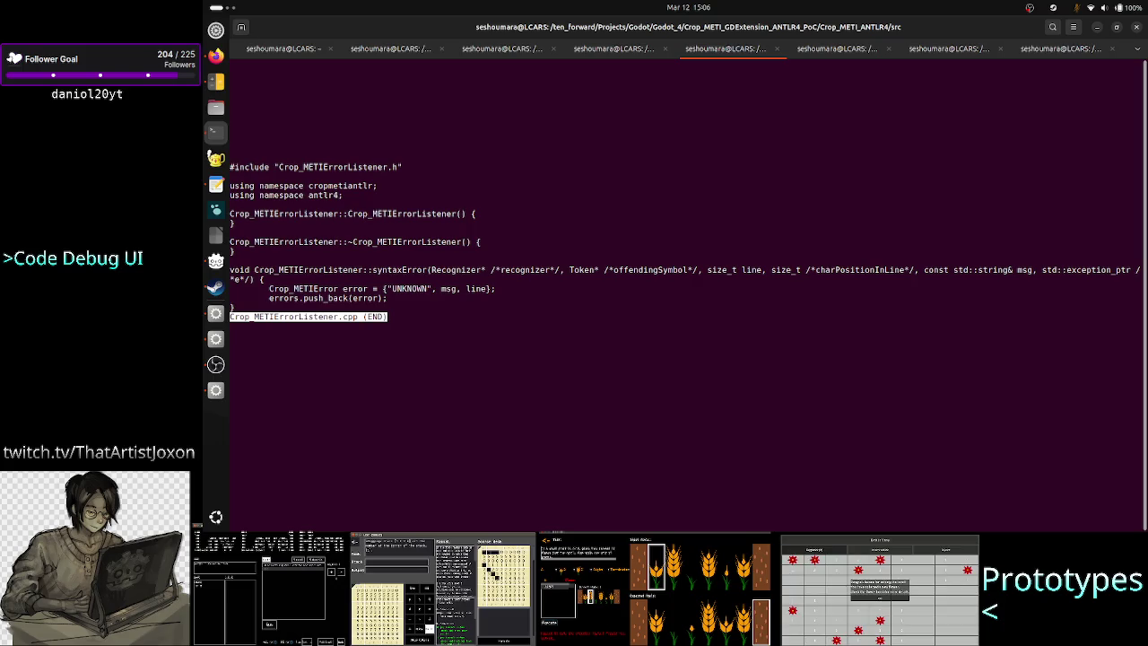
Close the error listener file and reopen Crop_METI_ANTLR.cpp from command history
key(q)
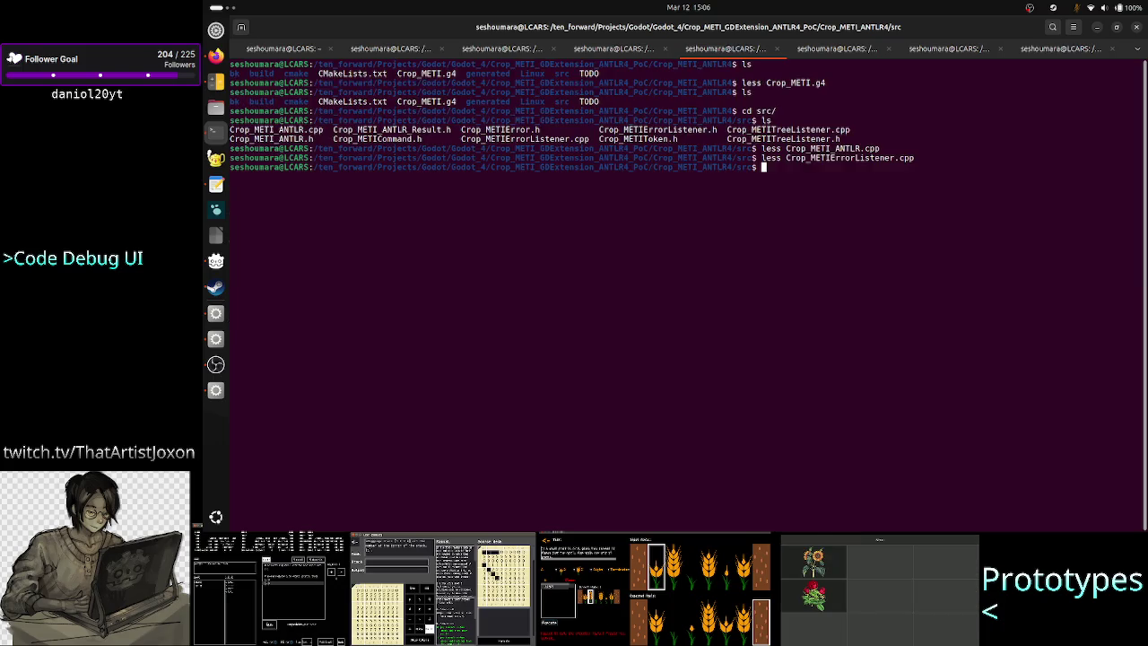
key(Up)
key(Up)
key(Return)
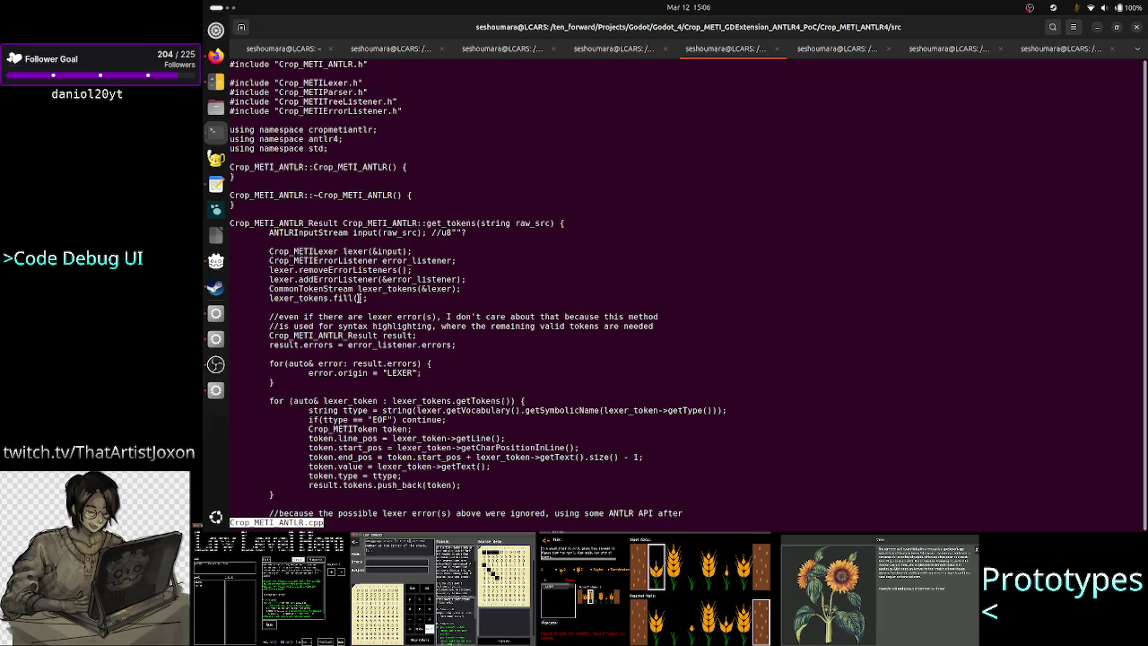
drag(467, 289, 271, 289)
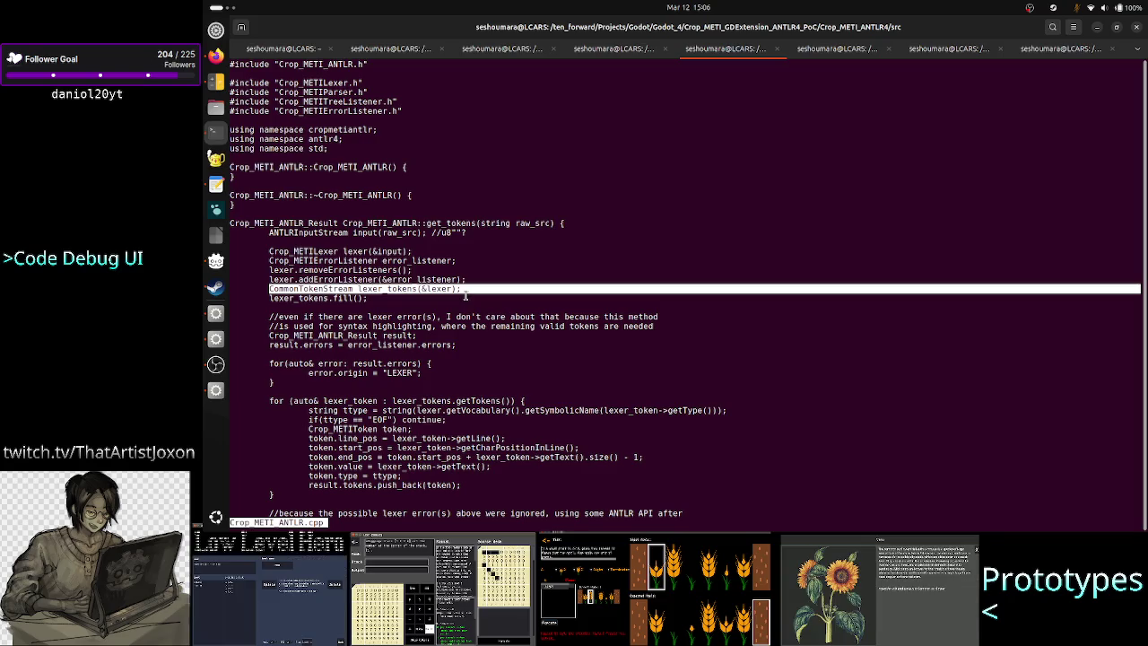
double_click(443, 401)
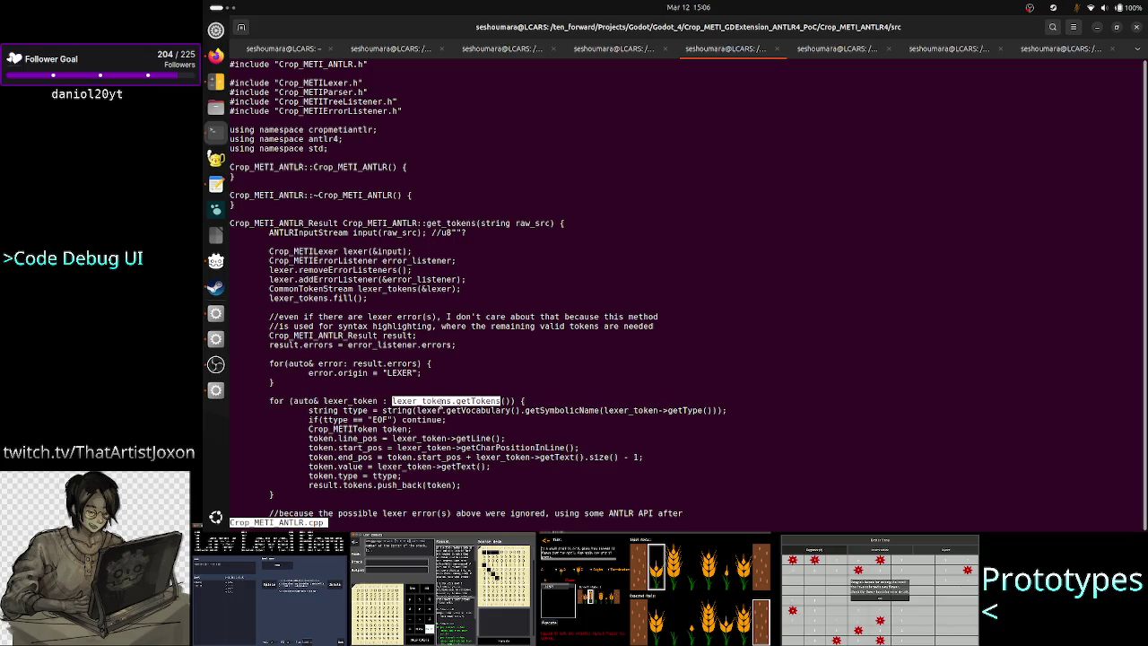
double_click(355, 410)
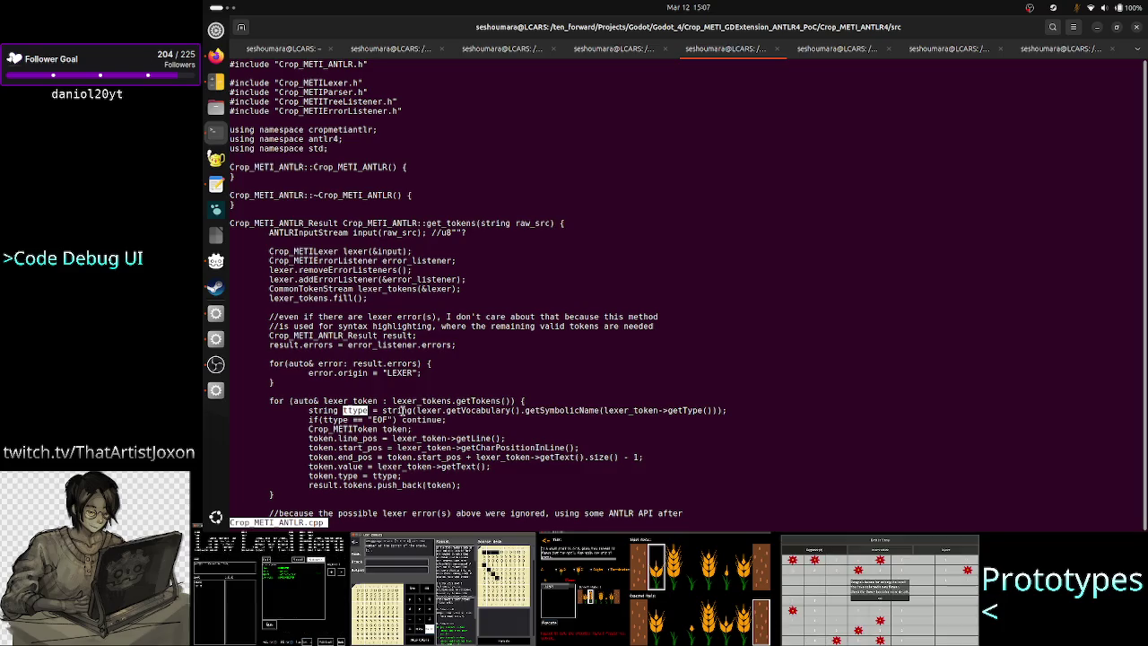
click(395, 430)
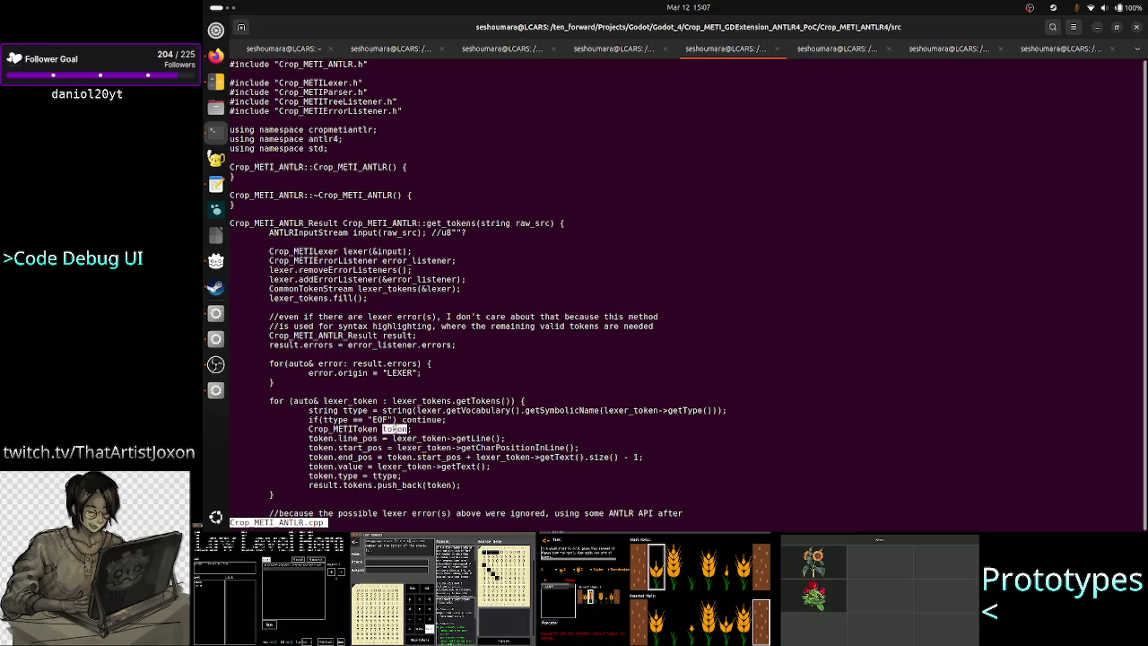
double_click(357, 429)
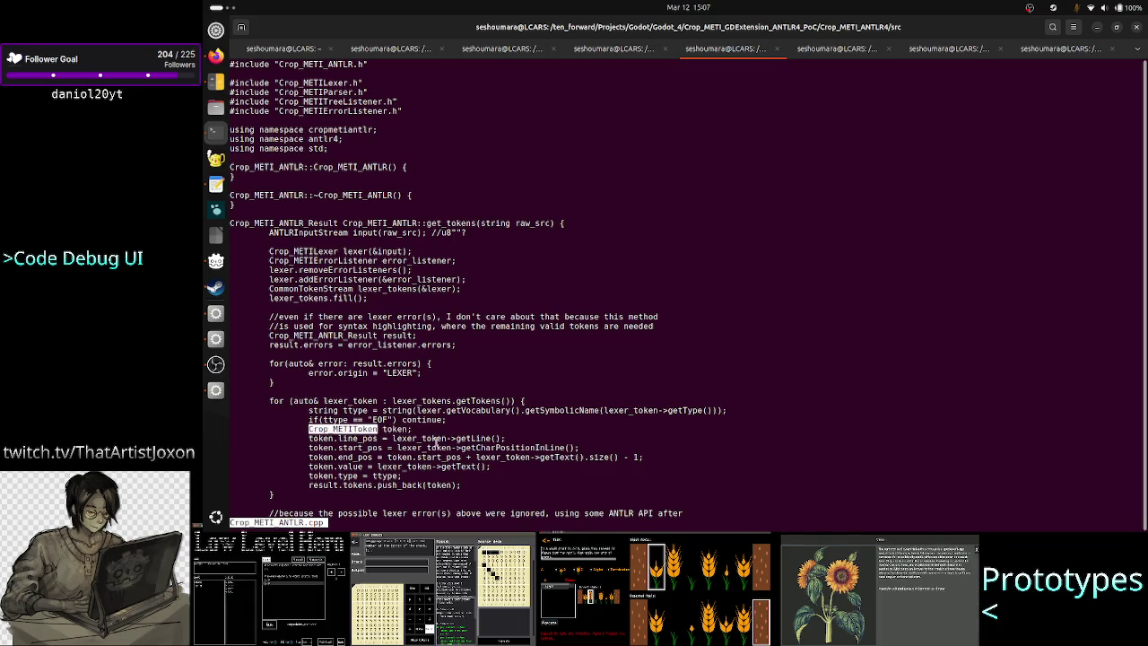
mouse_move(408, 438)
mouse_down()
mouse_move(471, 473)
mouse_move(422, 485)
mouse_move(443, 492)
mouse_up()
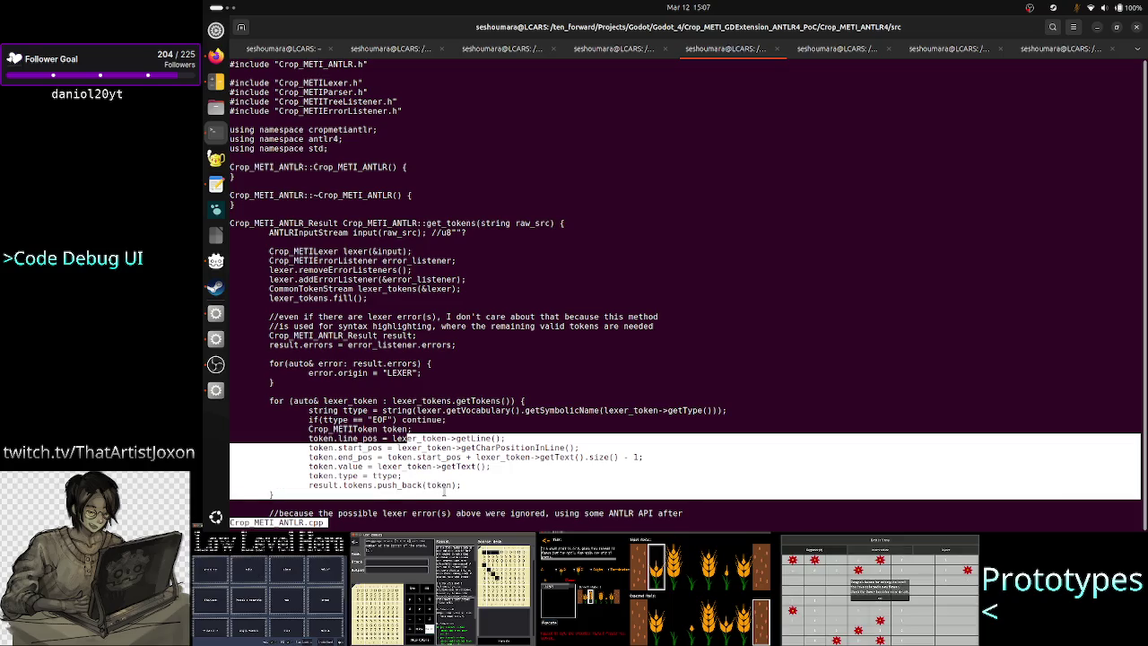
click(487, 423)
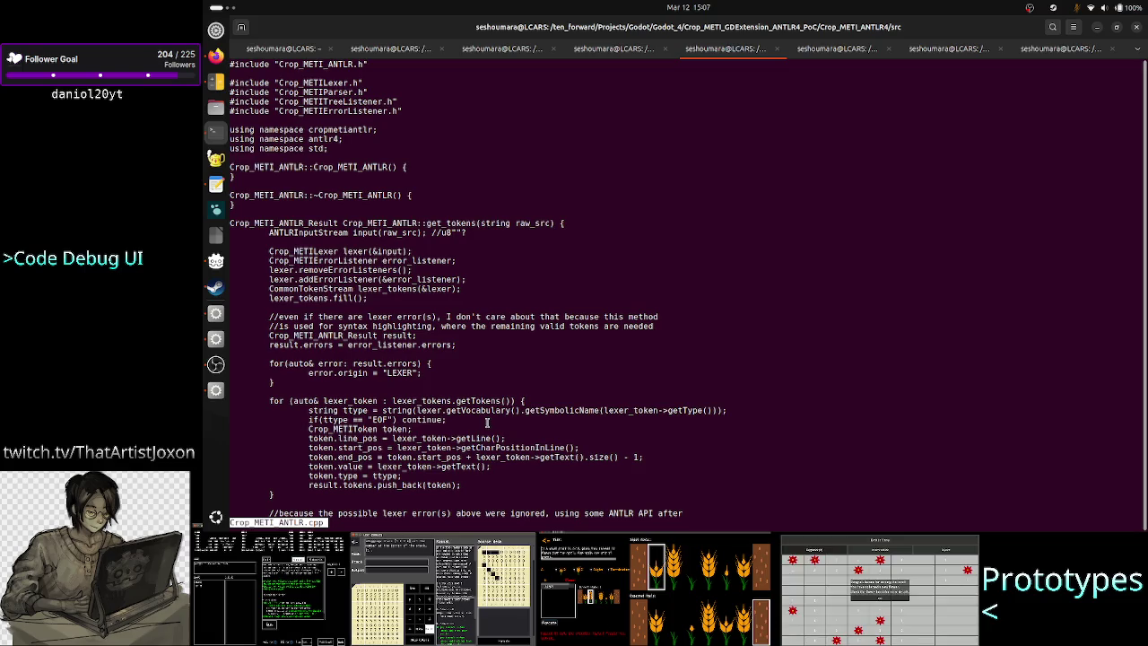
key(q)
key(Up)
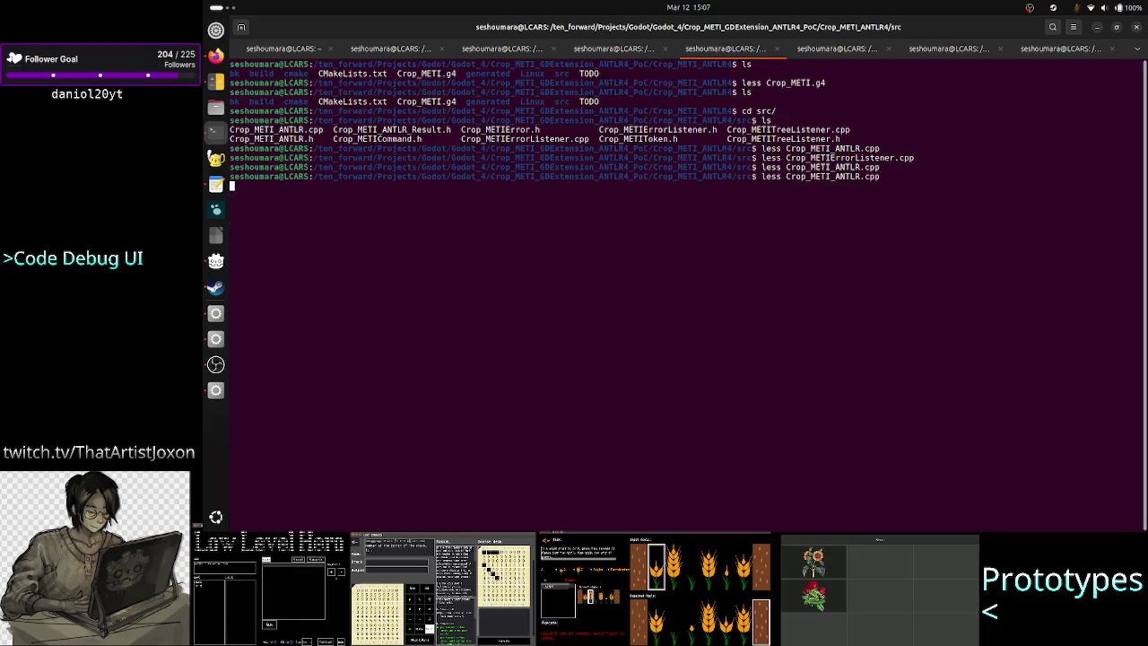
key(Return)
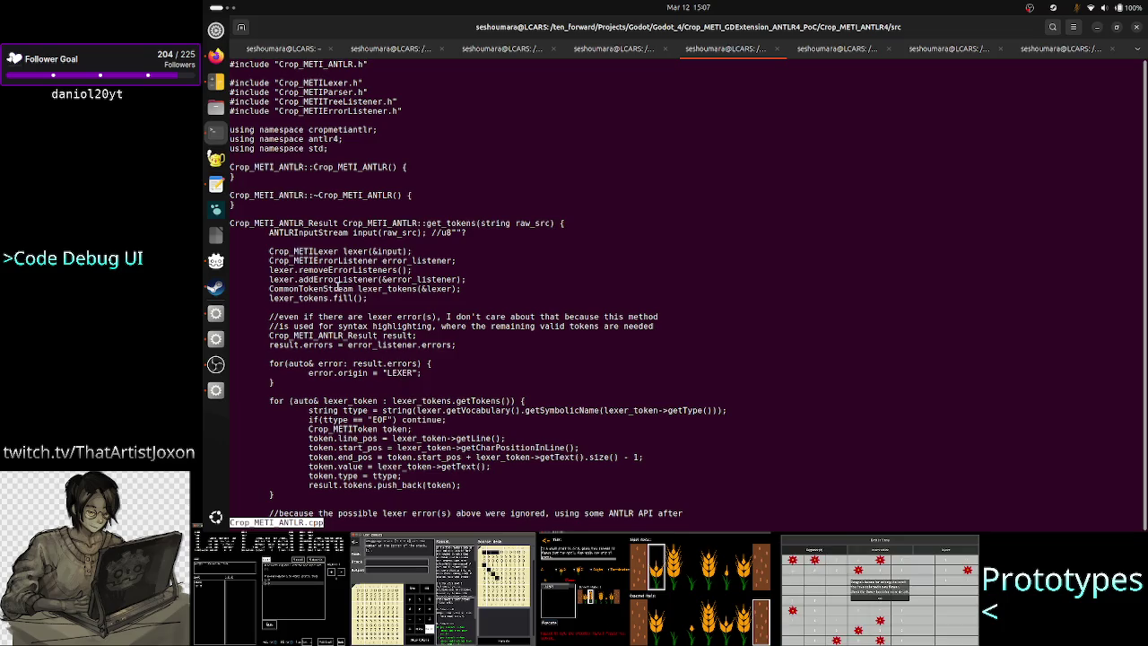
double_click(348, 288)
double_click(437, 288)
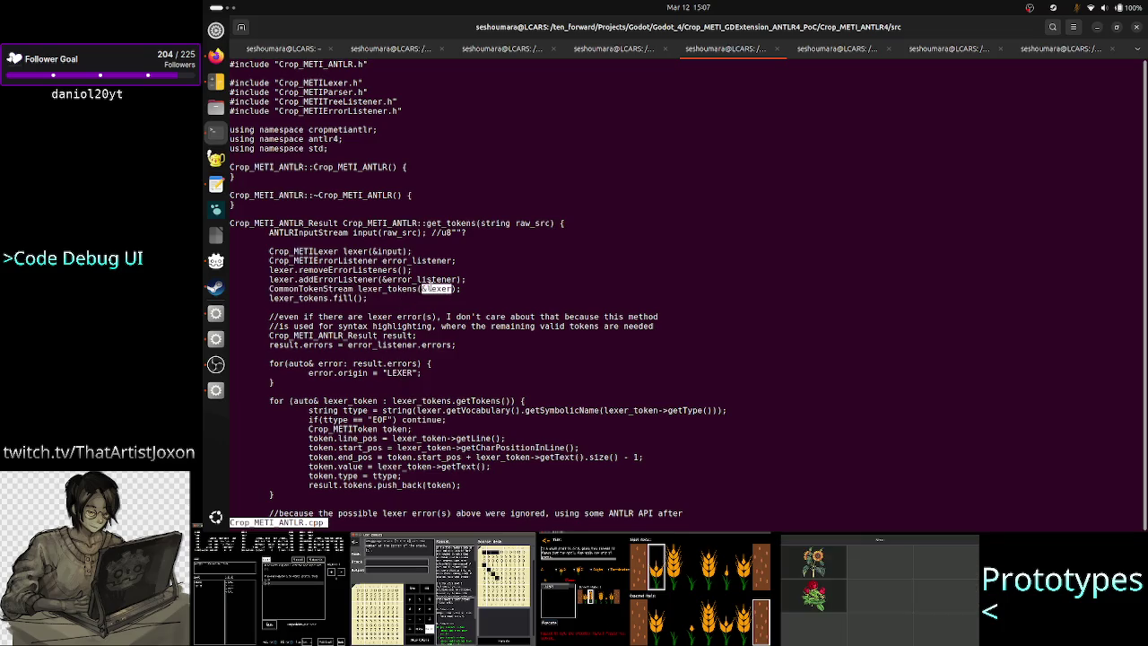
click(457, 288)
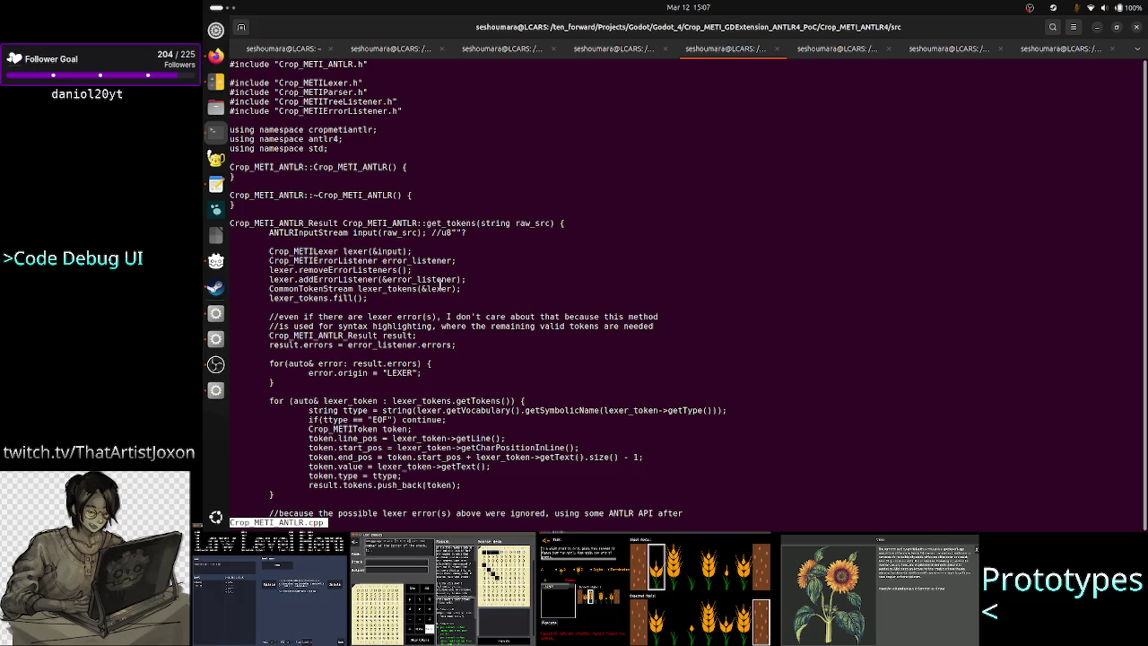
double_click(309, 252)
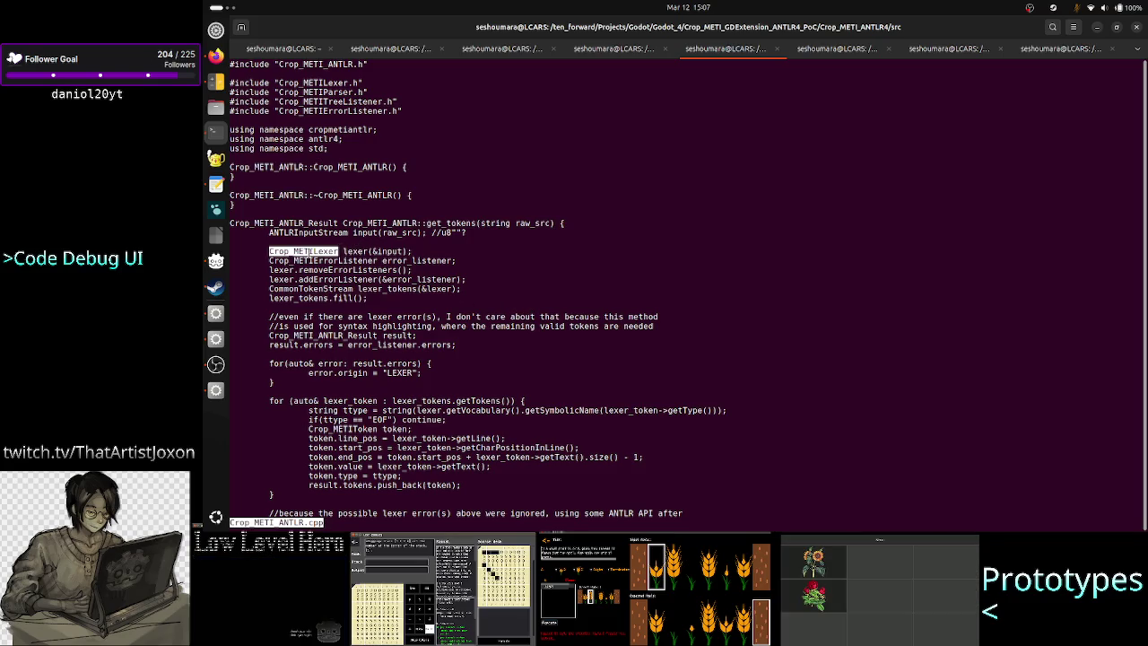
click(709, 292)
text(qls)
key(Return)
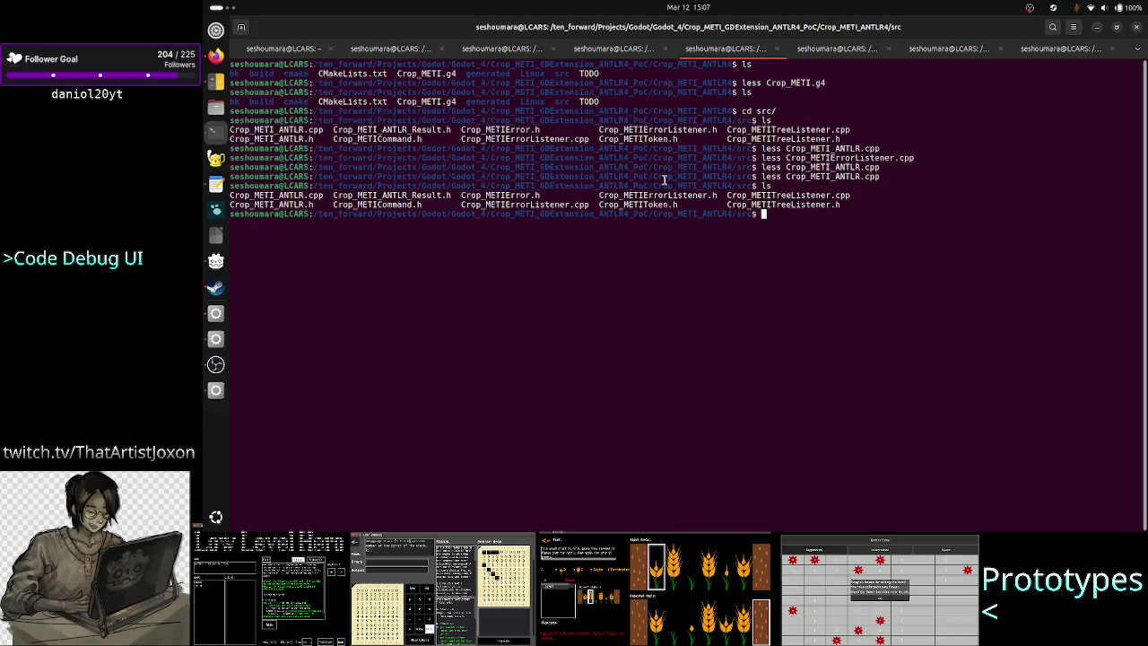
Move up to the project folder, list it, then enter generated/ and list it
text(cd ..)
key(Return)
text(ls)
key(Return)
text(cd generated/)
key(Return)
text(ls)
Page through Crop_METILexer.cpp in less, then quit the pager
key(Return)
text(less C)
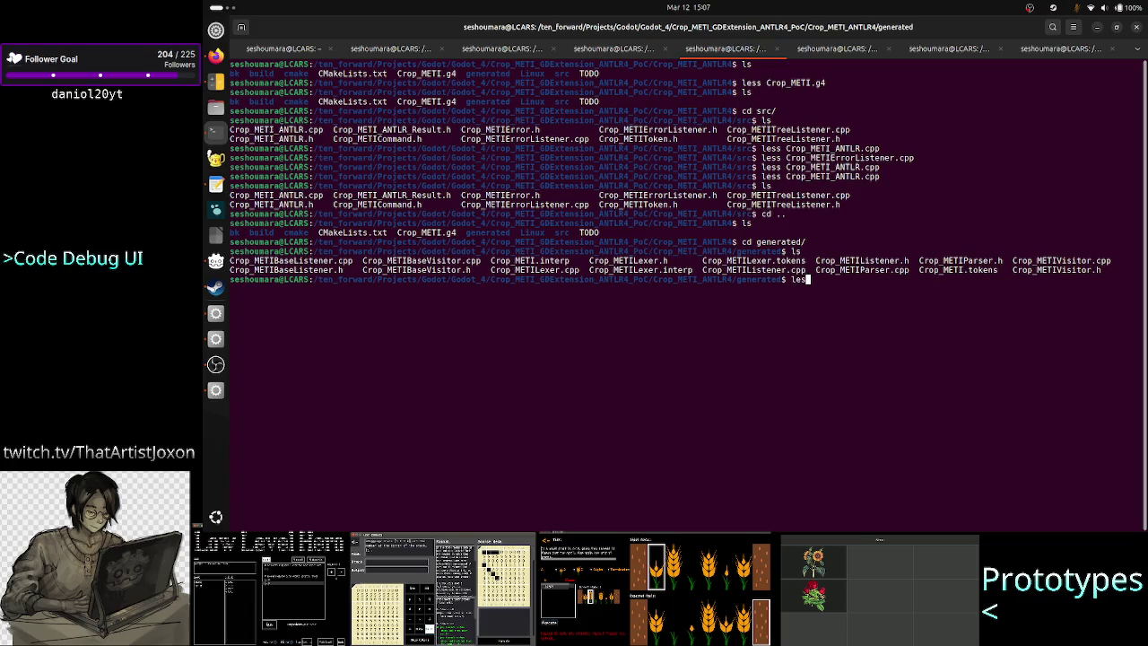
key(Tab)
text(Lexer.cpp)
key(Return)
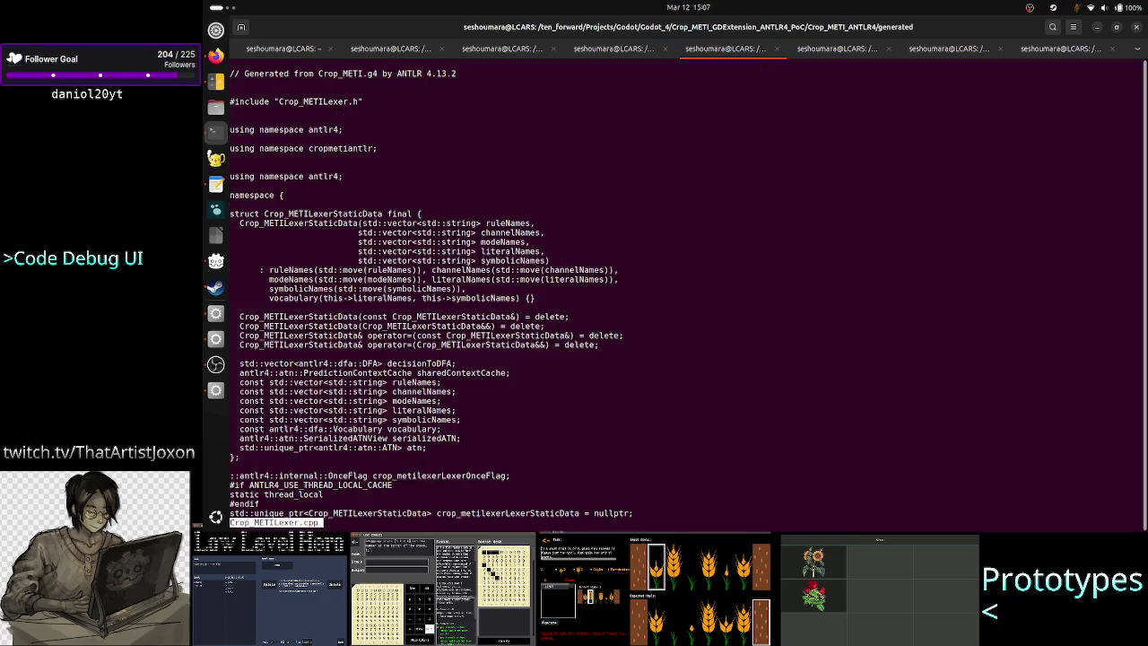
scroll(617, 240, down, 20)
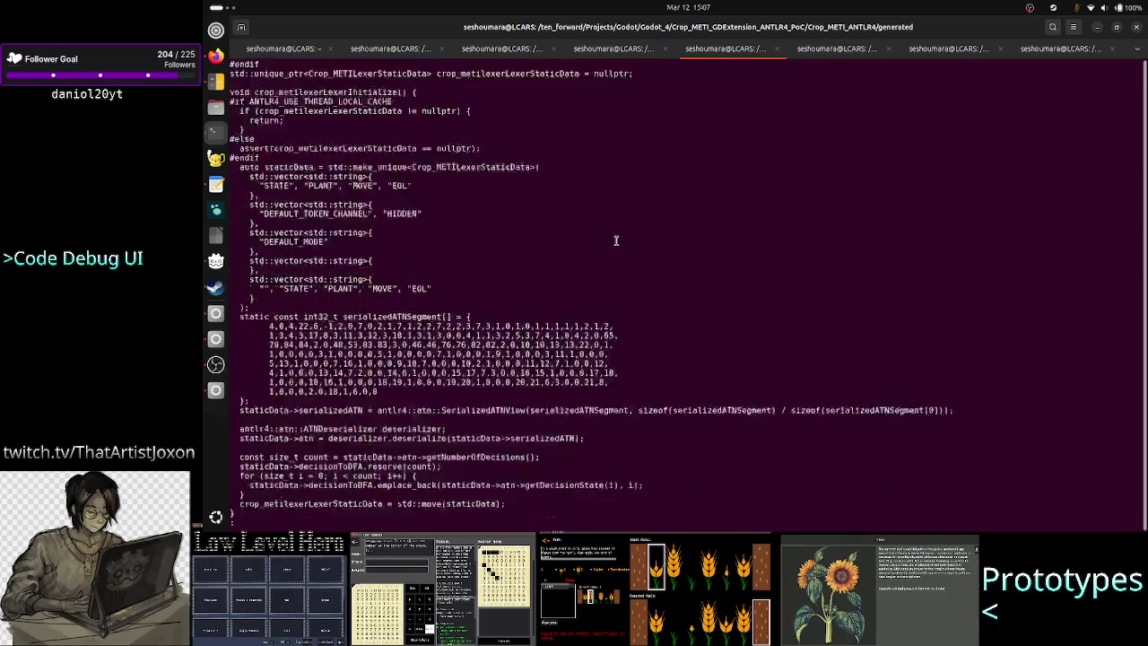
scroll(616, 240, down, 5)
scroll(616, 241, up, 13)
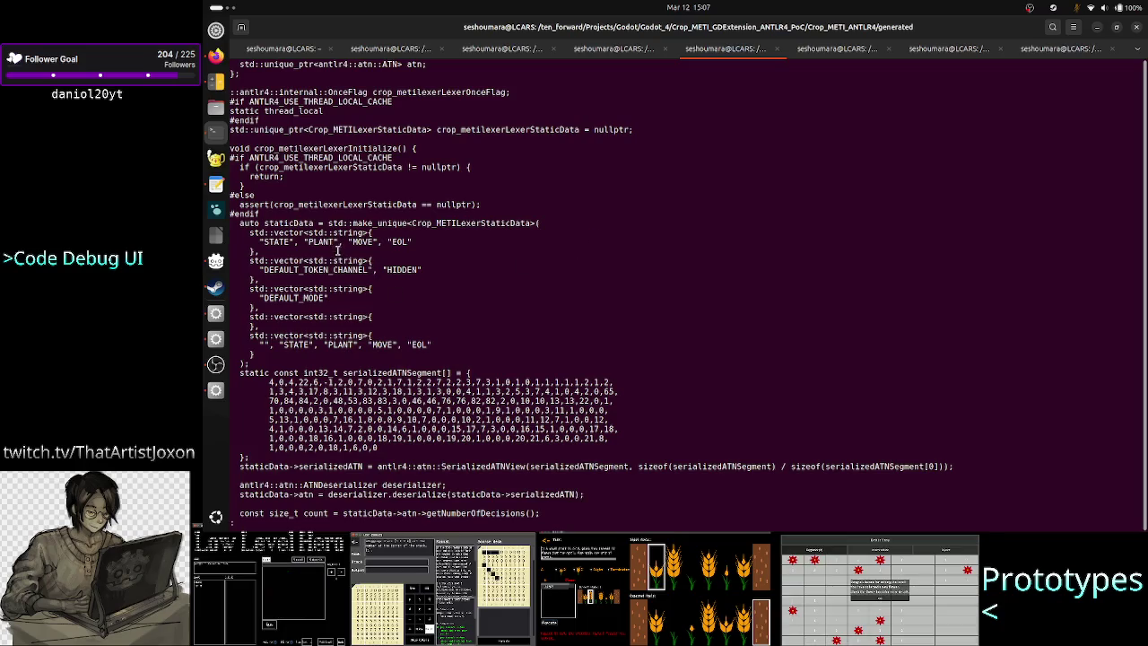
scroll(363, 244, down, 15)
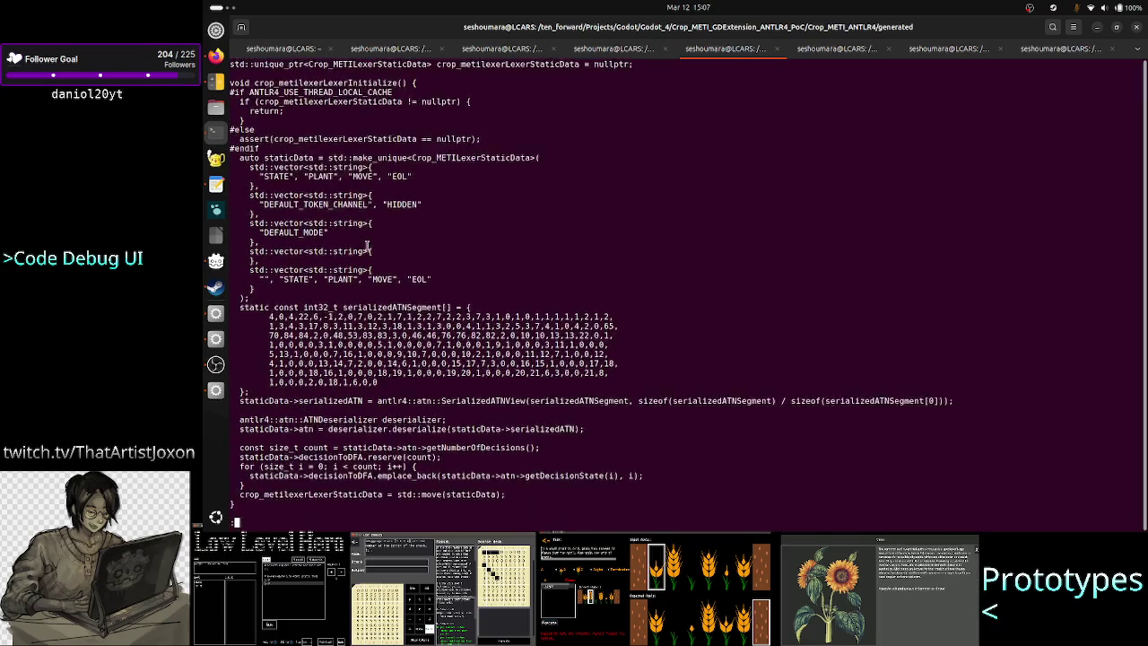
scroll(366, 244, down, 2)
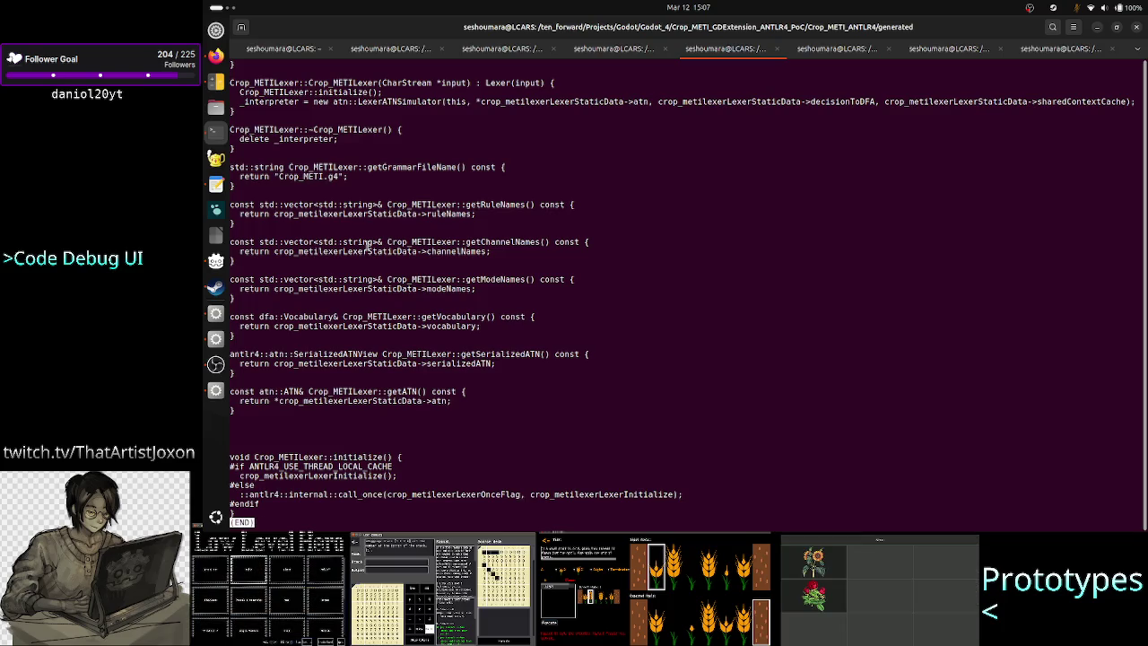
scroll(366, 244, up, 5)
key(q)
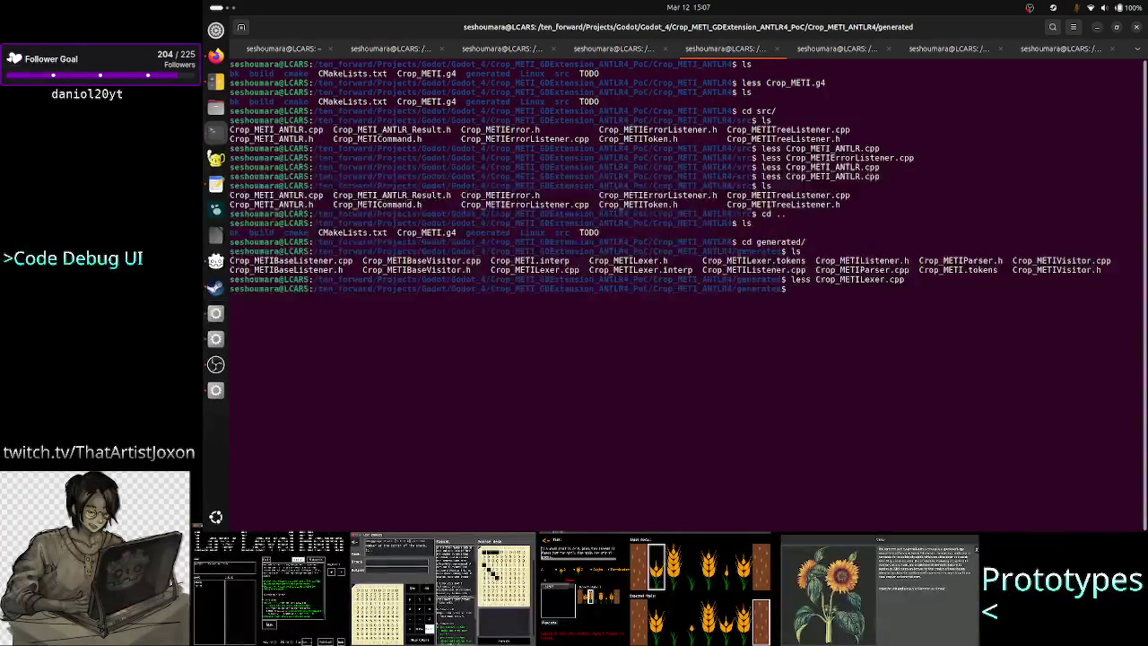
Launch the Crop_METI debug build and append kkk to TK on the second line
click(215, 392)
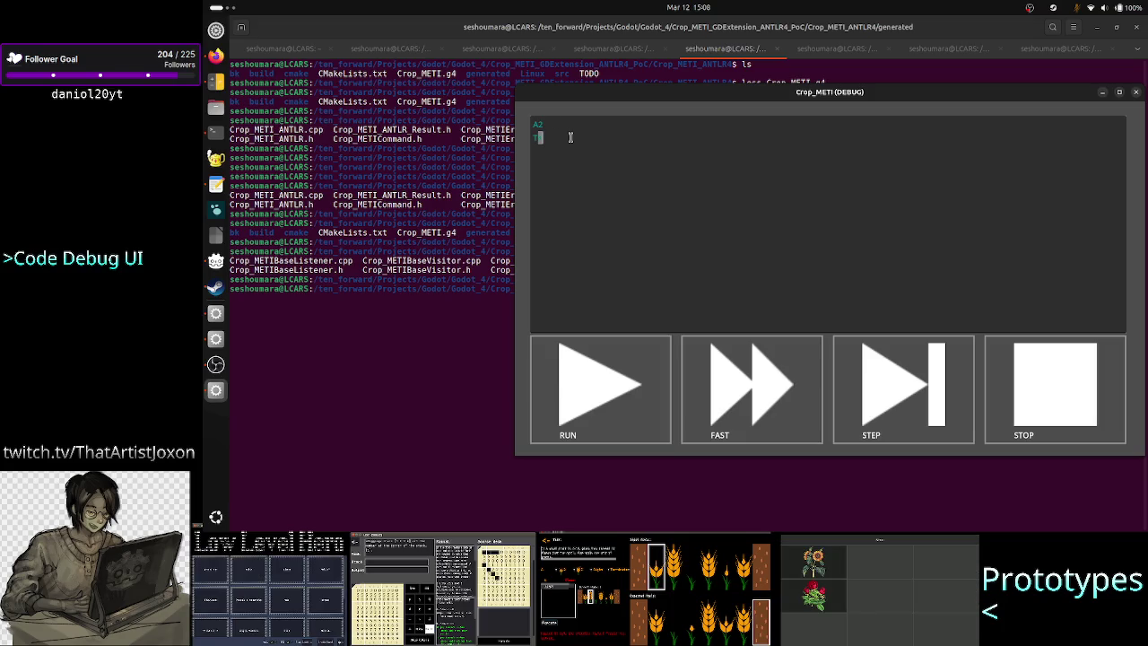
text(kkk)
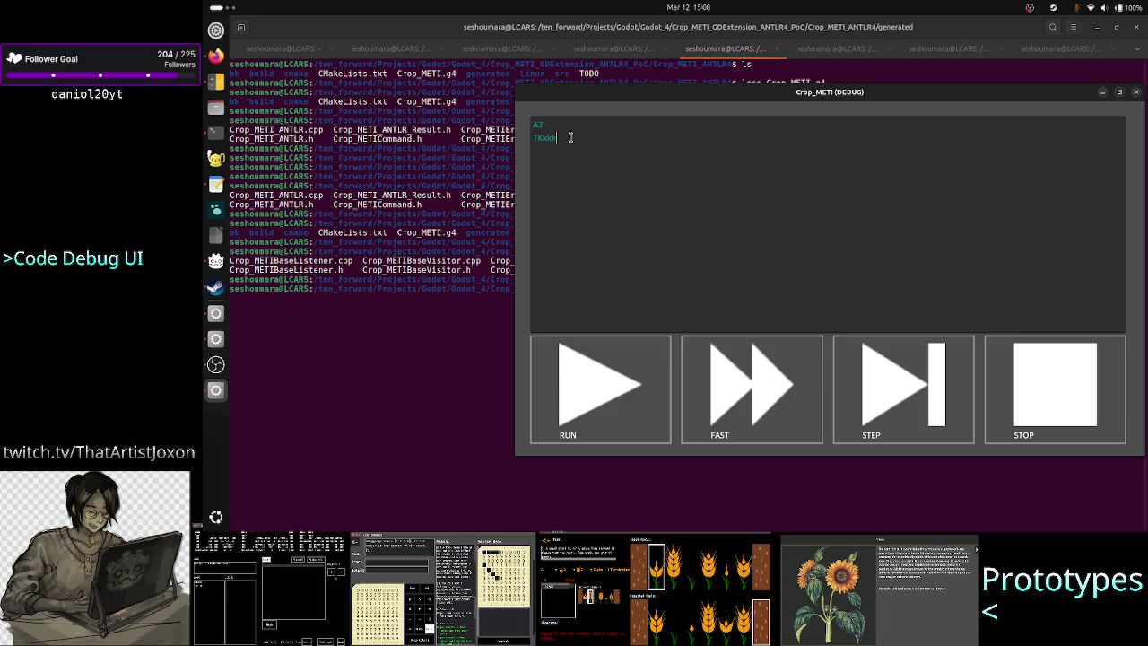
key(Left)
key(Left)
key(Left)
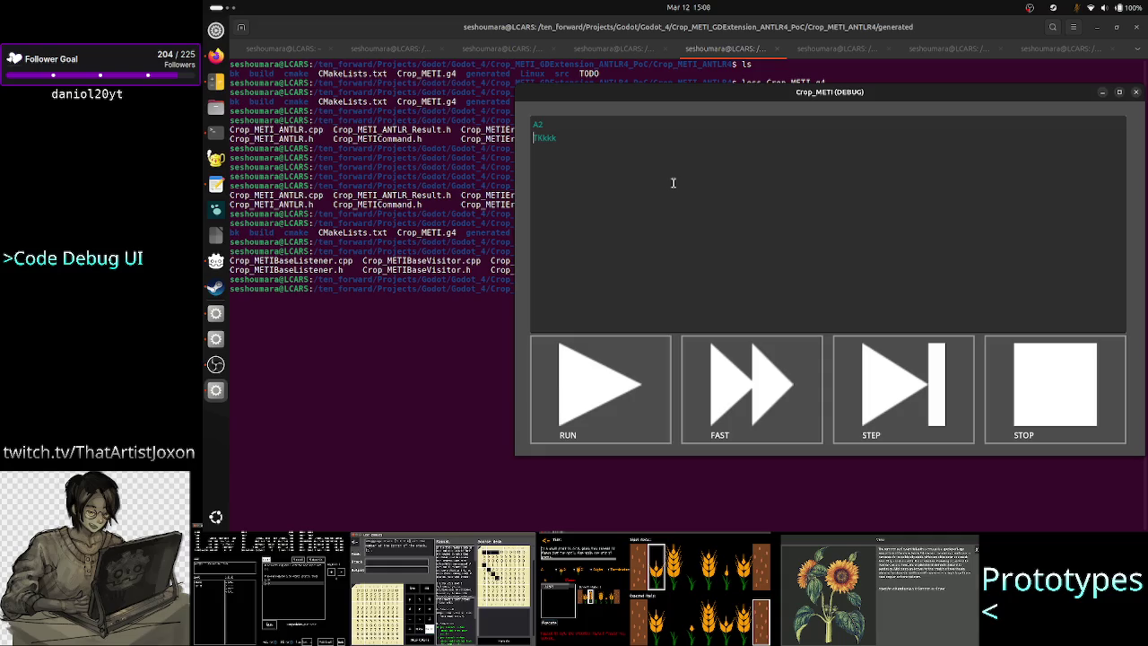
key(Right)
key(Right)
key(Right)
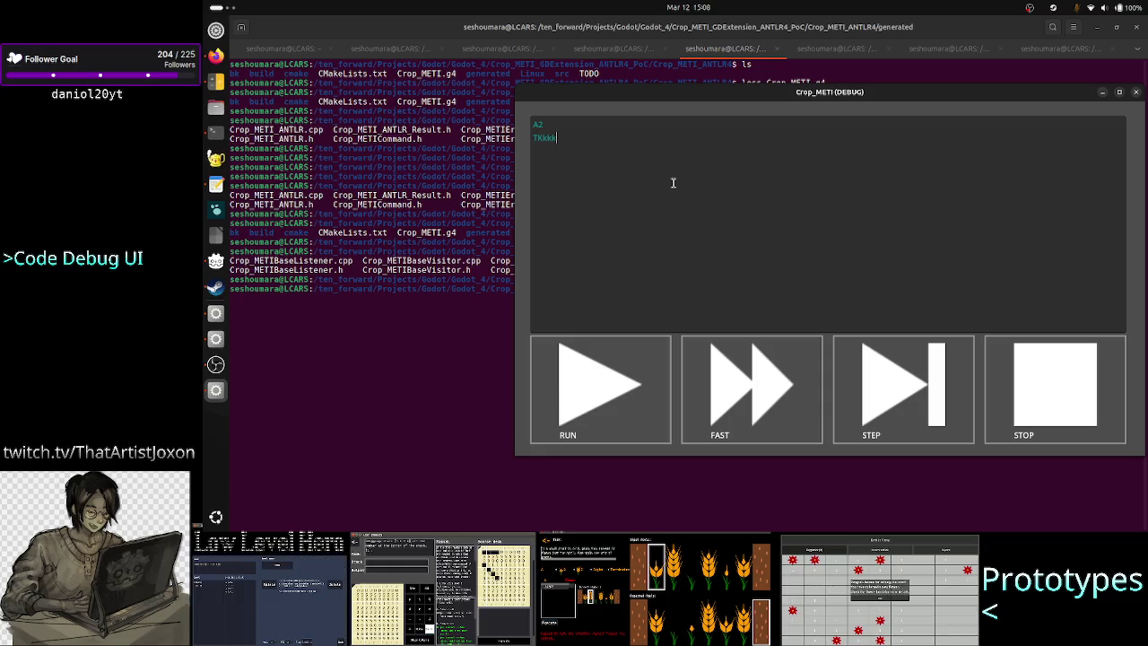
Test Shift-key selections across TKkkk, then minimise and restore the debug window
key(shift+Left)
key(shift+Left)
key(shift+Left)
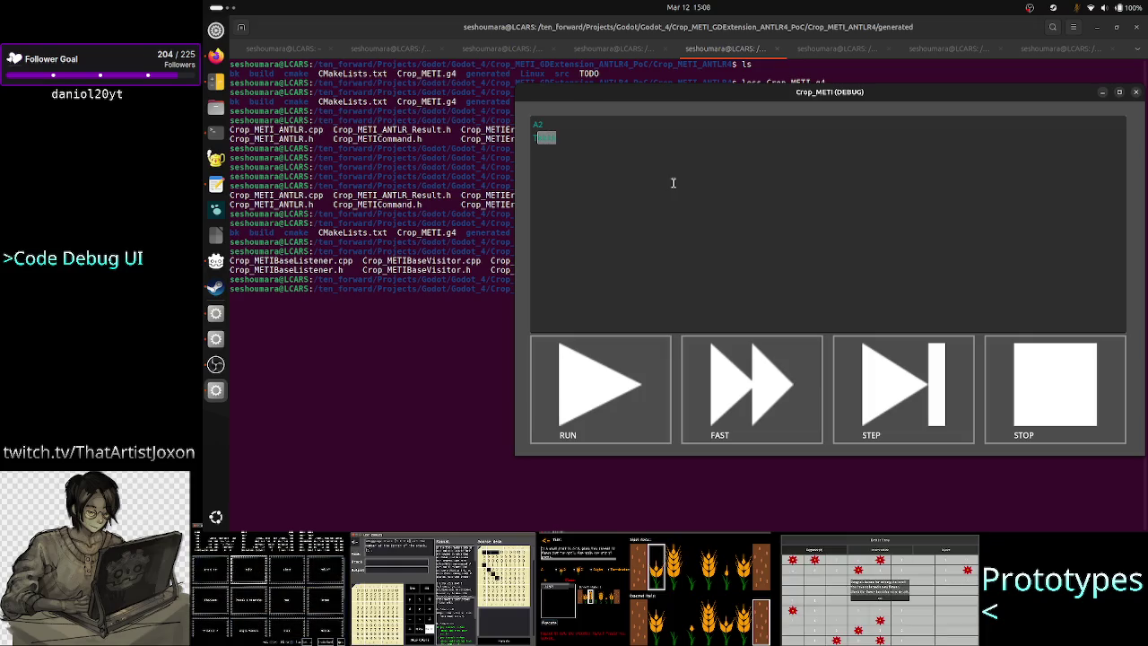
key(Left)
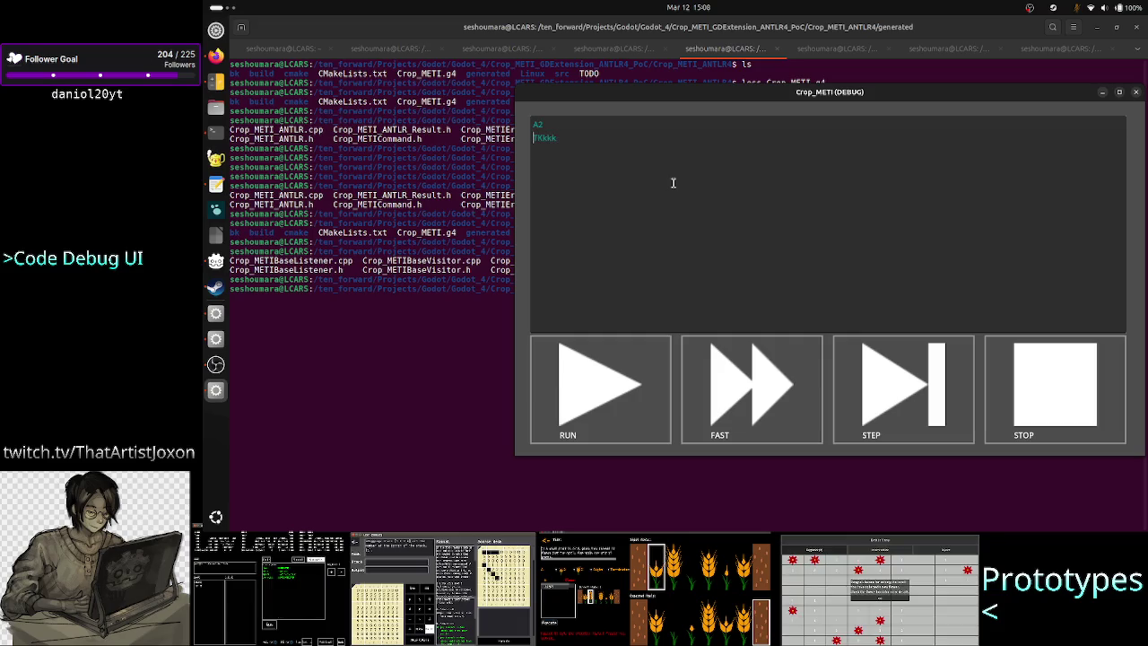
key(shift+End)
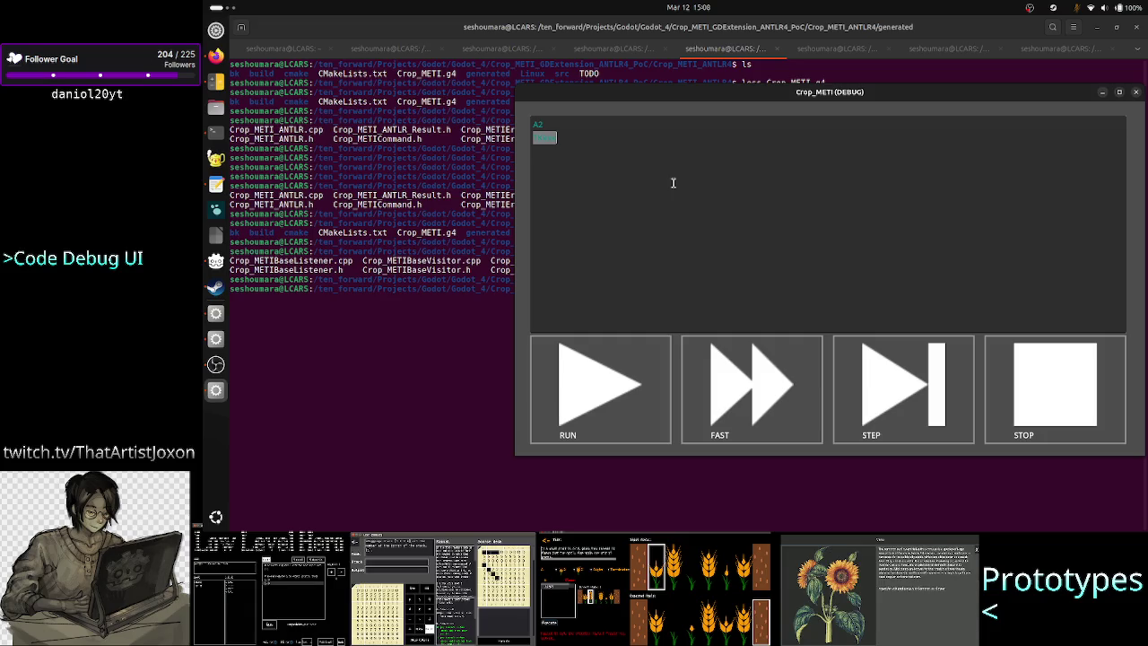
key(Left)
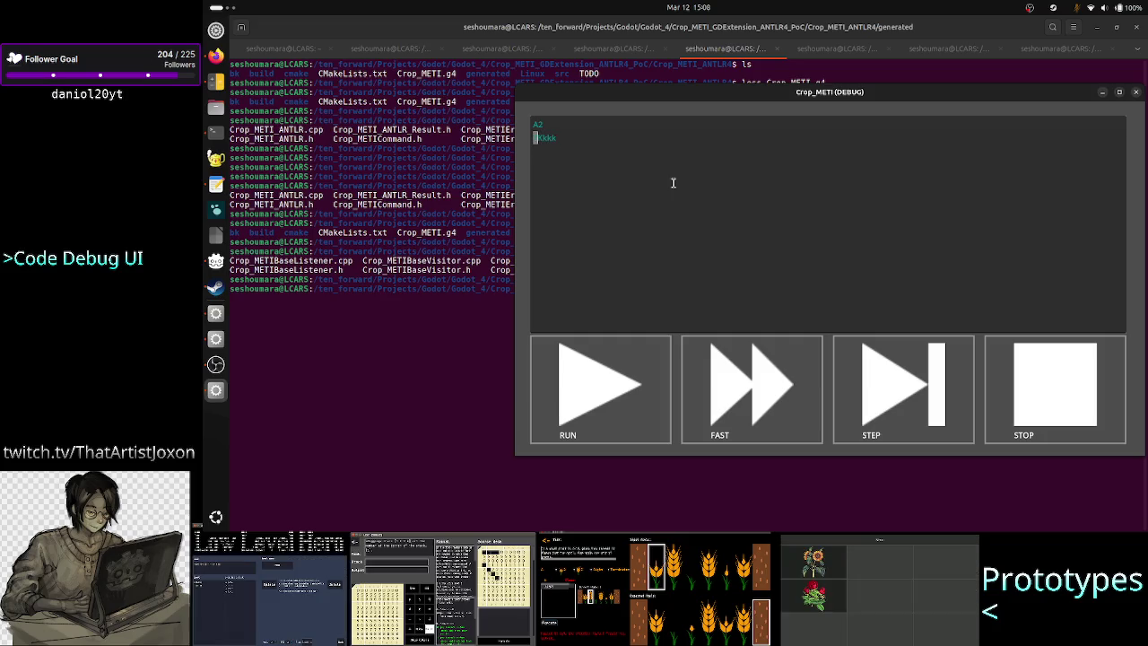
key(shift+Right)
key(shift+Right)
key(shift+Right)
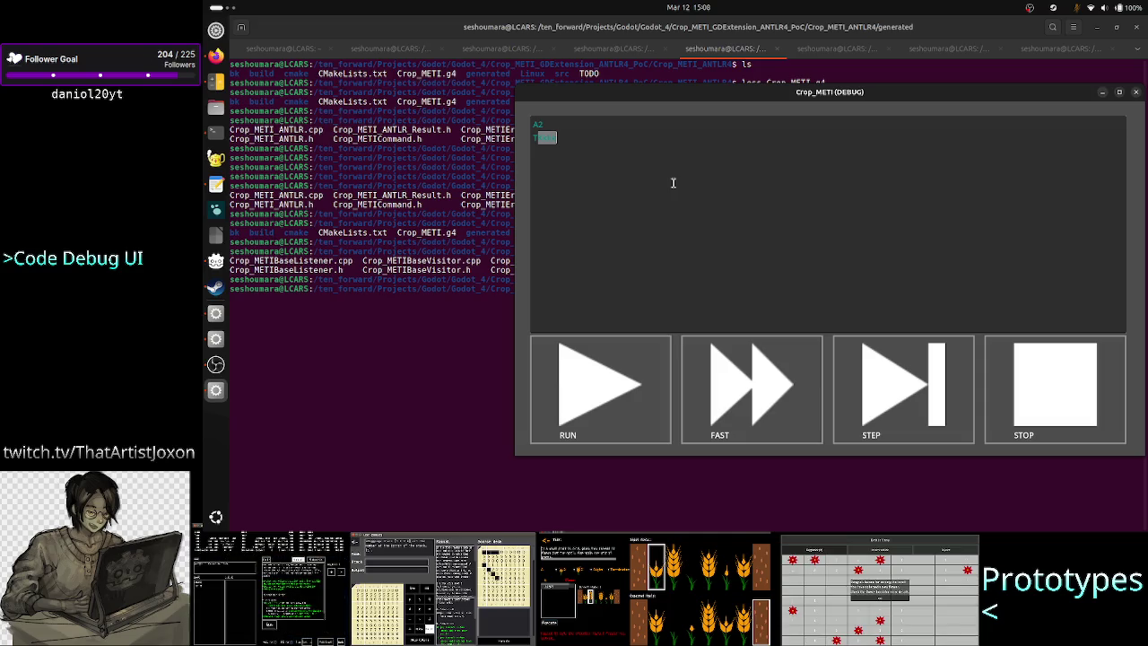
click(481, 320)
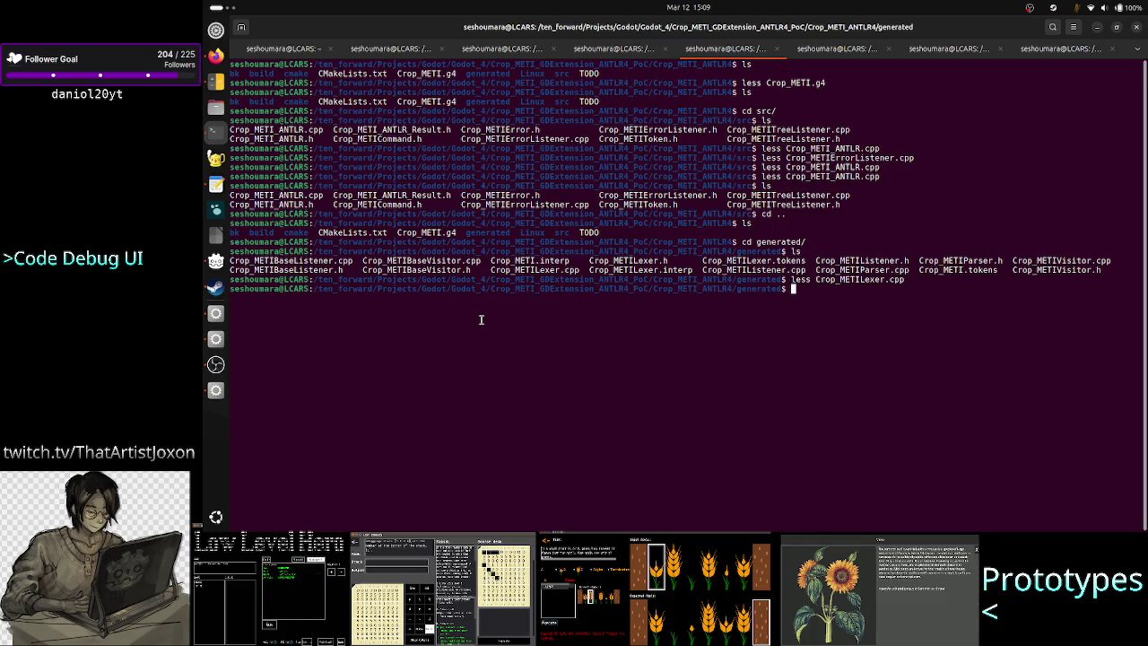
click(213, 403)
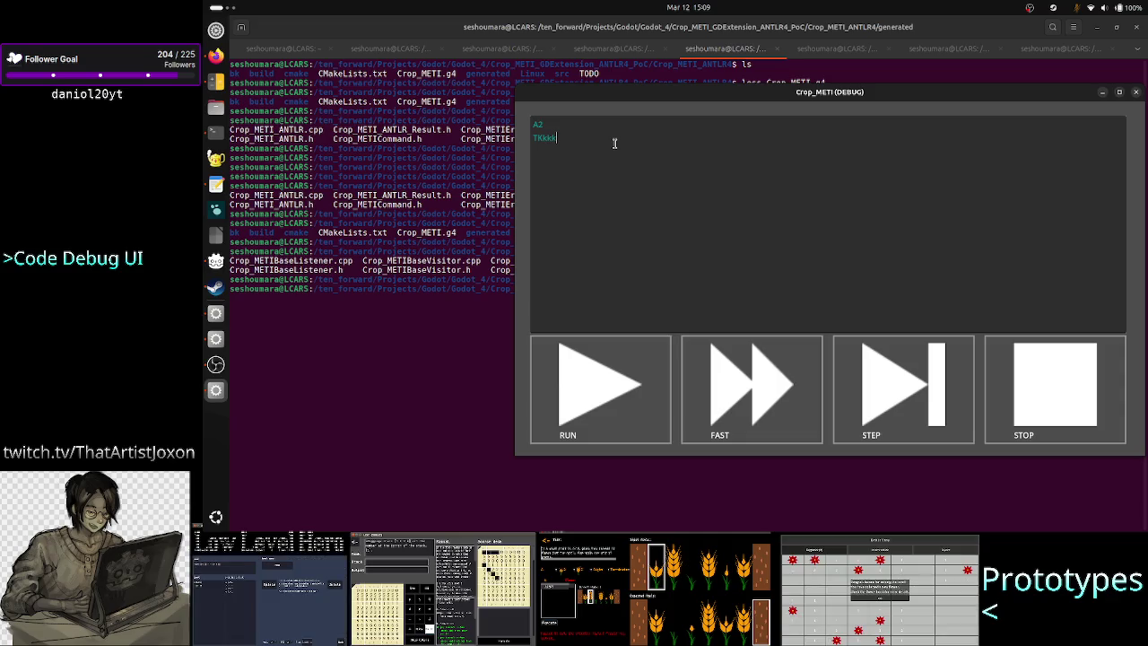
Select and deselect TKkkk, then break the line after T so Kkkk sits two lines below
key(shift+Left)
key(shift+Left)
key(shift+Left)
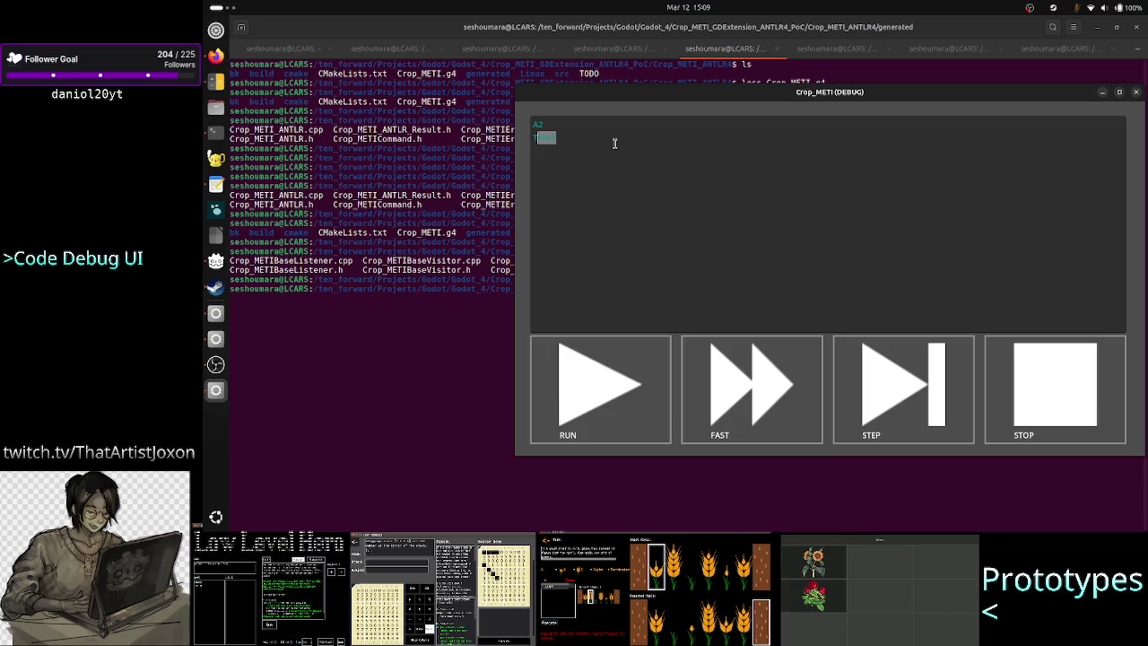
key(Left)
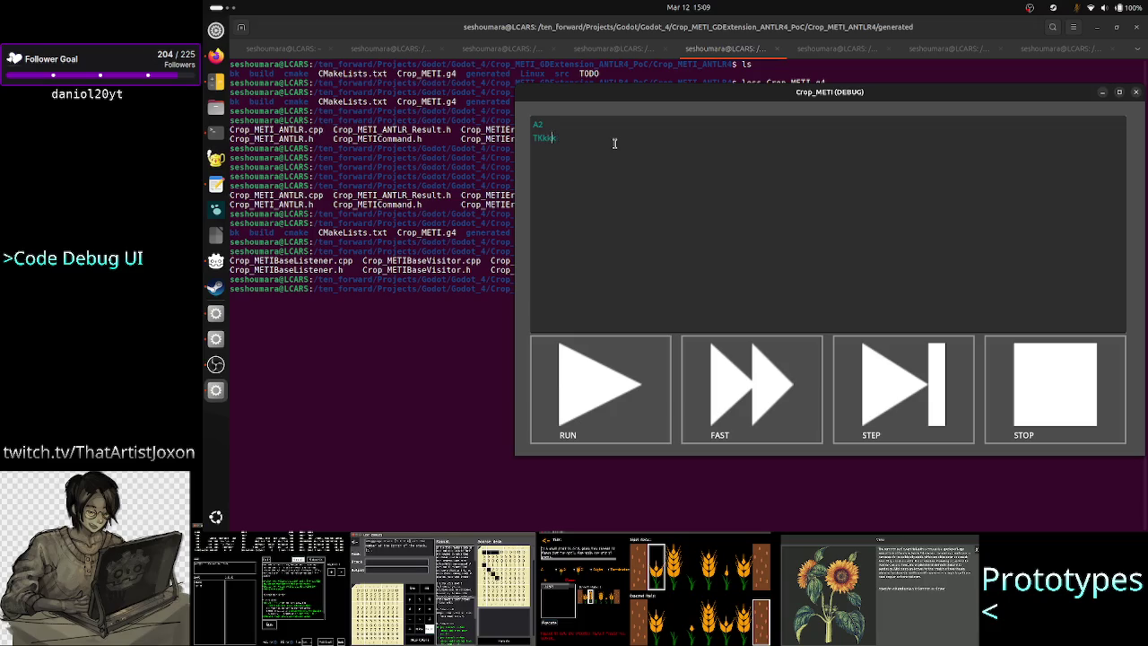
key(Return)
key(Return)
key(Up)
key(Up)
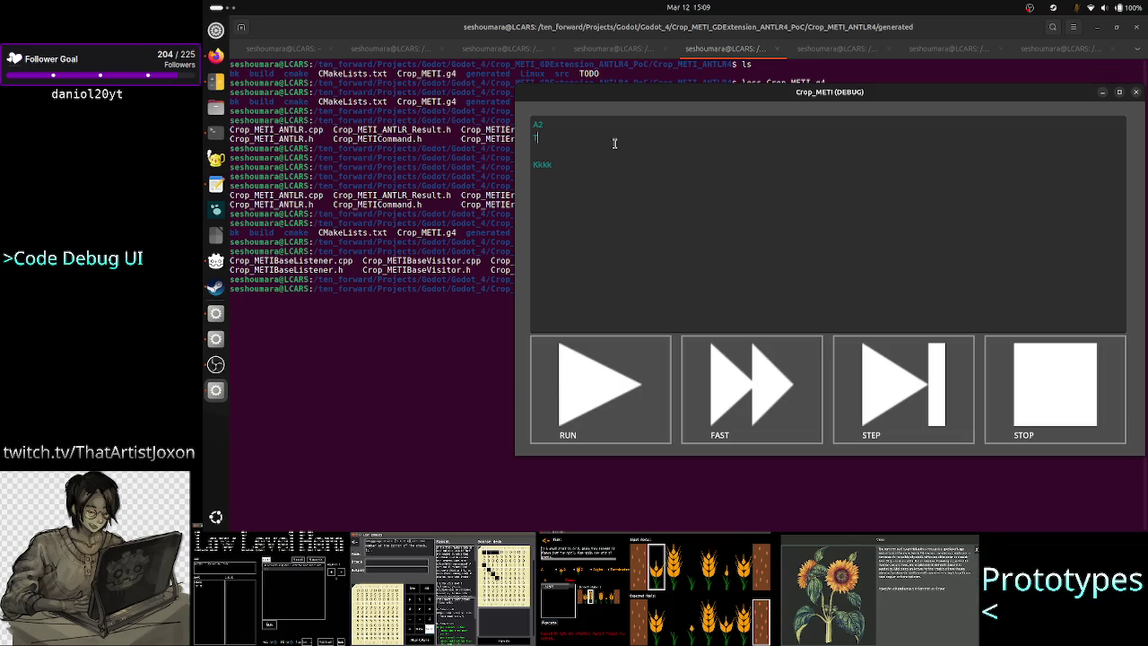
Test cursor movement and Shift selections around the Kkkk line
key(Down)
key(Down)
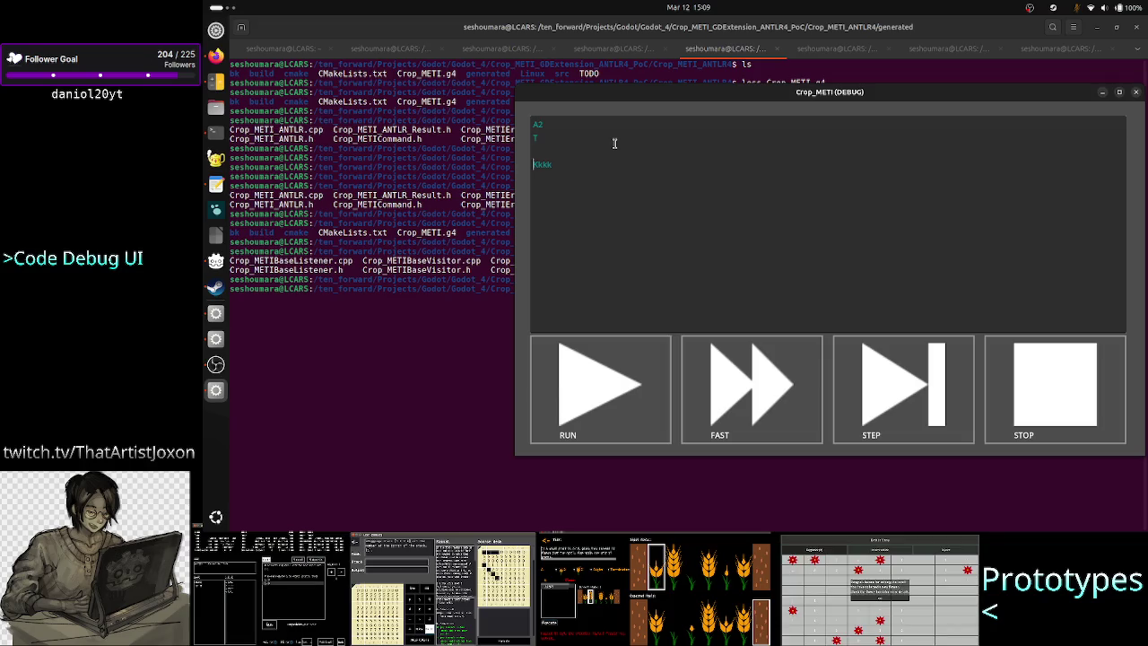
key(shift+Right)
key(shift+Right)
key(shift+Right)
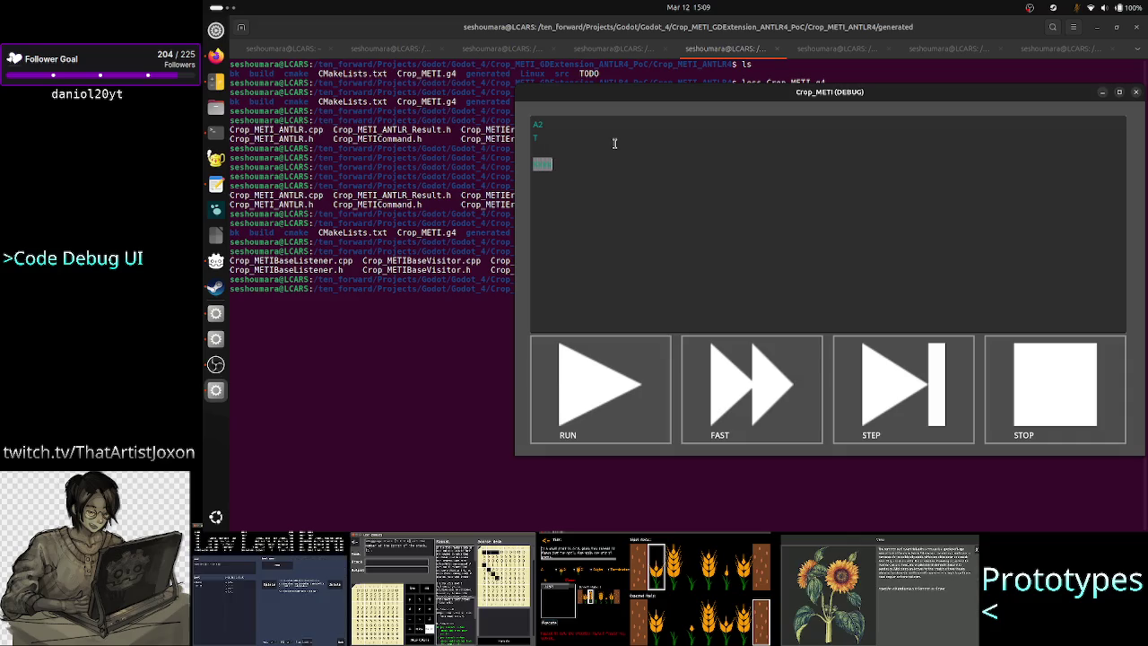
key(Left)
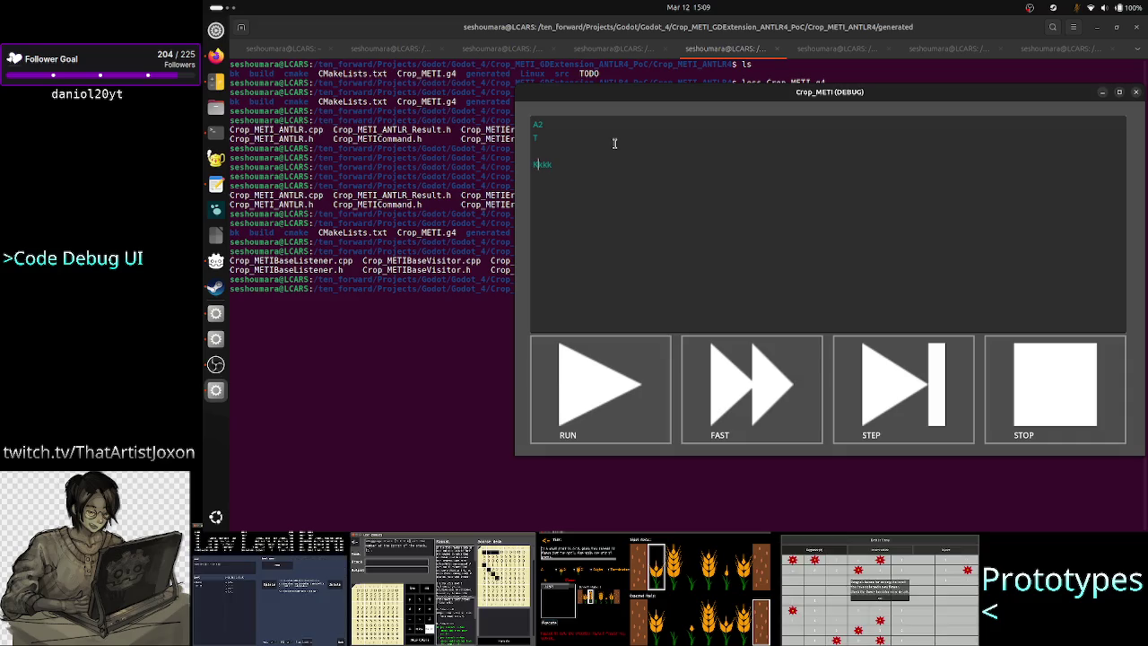
key(shift+End)
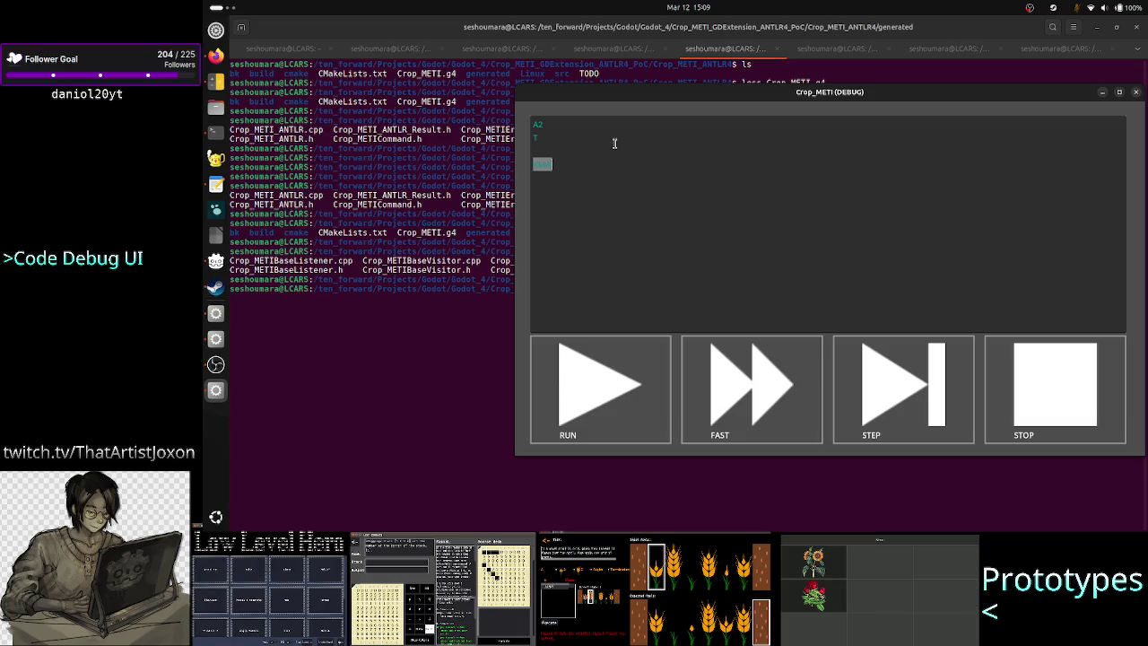
key(Up)
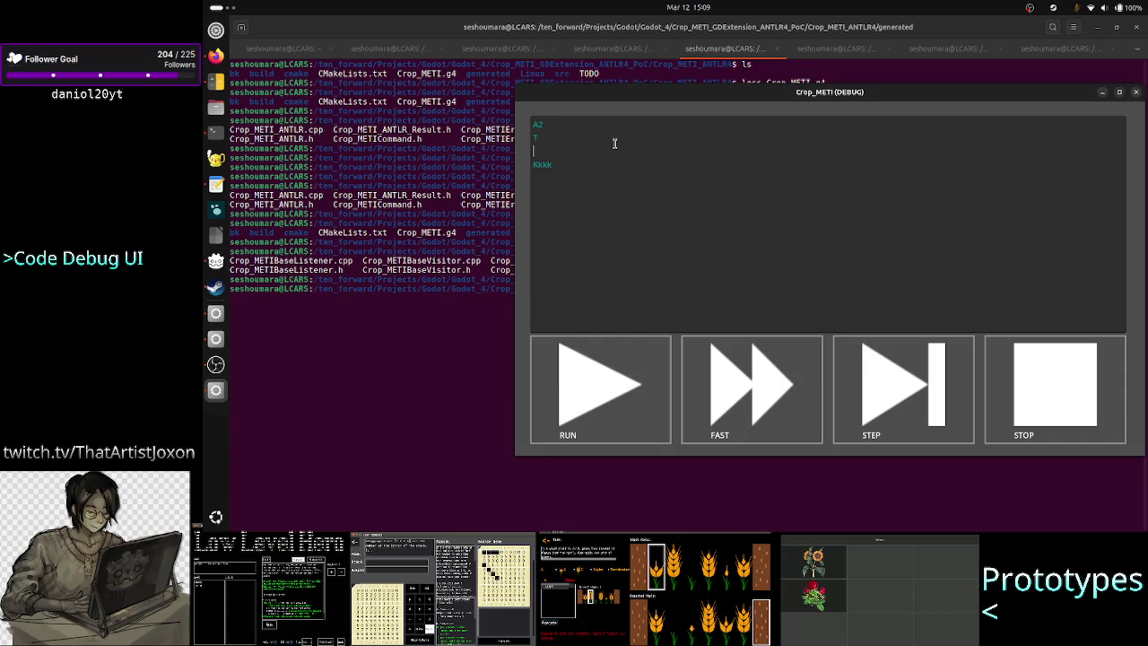
key(Up)
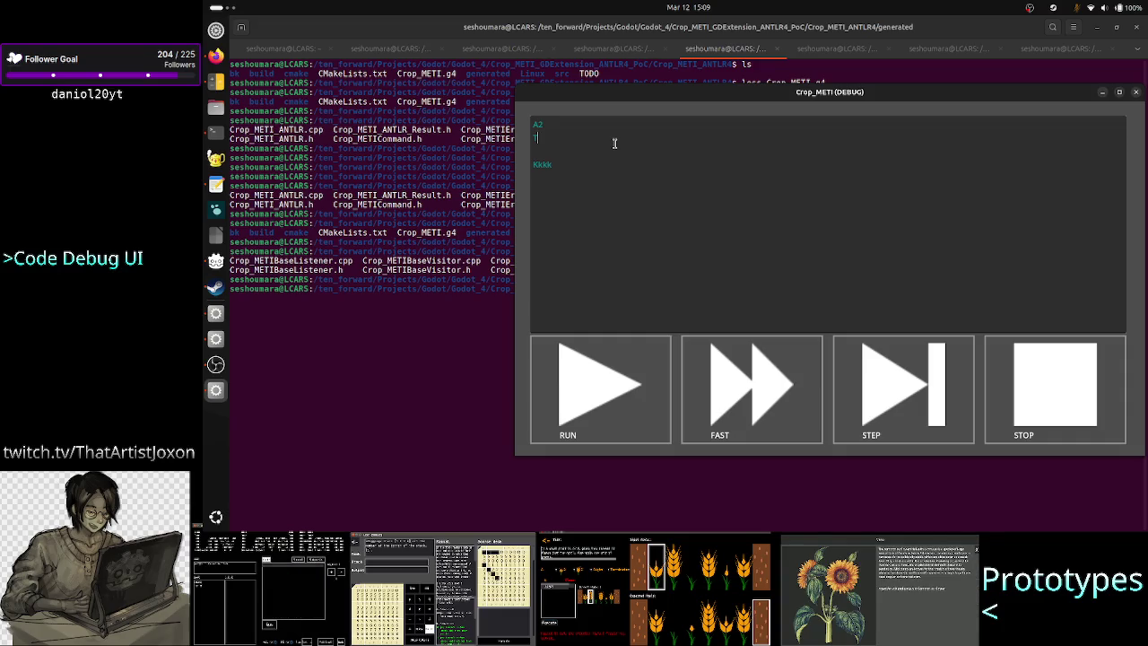
key(Down)
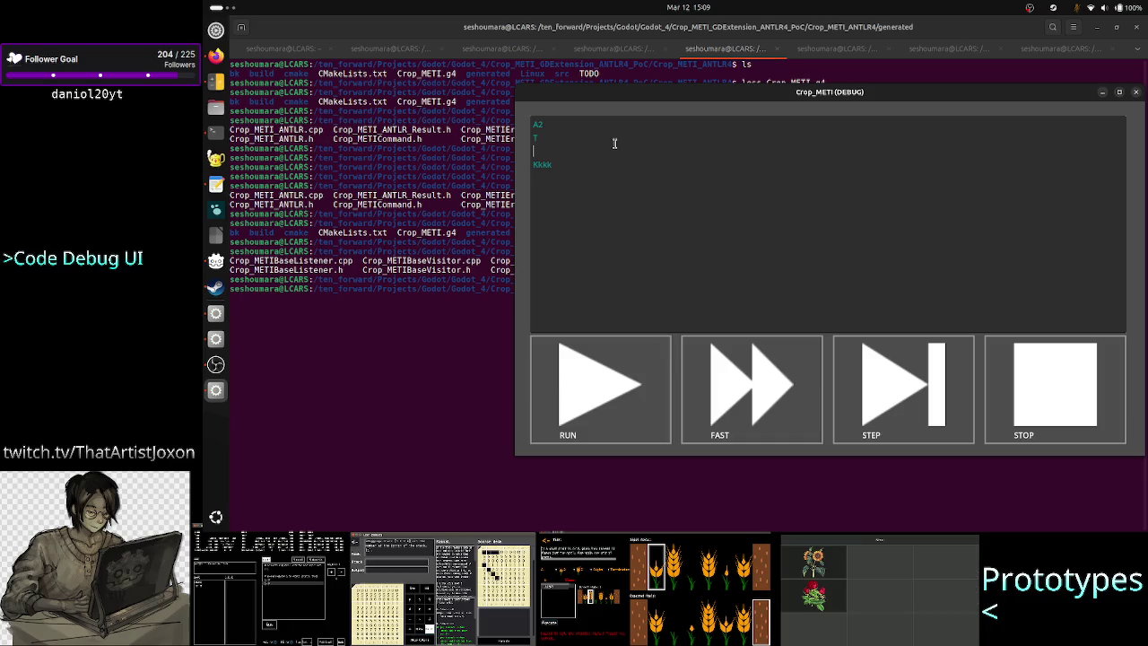
key(Down)
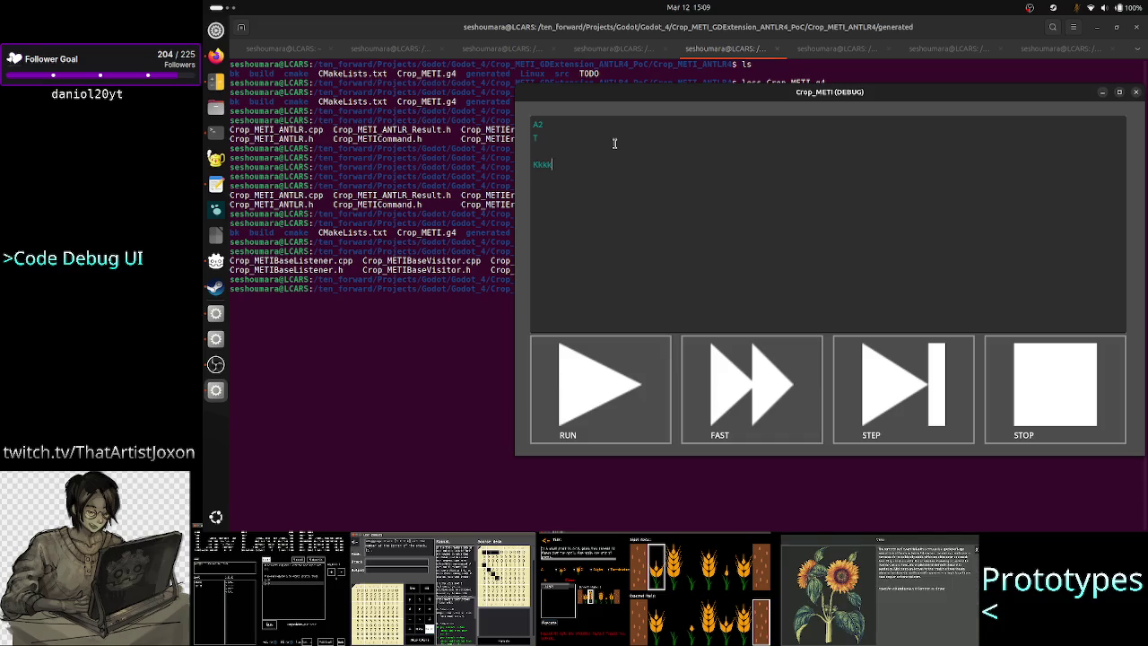
key(shift+Left)
key(shift+Left)
key(shift+Left)
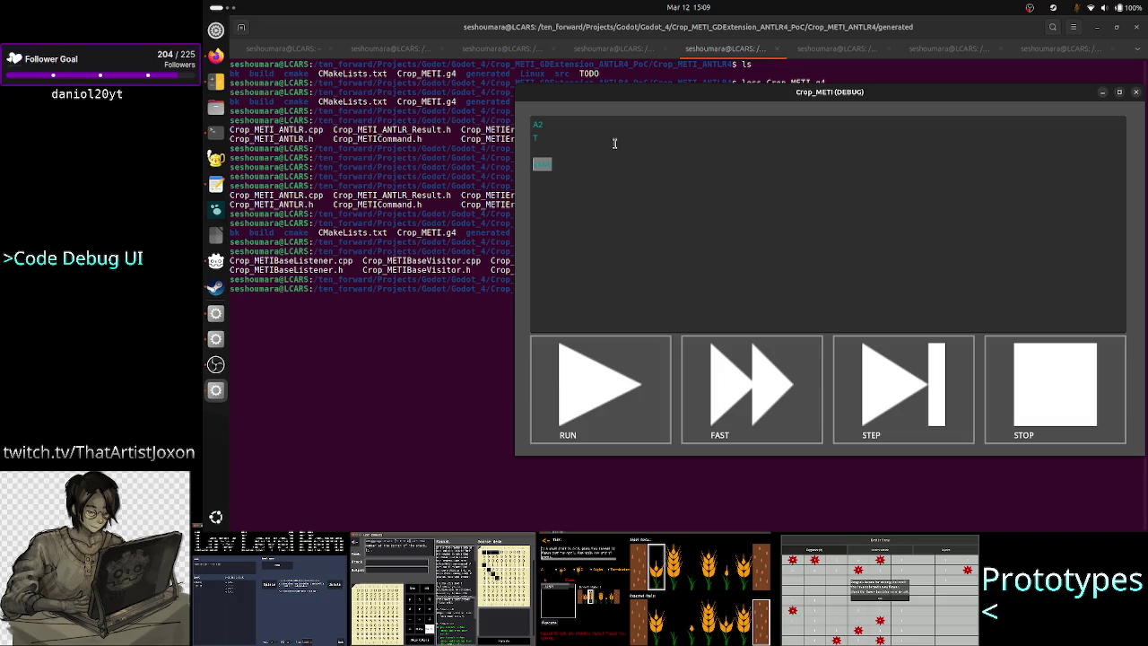
key(Up)
key(Up)
In overtype mode, type T, 'last inedex+1 end of' and c into the test text
key(Insert)
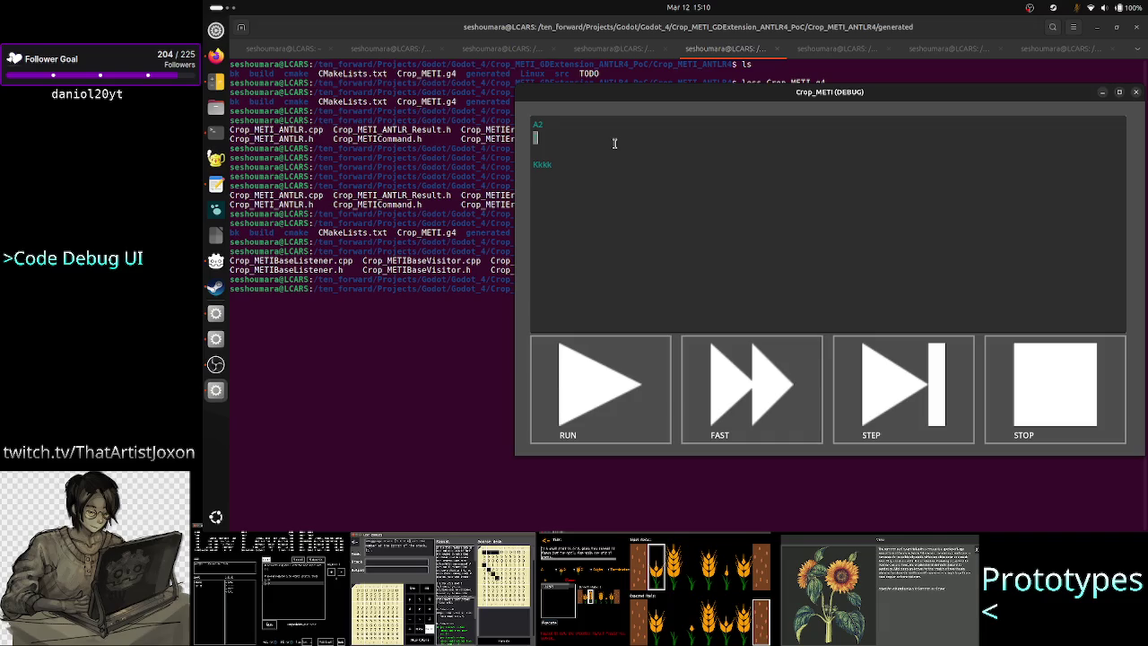
text(T)
key(Down)
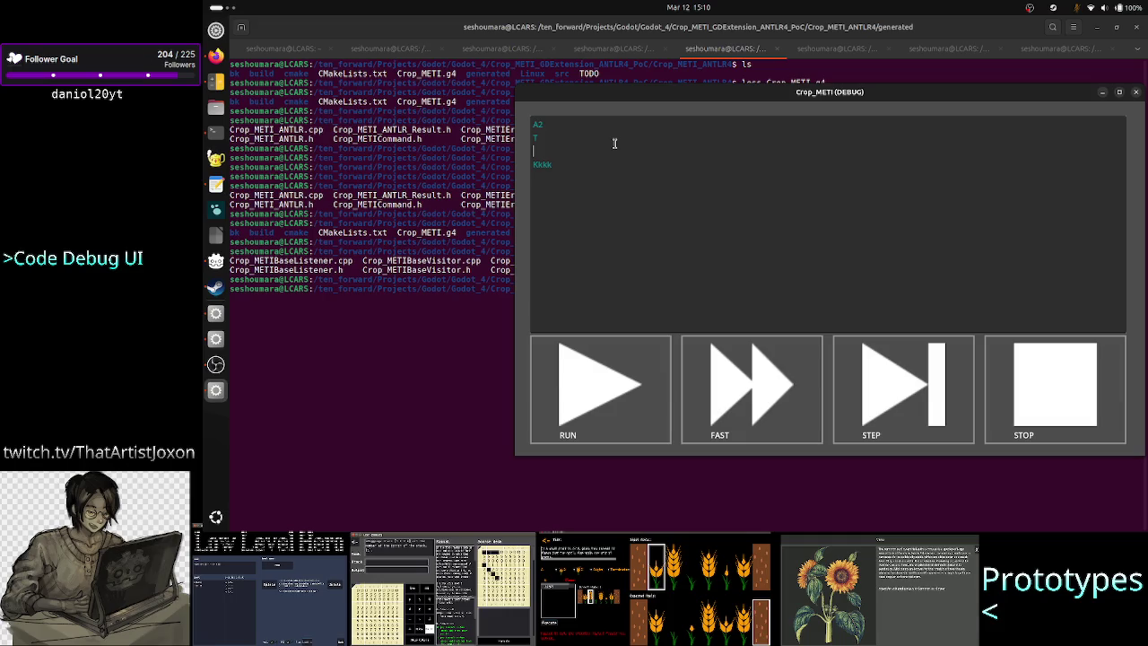
text(las)
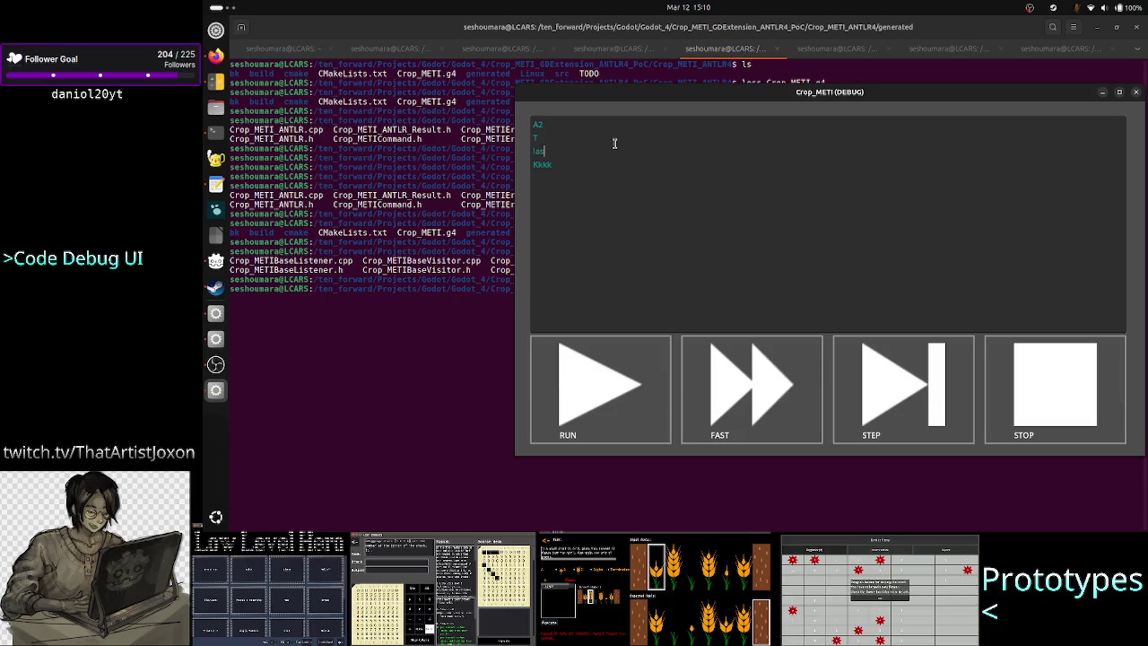
text(t inede)
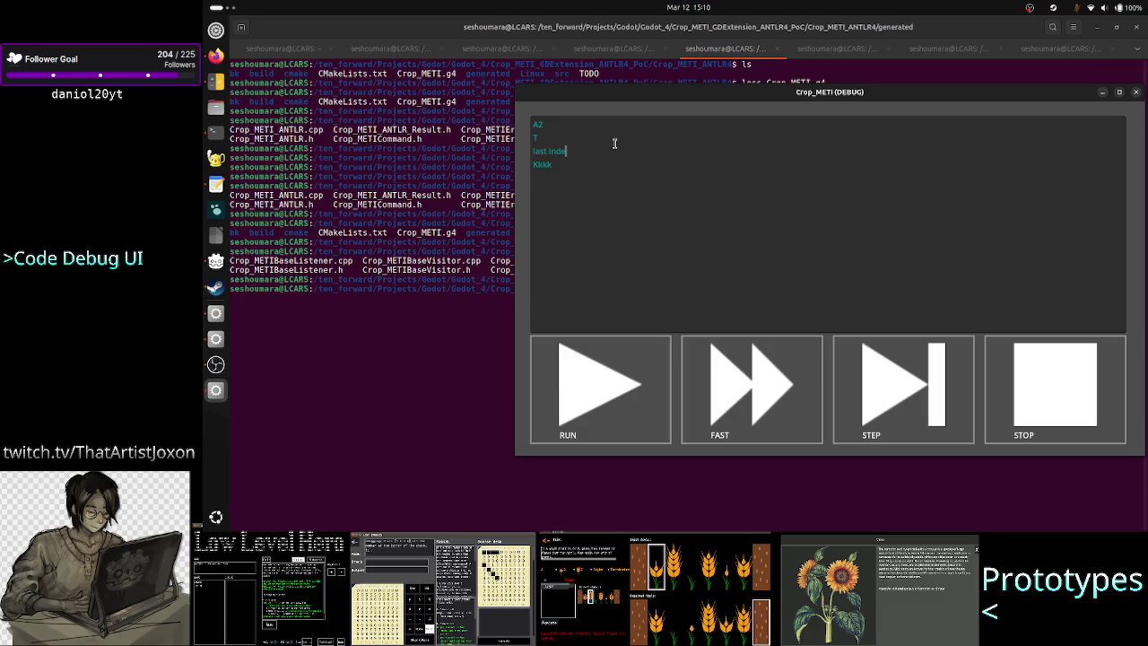
text(x+1)
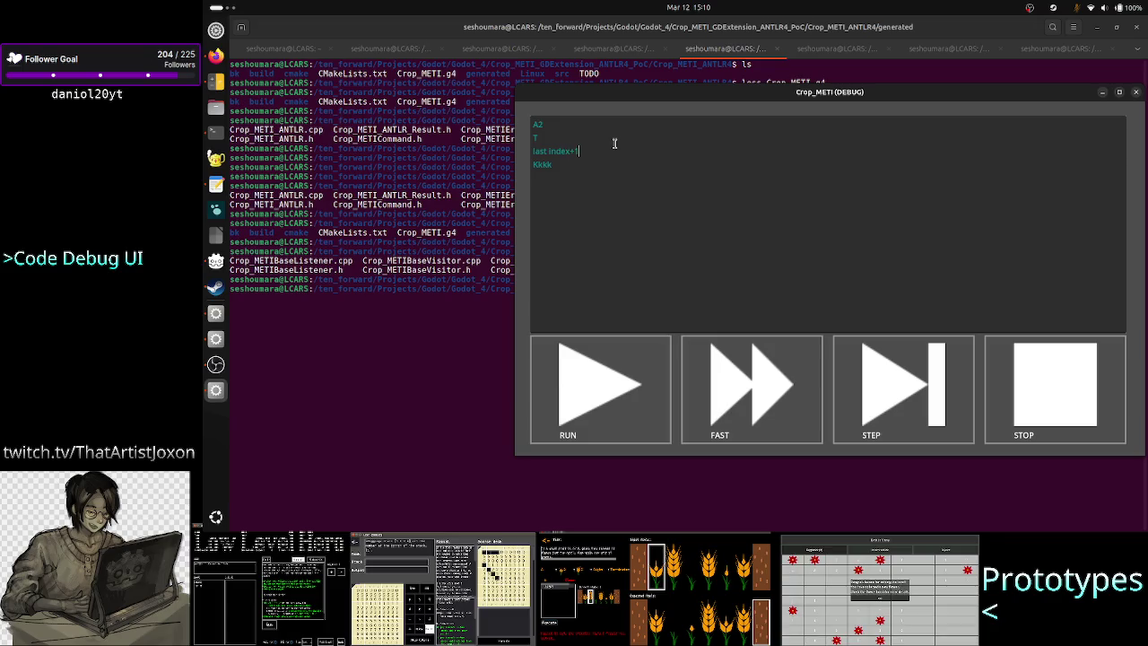
text( end of)
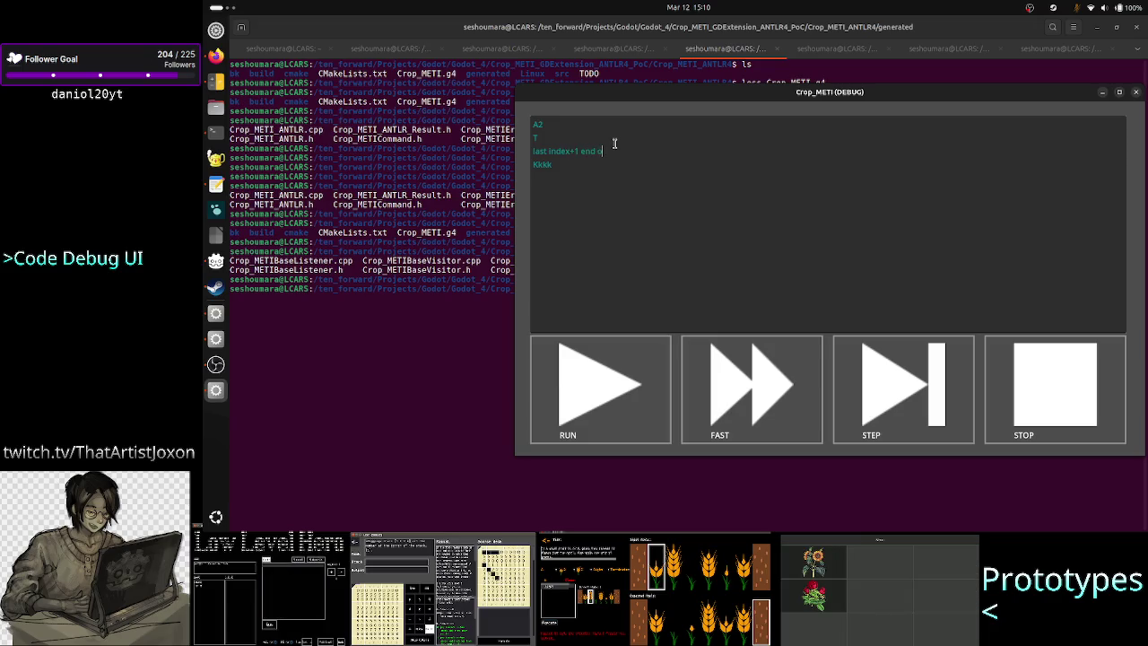
key(BackSpace)
key(BackSpace)
key(BackSpace)
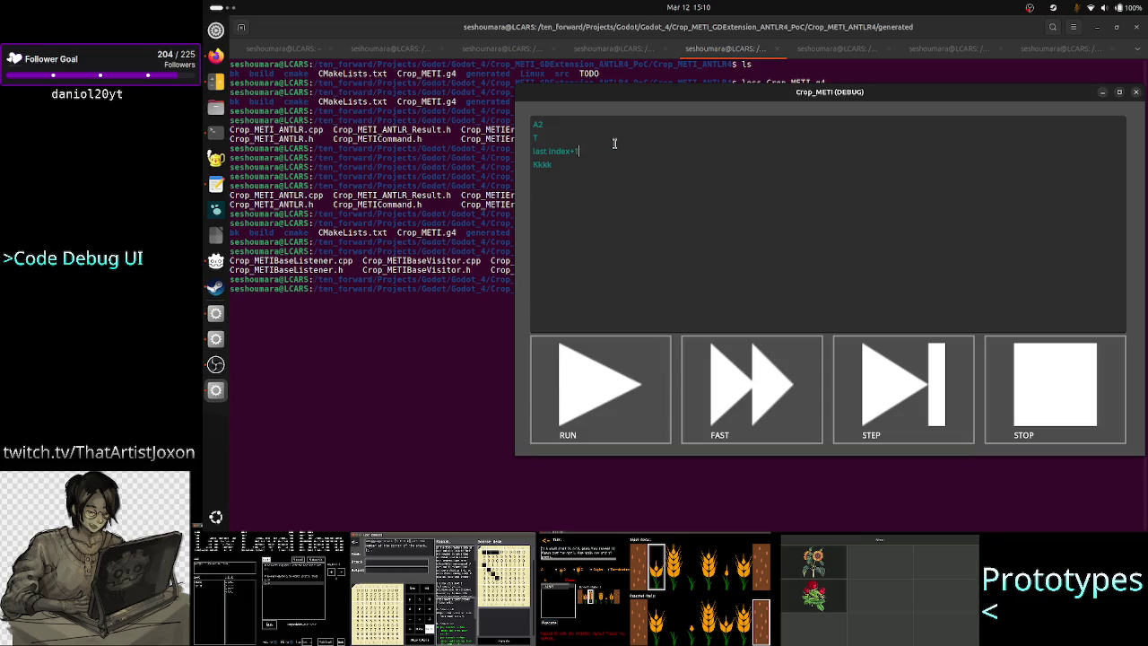
key(Down)
key(Left)
key(Up)
key(Up)
key(Down)
key(Home)
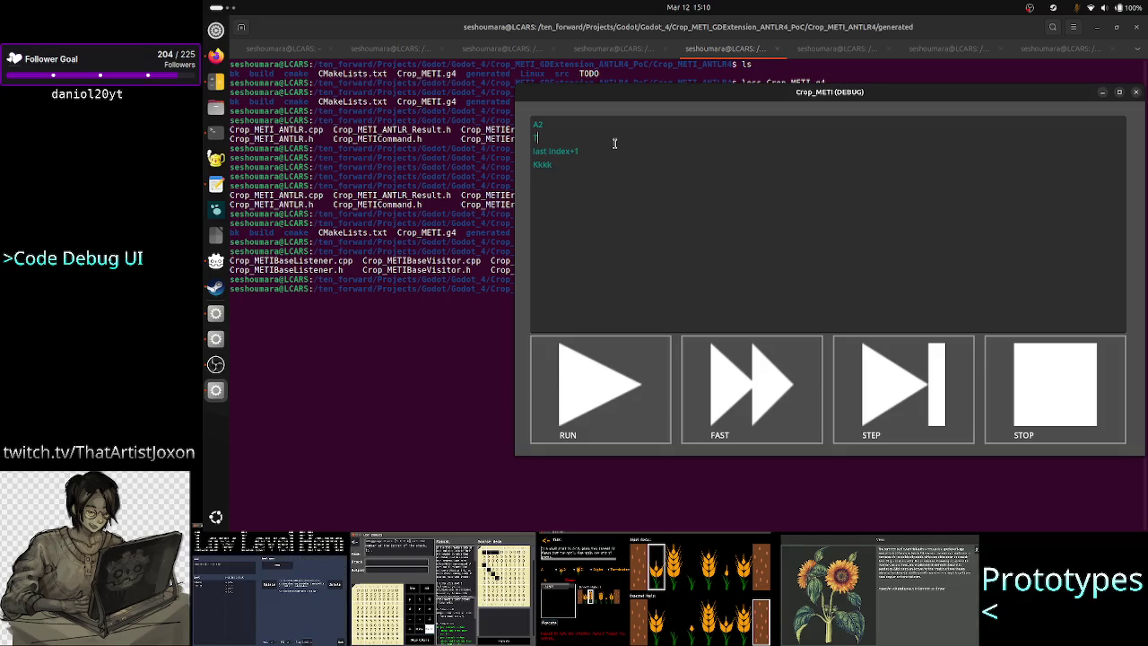
key(Down)
key(Right)
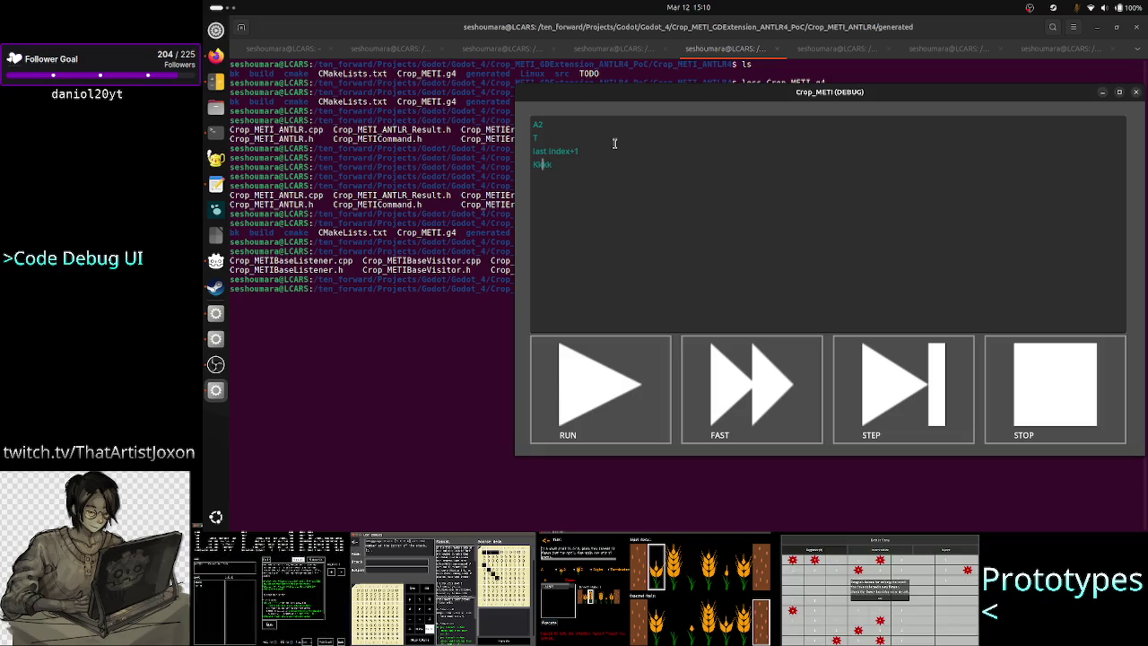
text(c)
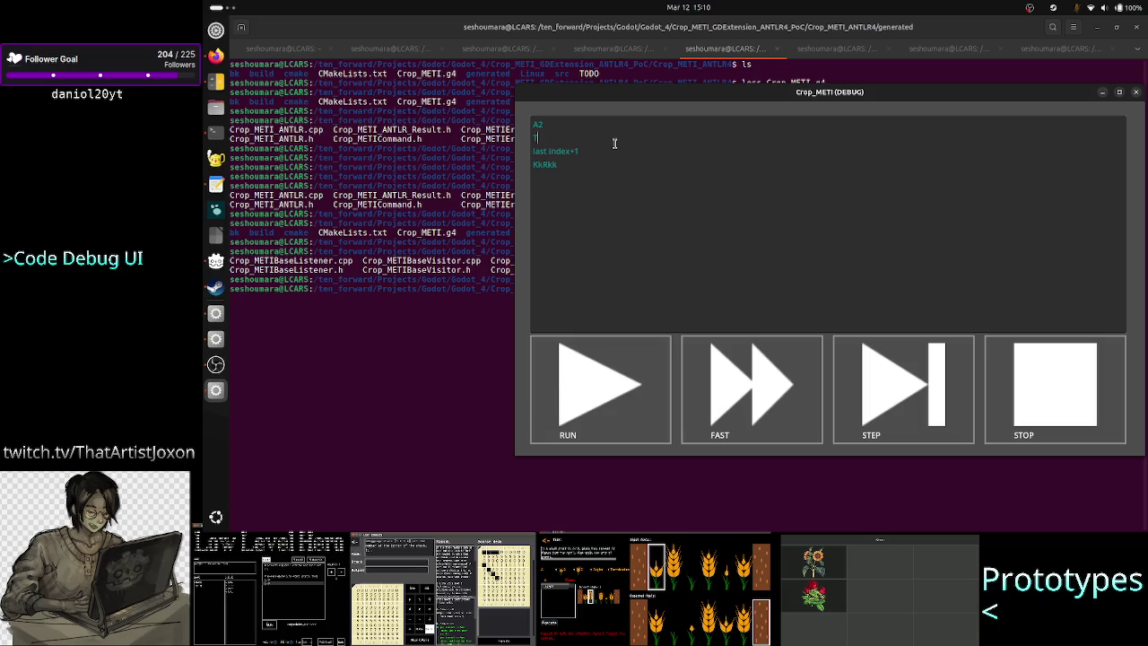
Test Shift+Home and Shift+Left selections on the fourth line
click(615, 143)
key(Down)
key(Down)
key(Right)
key(Right)
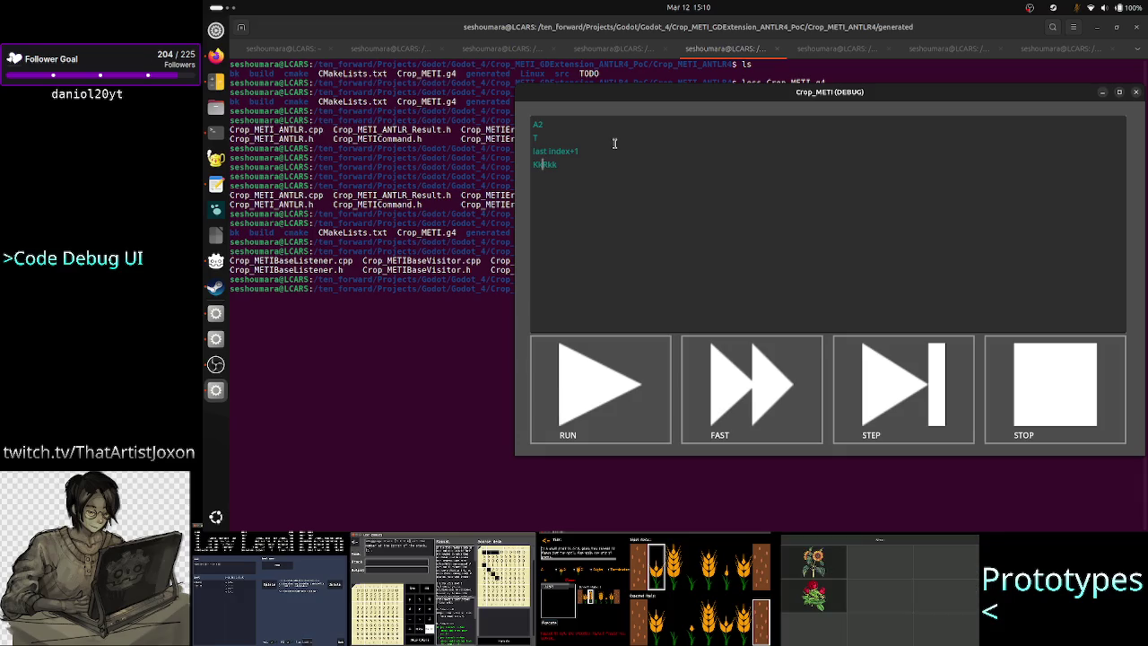
key(shift+Home)
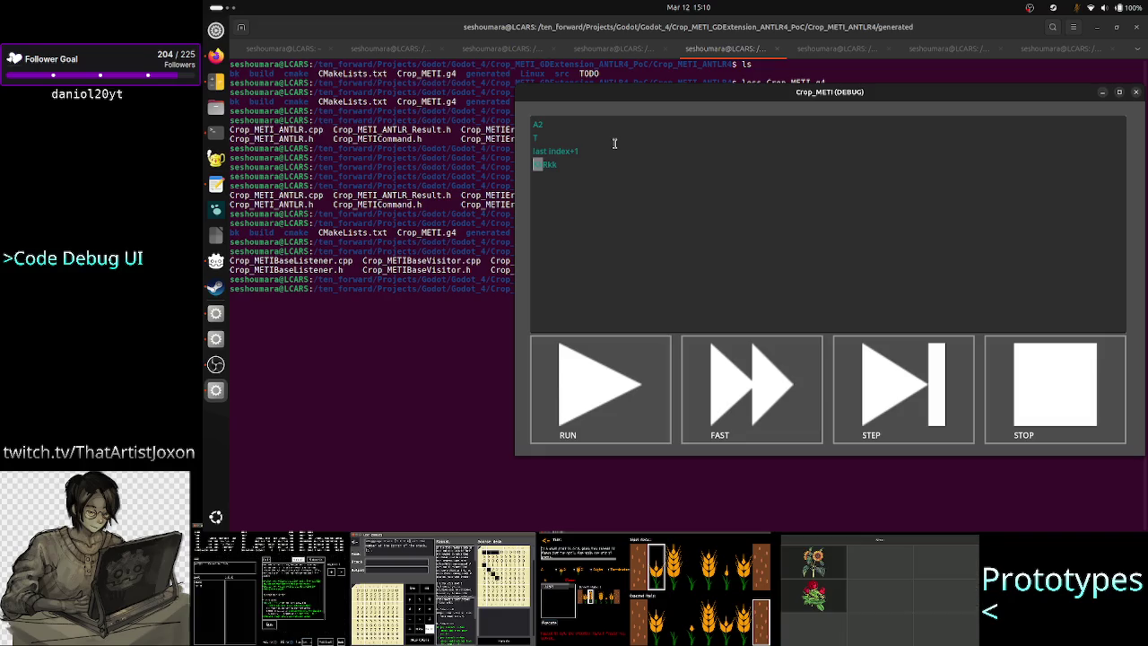
key(Right)
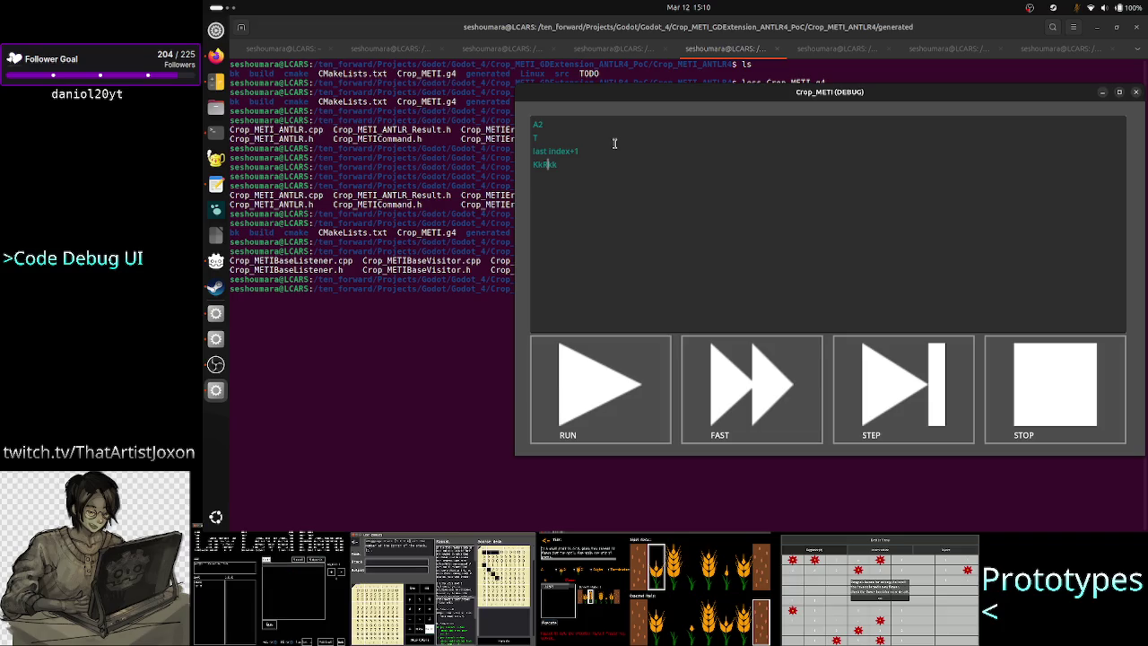
key(shift+Left)
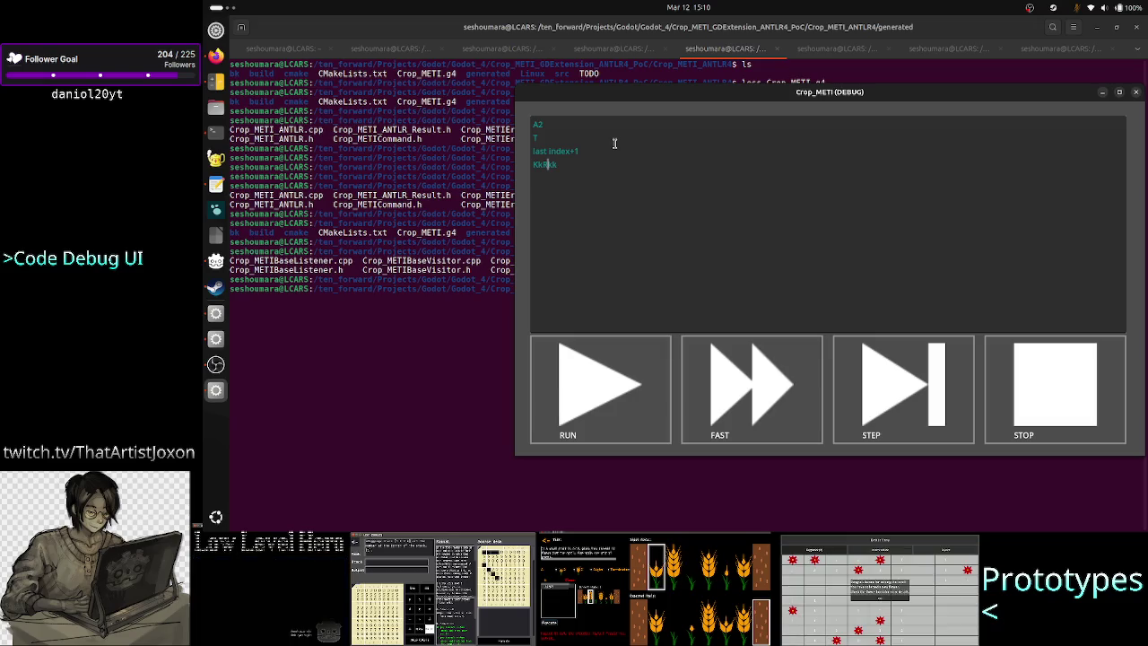
key(Up)
key(Up)
key(Up)
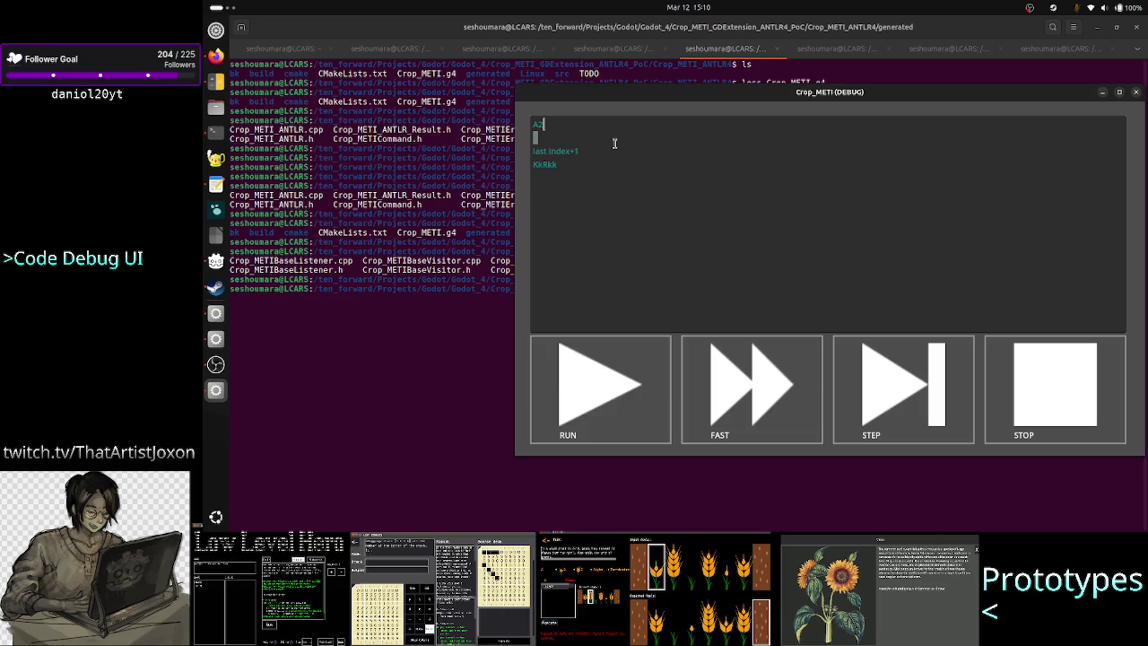
key(Down)
key(Down)
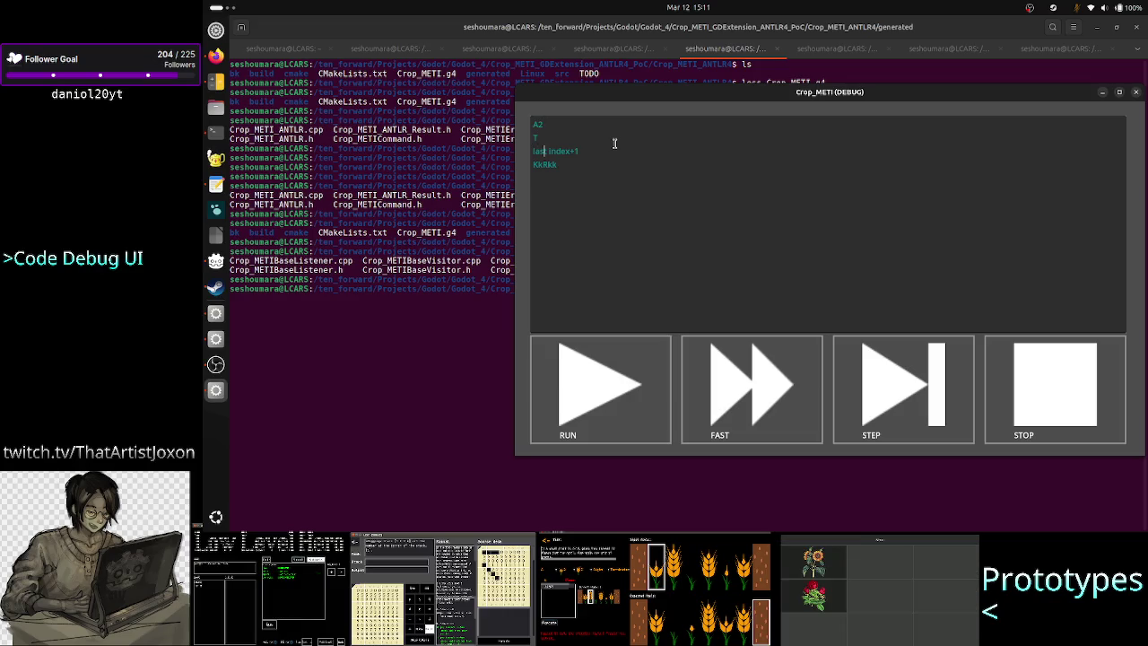
key(shift+Left)
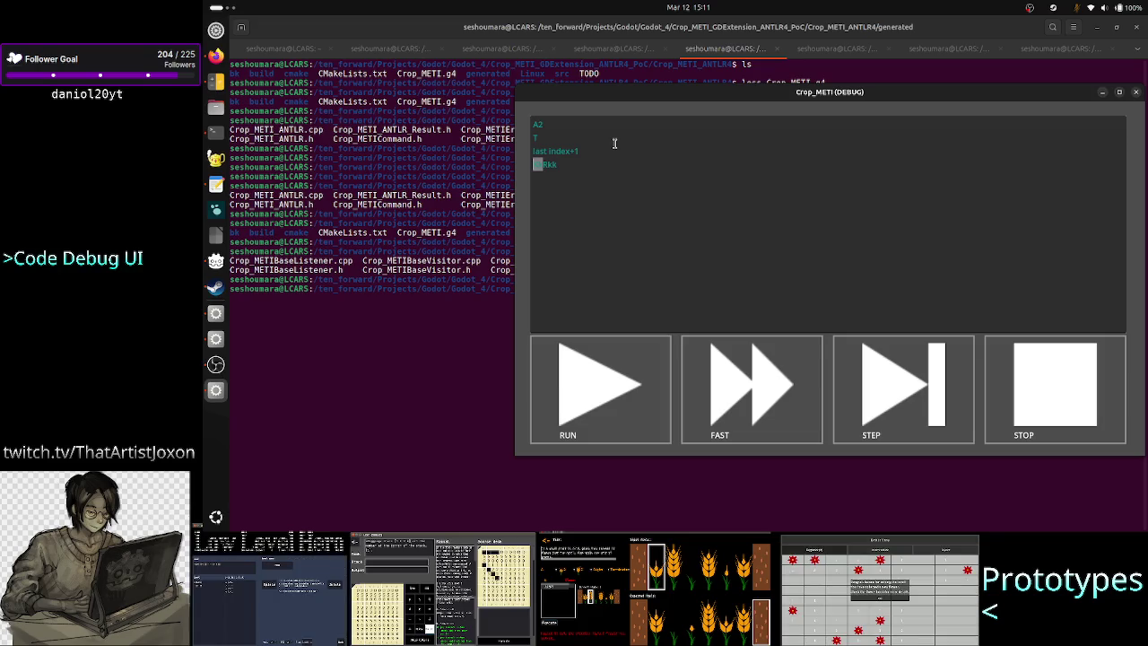
Close the Crop_METI debug window and bring the Godot editor back to the front
click(1137, 93)
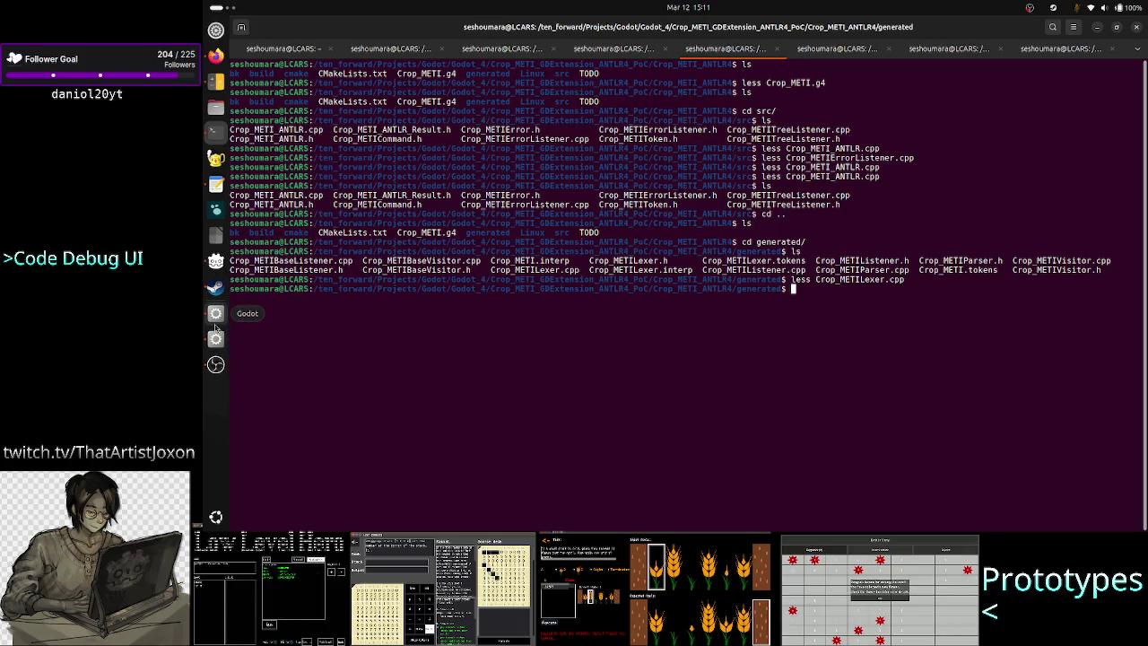
click(216, 326)
click(755, 135)
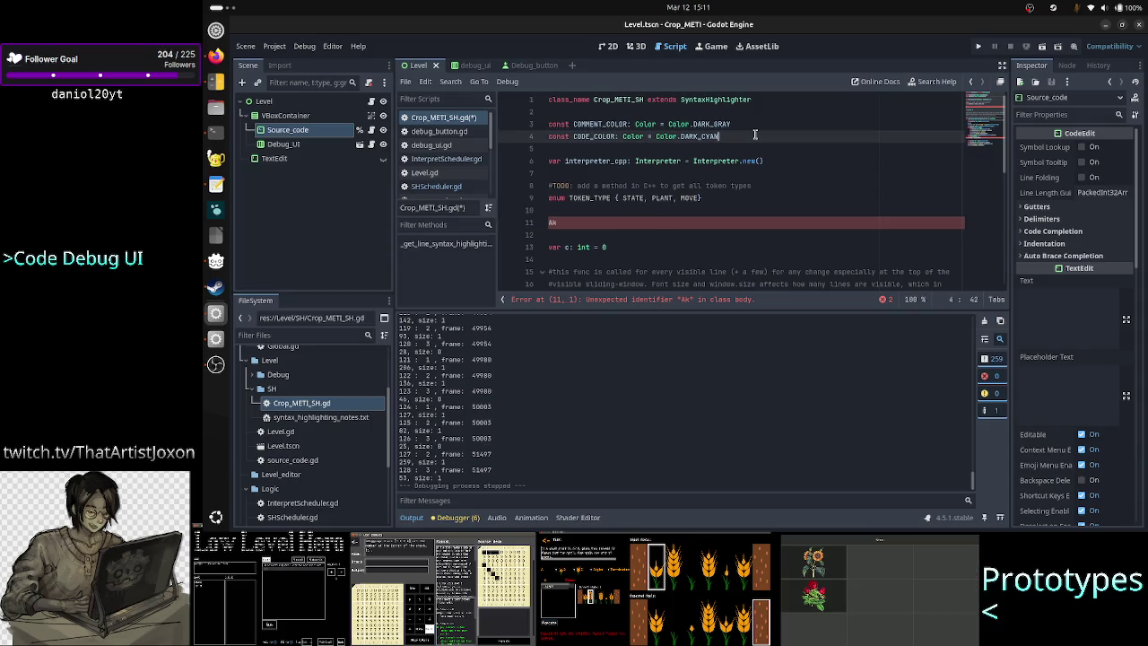
Add 'const ERROR_COLOR: Color = Color.DARK_RED' below CODE_COLOR, choosing DARK_RED from autocomplete
key(Return)
text(co)
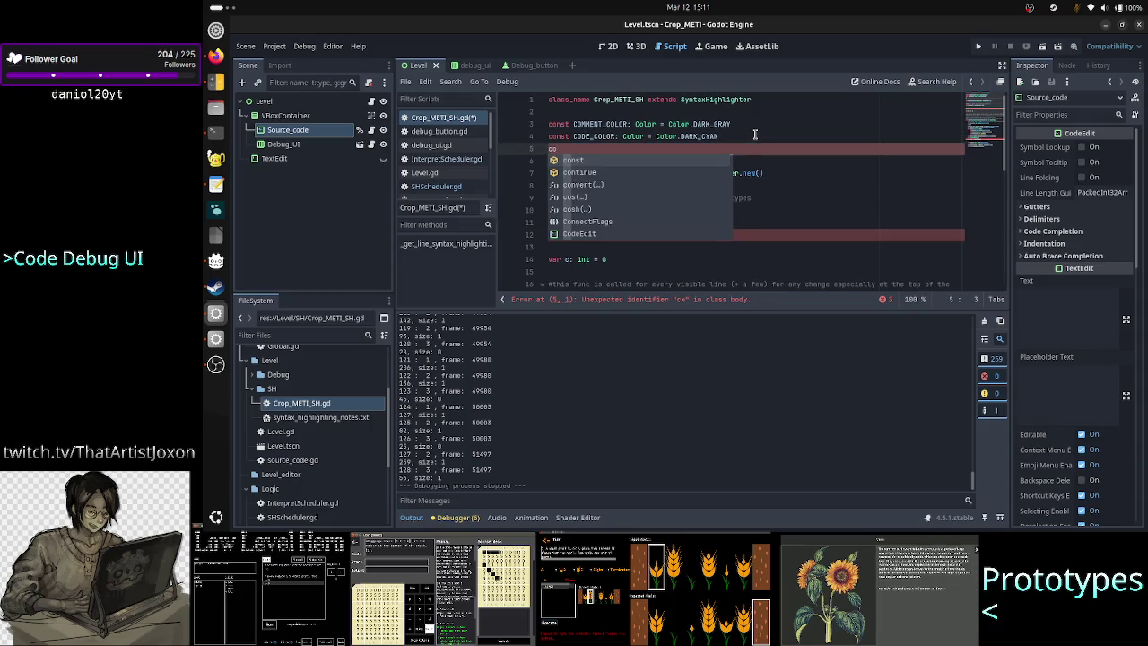
key(BackSpace)
text(onst )
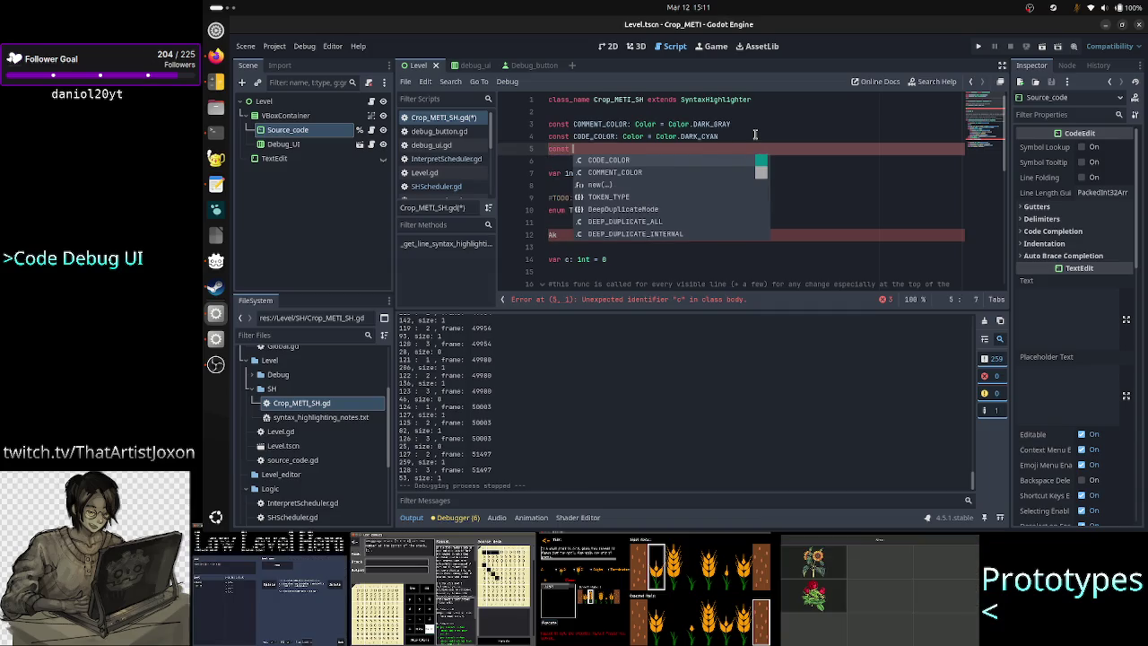
text(ERROR_)
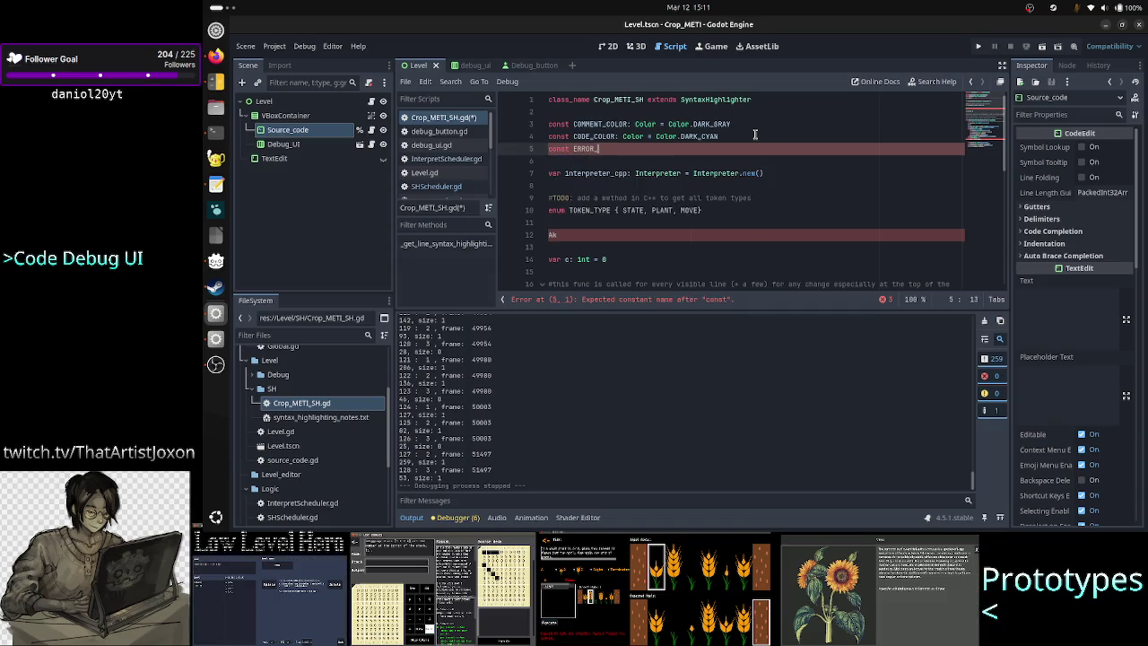
text(COLOR: )
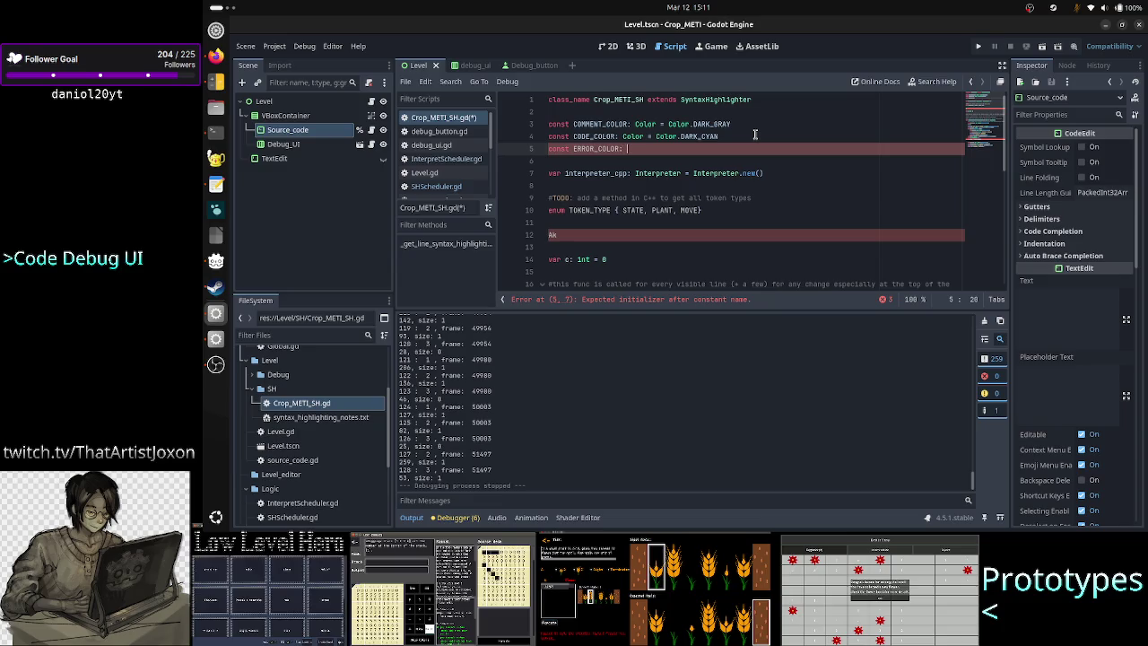
text(Color = Color)
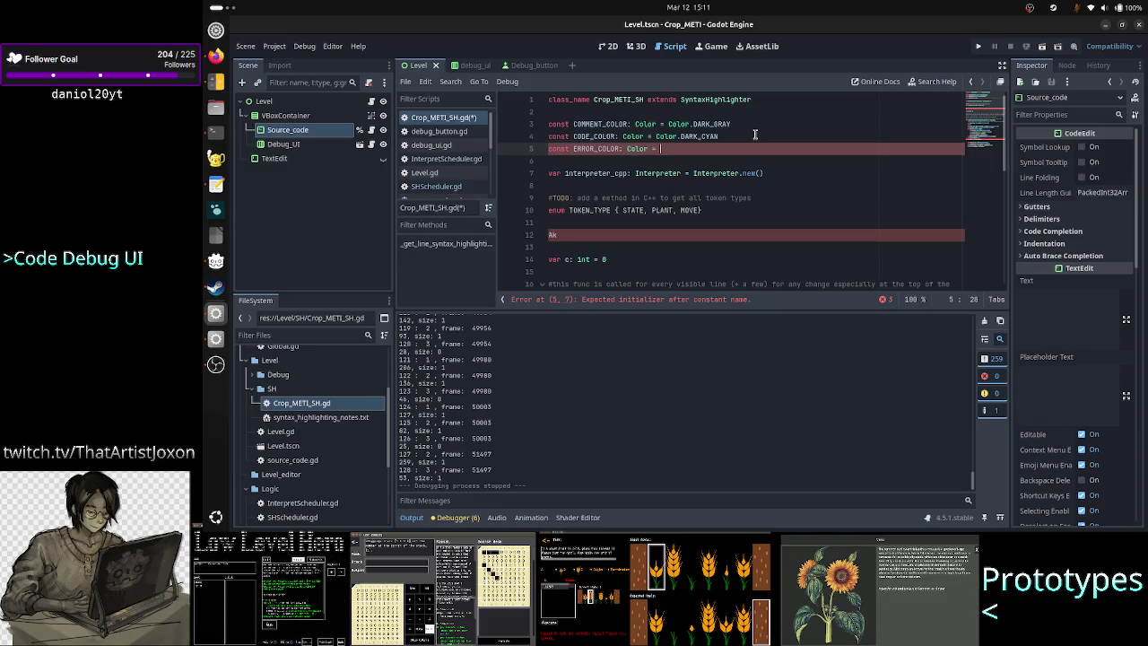
text(.Dar)
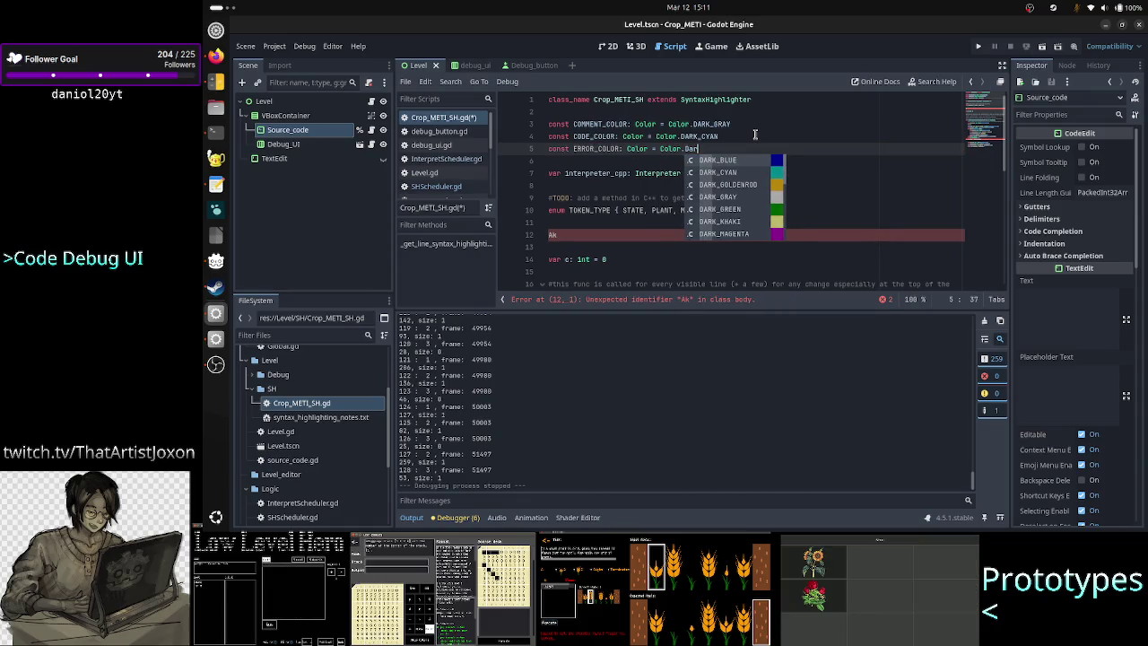
text(k_re)
key(Return)
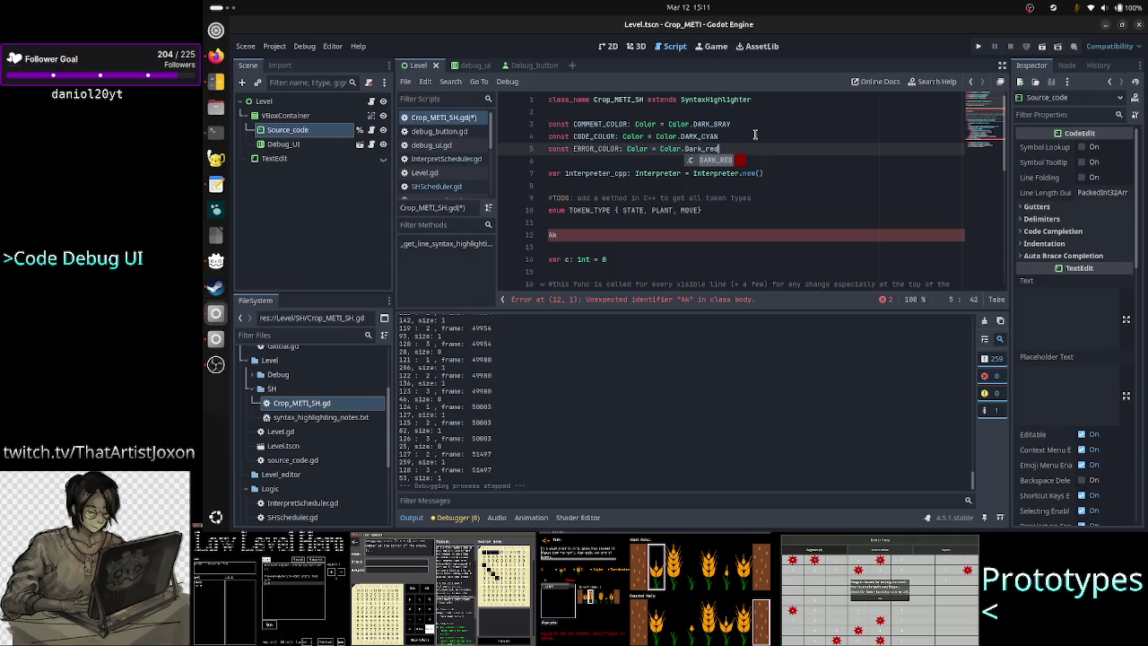
Delete the stray 'Ak' line and move down to line 34
key(Down)
key(Down)
key(Down)
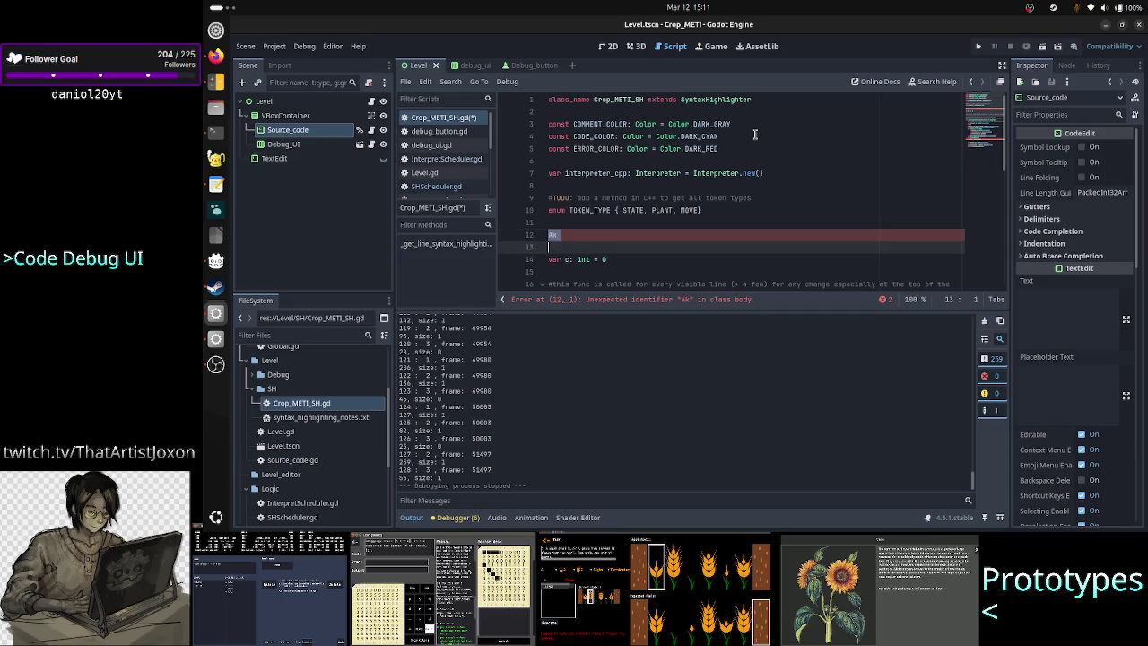
key(Delete)
key(Delete)
key(BackSpace)
key(Down)
key(Down)
key(Down)
key(Down)
key(Down)
key(Down)
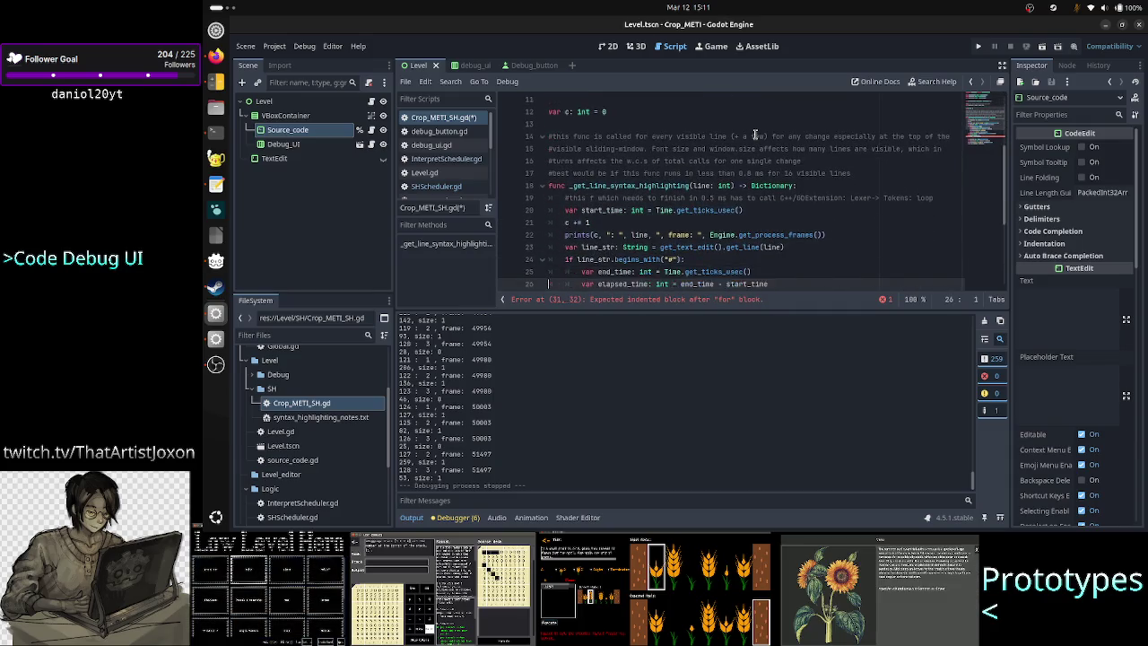
key(Down)
Declare 'var previous_idx: int = 0' after the sh Dictionary line
key(Up)
key(Up)
key(Up)
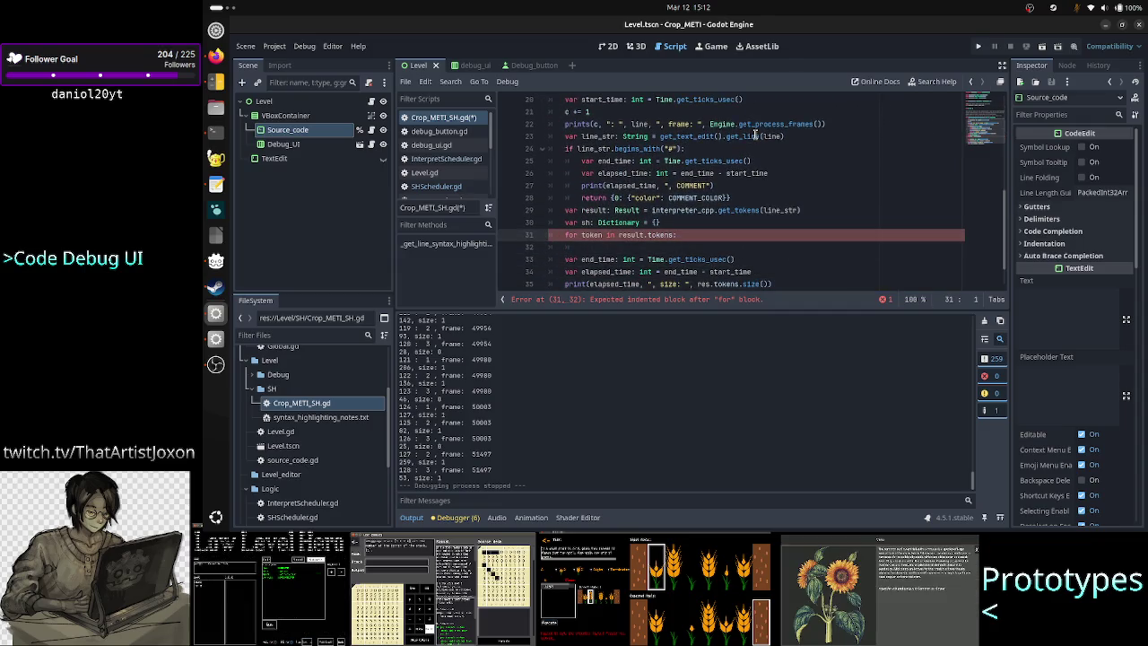
key(Left)
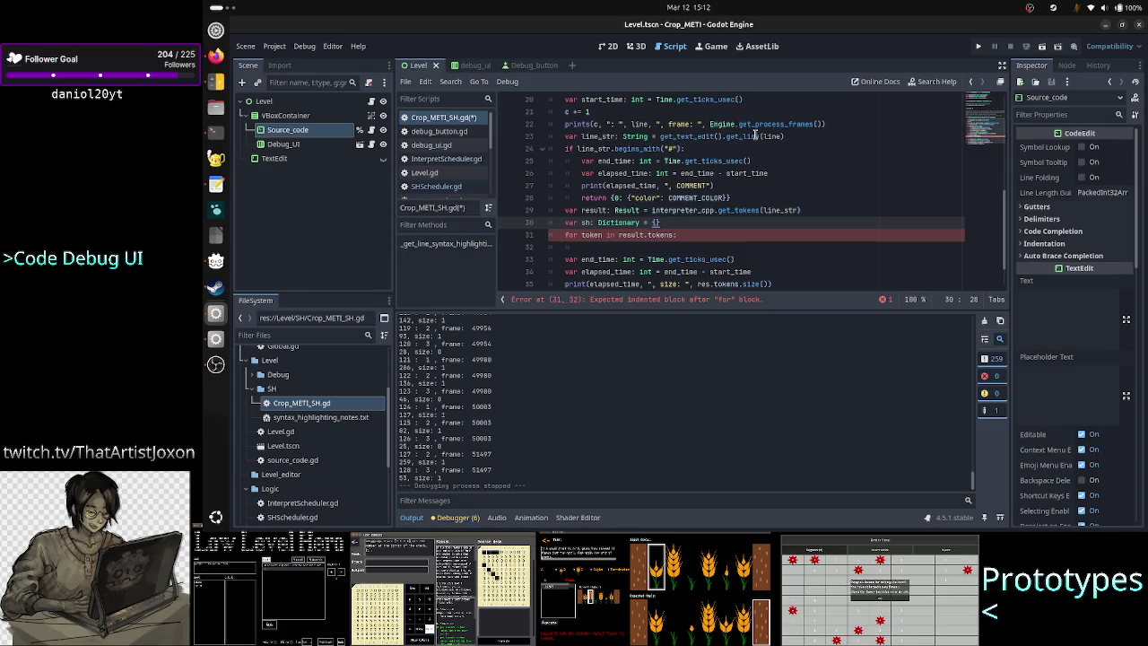
key(Return)
text(var )
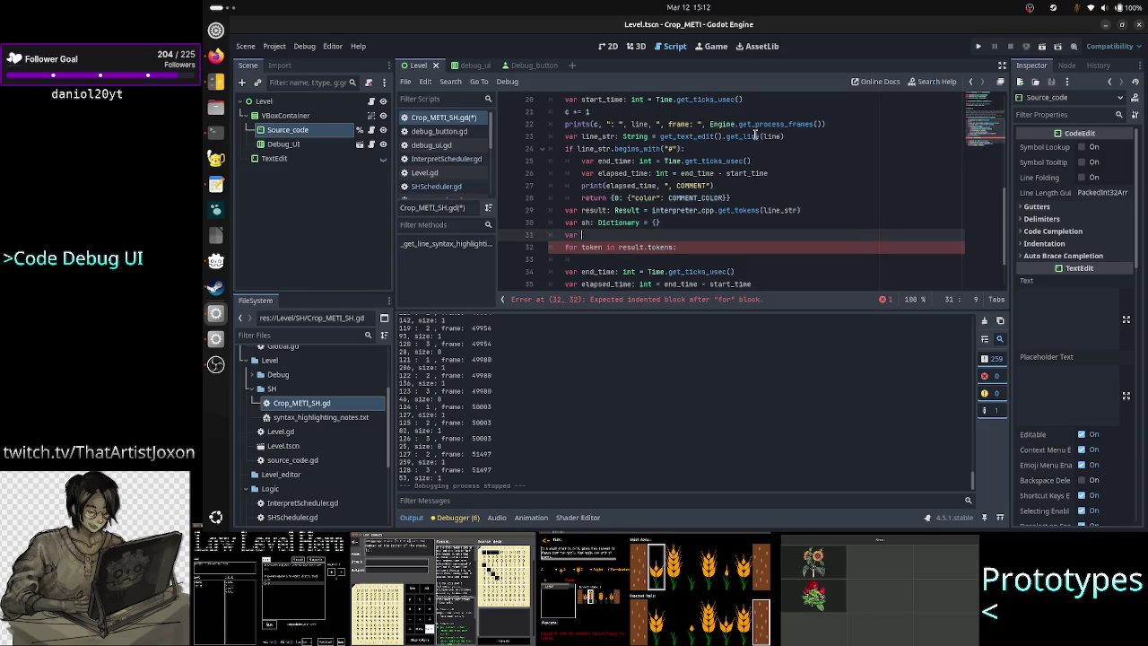
text(previous)
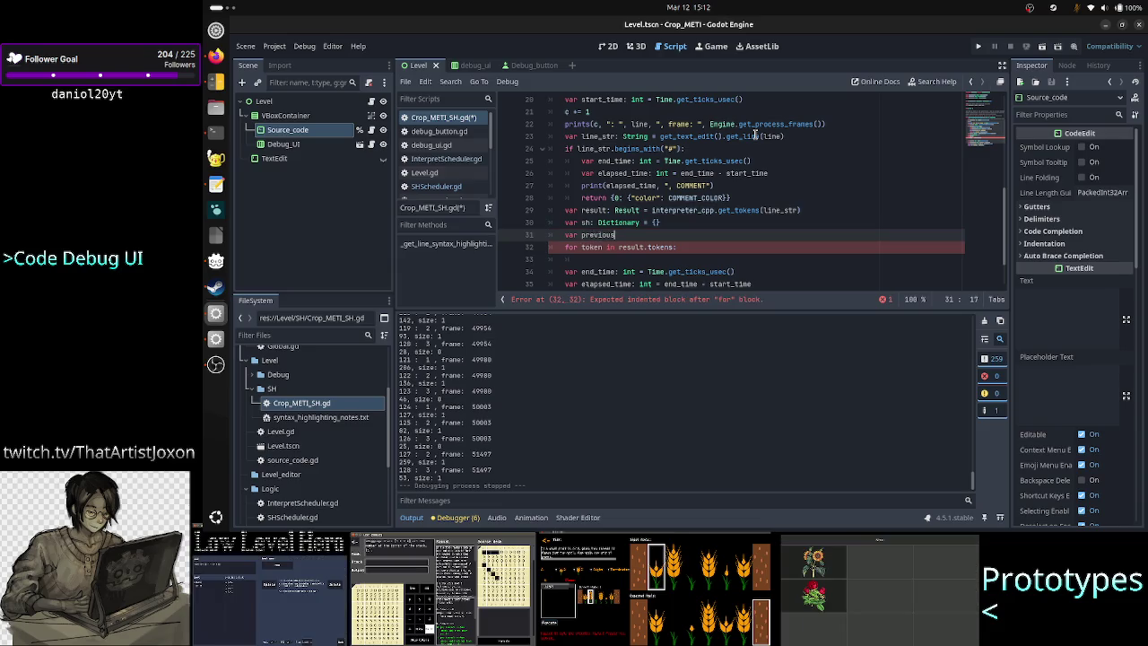
text(_idx)
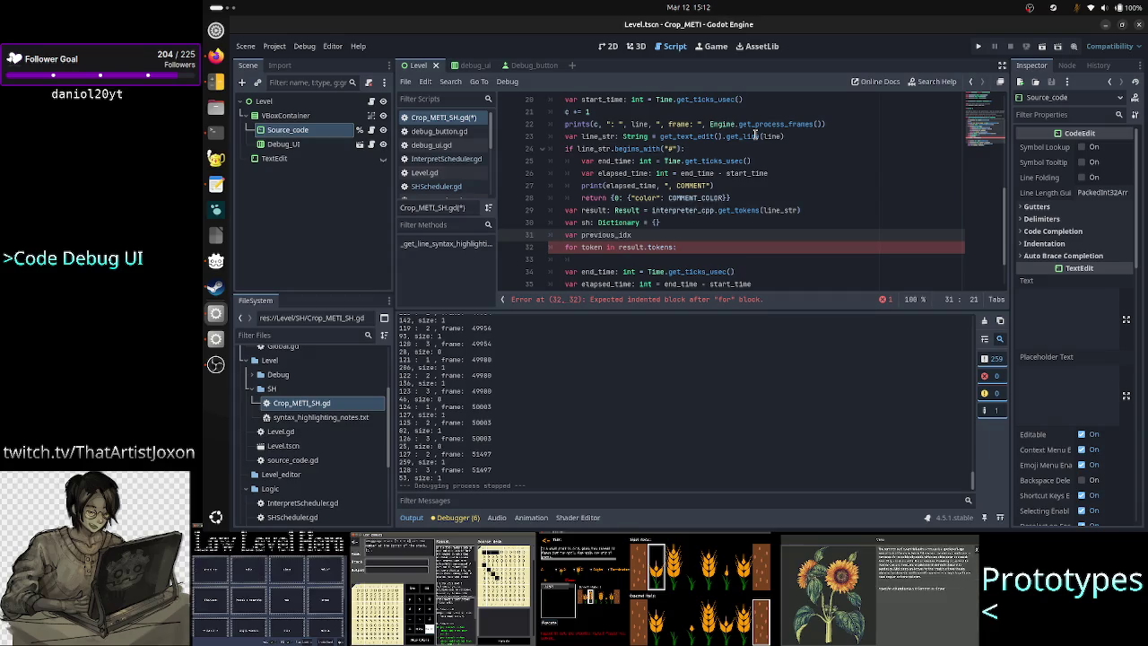
text(: int =)
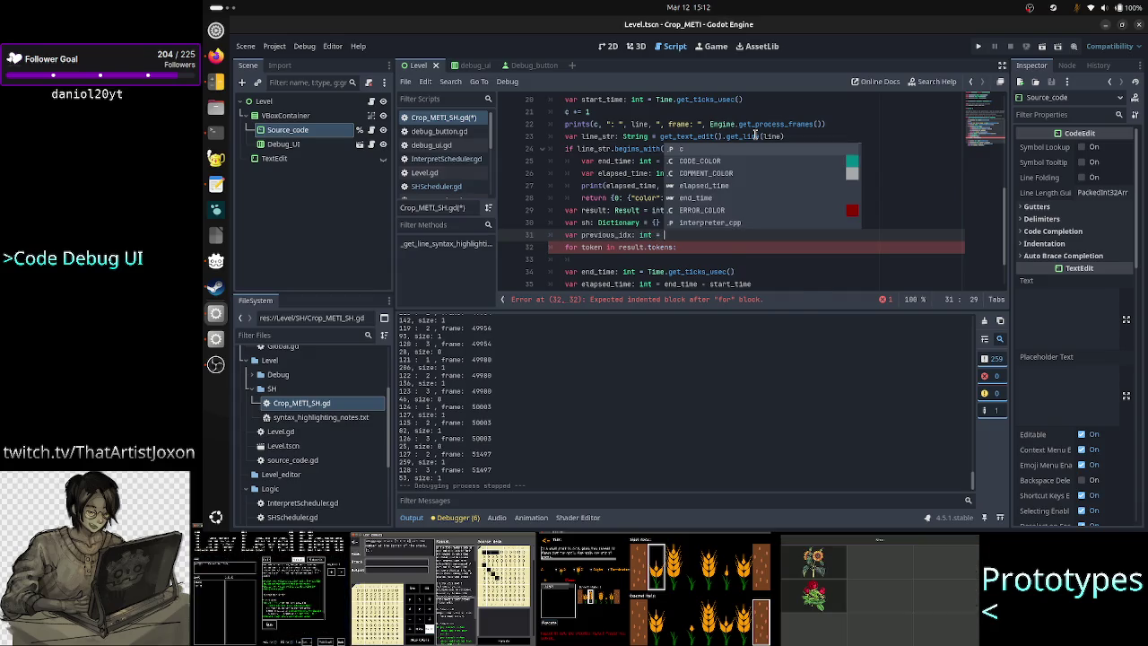
text( 0)
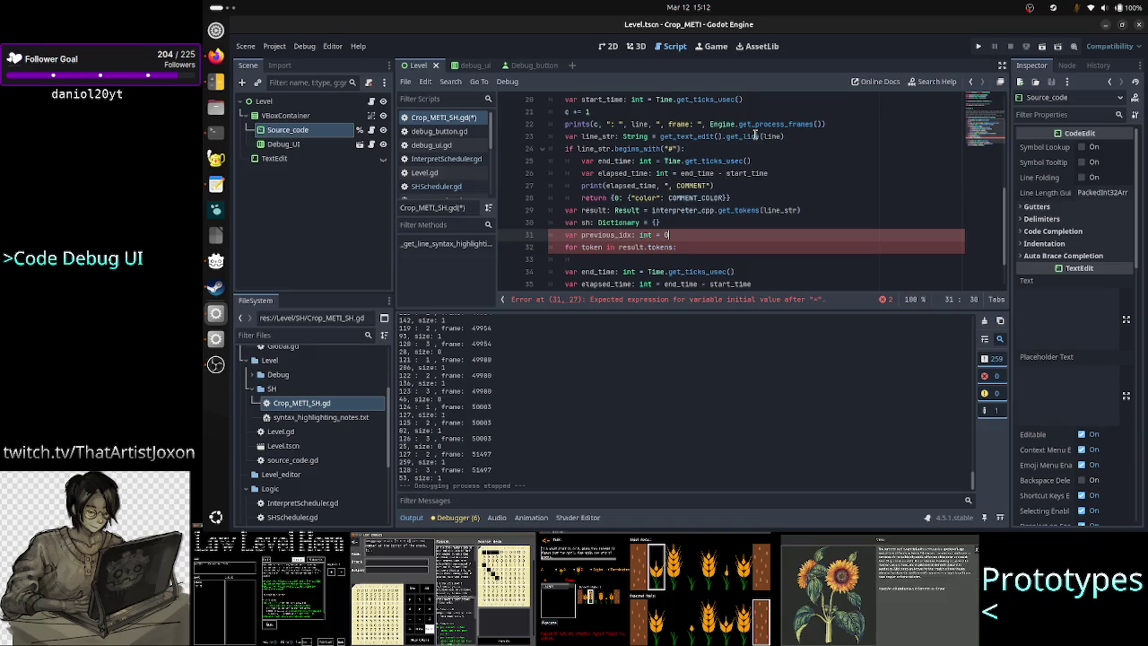
Add loop-body comments about the gap before each token and creating color regions
key(Down)
key(Down)
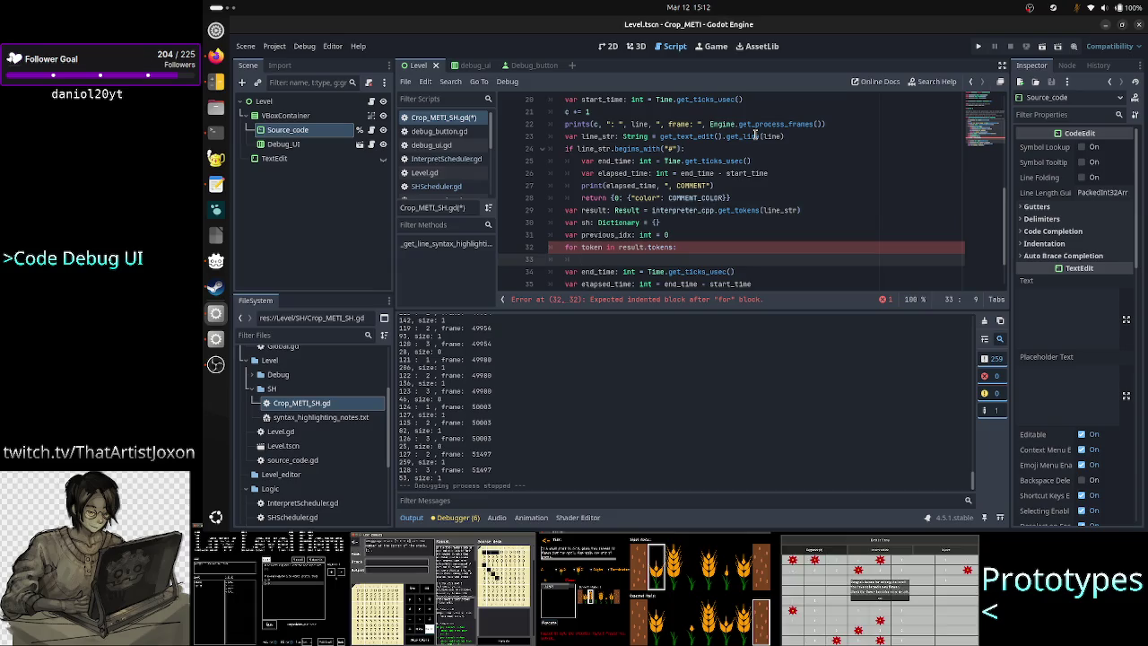
text(#)
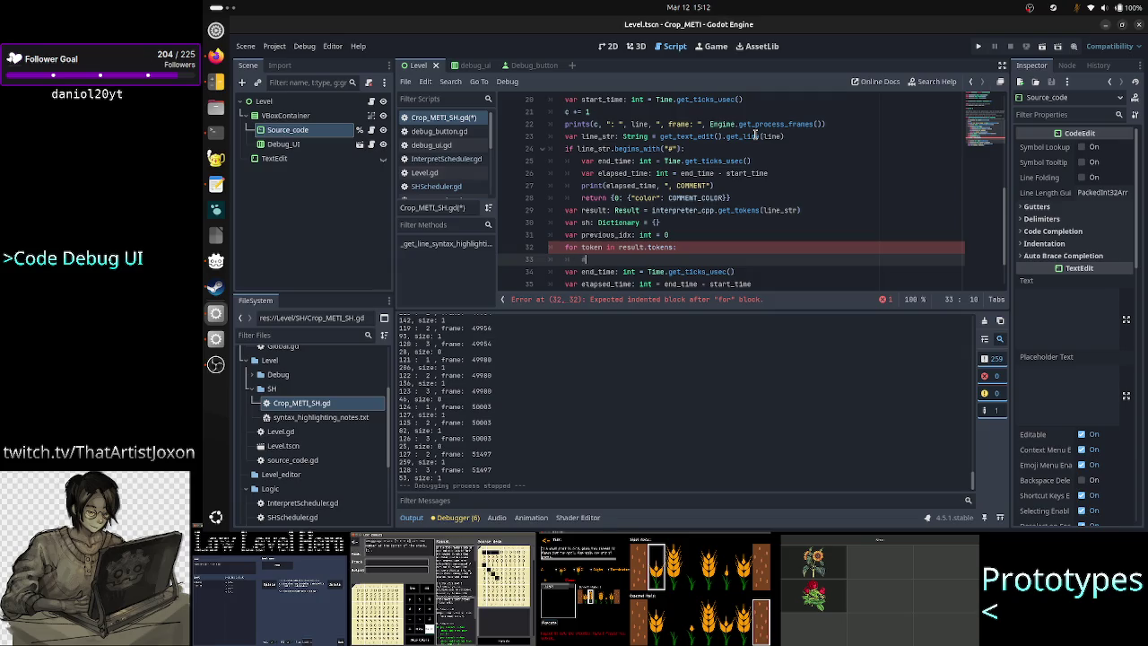
text(cmdthere wa)
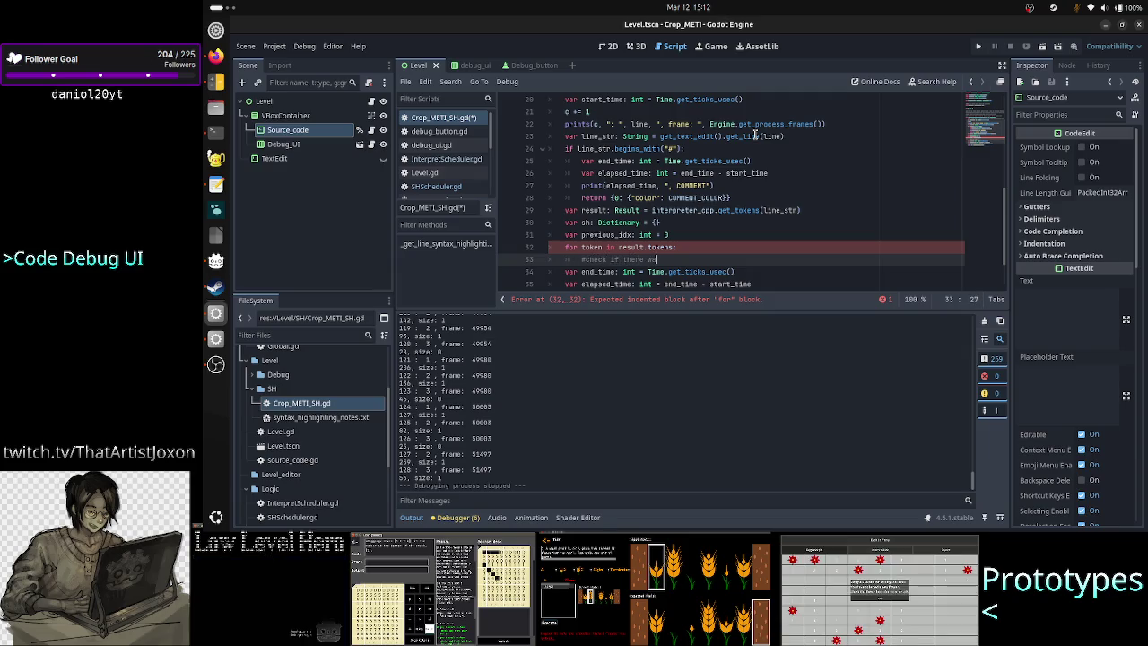
text(s a gap between toke)
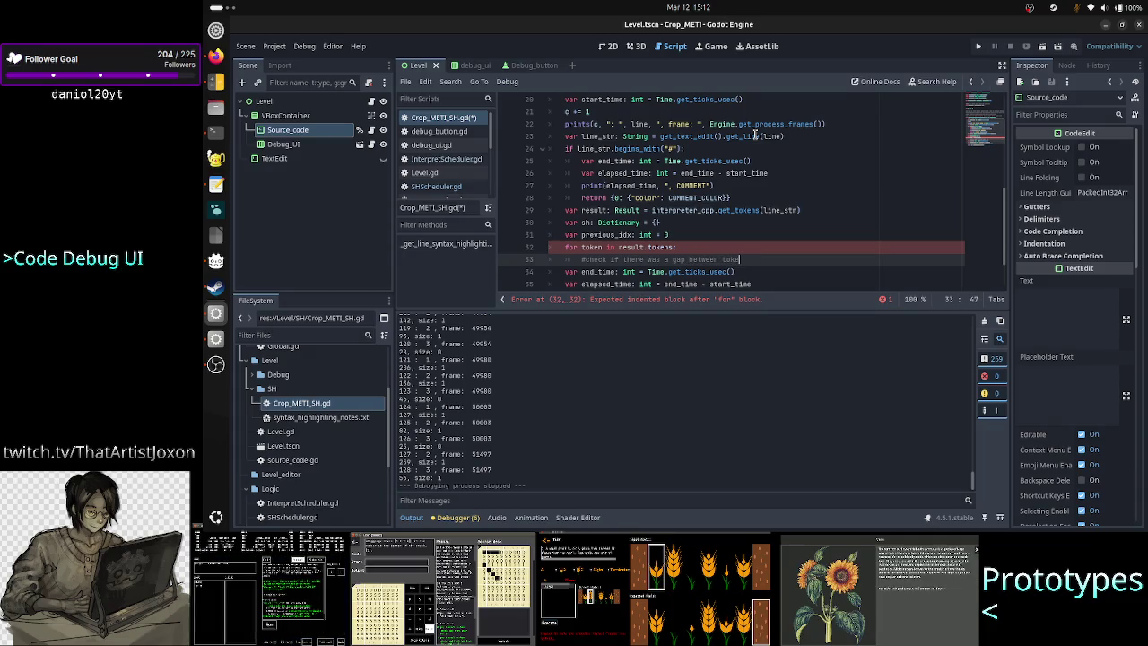
text(n idx and previous)
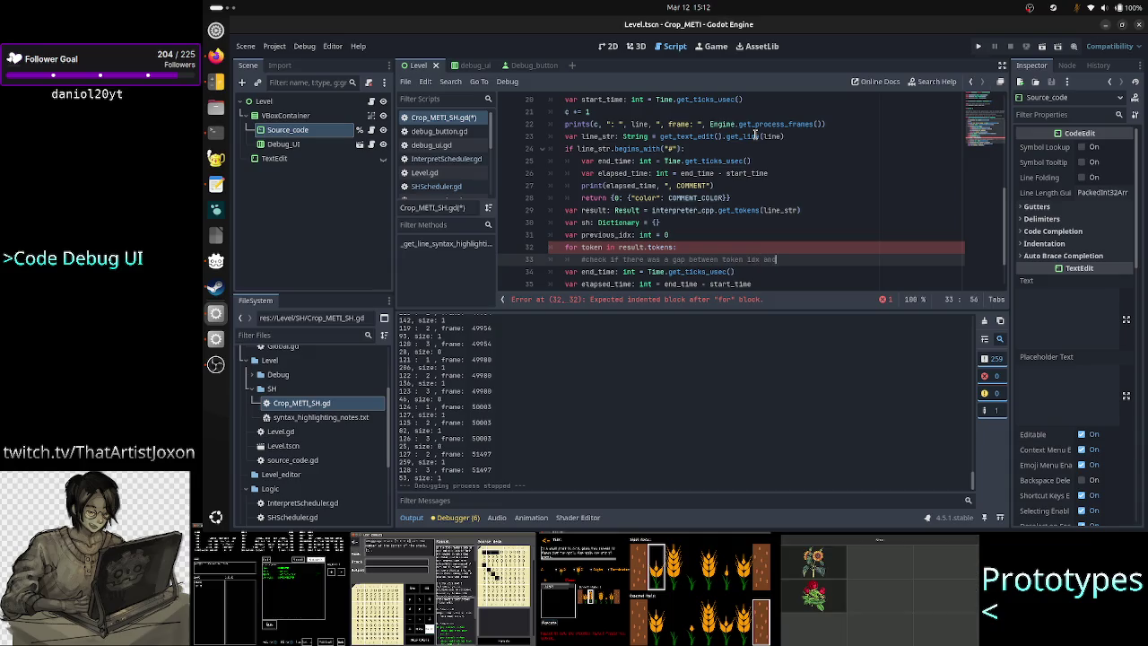
text(_idx)
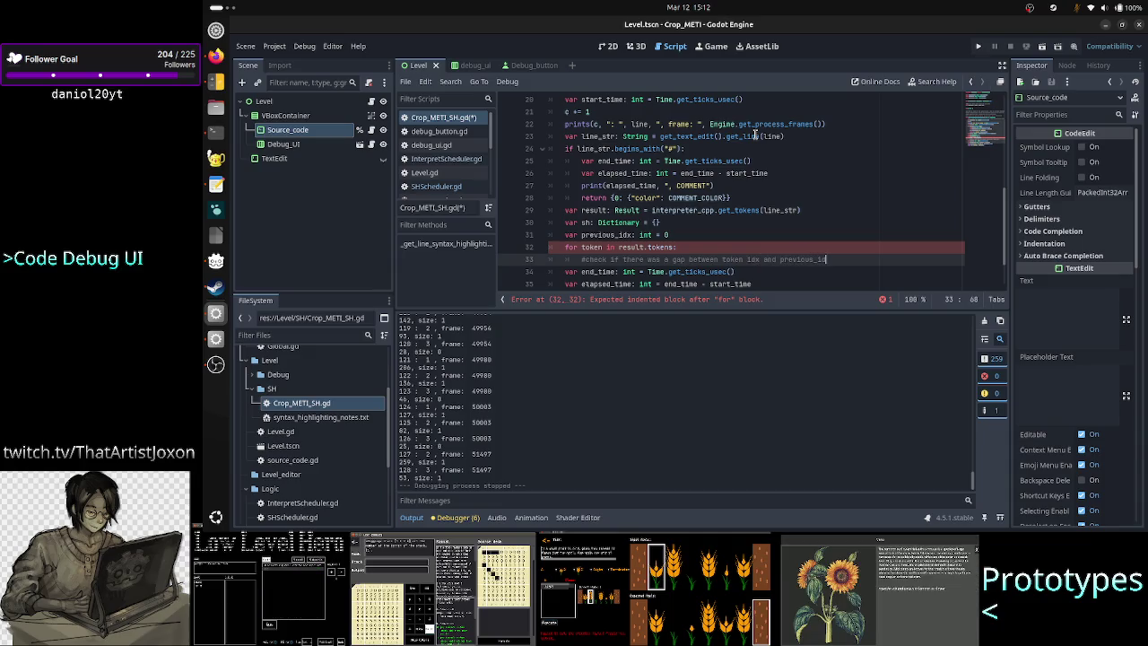
key(Return)
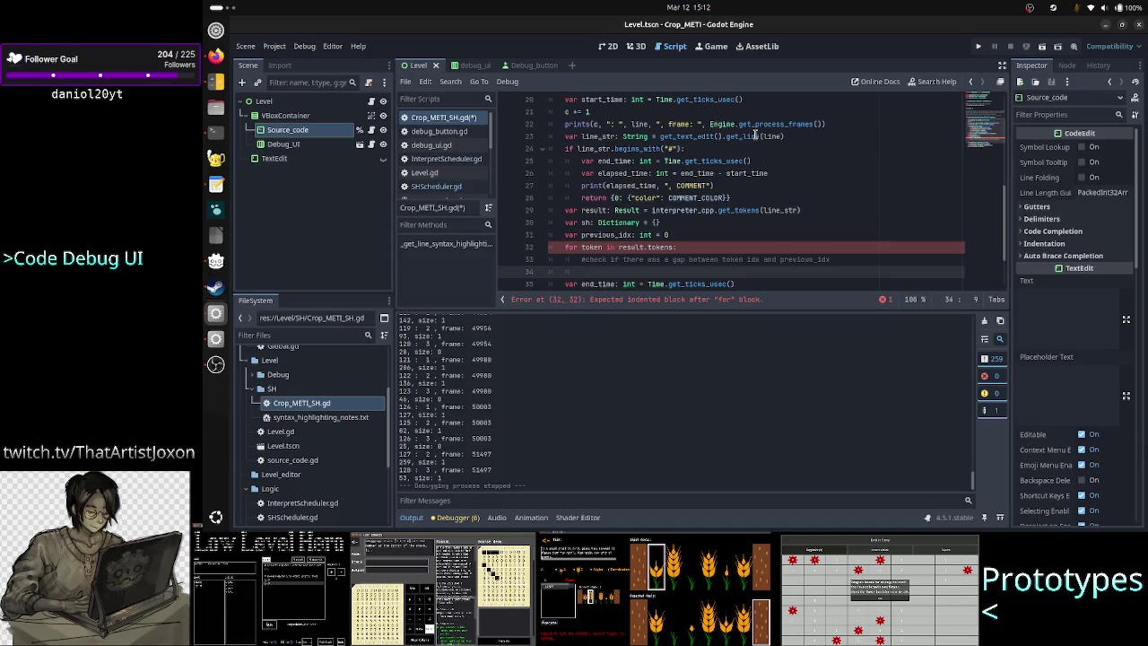
key(Tab)
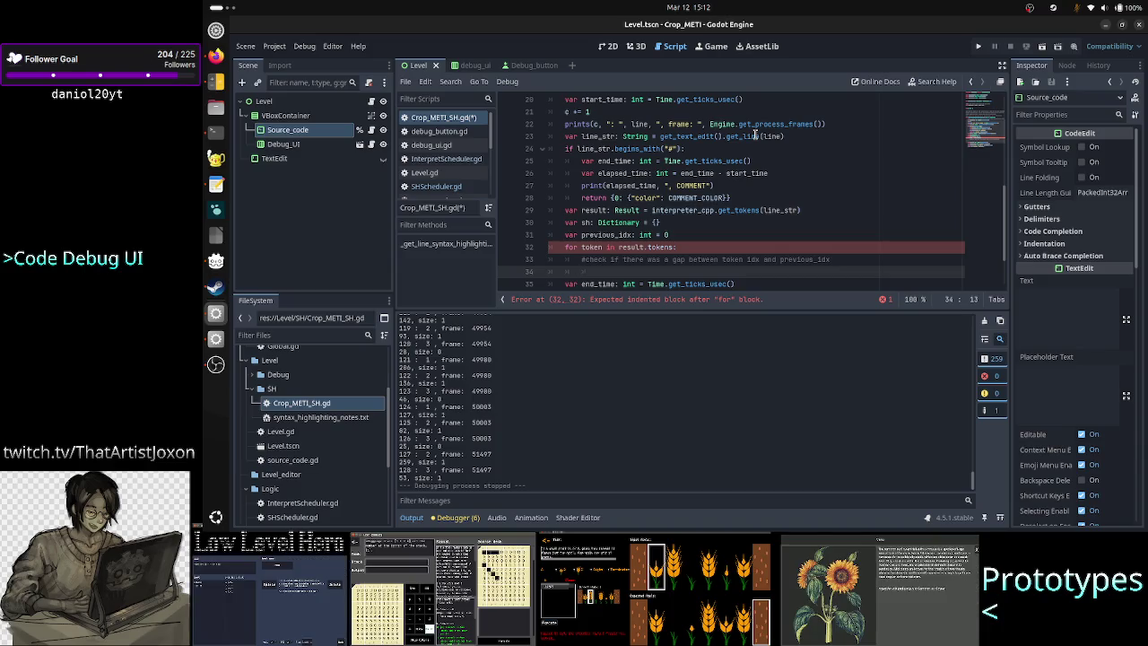
text(creat)
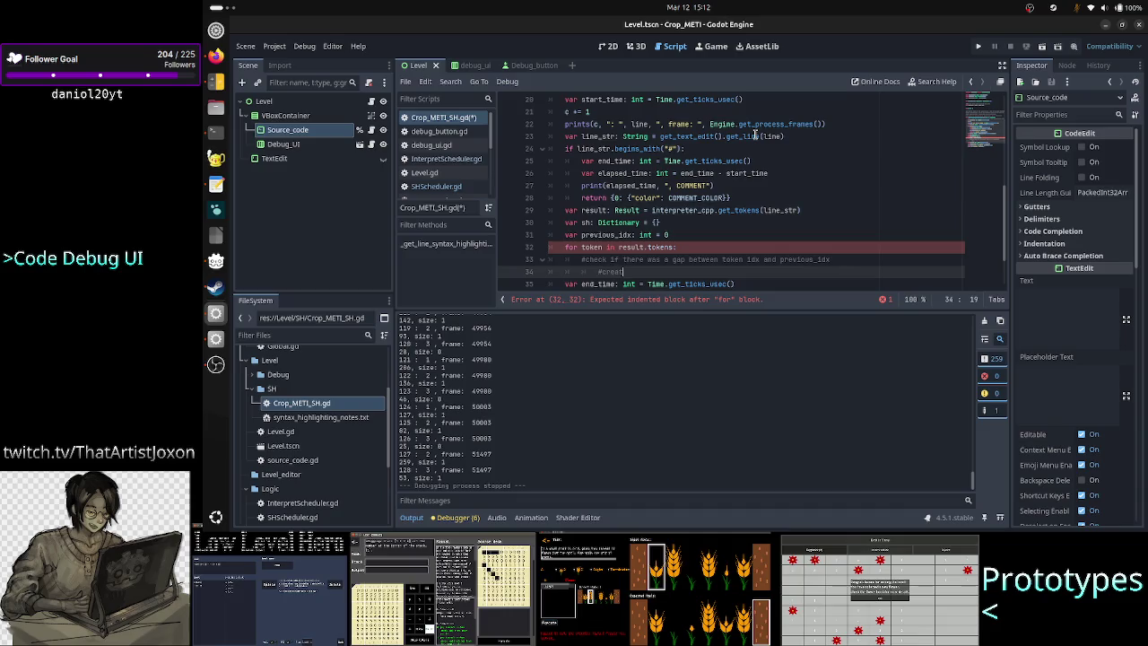
text(e a c)
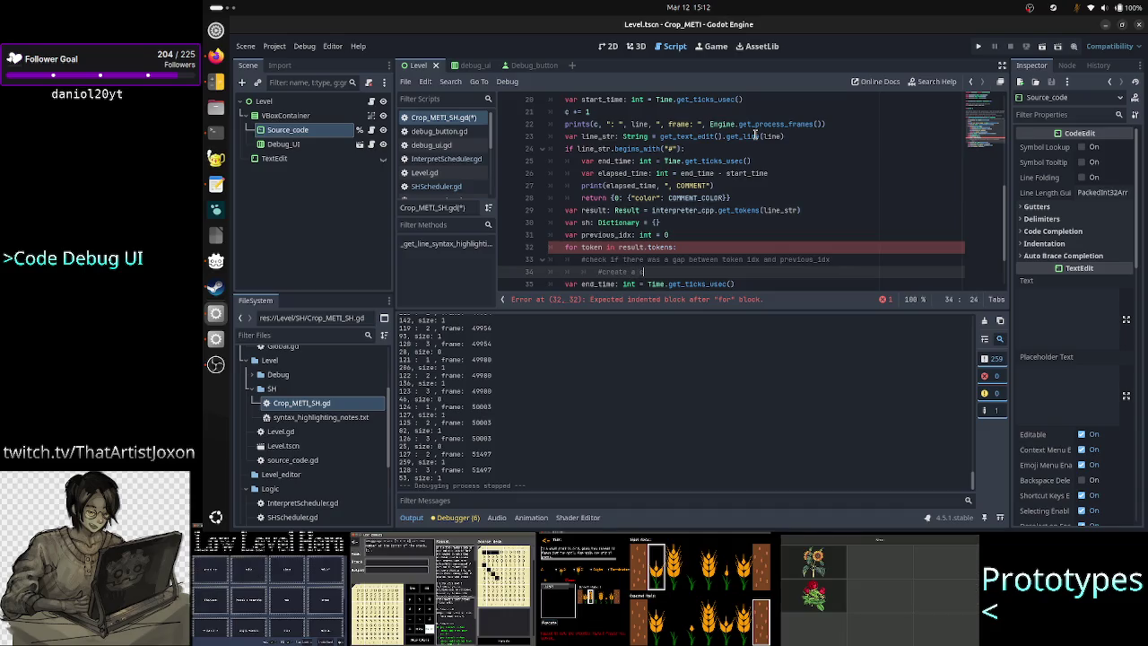
text(olor regi)
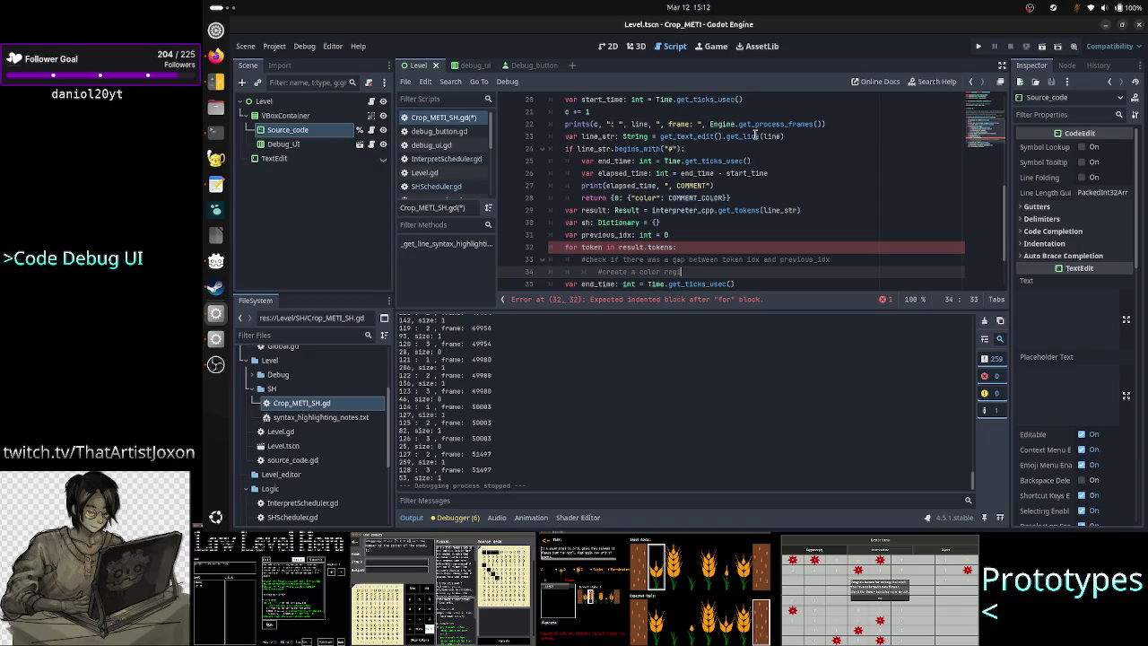
text(on for it)
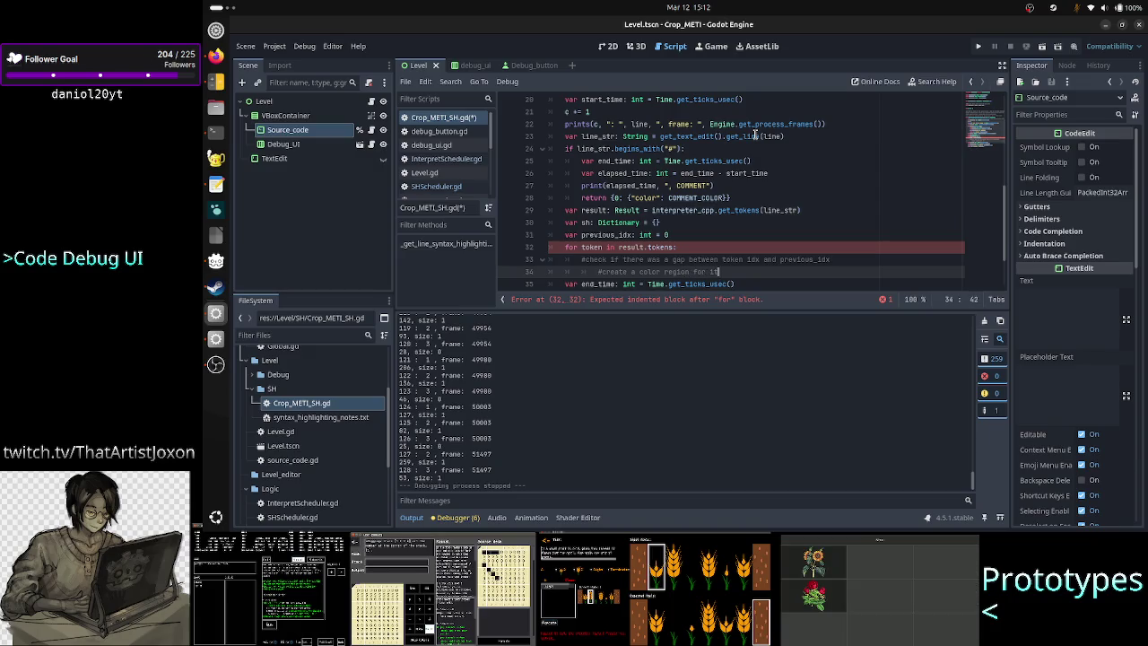
key(BackSpace)
key(BackSpace)
text(the gap)
key(Return)
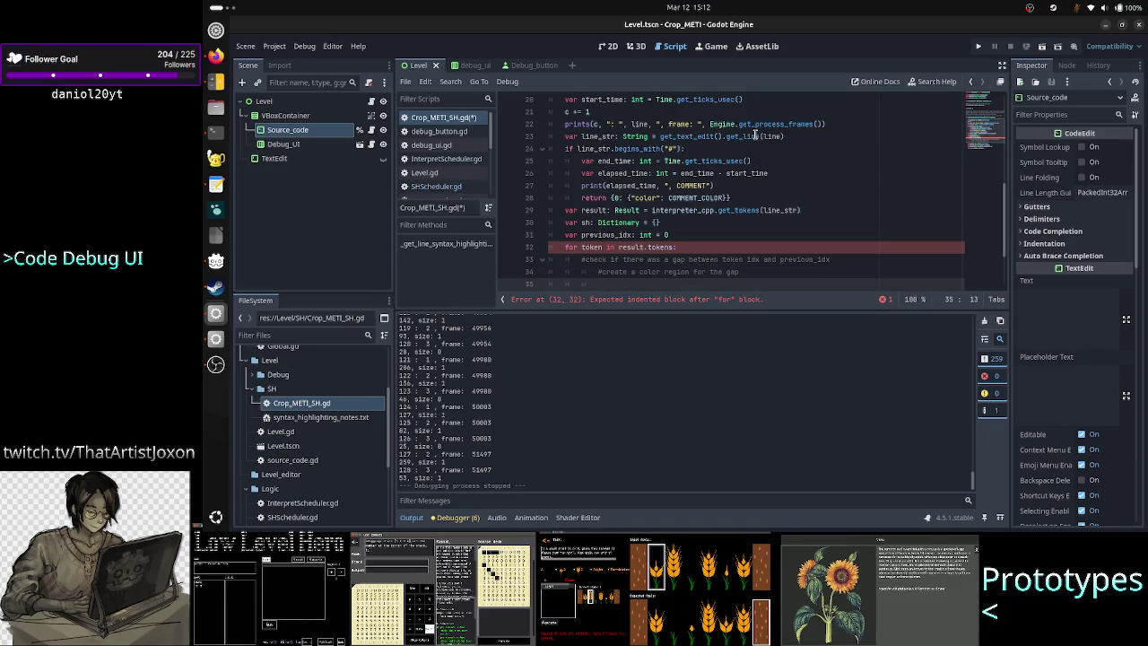
text(#)
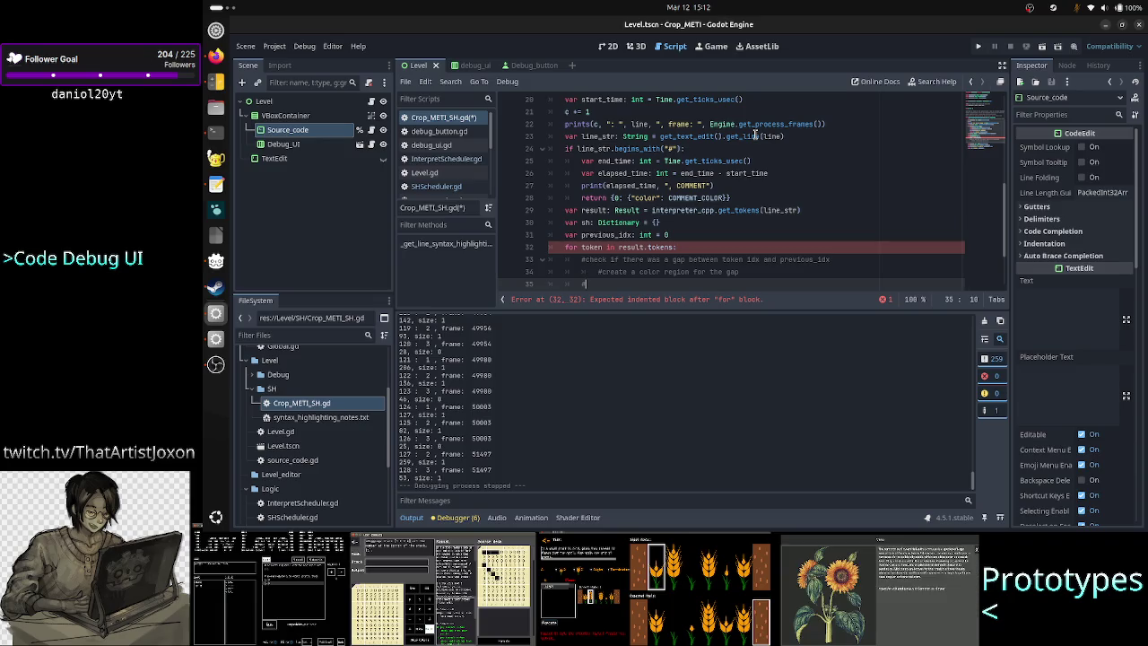
text(creat)
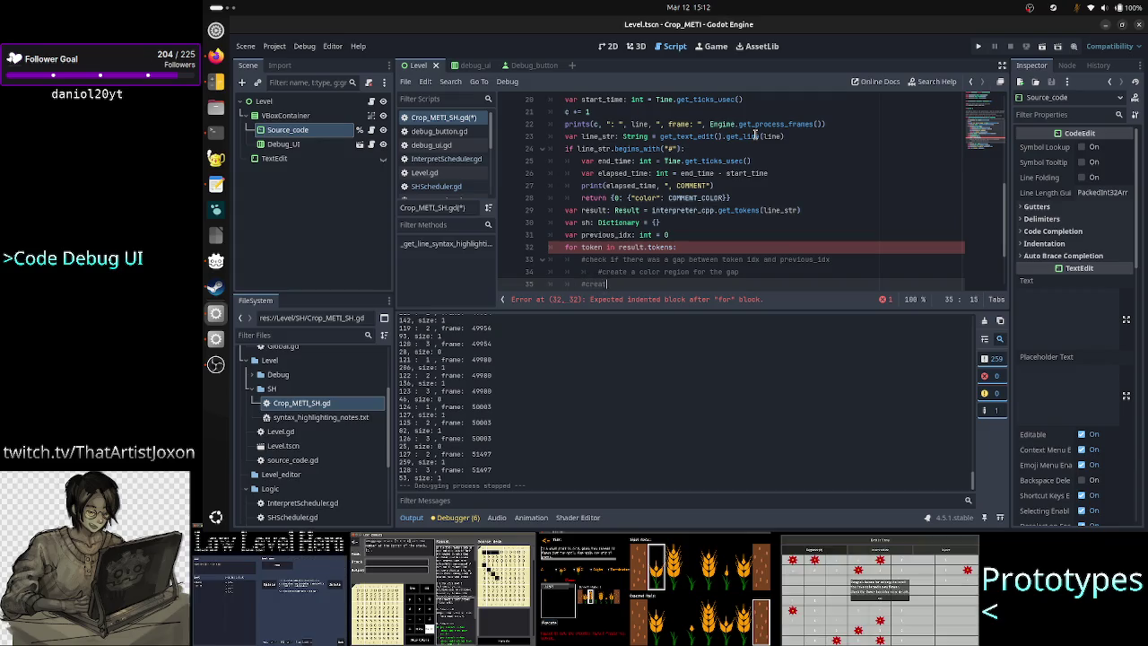
text(e a color re)
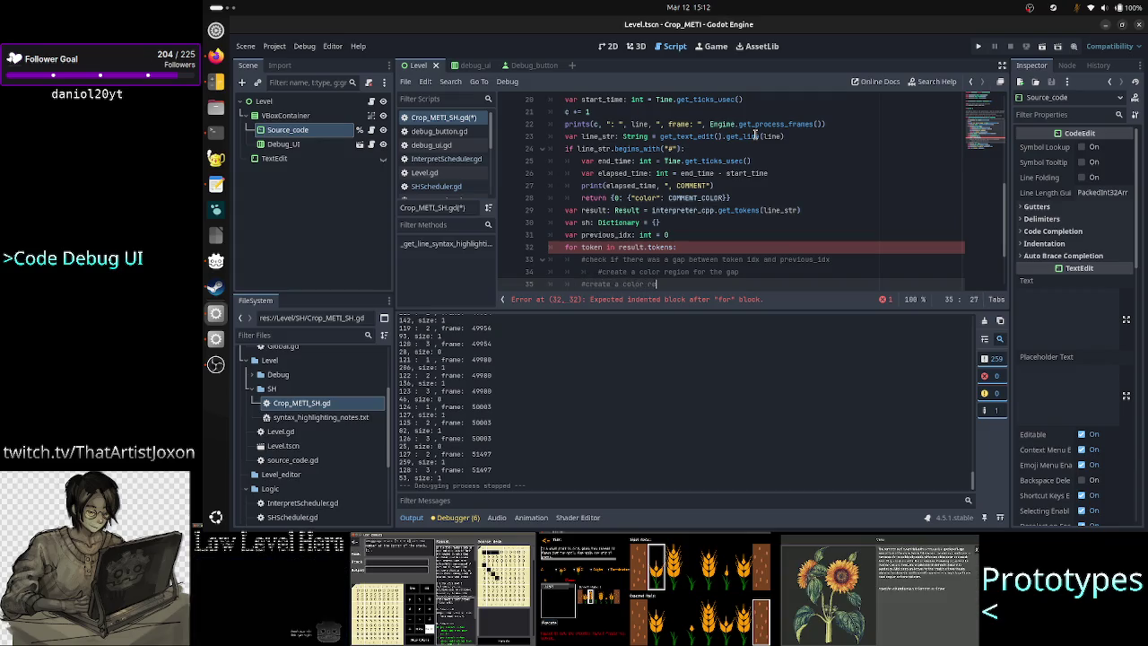
text(gion for the token)
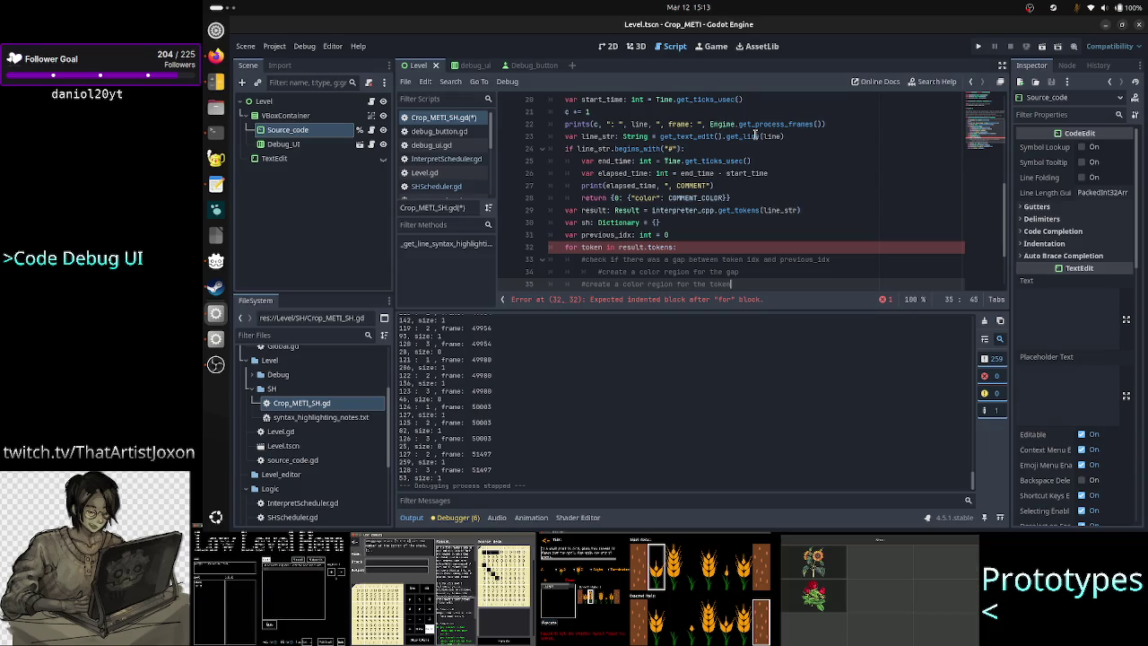
Add comments for checking a last gap up to line_str size and coloring it
key(Right)
key(Left)
key(Return)
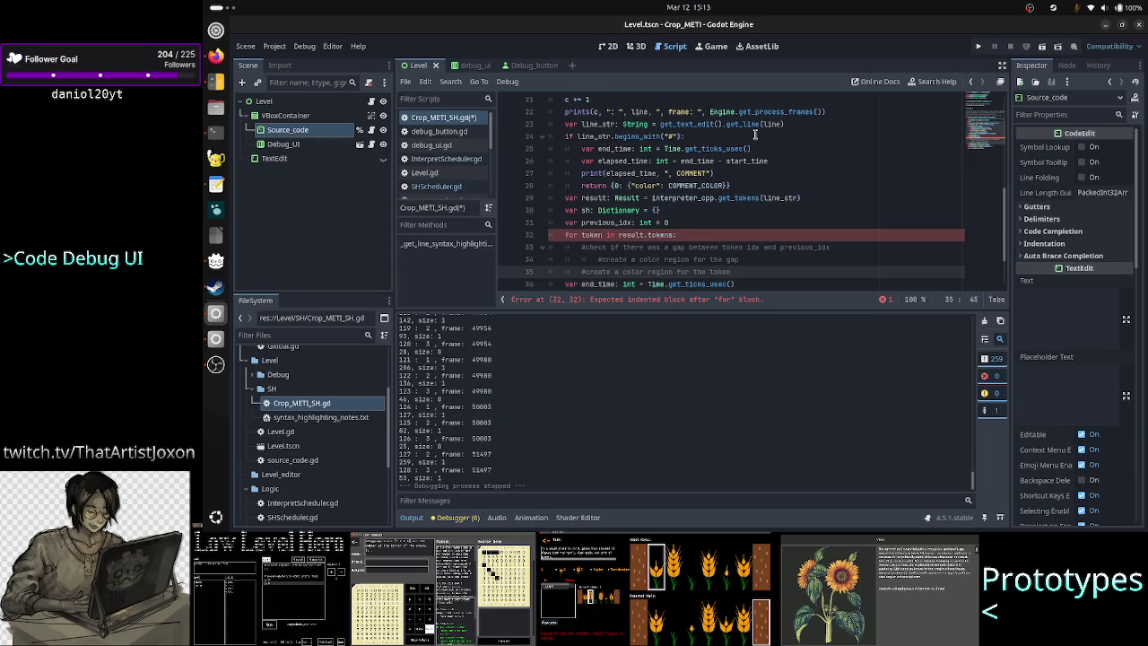
key(BackSpace)
key(BackSpace)
text(#)
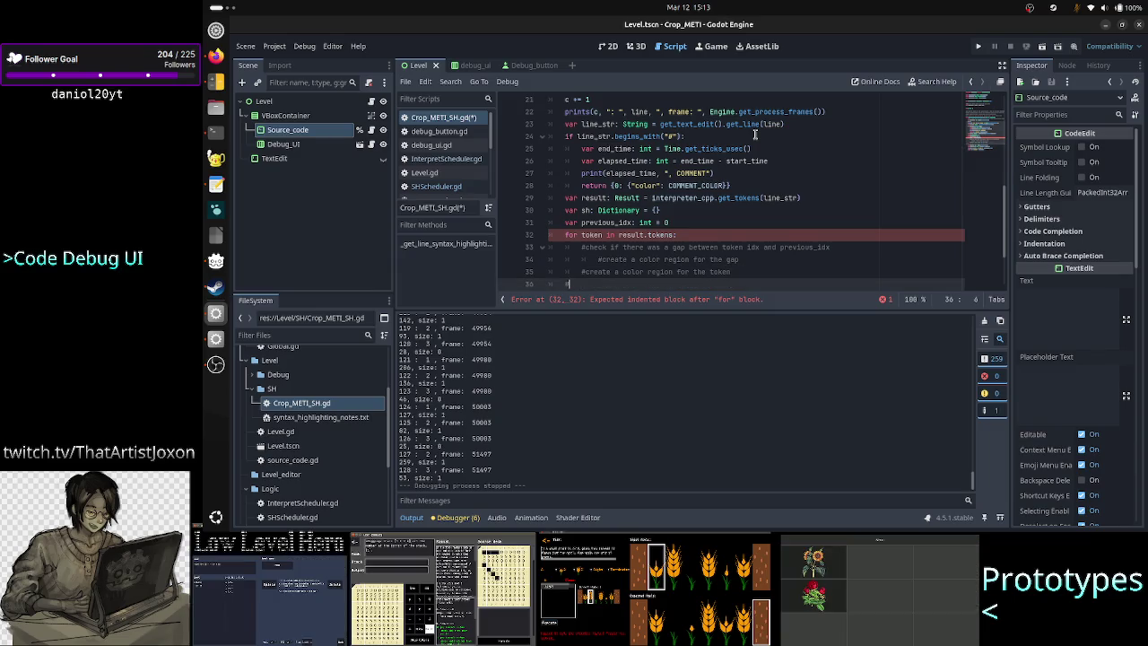
text(check if there )
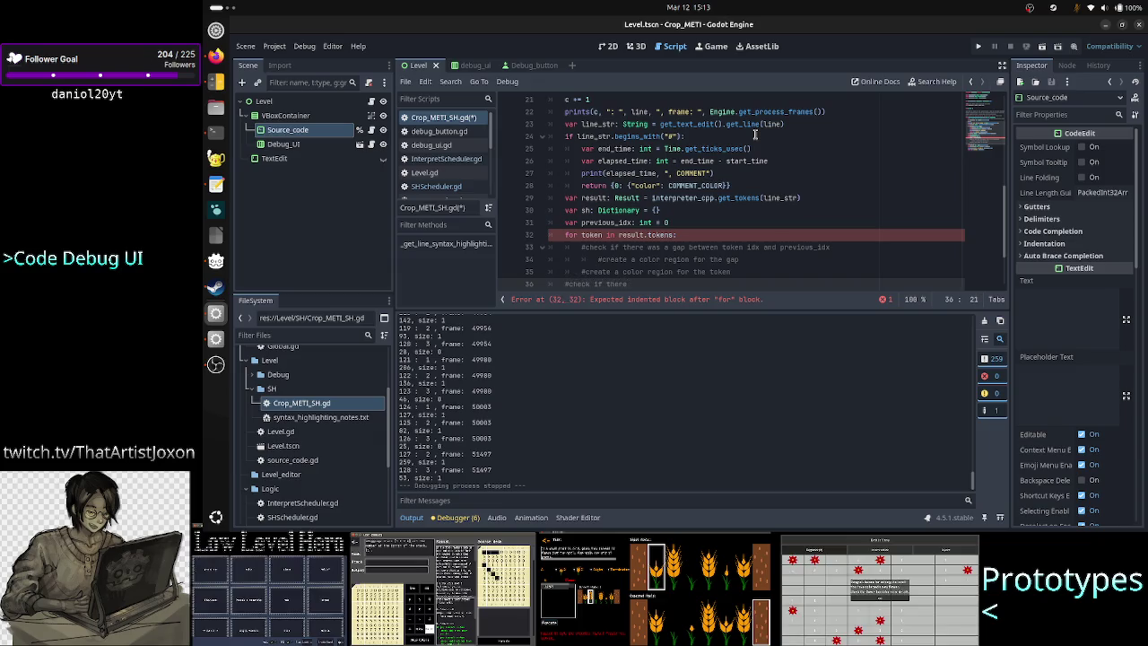
text(is )
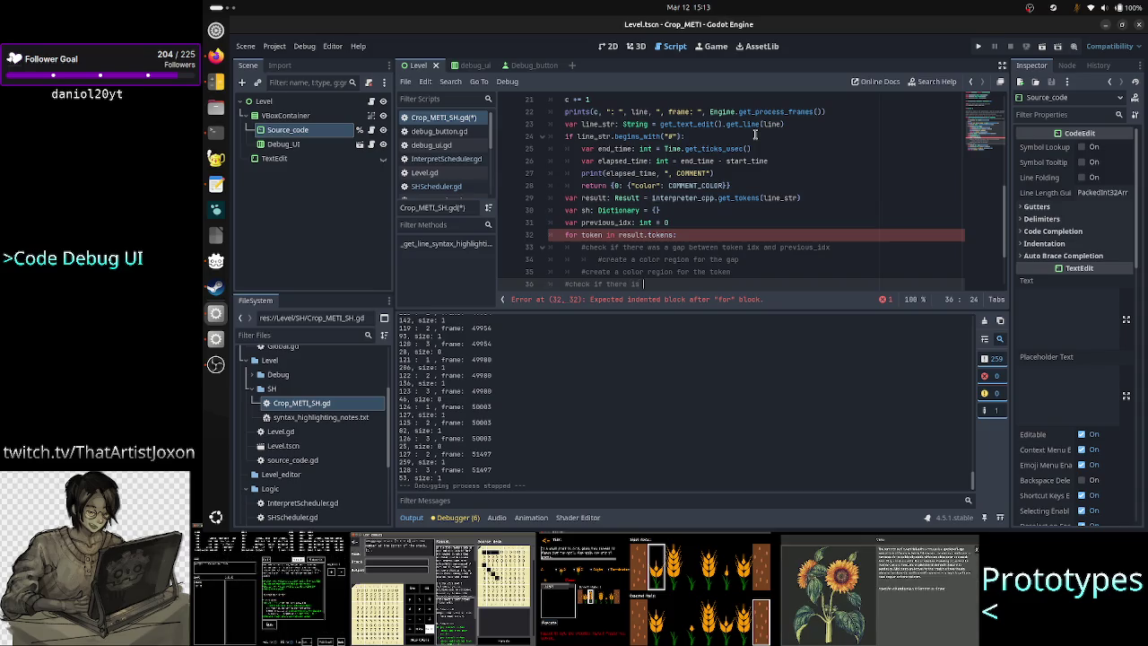
text(a last gap )
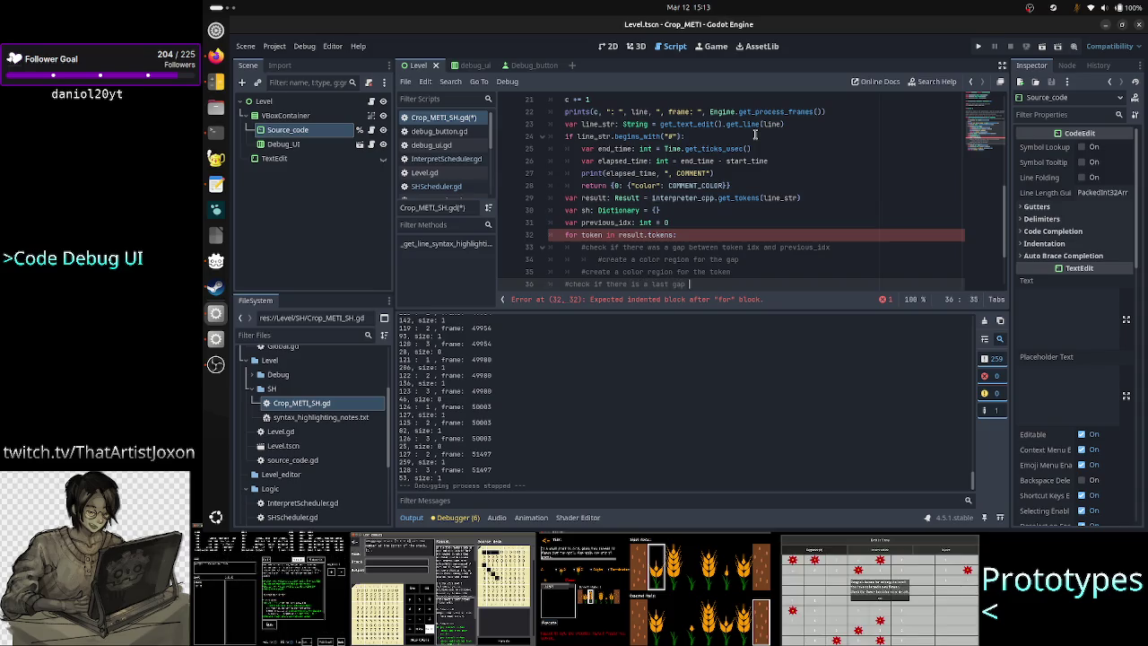
text(between )
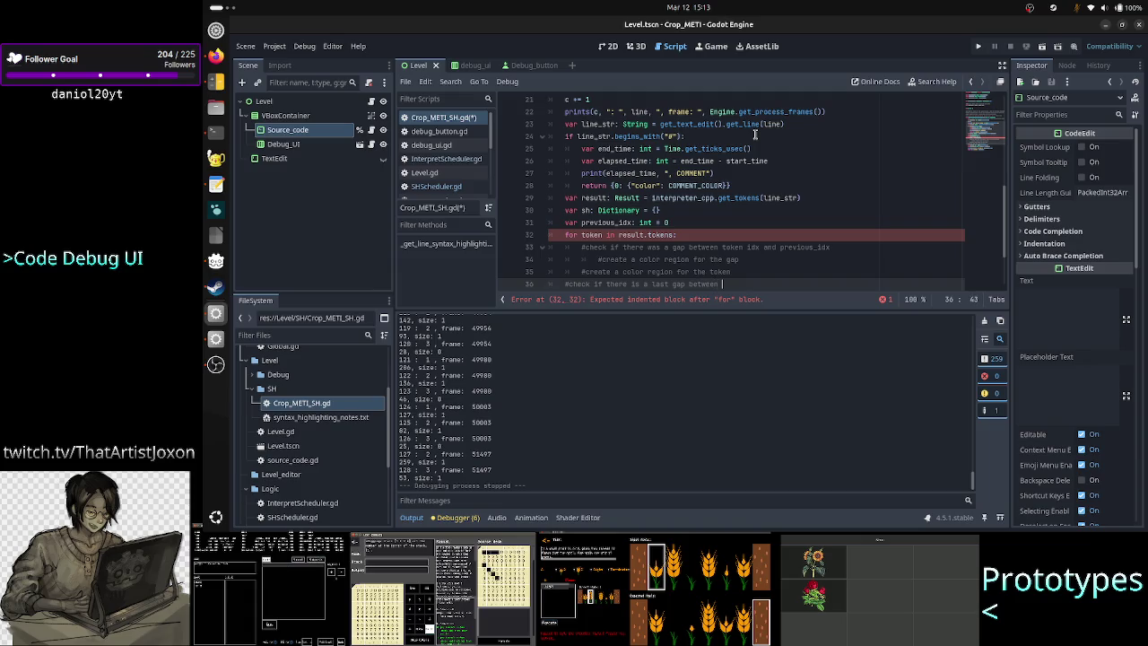
text(last token )
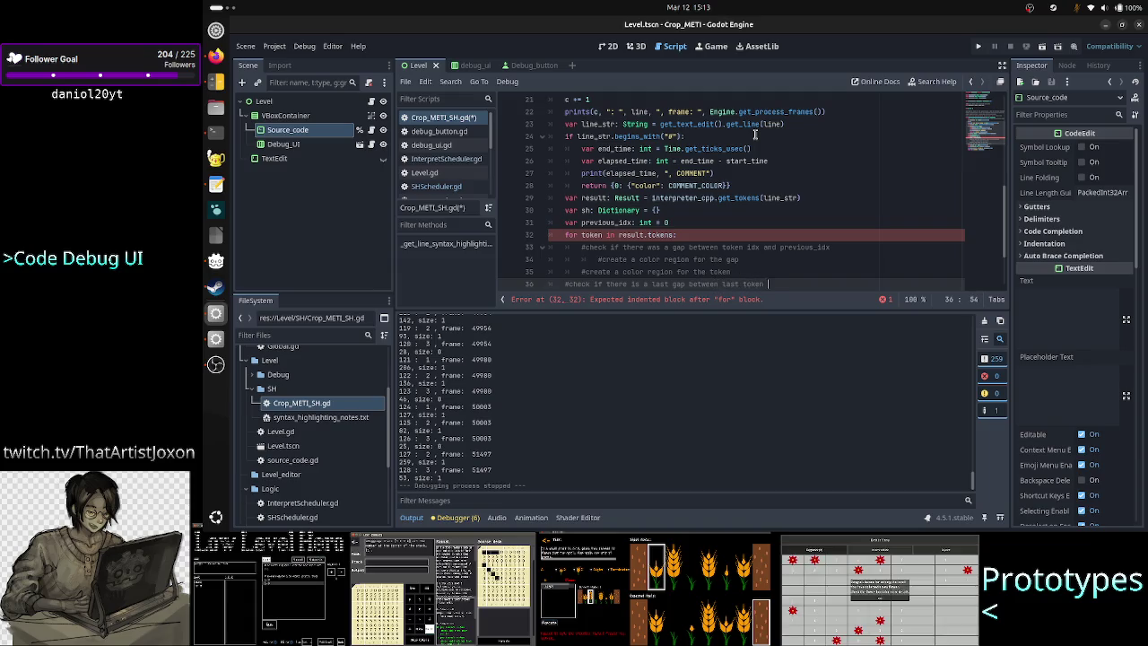
text(idx and)
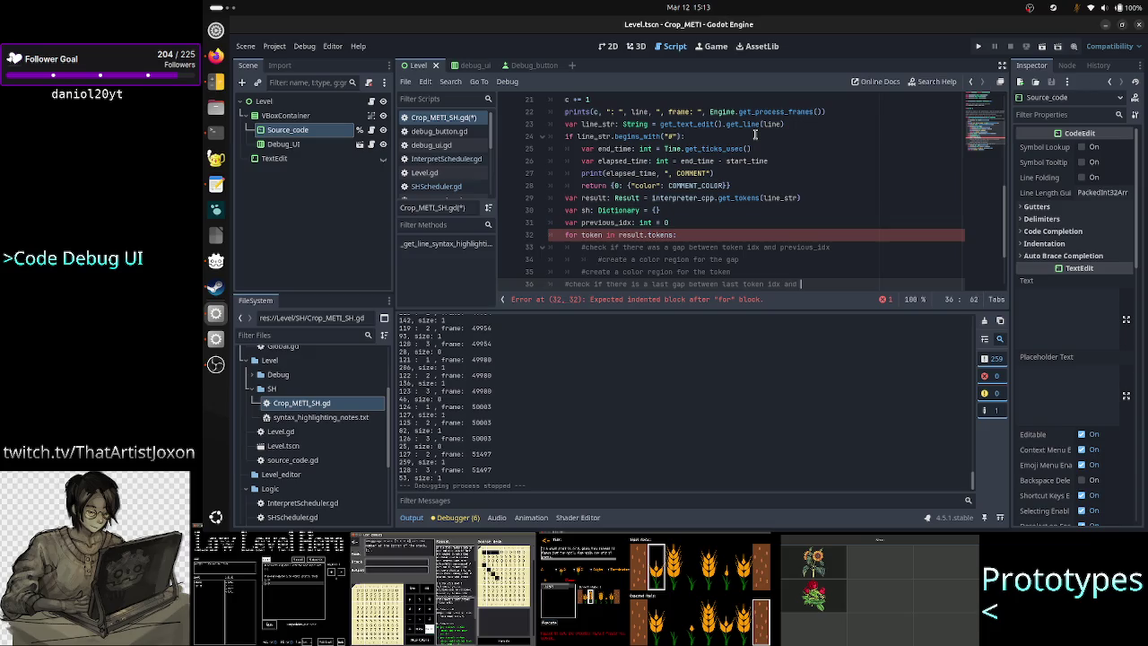
text( lin)
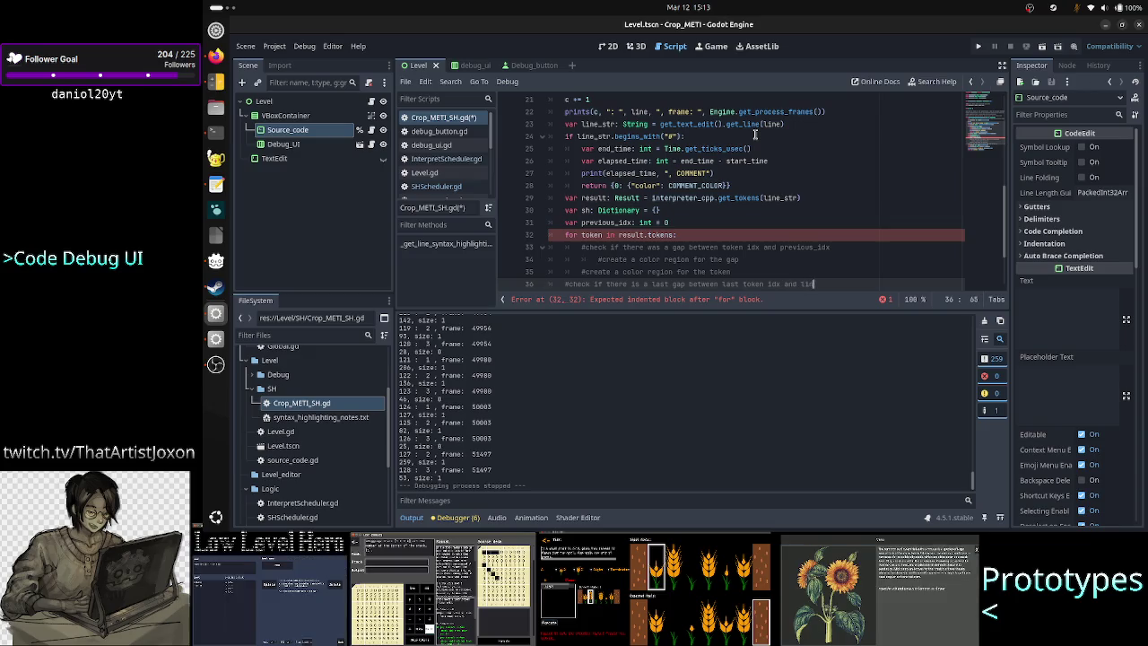
text(e_str size)
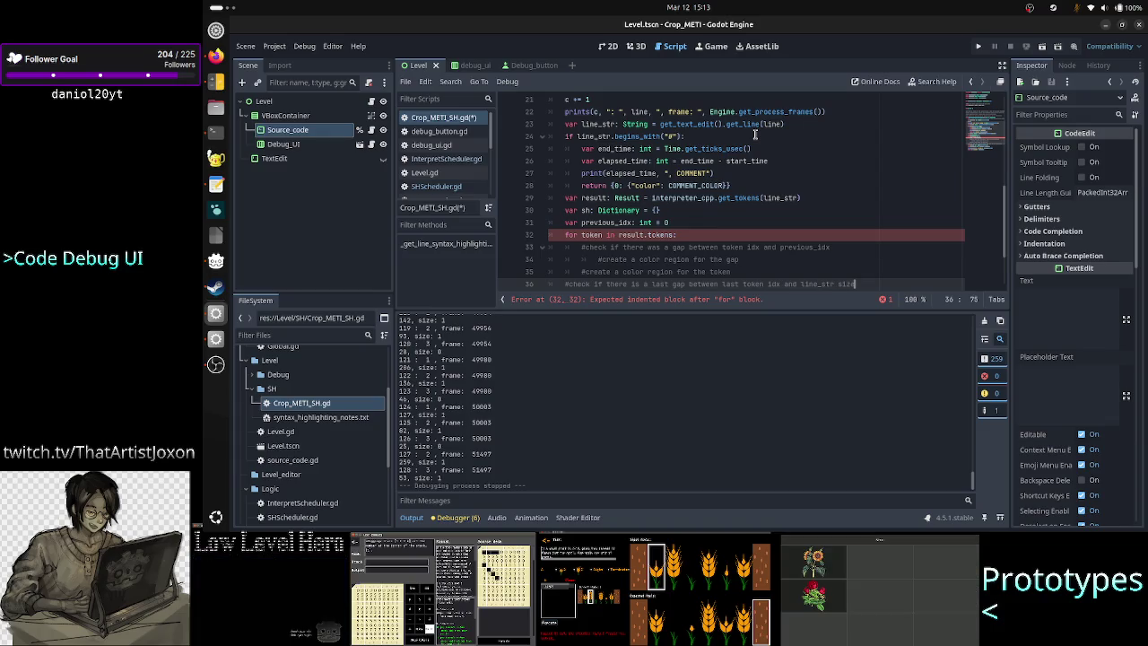
key(Return)
text(#c)
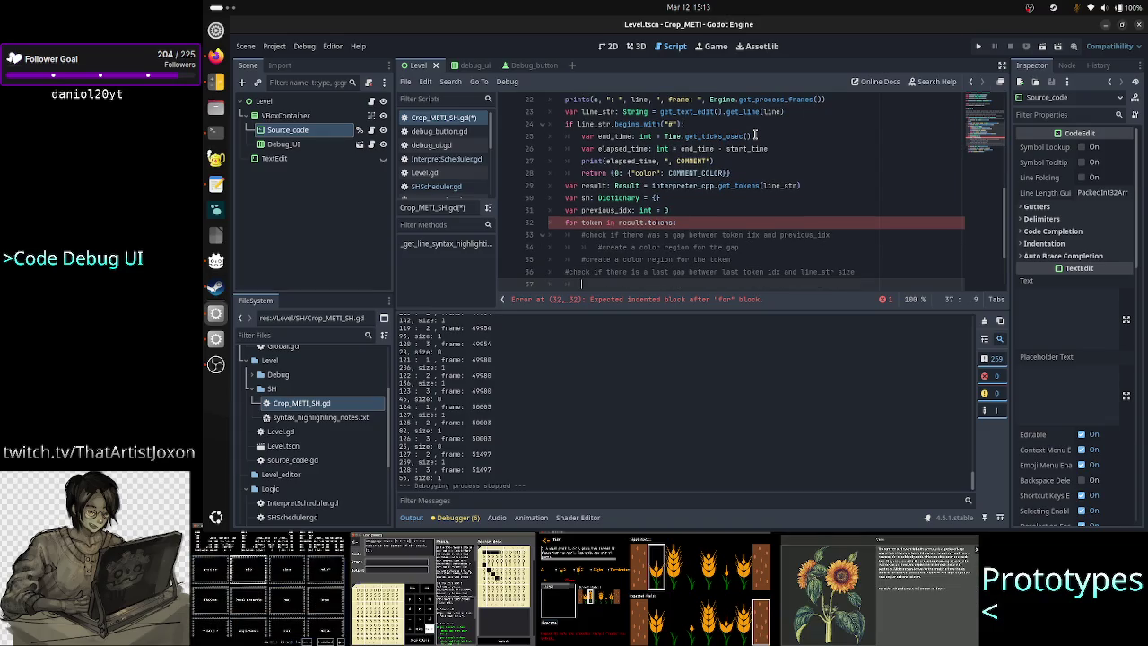
text(reate a co)
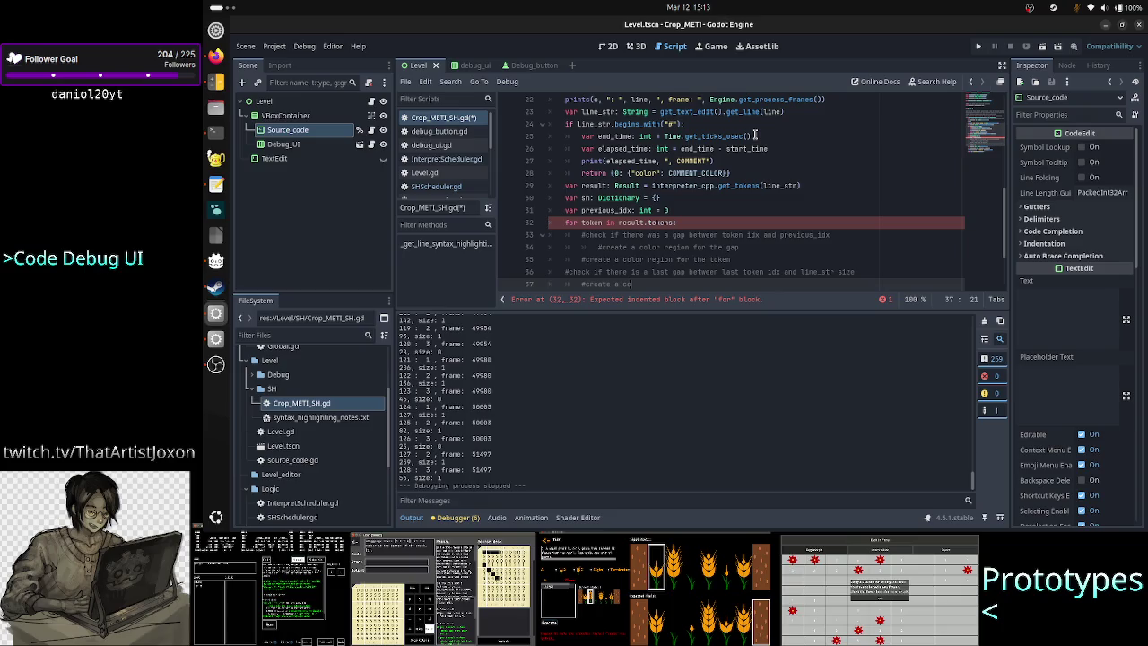
text(lor region f)
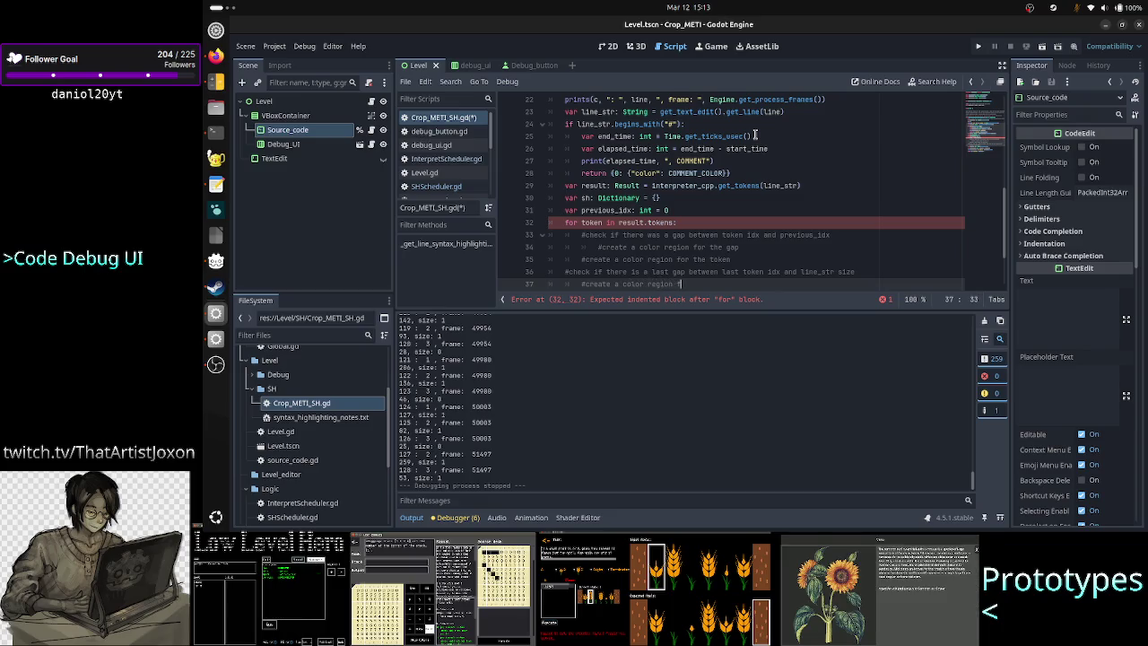
text(or this last gap)
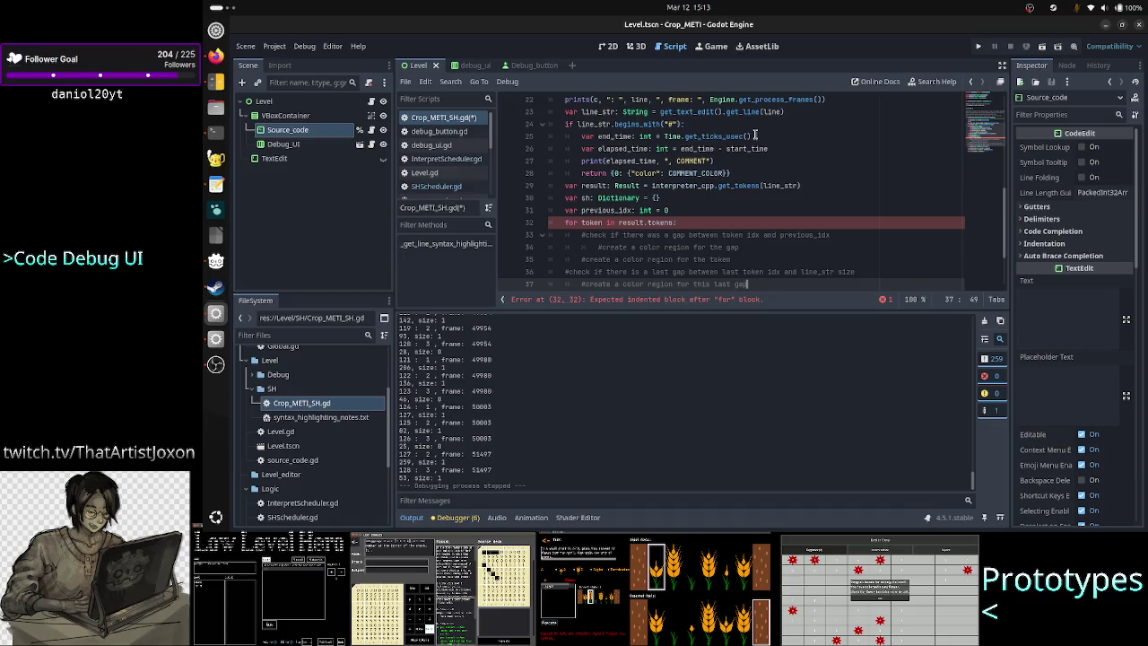
text(var end_time: int = Time.get_ticks_usec() 	var elapsed_time: int = end_time - start_time)
Start an unfinished 'if token' line at the top of the for-token loop
key(Up)
key(Up)
key(Up)
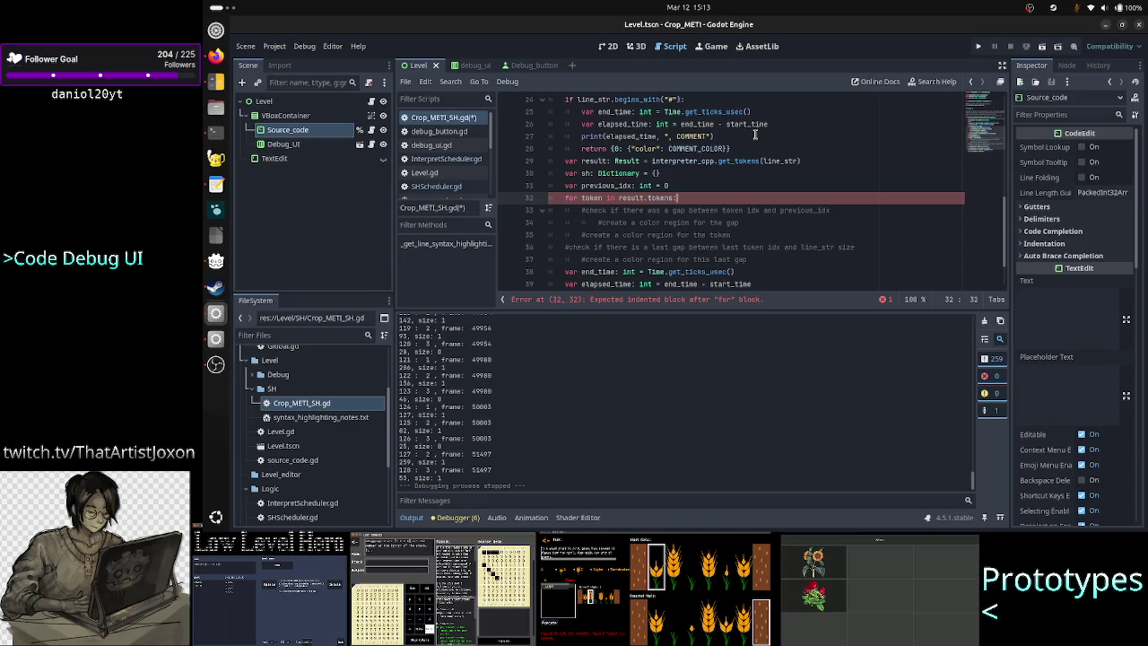
key(Up)
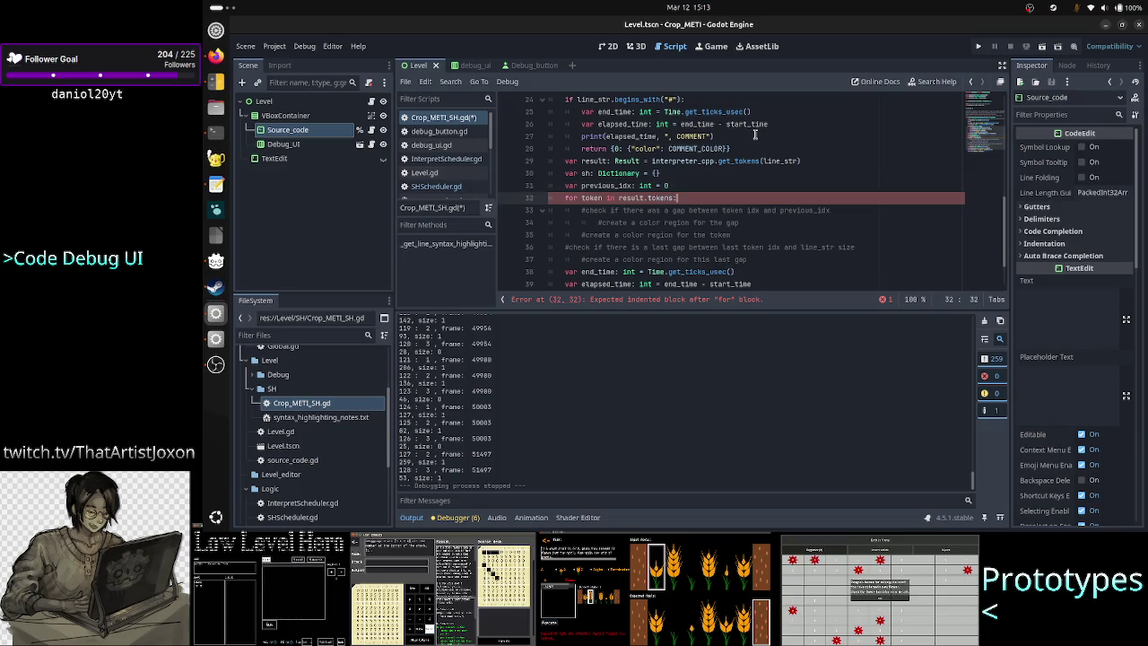
key(Down)
key(Down)
key(End)
key(Return)
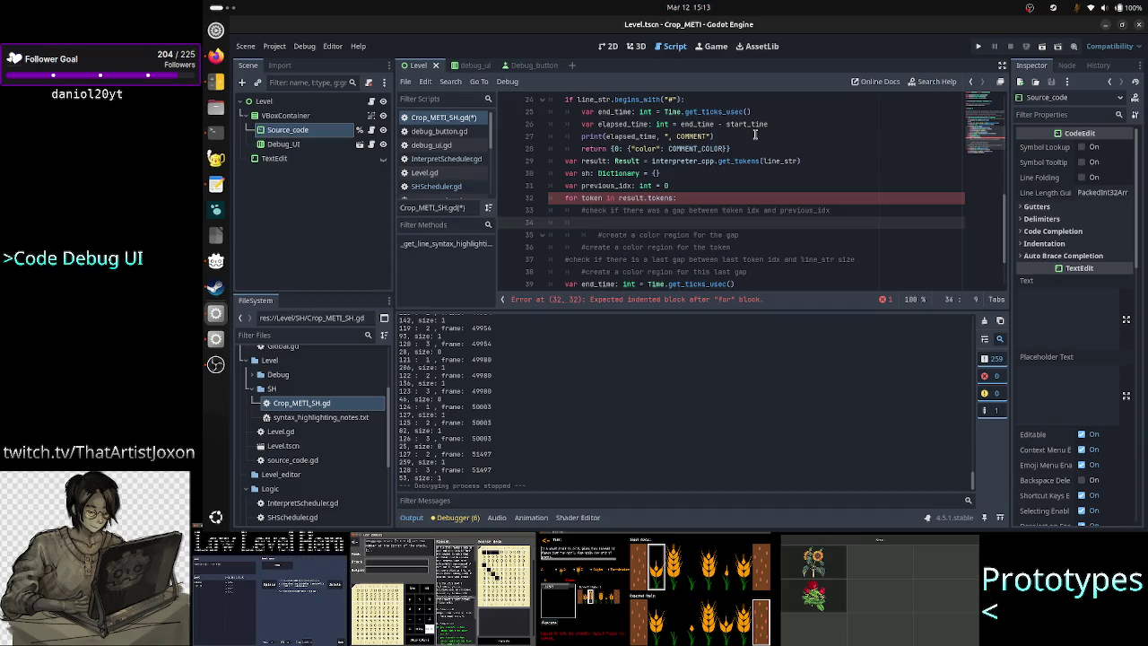
text(if token)
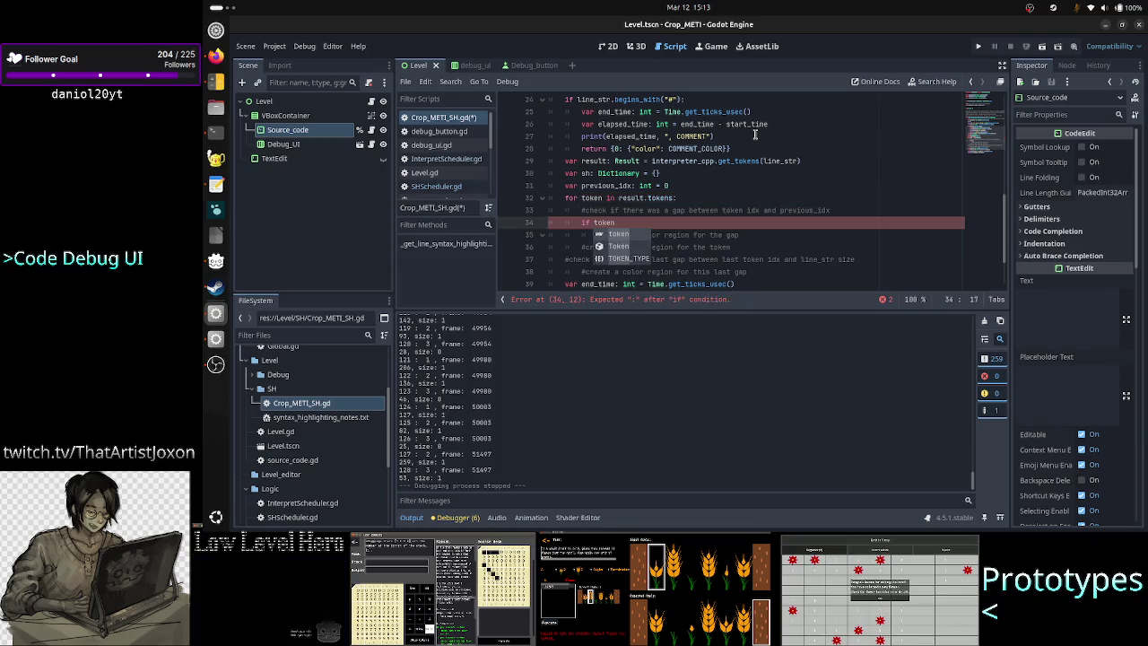
key(alt+Tab)
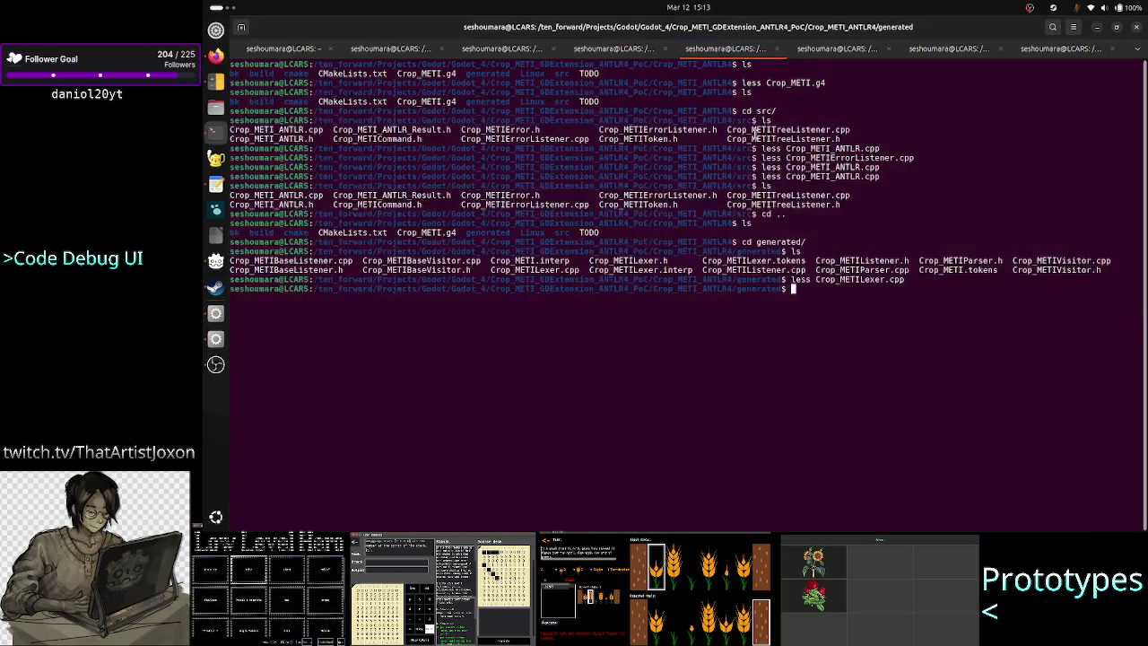
Check the start_pos field in the Token.h listing, then return to the Godot script
key(ctrl+Page_Down)
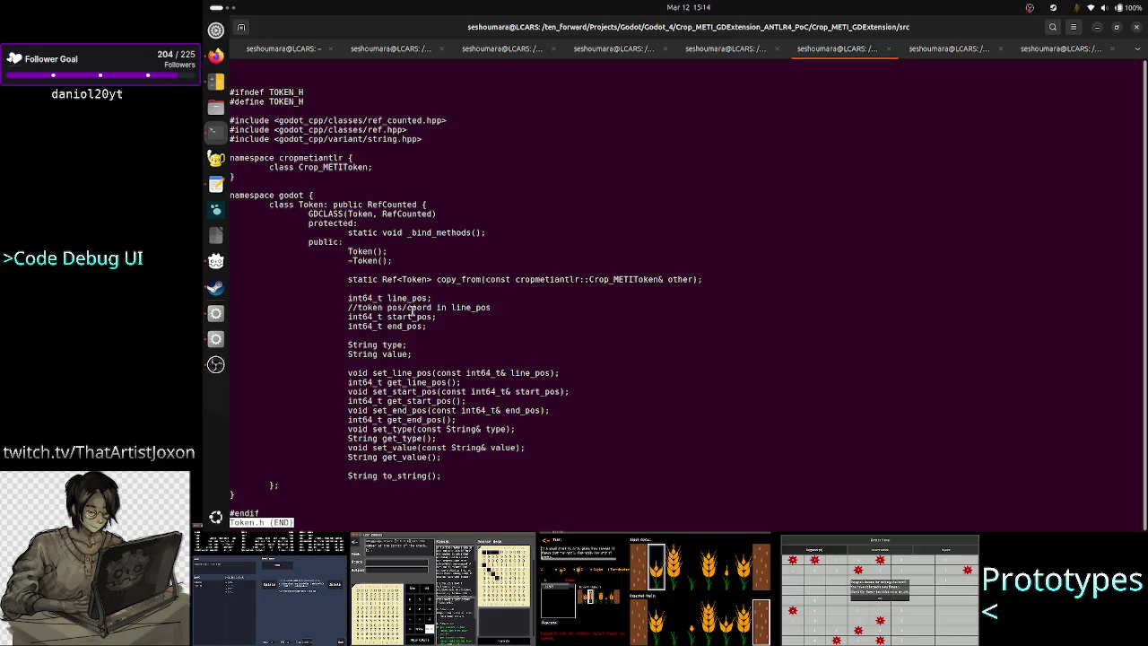
double_click(409, 316)
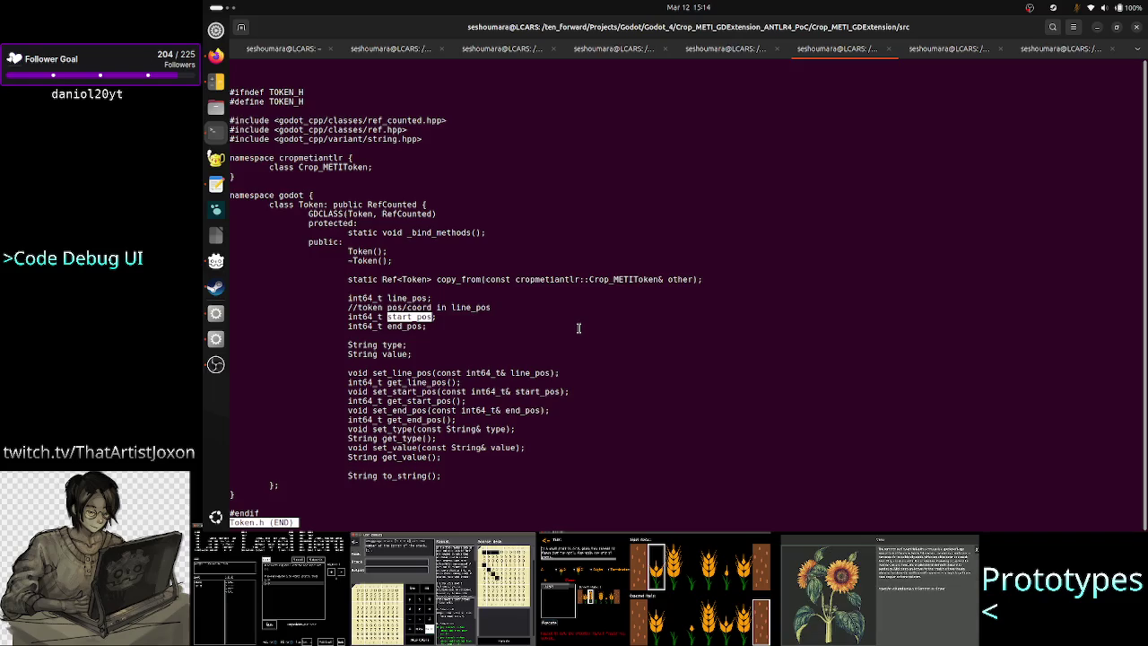
key(alt+Tab)
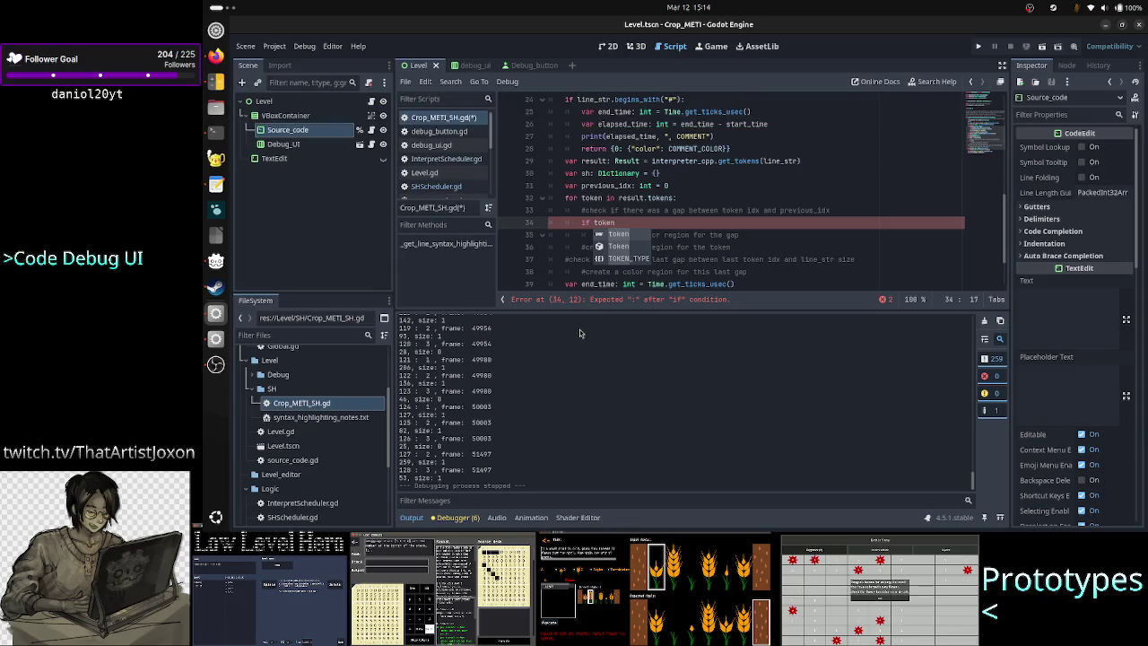
Complete the loop condition to 'if token.start_pos' and add a blank line above the for loop
text(.start)
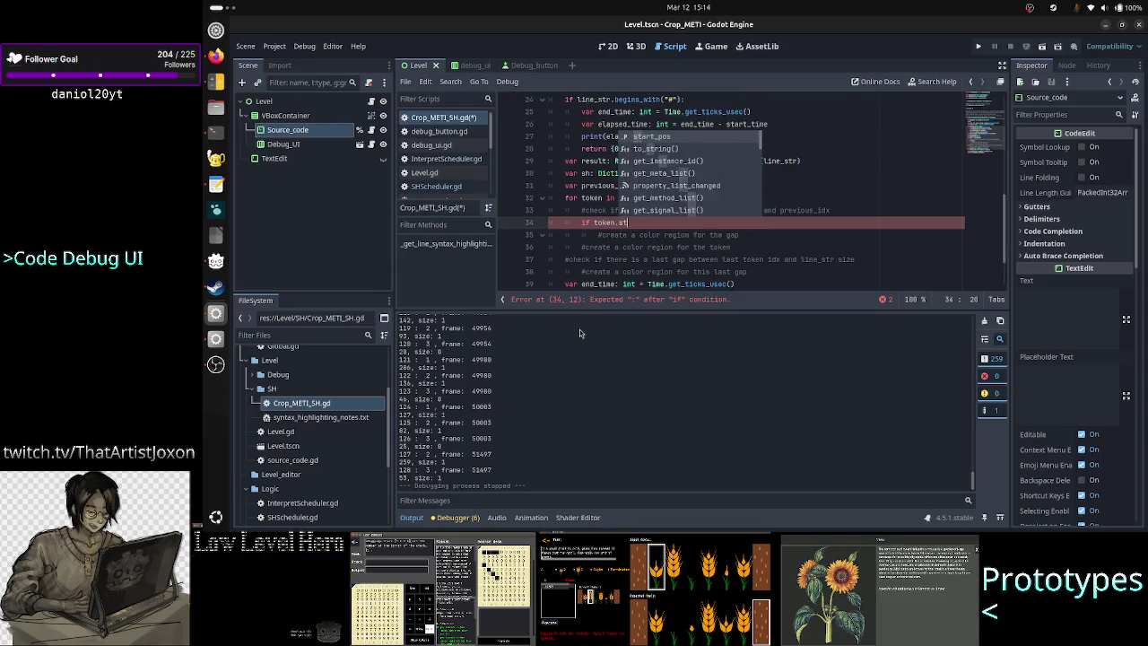
key(Return)
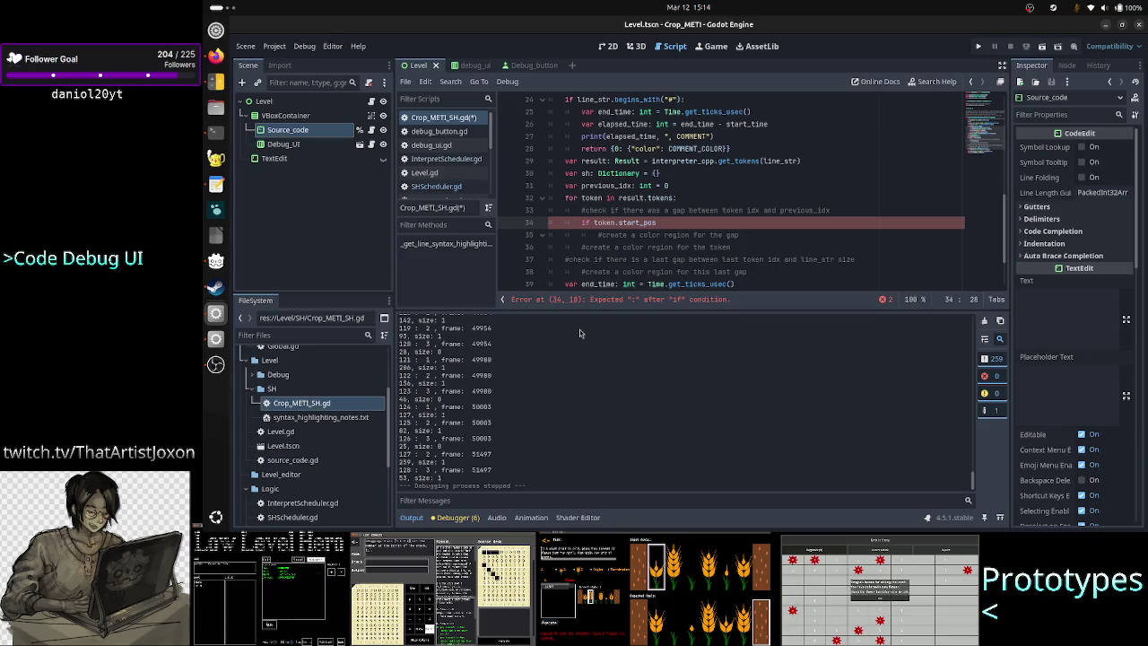
key(Up)
key(Up)
key(Up)
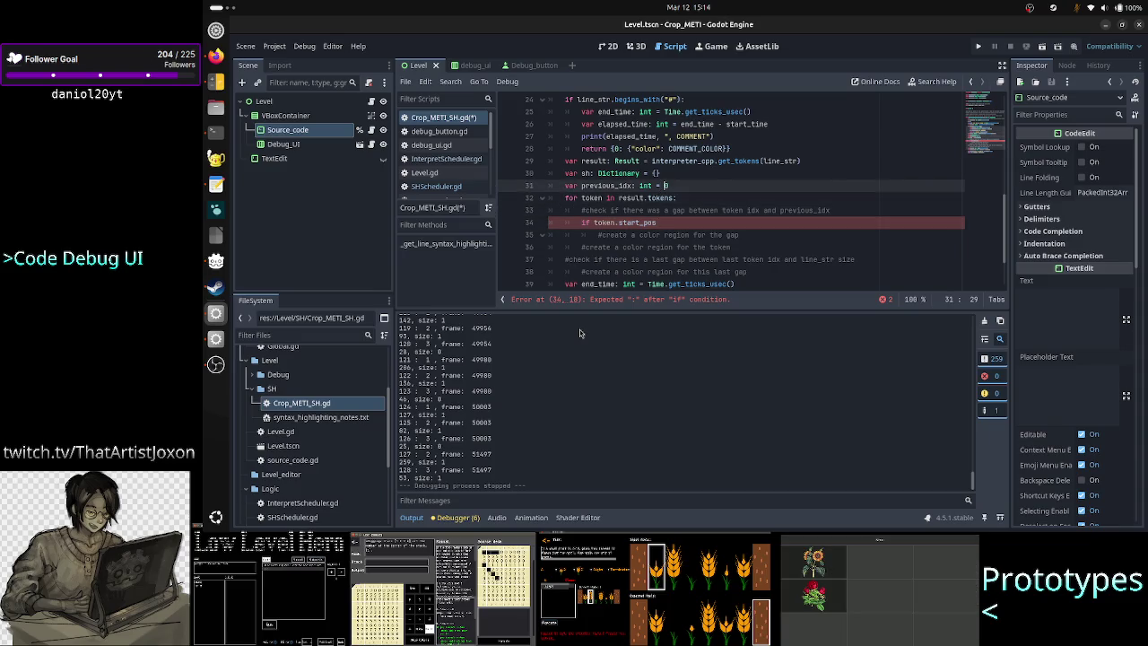
text(0)
key(Return)
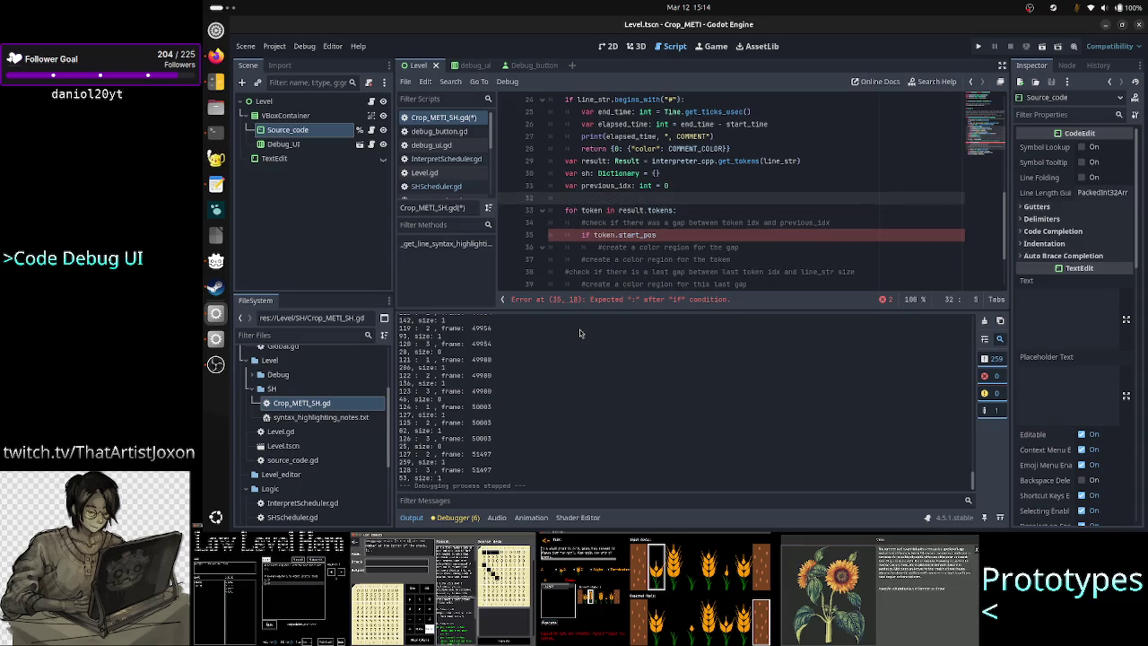
Type on the new line, leaving a stray 'Ak2', then return to the if condition
text(A2)
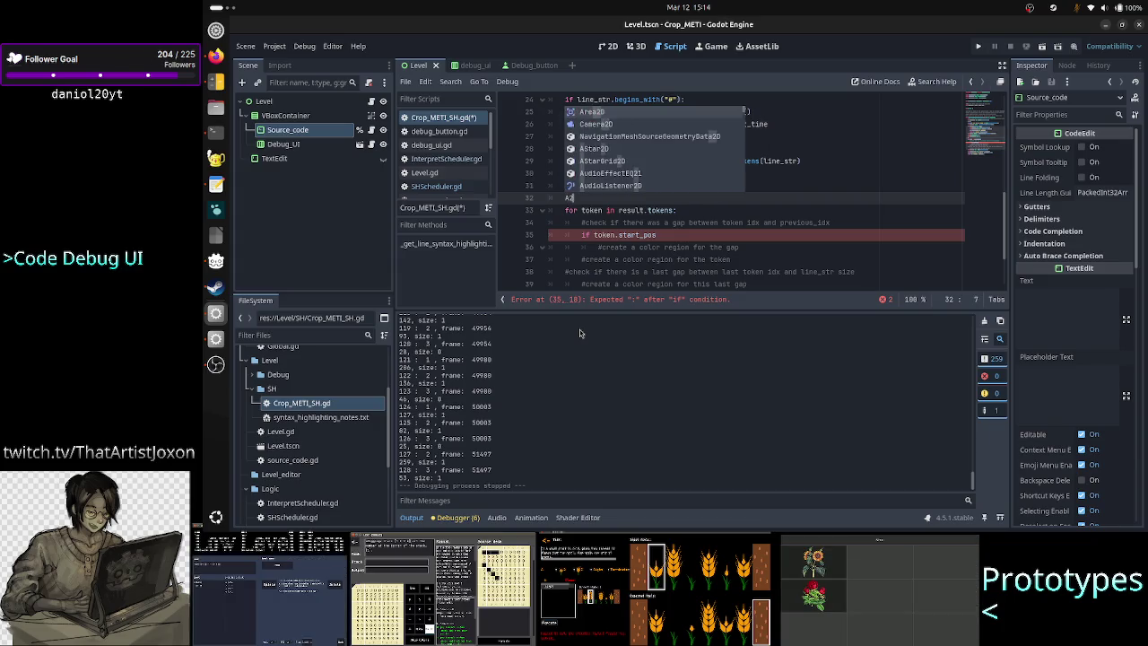
key(Escape)
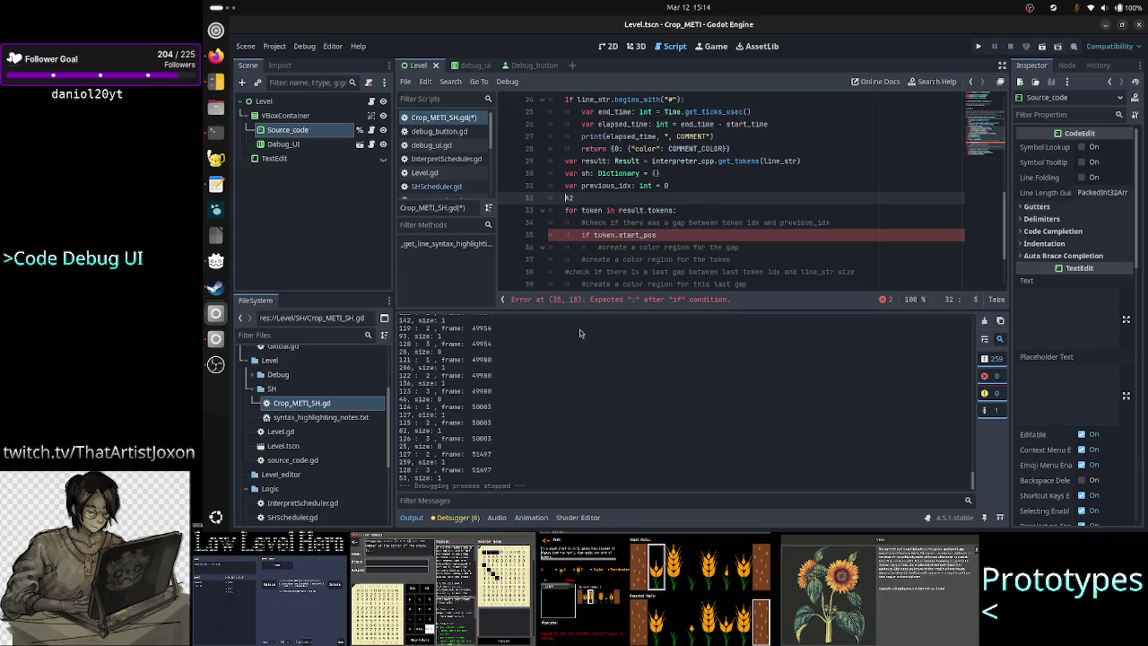
key(Right)
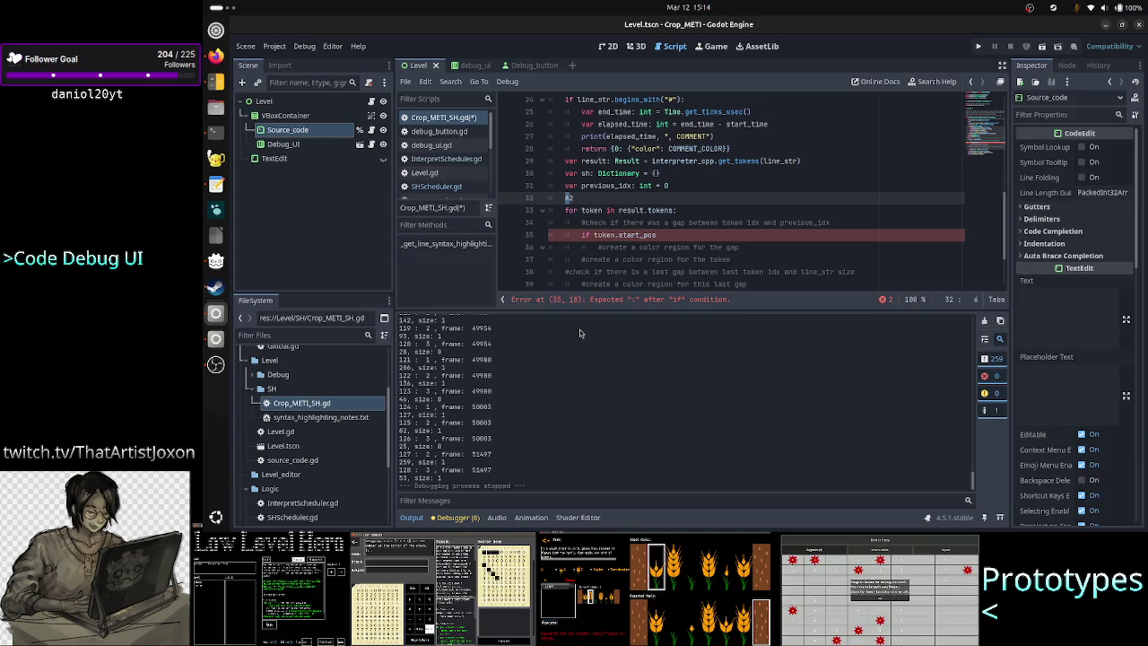
text(#)
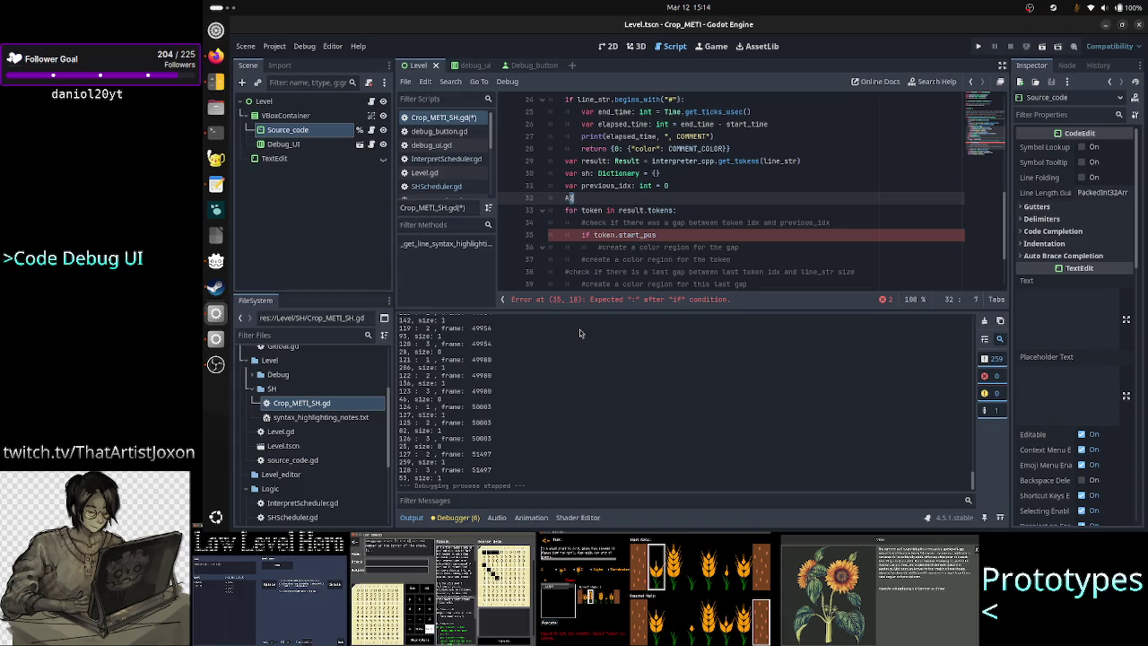
key(BackSpace)
text(k)
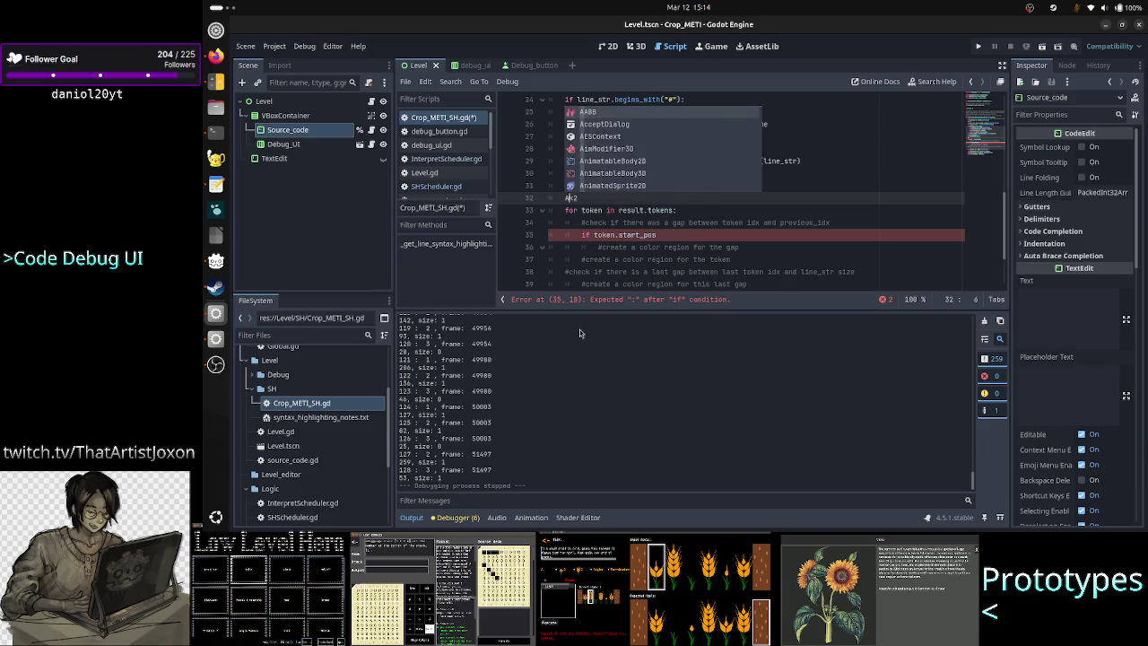
text(e)
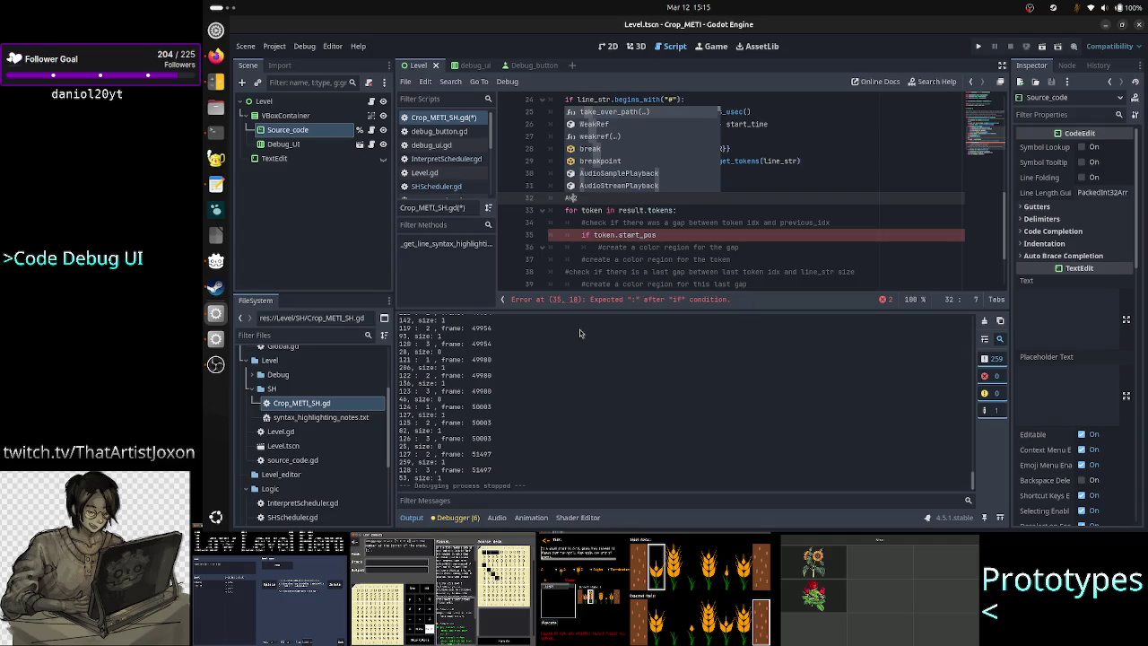
key(BackSpace)
key(BackSpace)
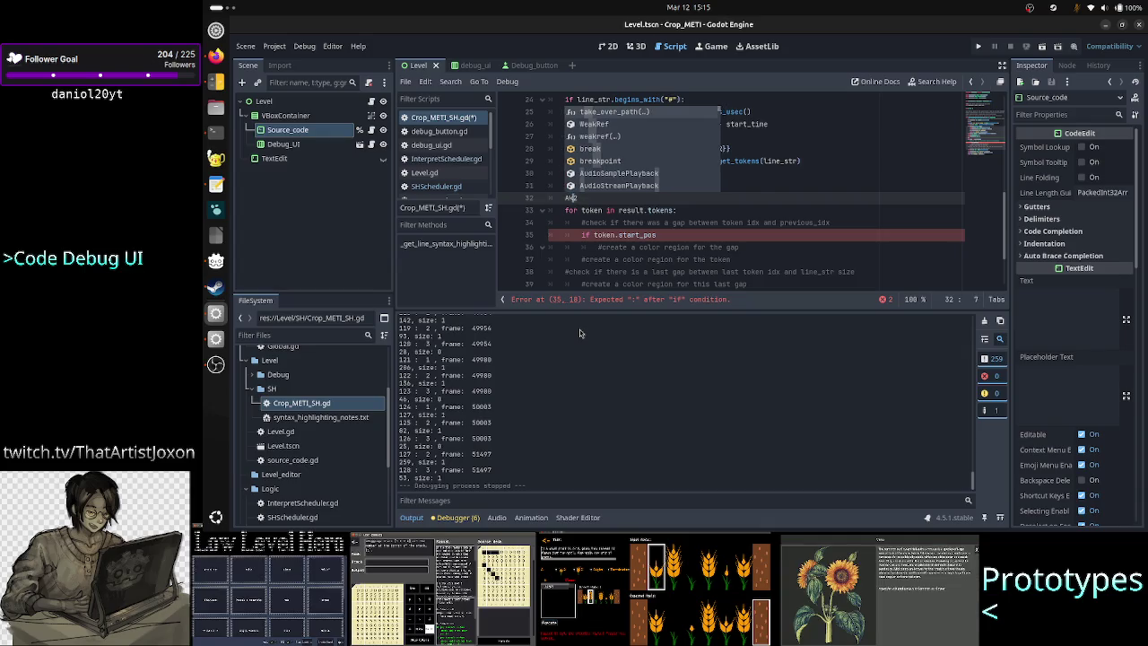
key(Escape)
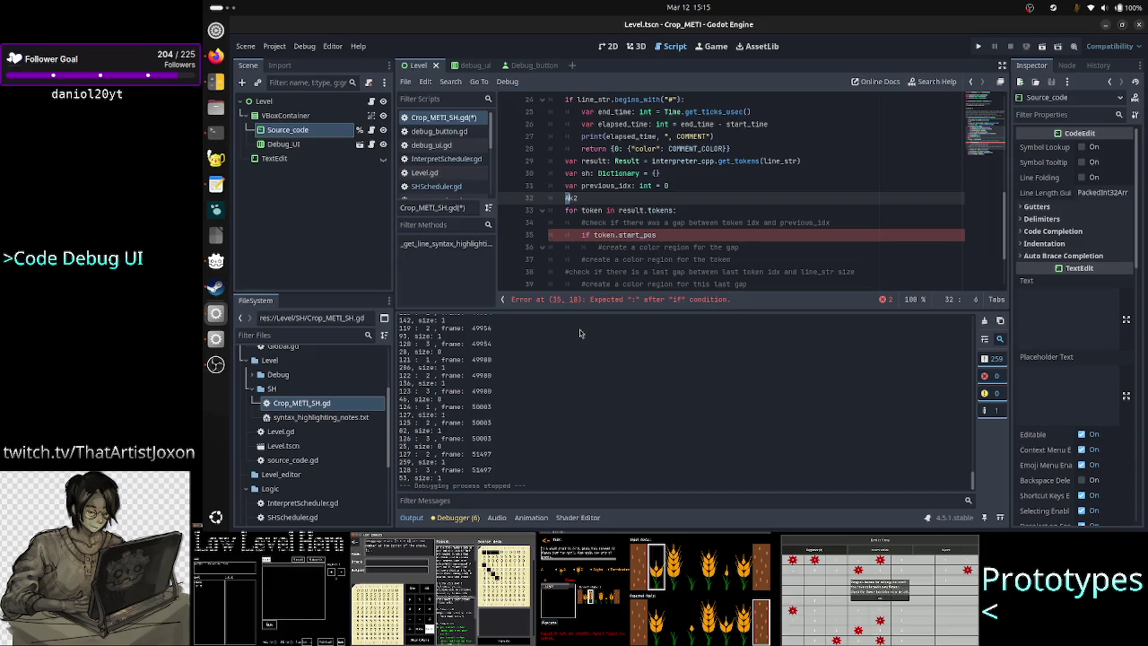
key(Down)
key(Down)
key(Down)
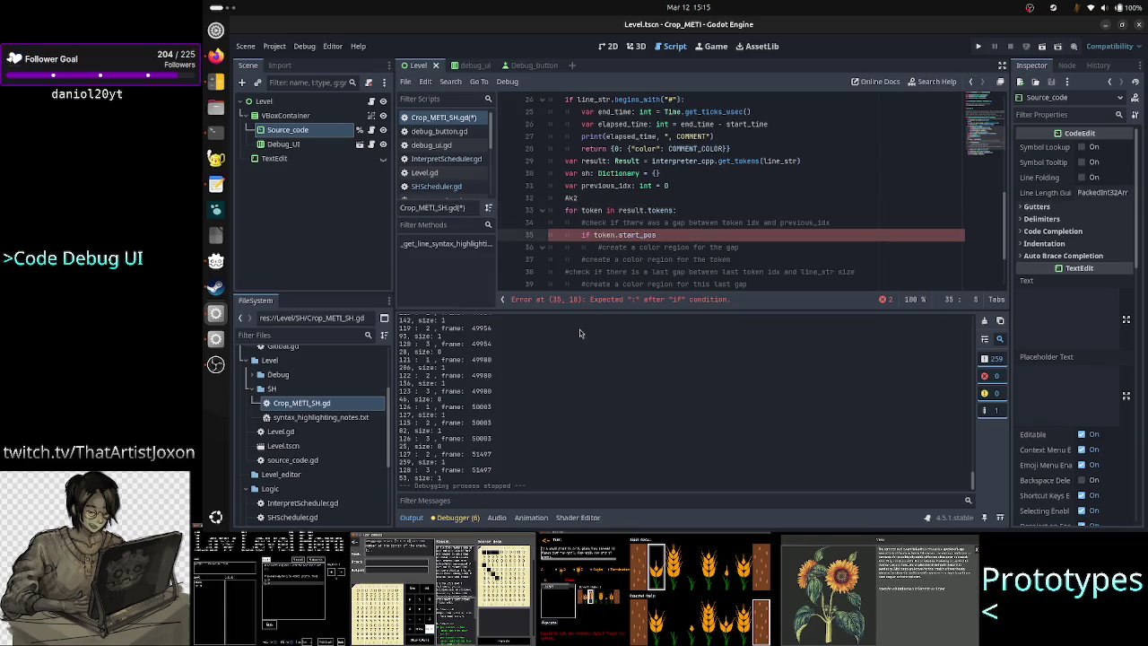
key(Right)
key(Right)
key(Right)
key(End)
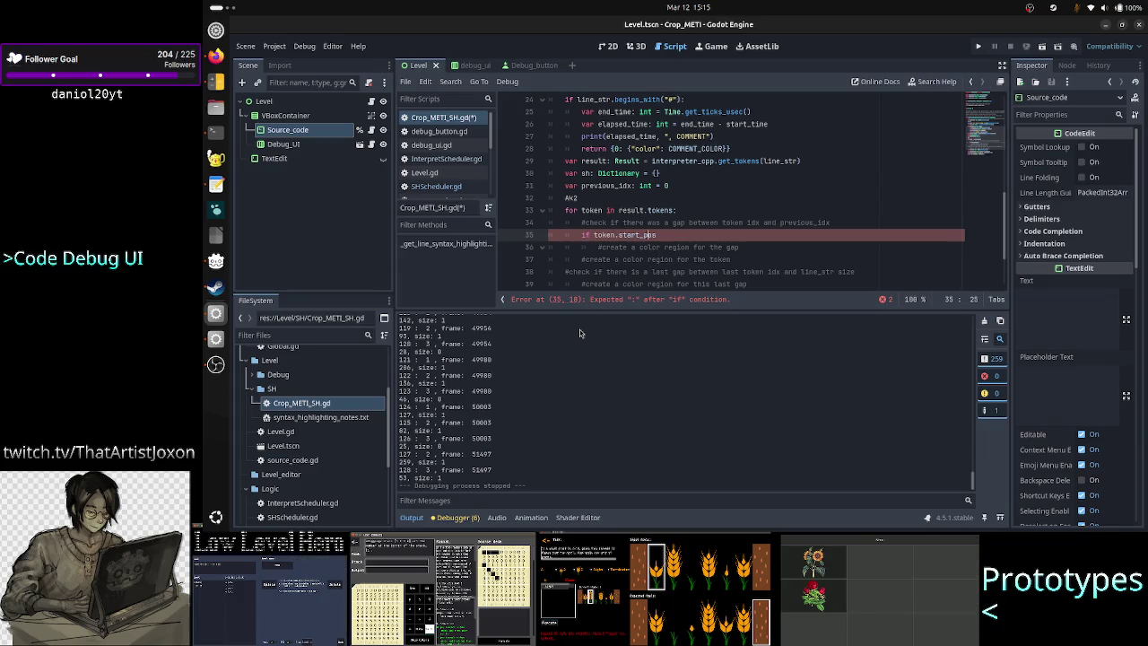
text(-)
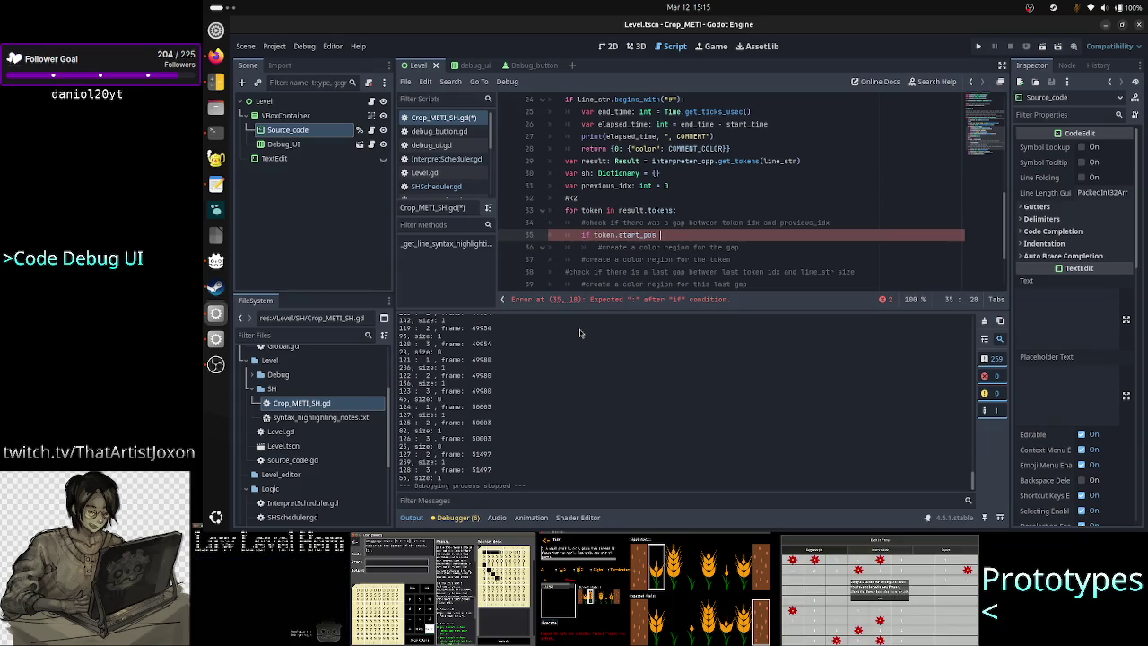
text( previ)
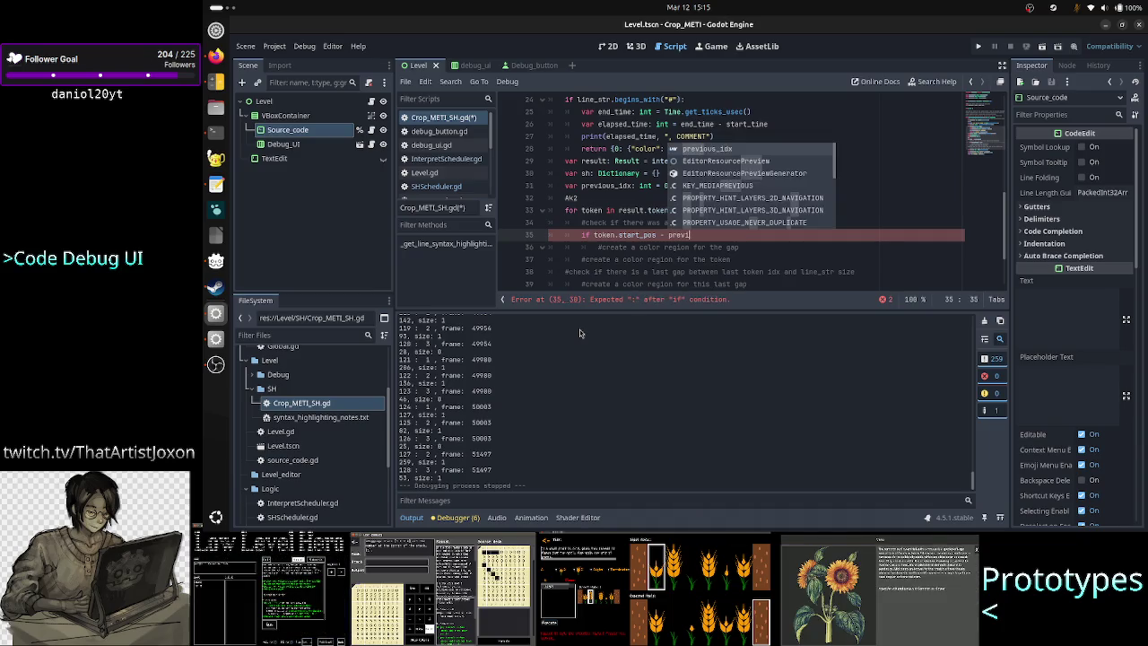
key(Return)
key(Up)
key(Up)
key(Up)
key(ctrl+Left)
key(ctrl+Left)
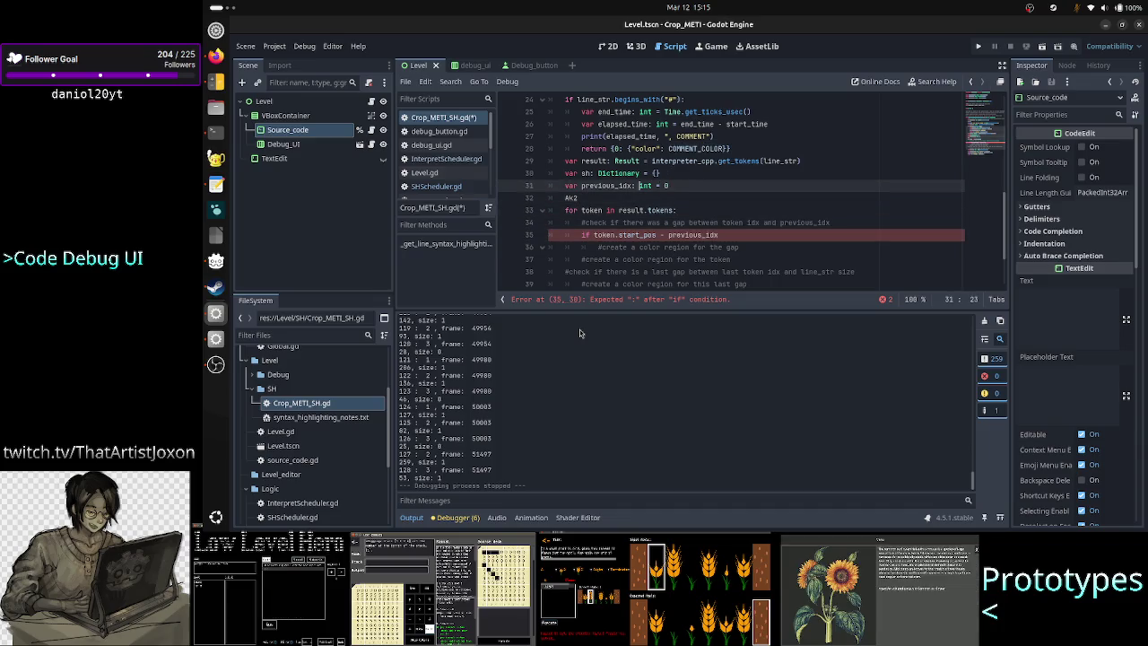
key(BackSpace)
key(BackSpace)
key(BackSpace)
text(pos)
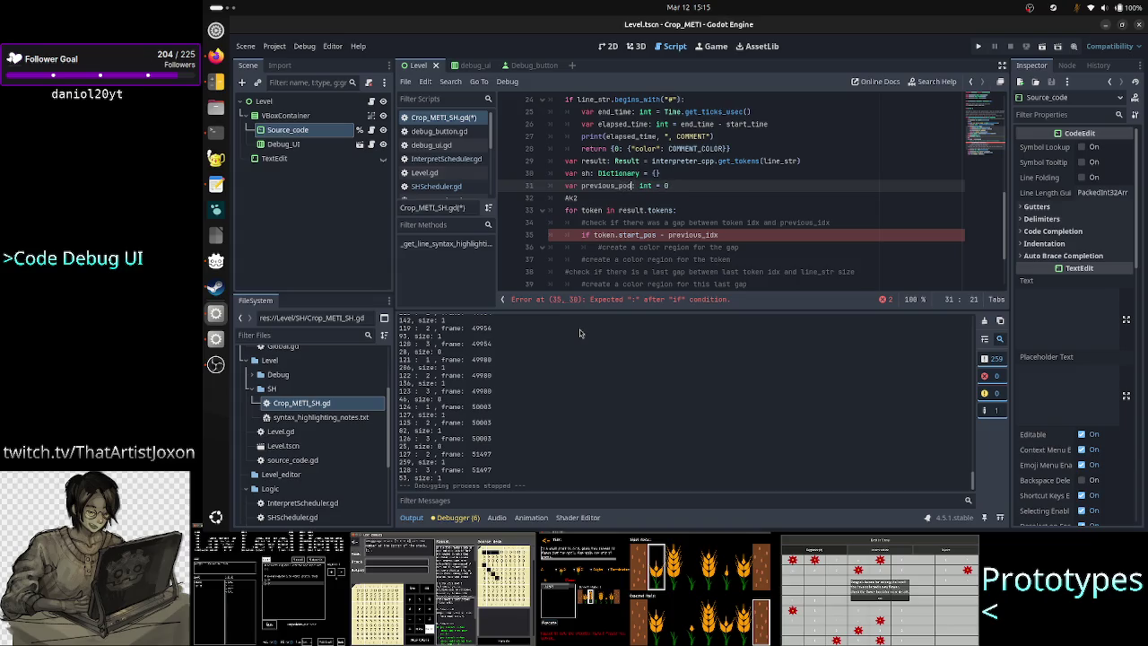
key(Down)
key(Down)
key(Down)
key(Down)
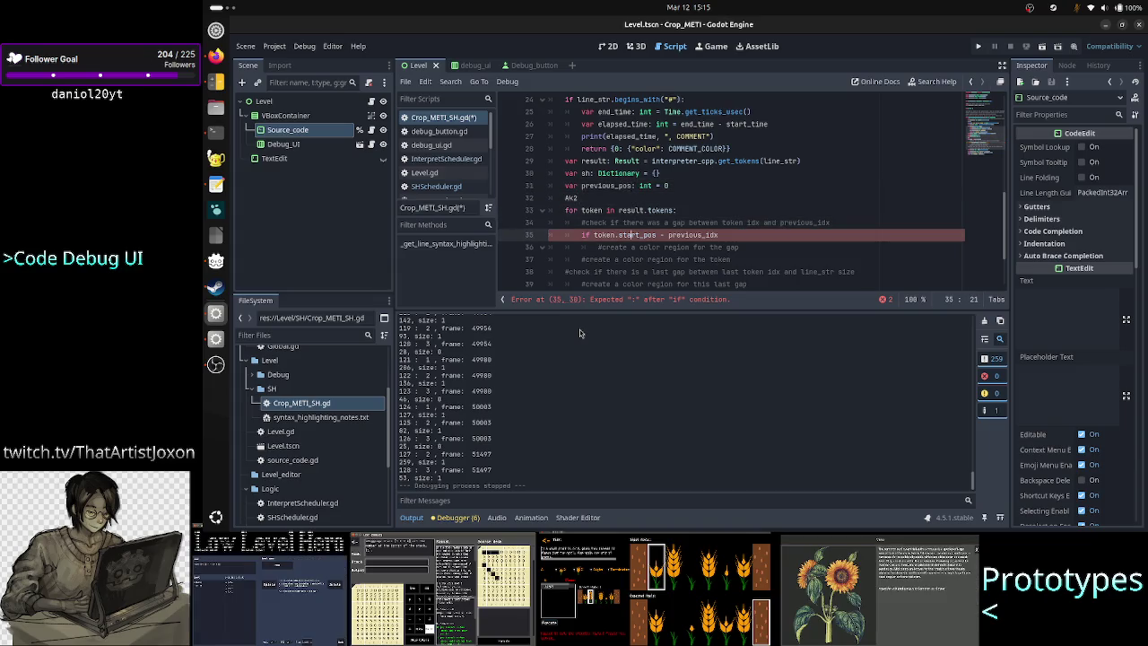
key(End)
key(BackSpace)
key(BackSpace)
key(BackSpace)
text(pos)
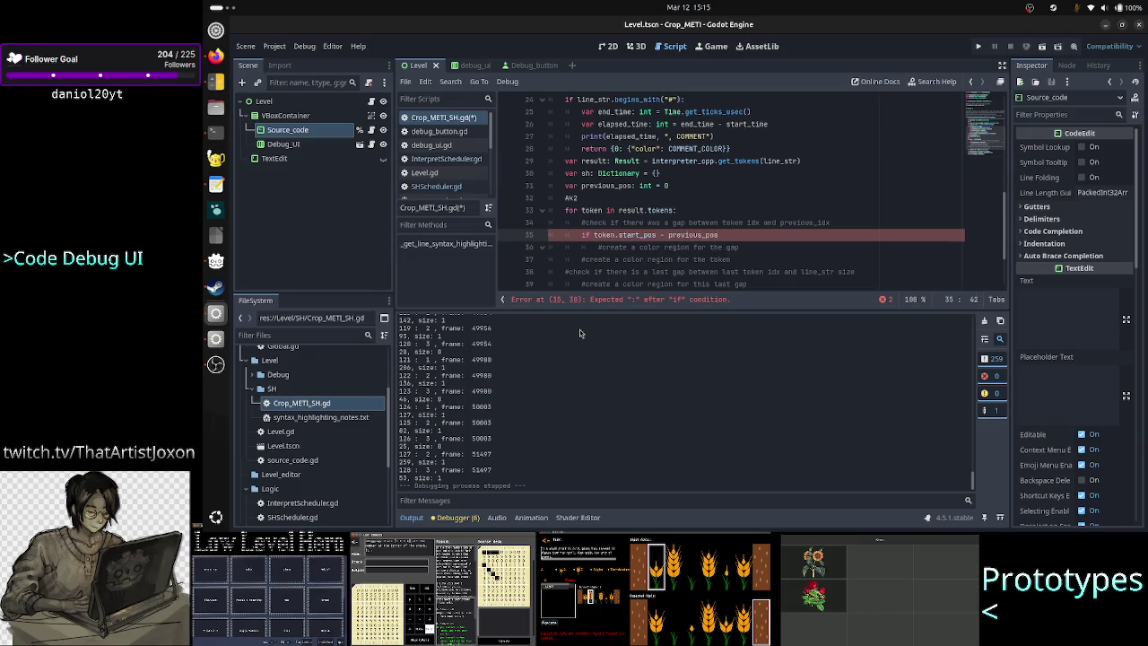
text( > 1)
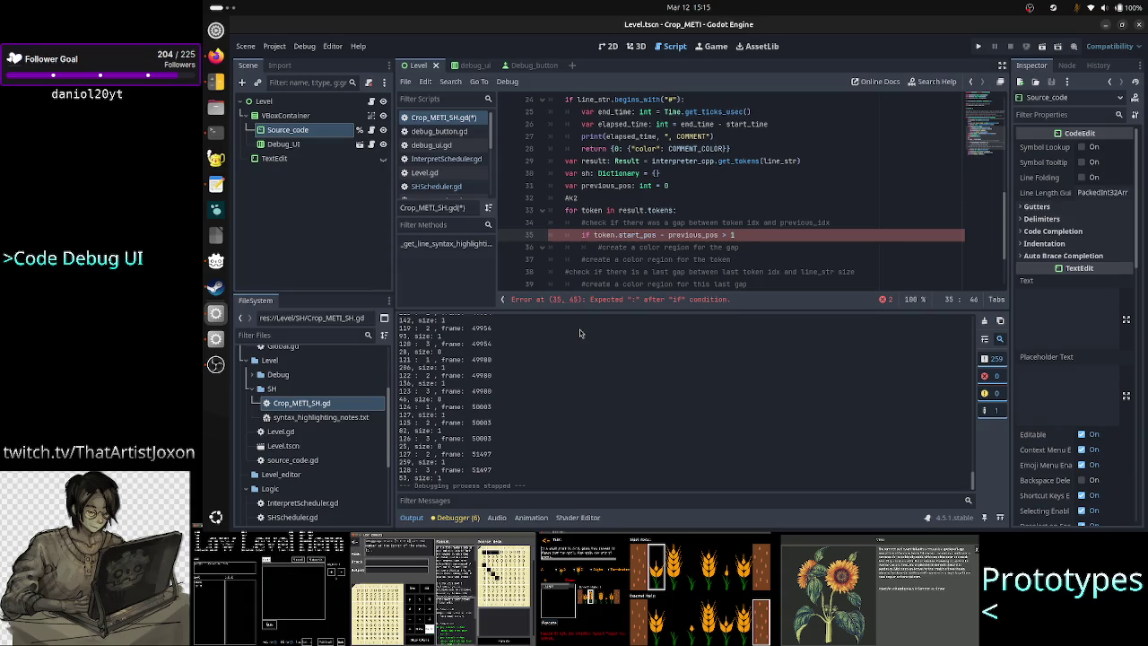
text(:)
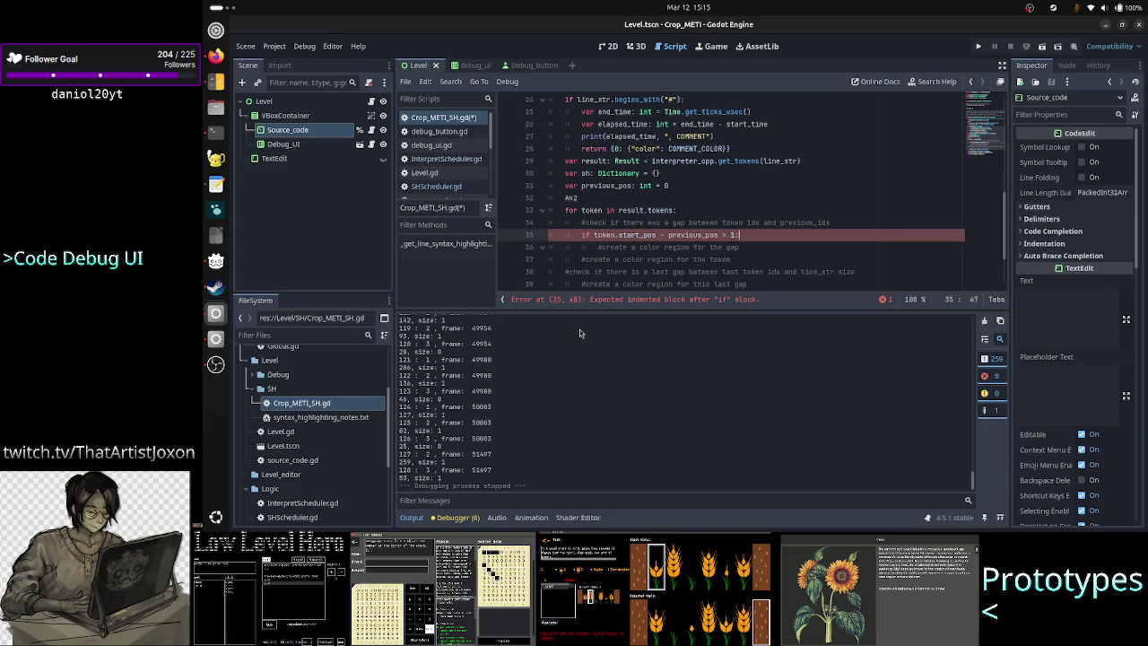
key(Down)
key(Return)
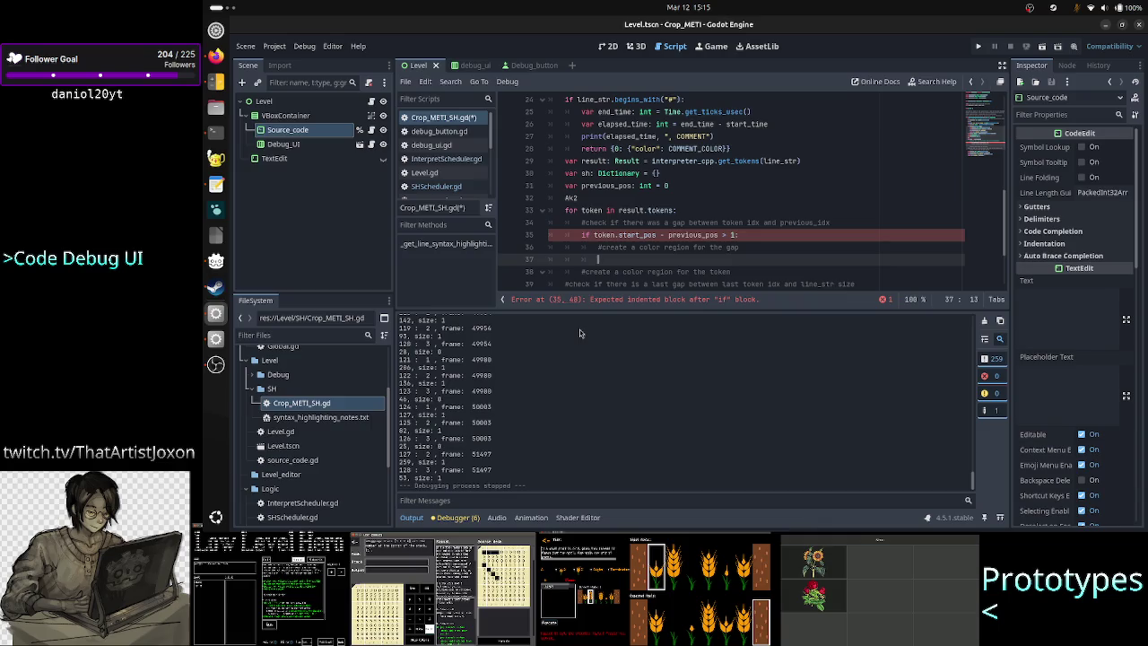
scroll(701, 231, down, 2)
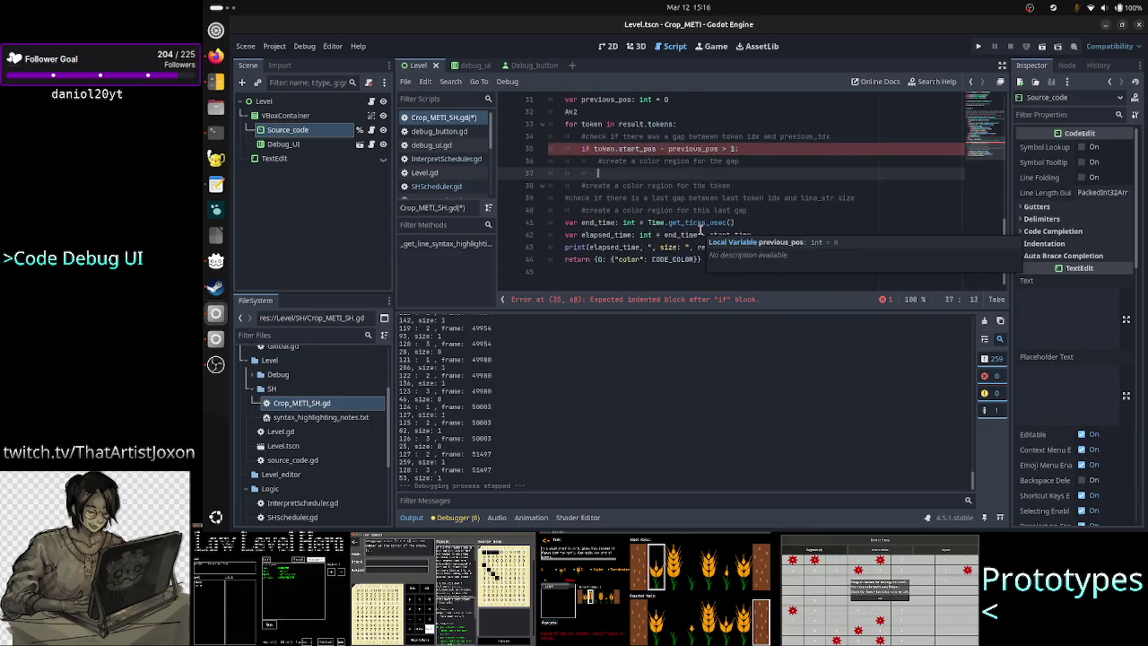
click(599, 259)
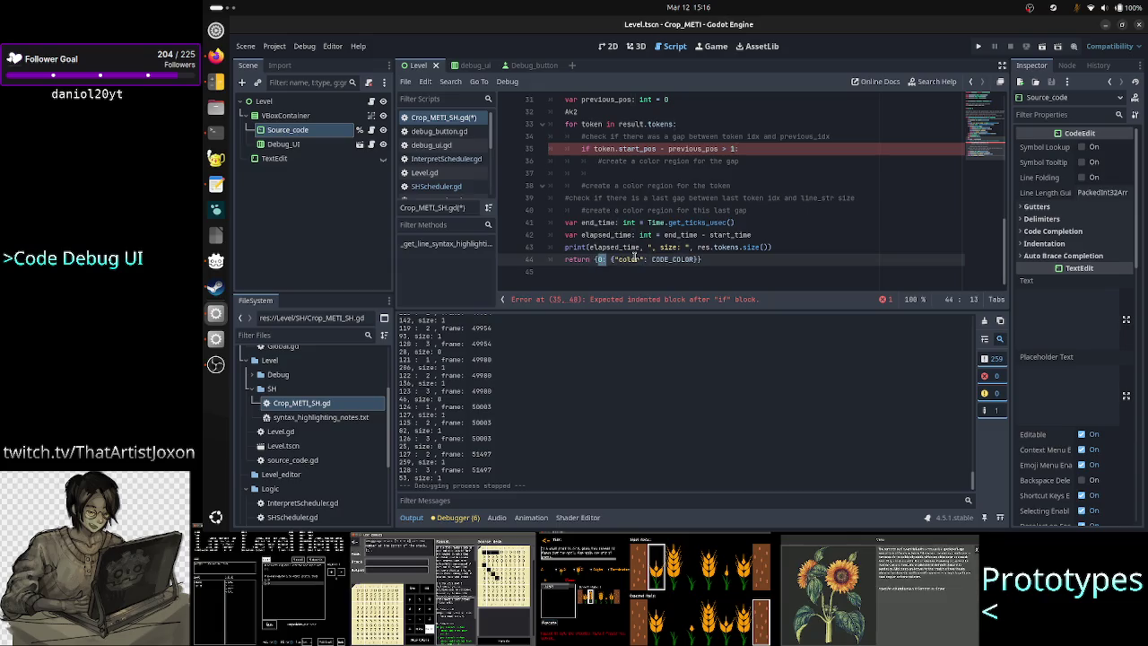
click(684, 171)
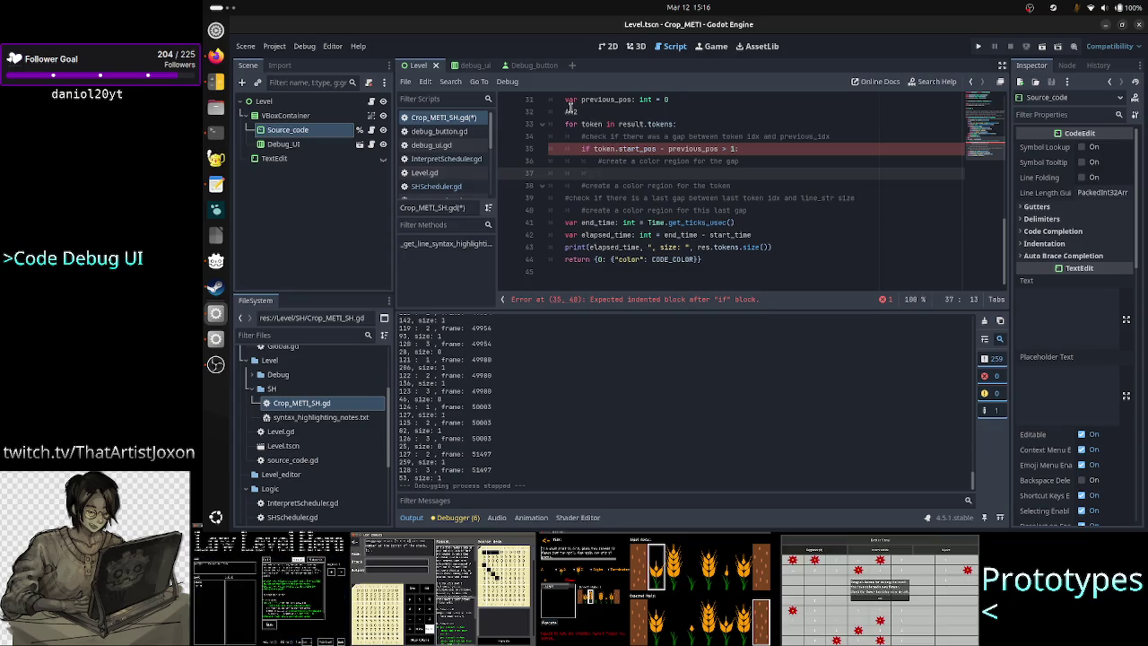
click(569, 110)
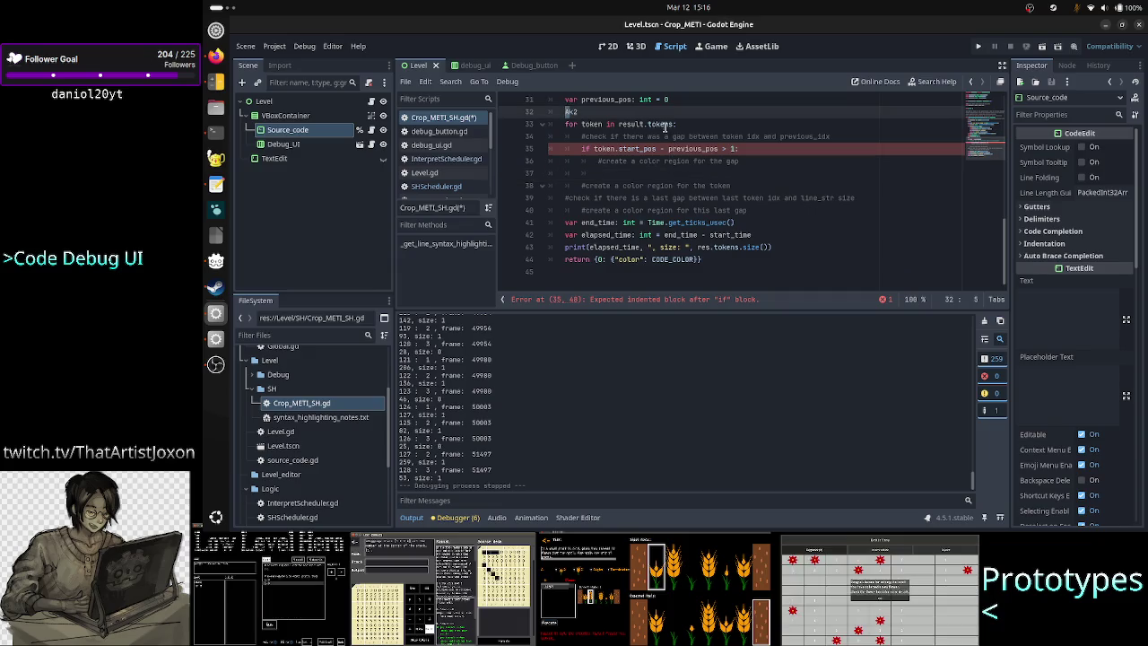
key(Down)
key(Down)
key(Down)
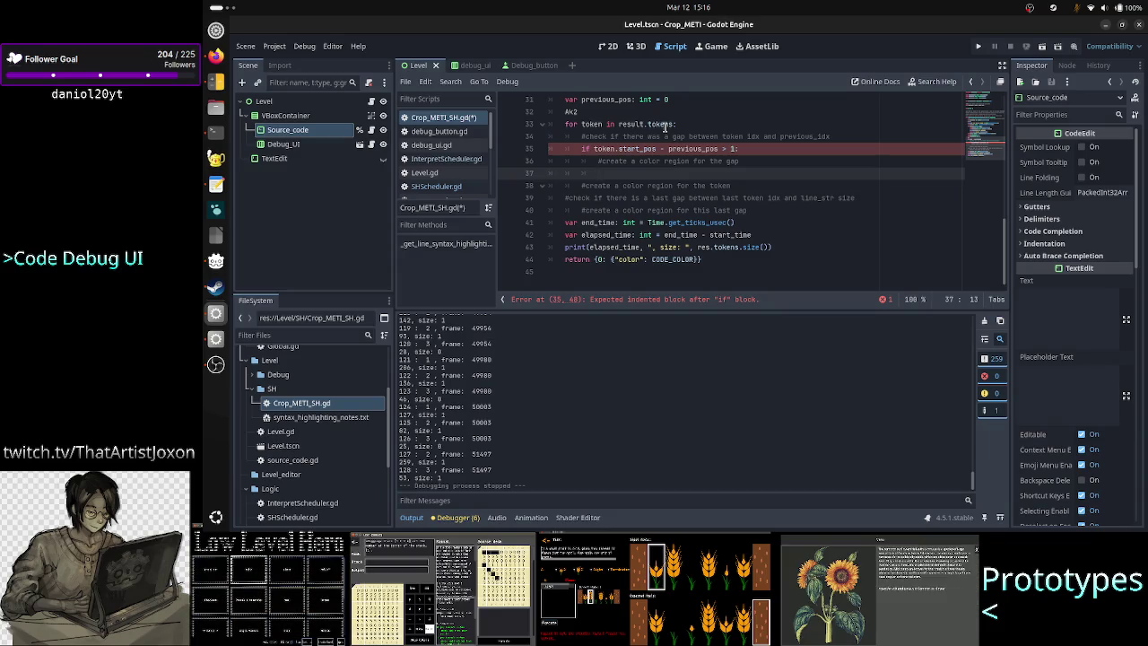
scroll(682, 125, up, 1)
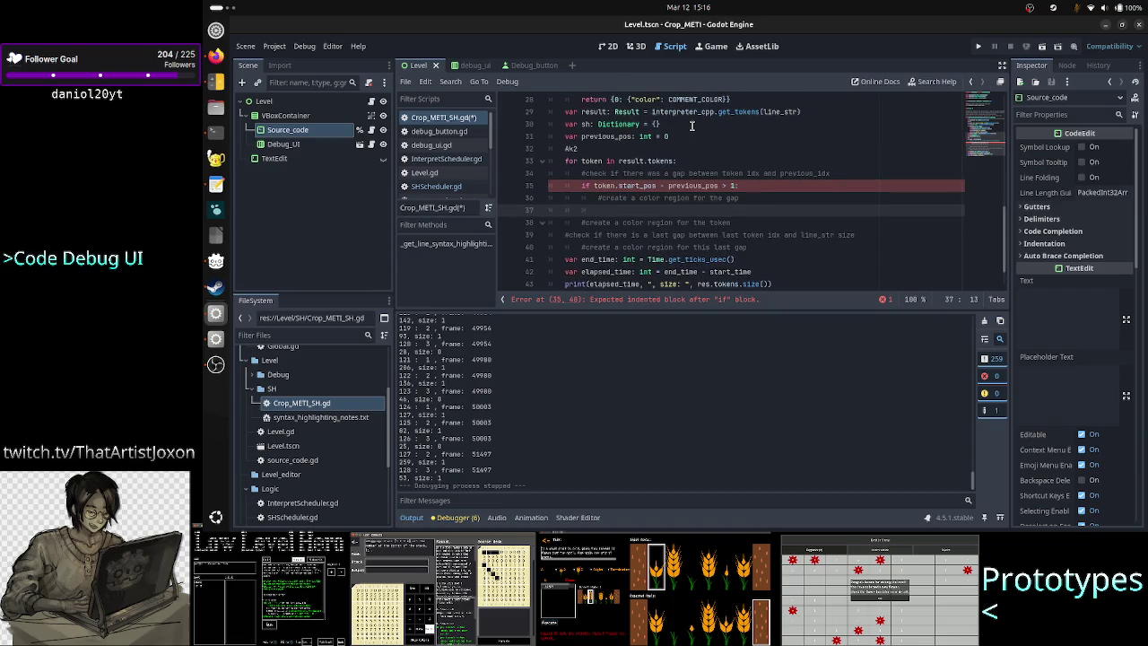
Write sh[previous_pos + 1] on line 37 inside the gap check
text(sh.)
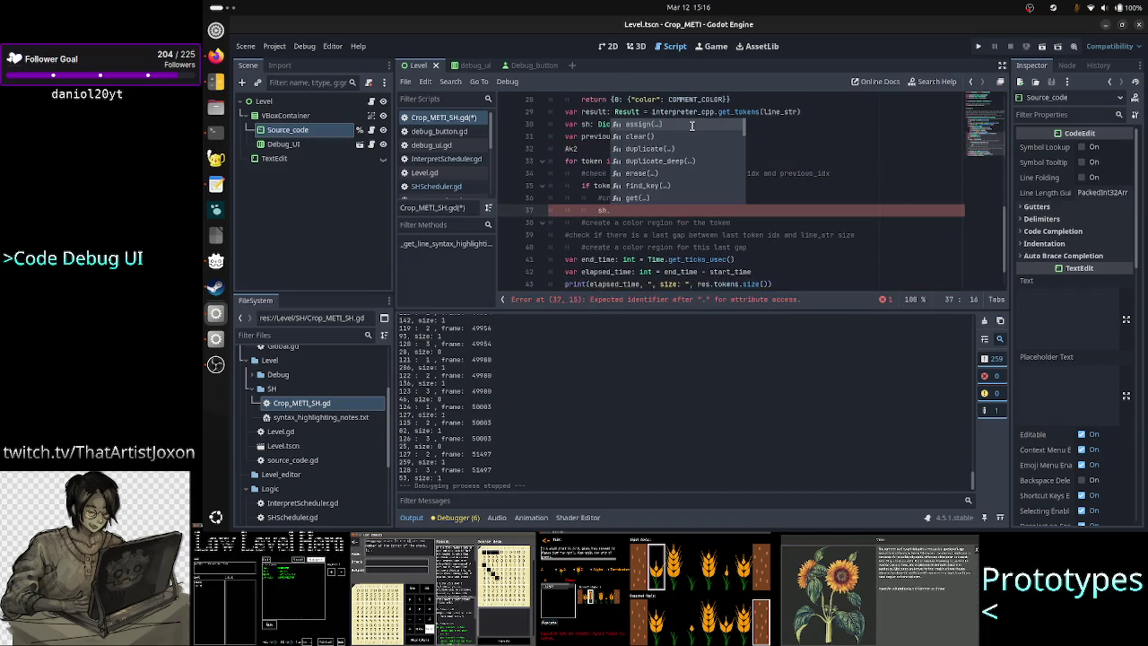
key(BackSpace)
text([)
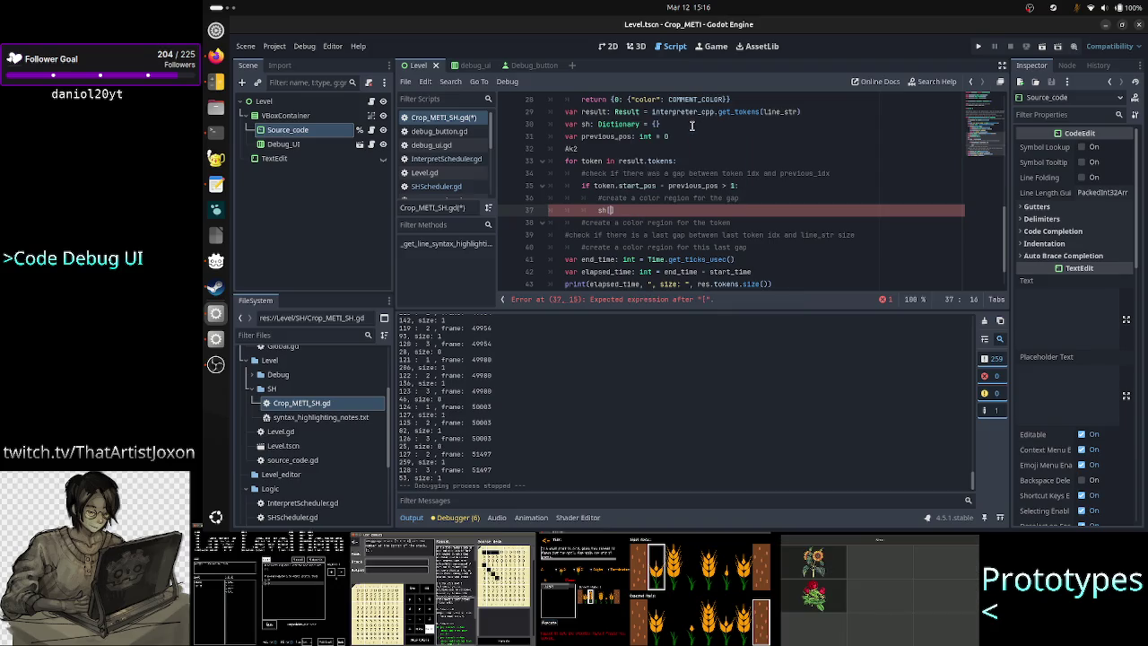
click(692, 125)
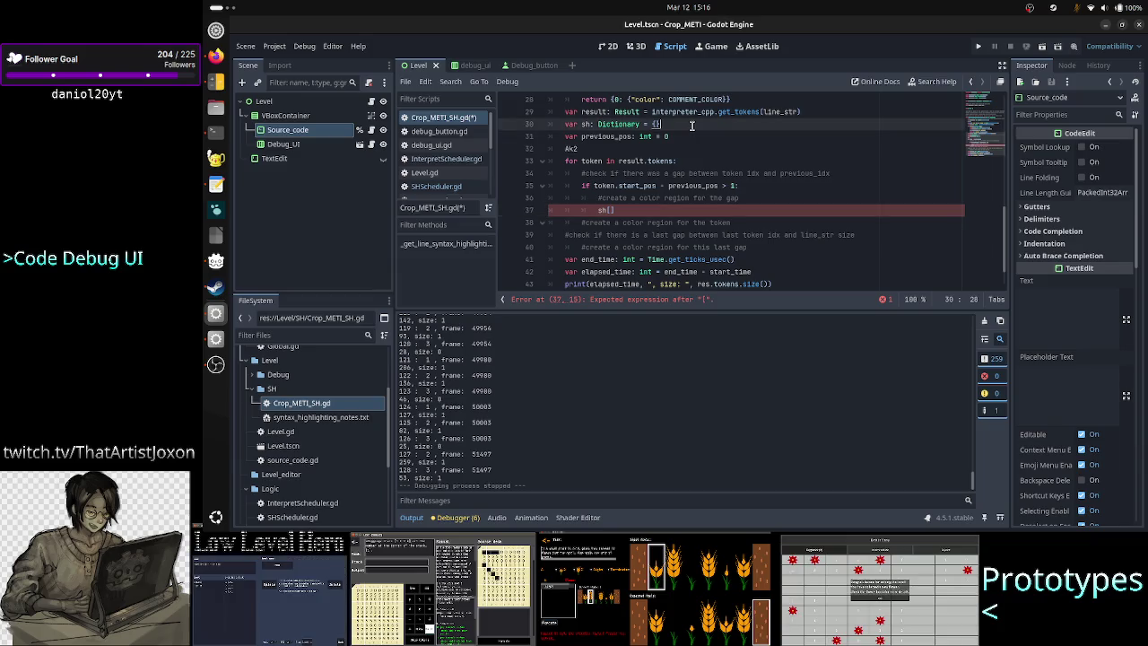
scroll(692, 125, down, 1)
scroll(634, 210, up, 3)
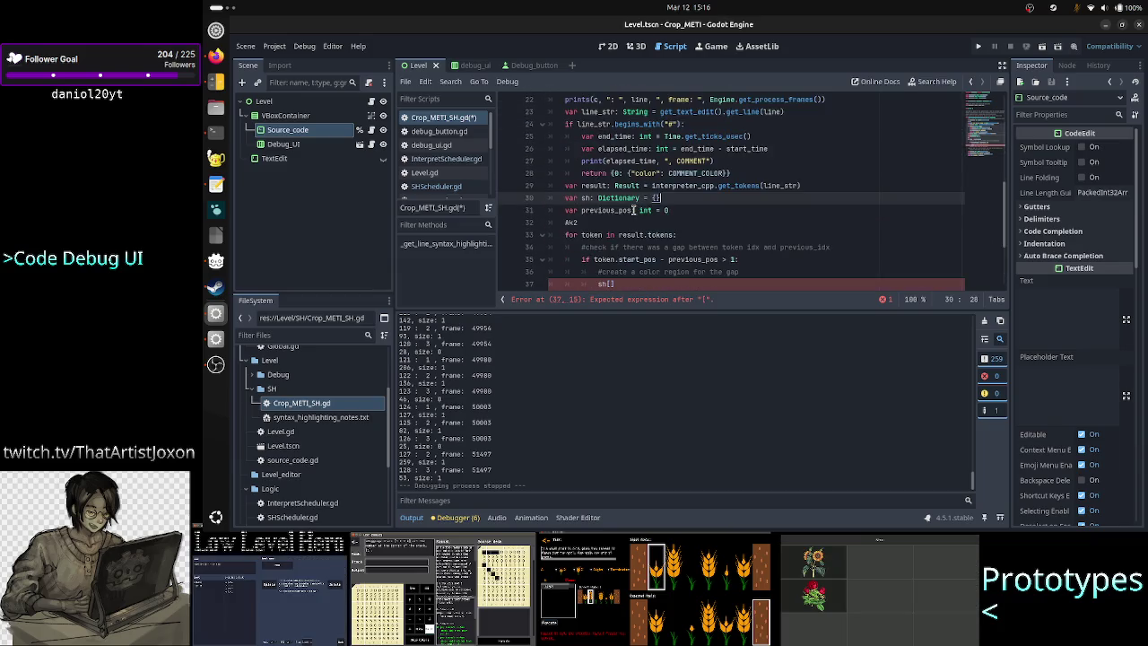
scroll(633, 210, down, 1)
click(632, 244)
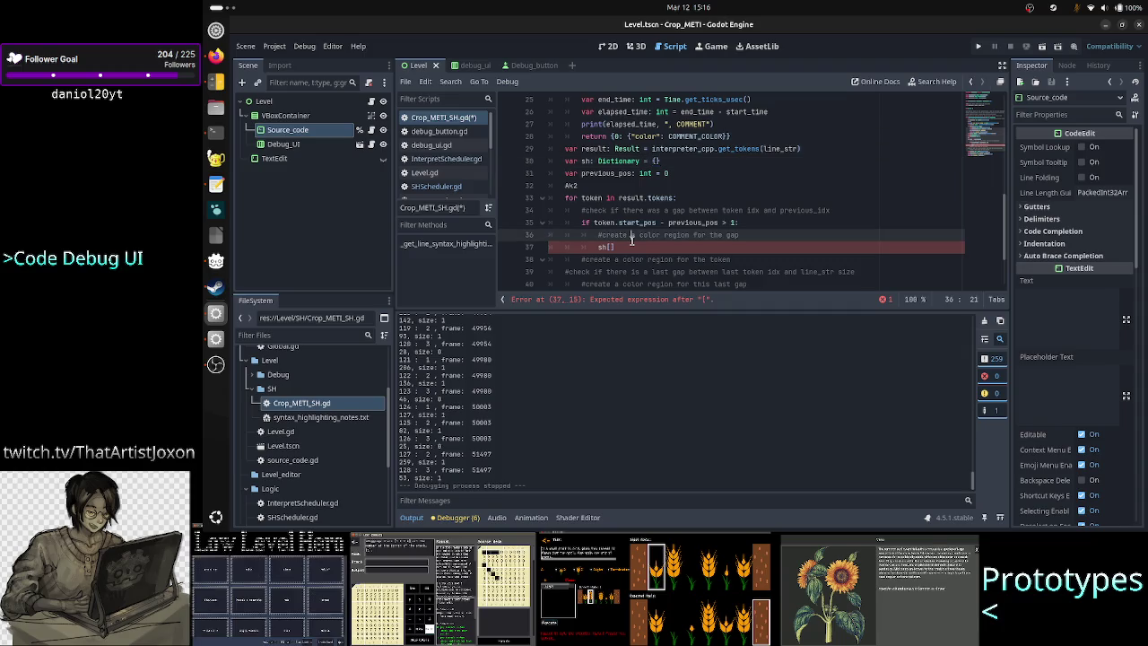
text(previou)
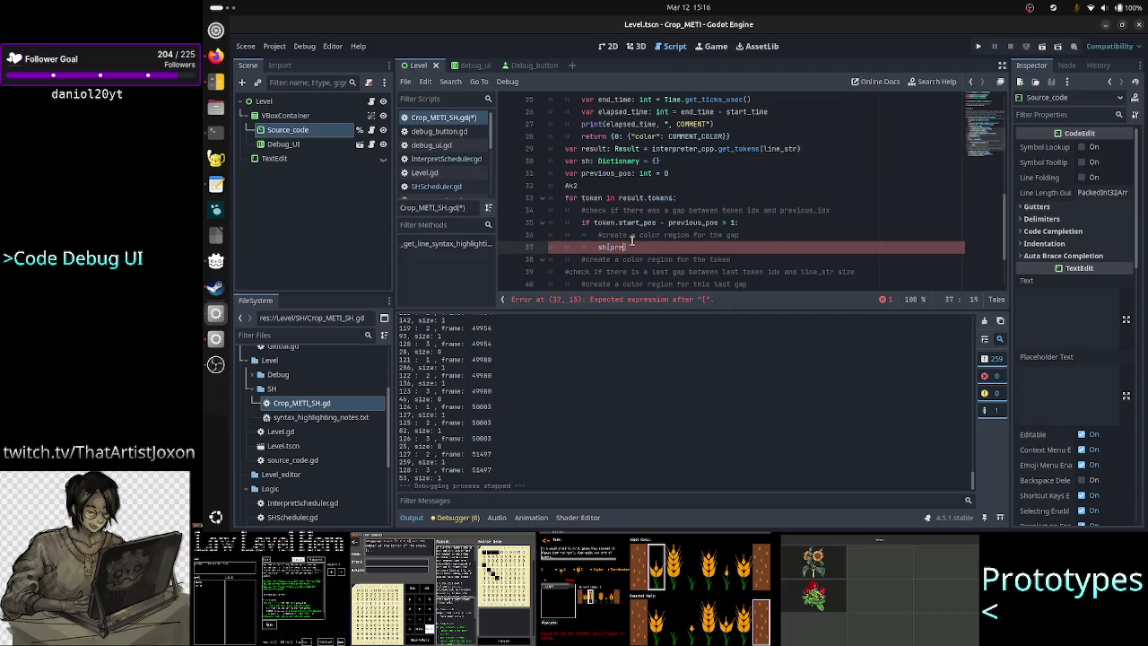
text(s_pos+ 1)
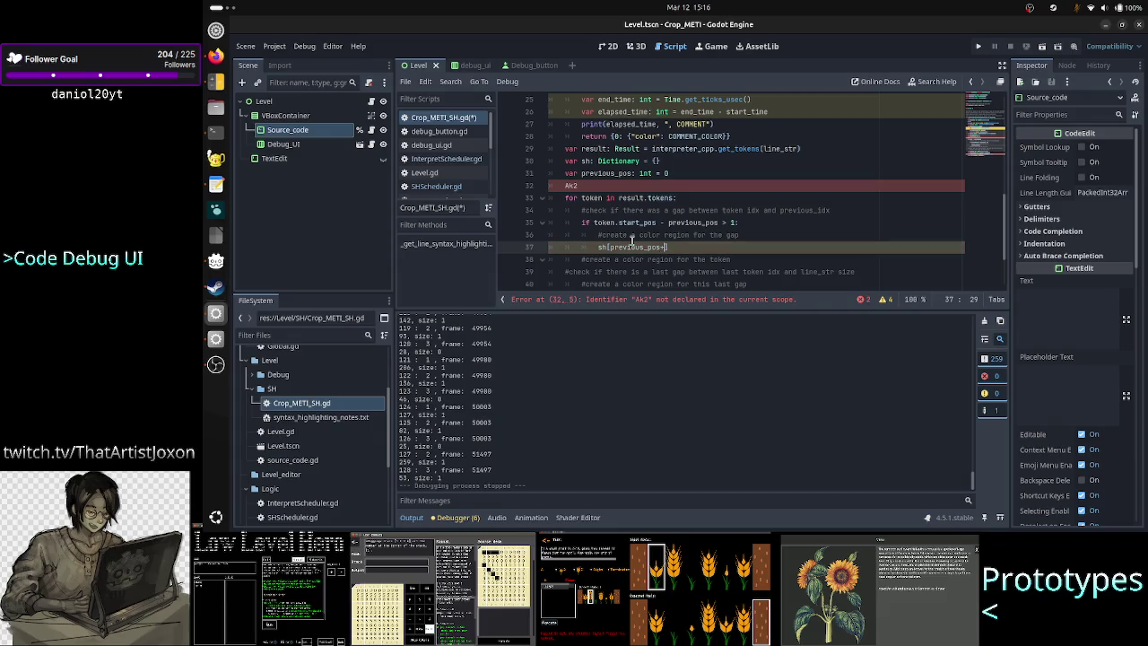
key(Left)
key(Left)
key(Left)
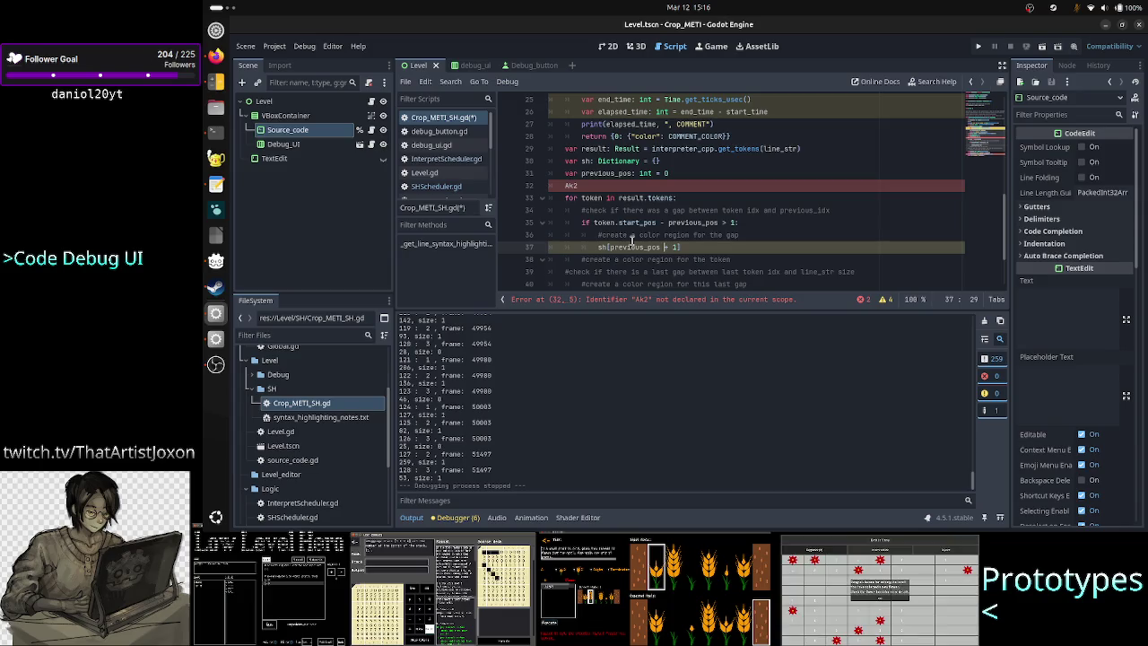
key(Right)
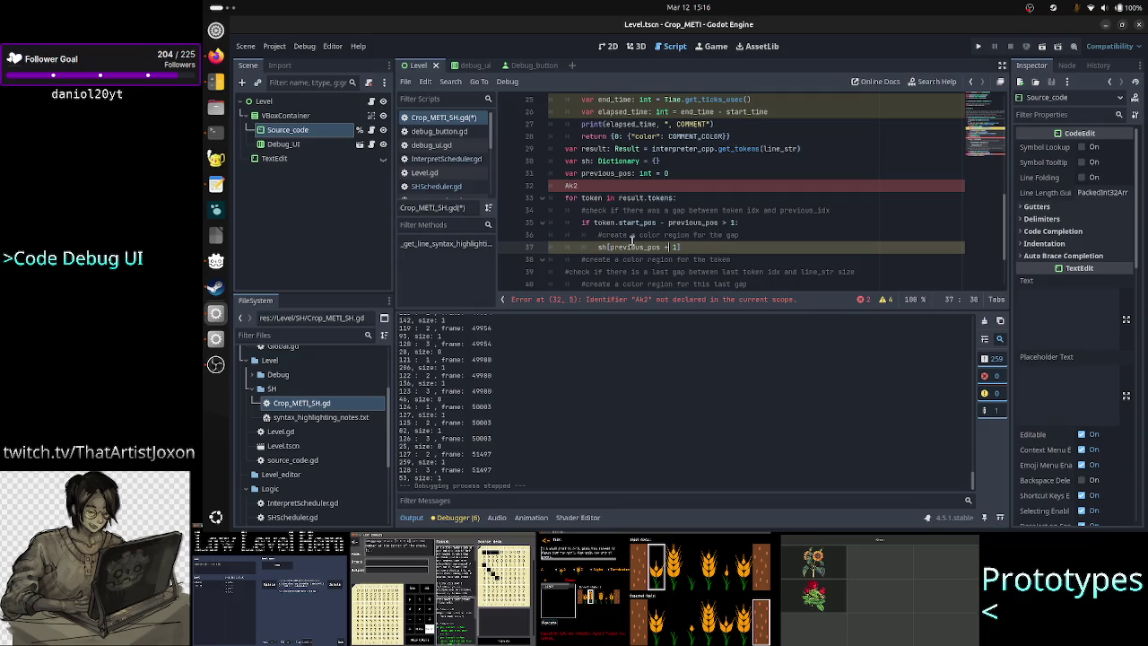
key(Right)
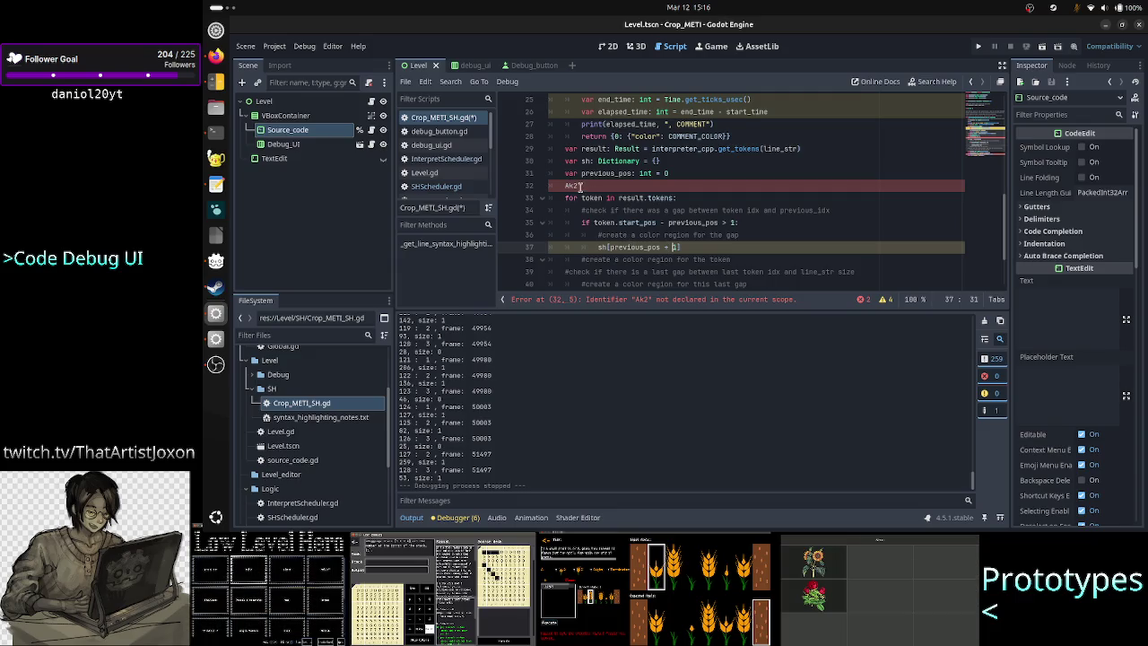
Inspect the stray Ak2 line and end with the caret at its end
click(575, 186)
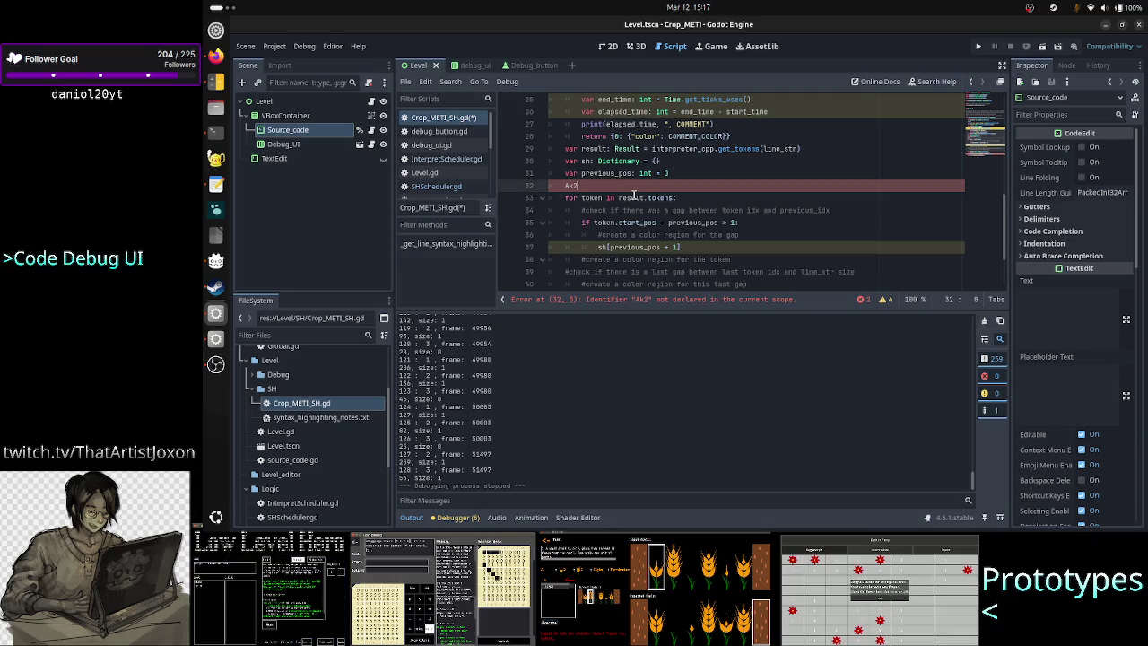
key(Down)
key(Down)
key(Down)
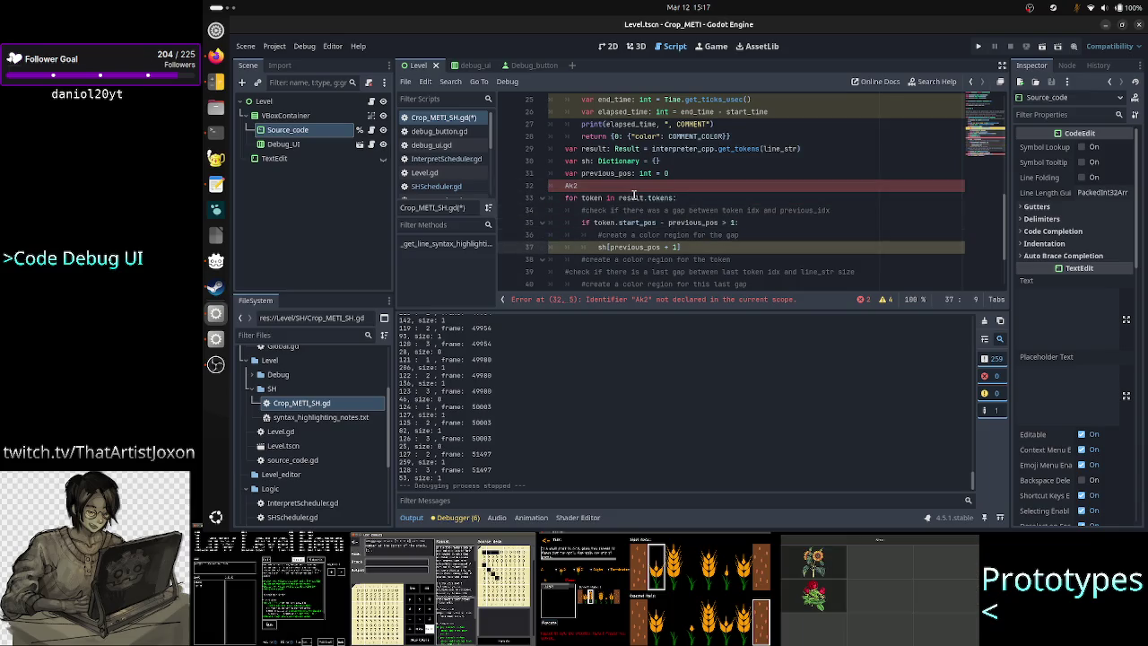
click(581, 185)
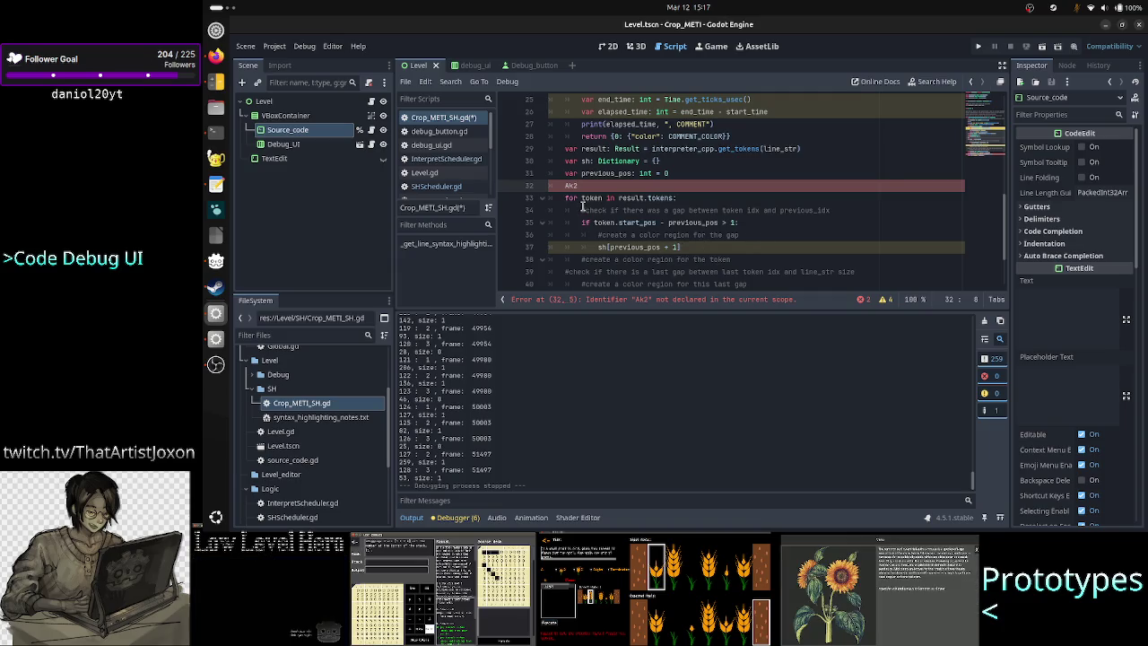
Extend line 37 to sh[previous_pos + 1] = {"color": }, leaving the value empty
click(705, 250)
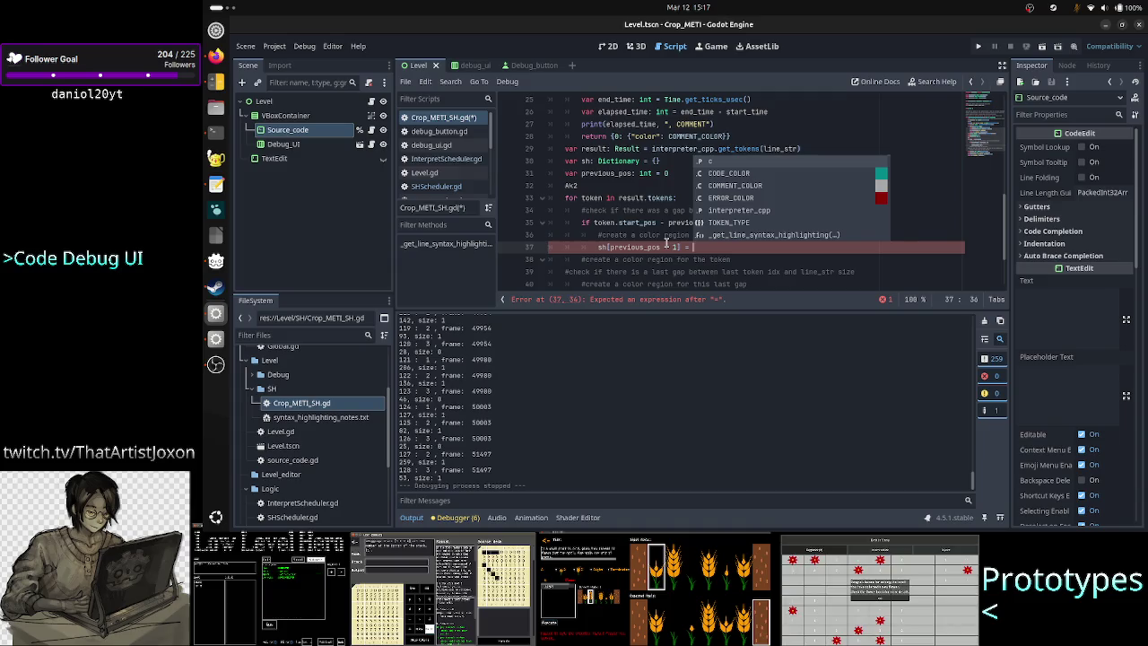
text({})
scroll(681, 248, down, 2)
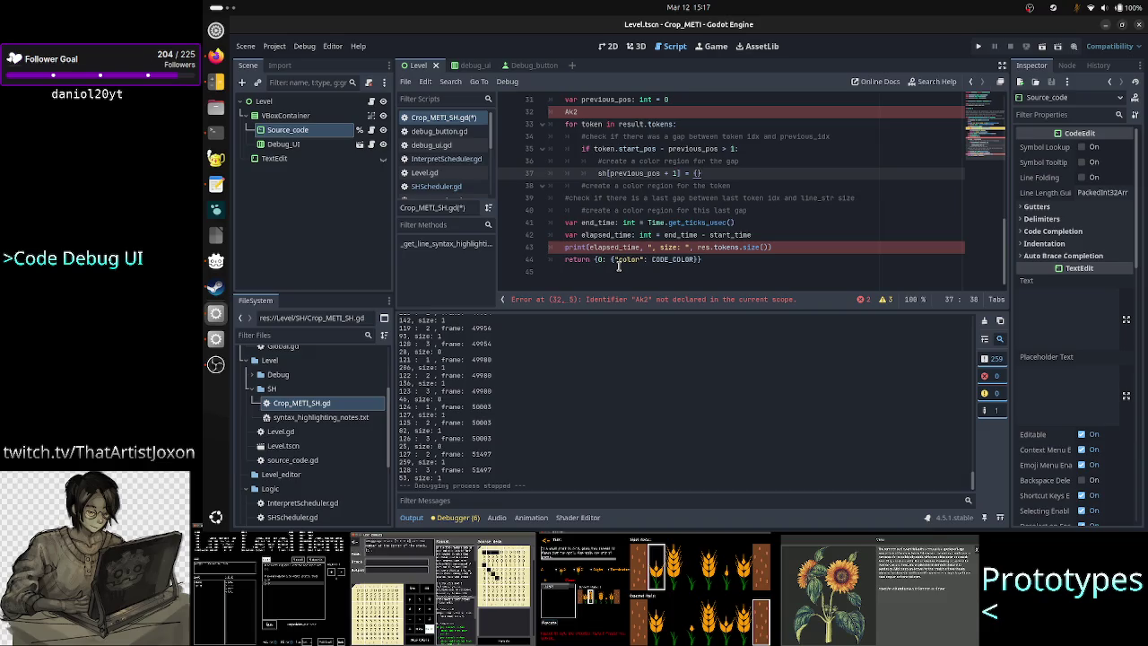
scroll(773, 218, up, 2)
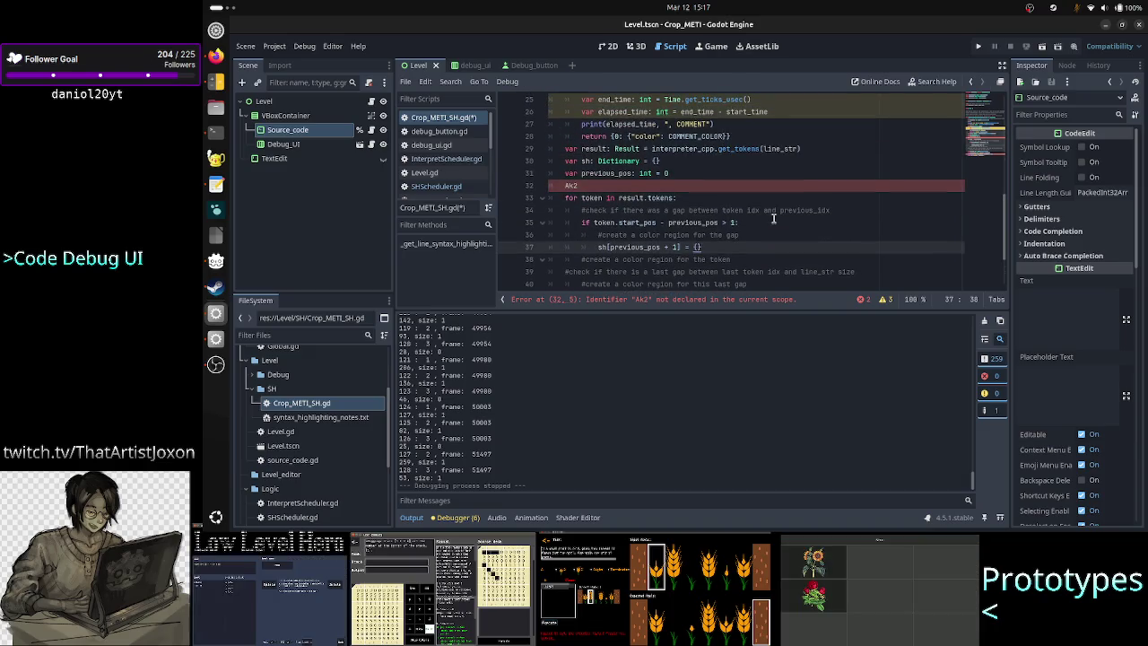
text("color)
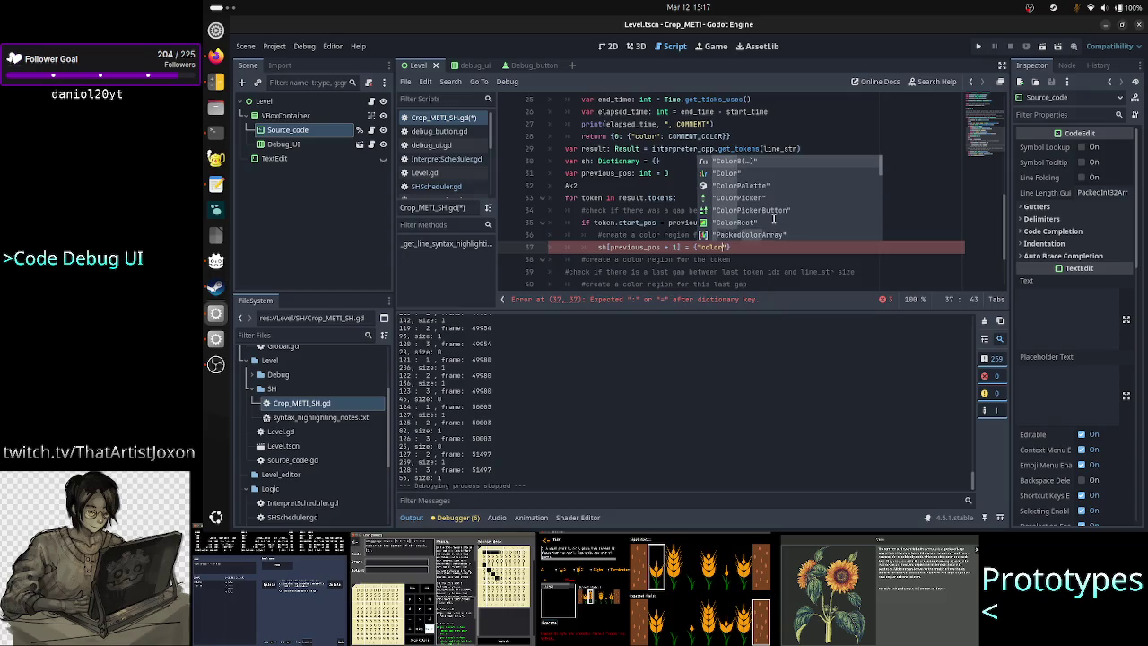
key(Right)
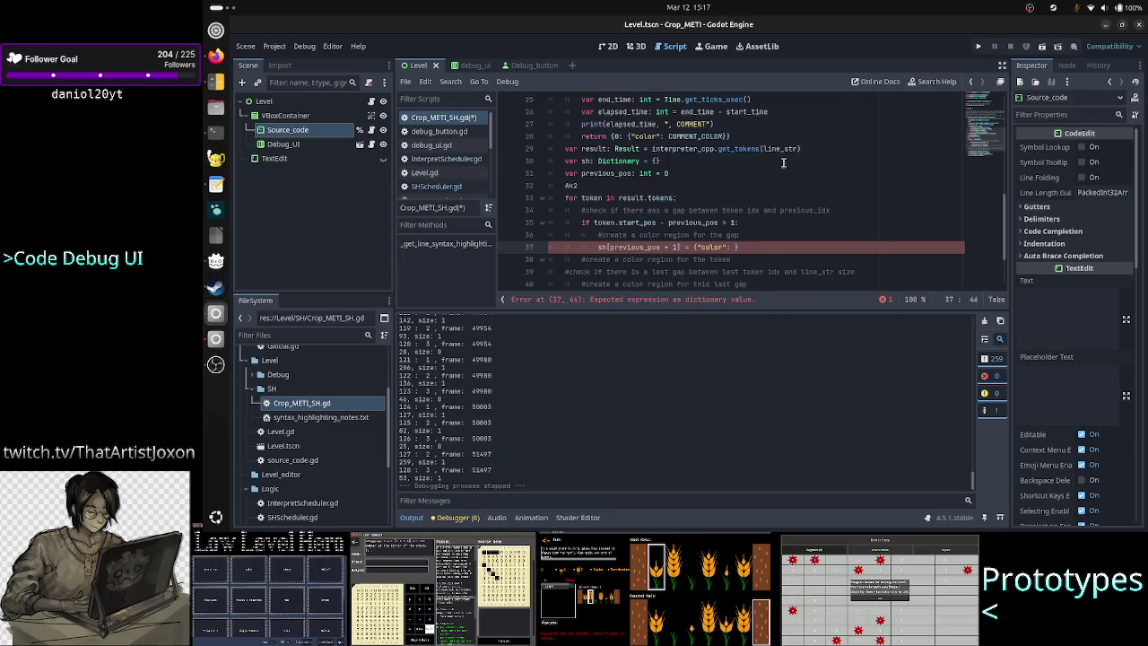
scroll(779, 198, down, 2)
scroll(784, 172, up, 5)
scroll(784, 172, down, 4)
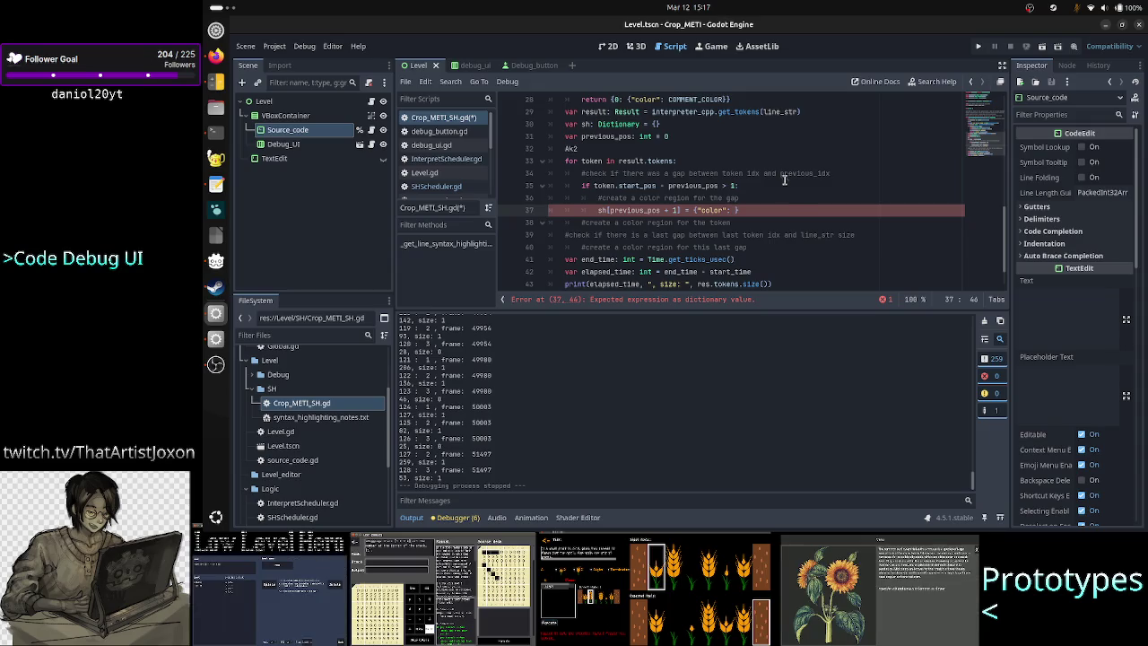
scroll(787, 205, up, 8)
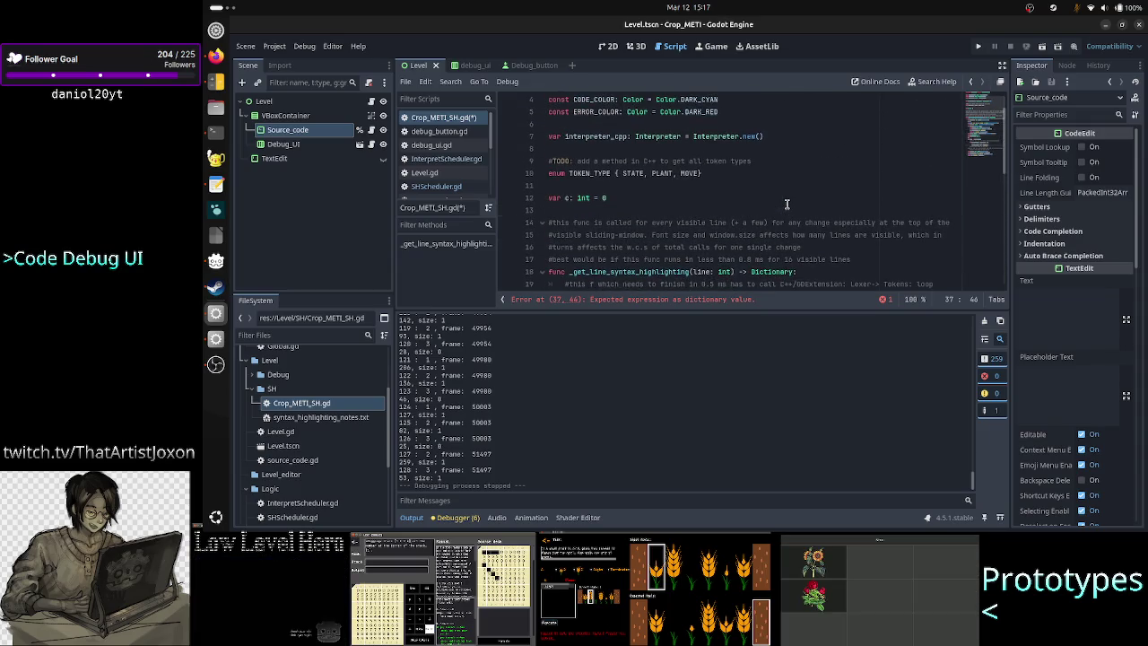
scroll(787, 204, up, 1)
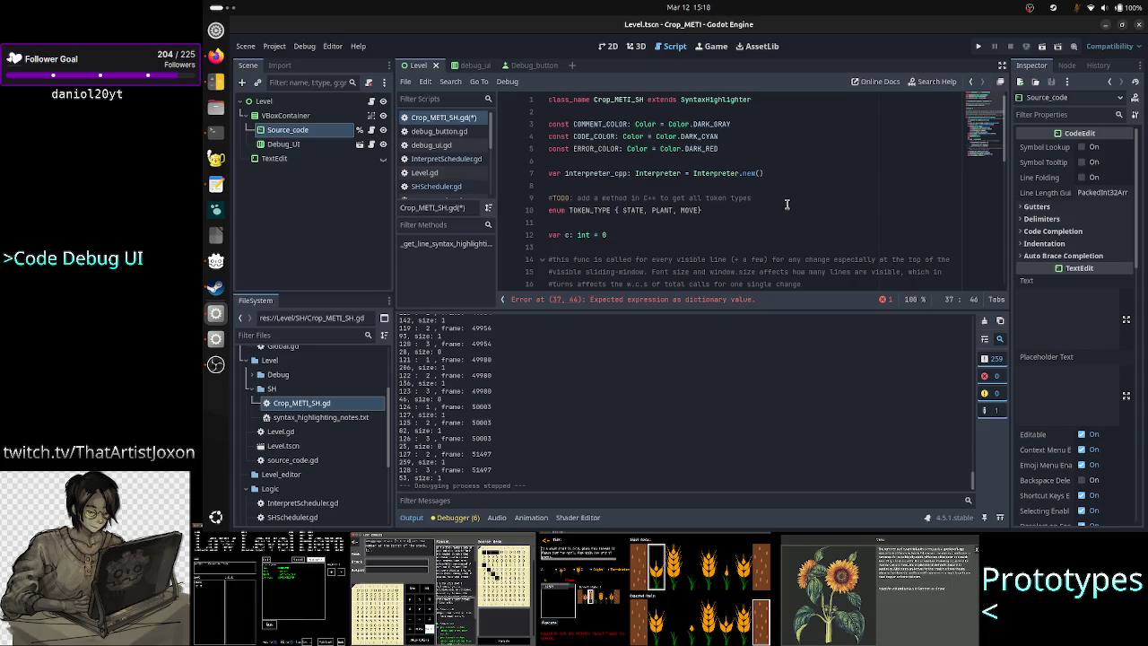
double_click(604, 149)
key(Down)
key(Down)
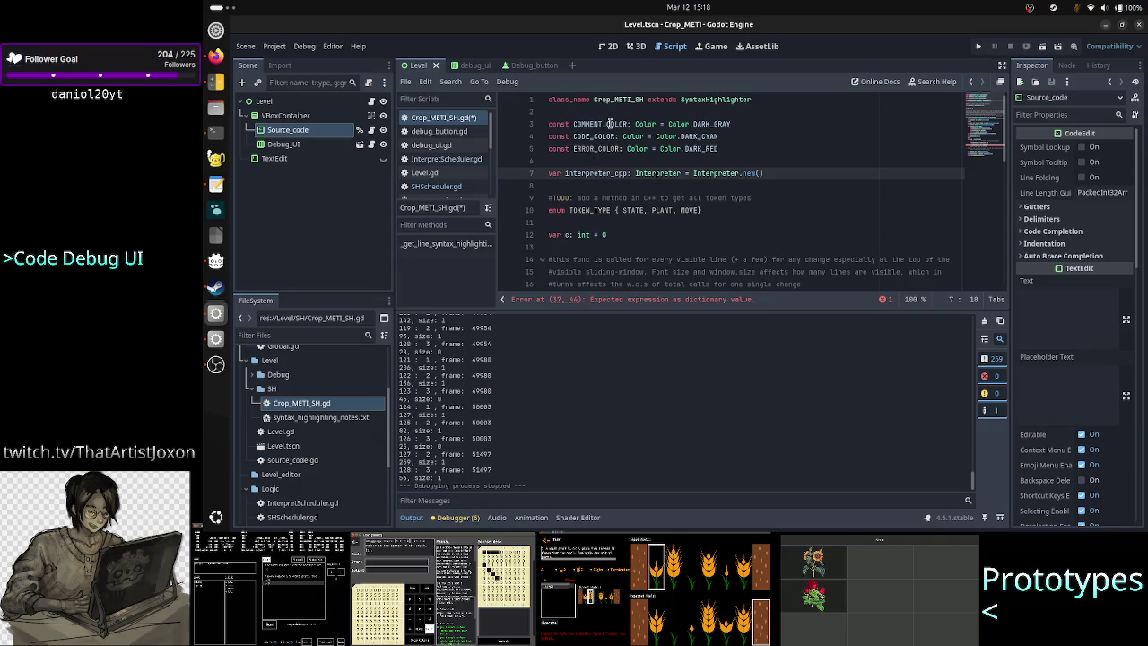
scroll(825, 207, down, 6)
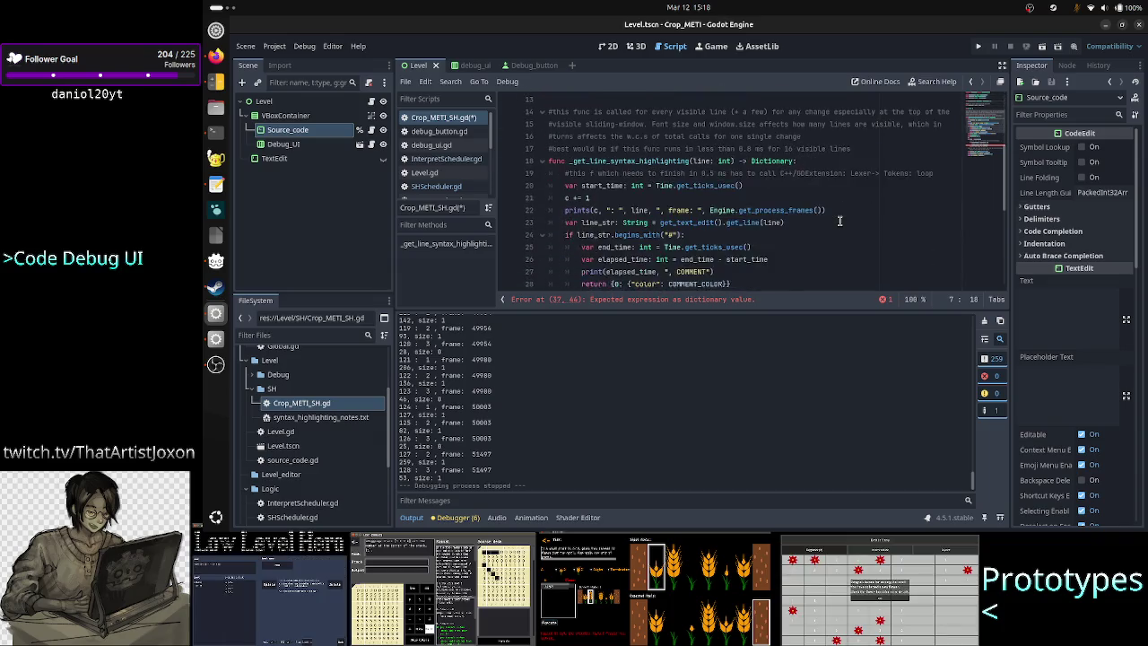
scroll(840, 221, down, 4)
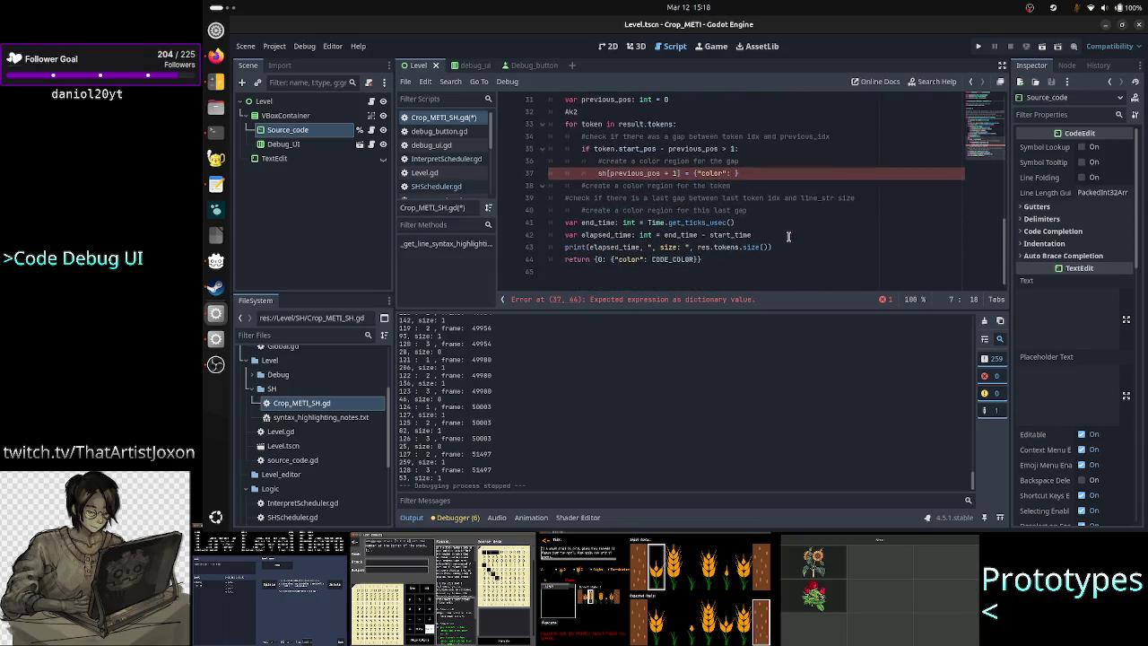
Fill line 37's color value with ERROR_COLOR chosen from the autocomplete list
click(743, 175)
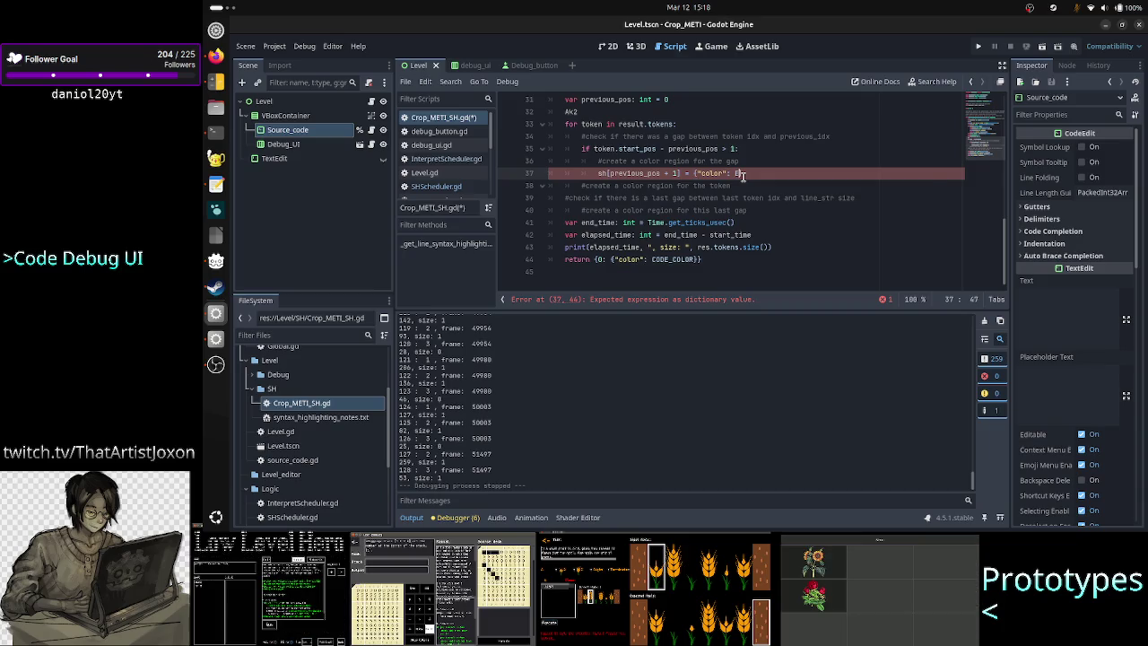
text(Err)
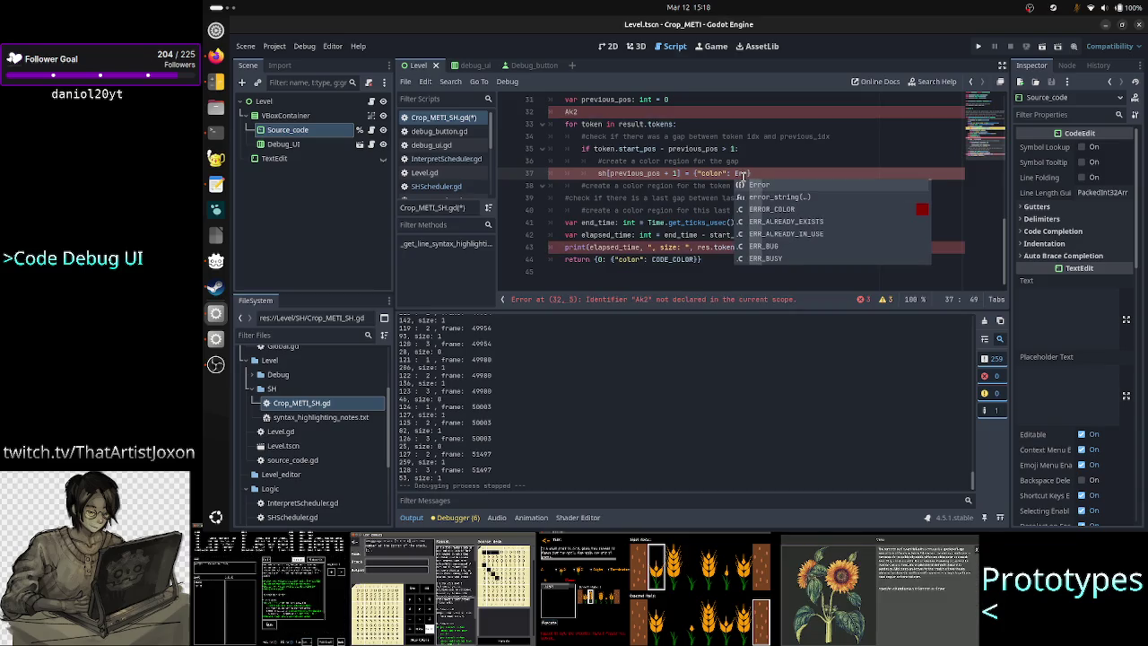
text(or_co)
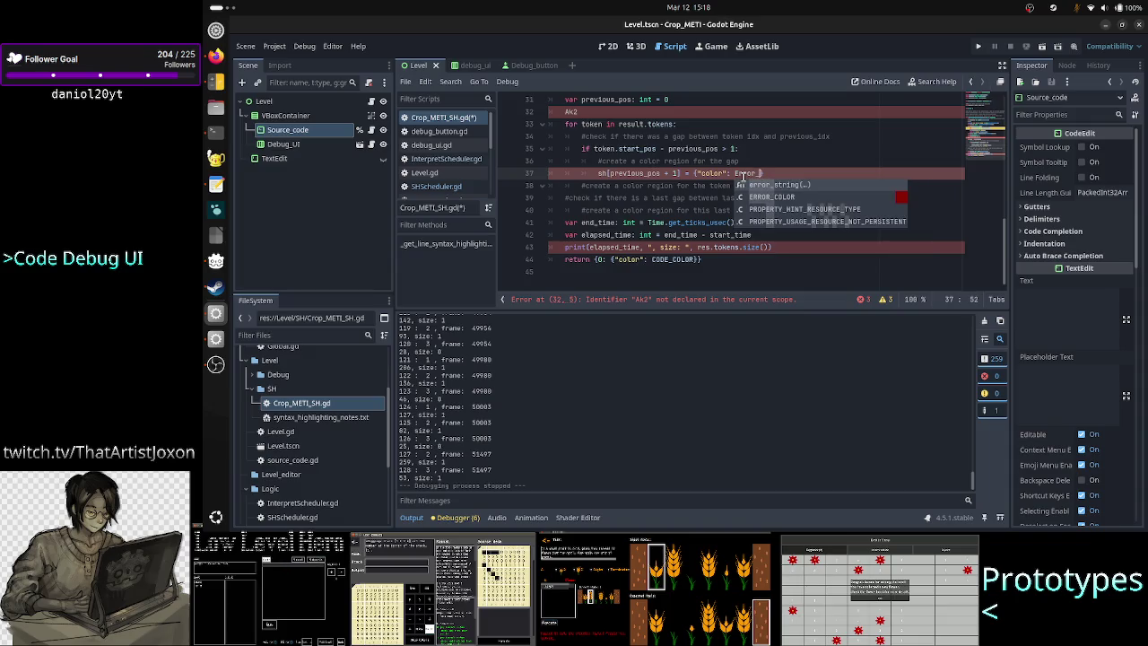
key(Return)
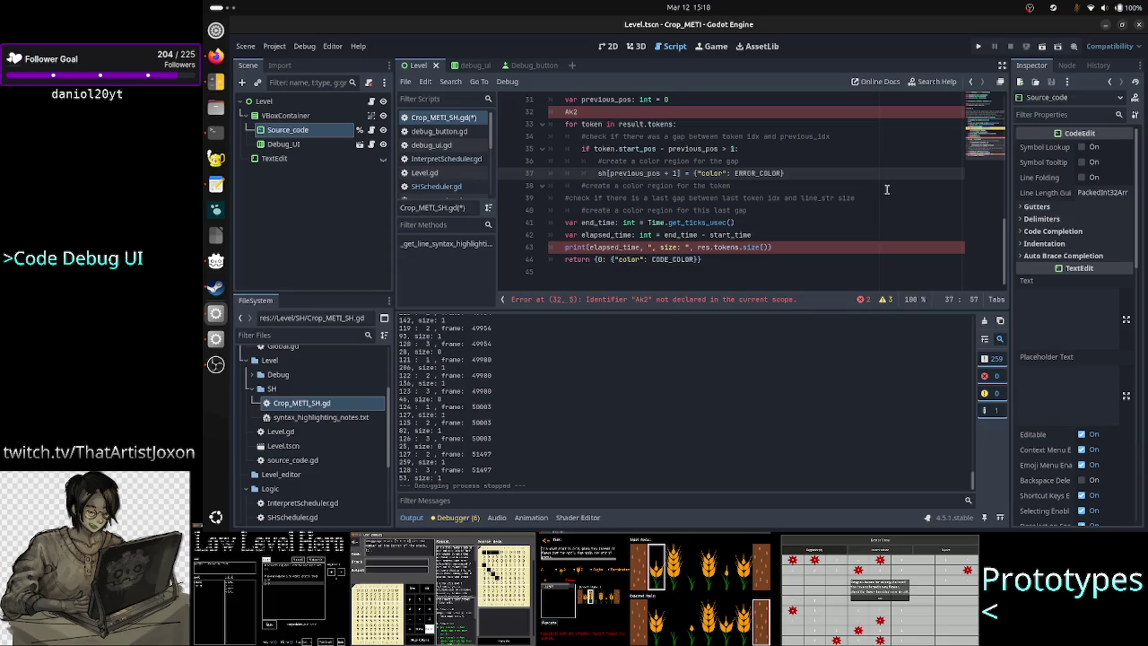
key(Right)
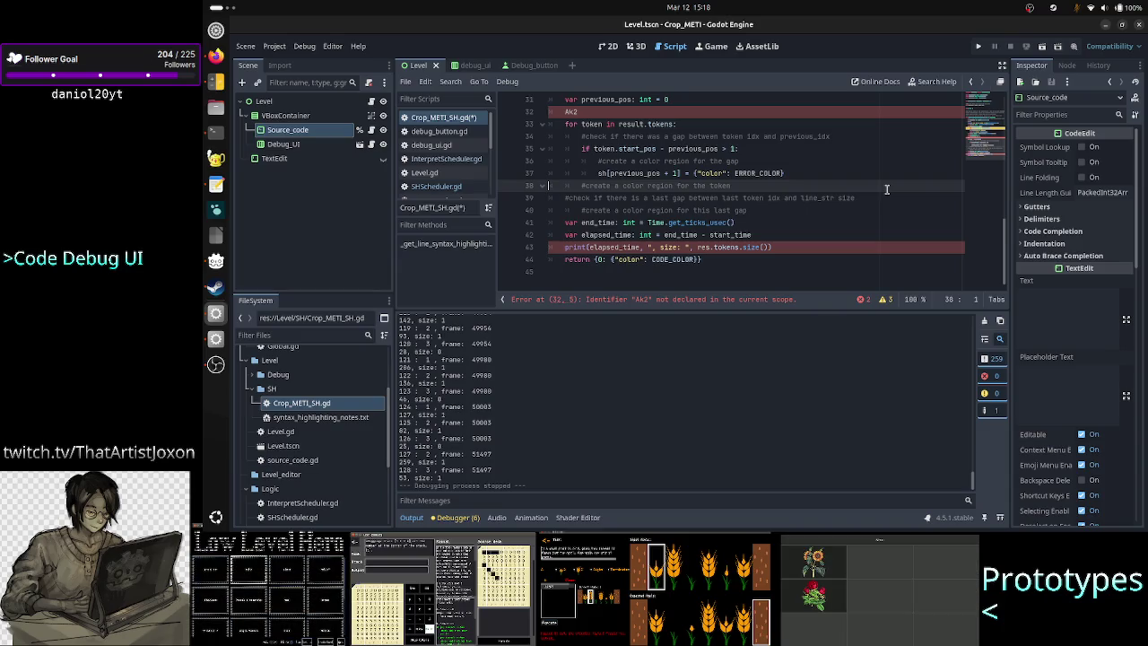
Add the unfinished line sh[token.start_pos] = below the token color comment
key(Down)
key(Up)
key(End)
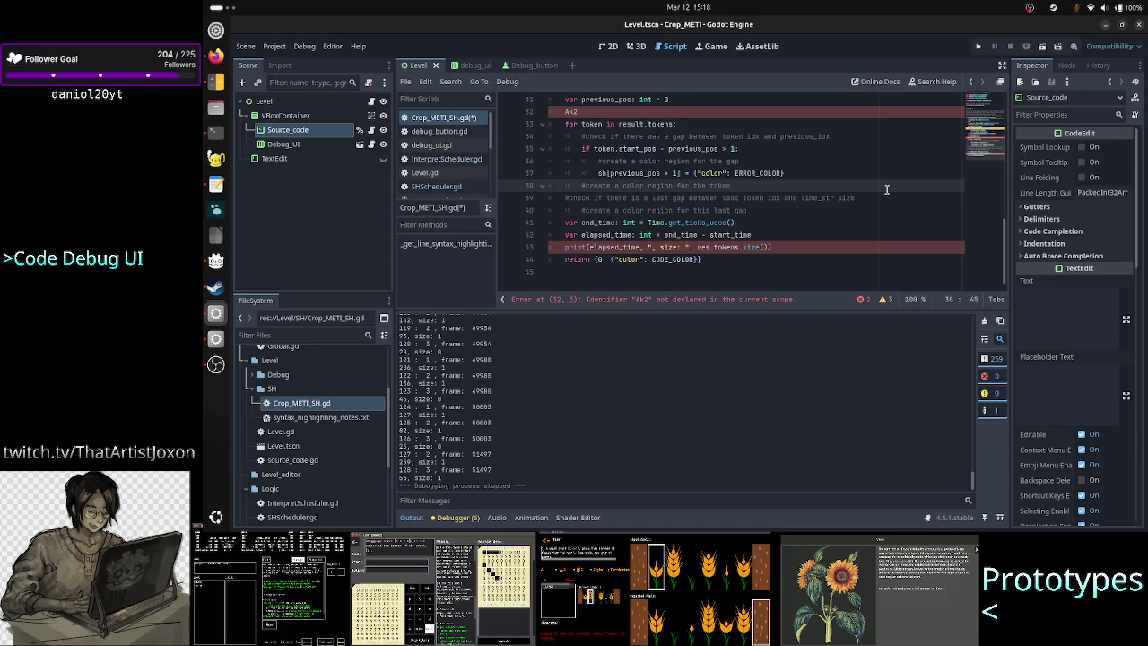
key(Return)
text(sh[to)
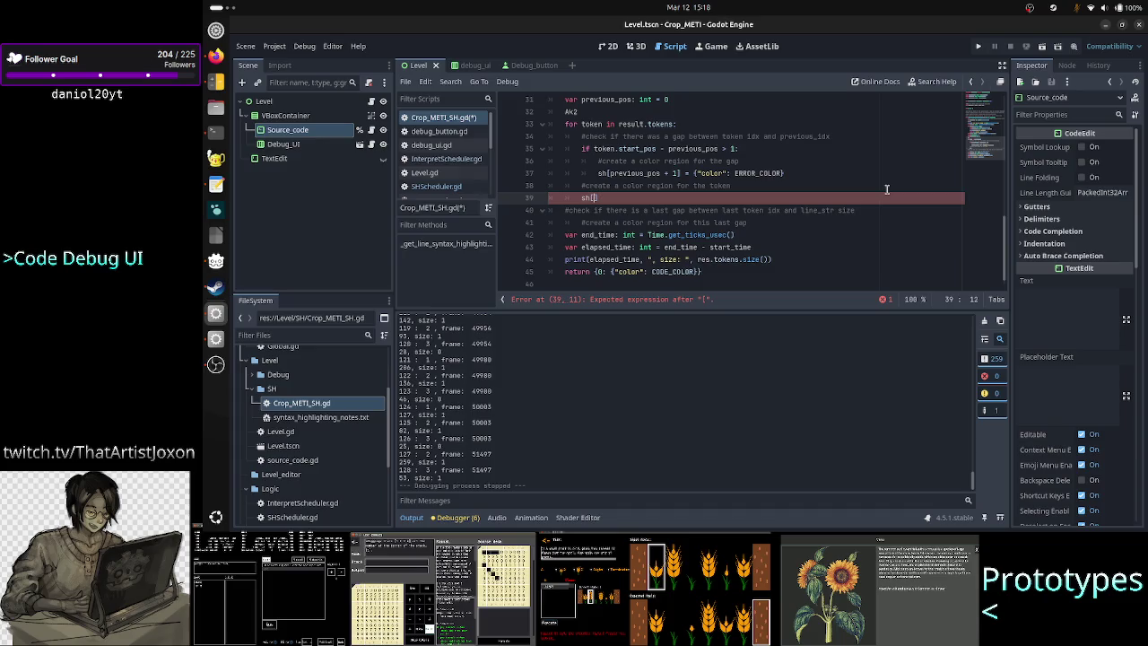
text(ken.start)
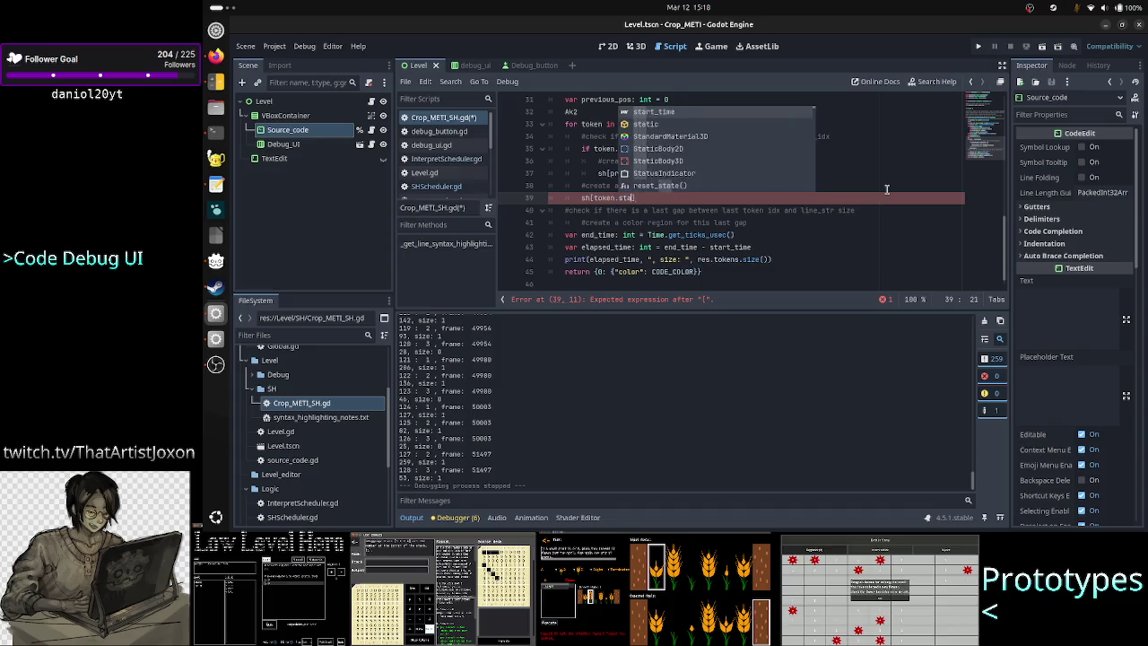
text(_pos)
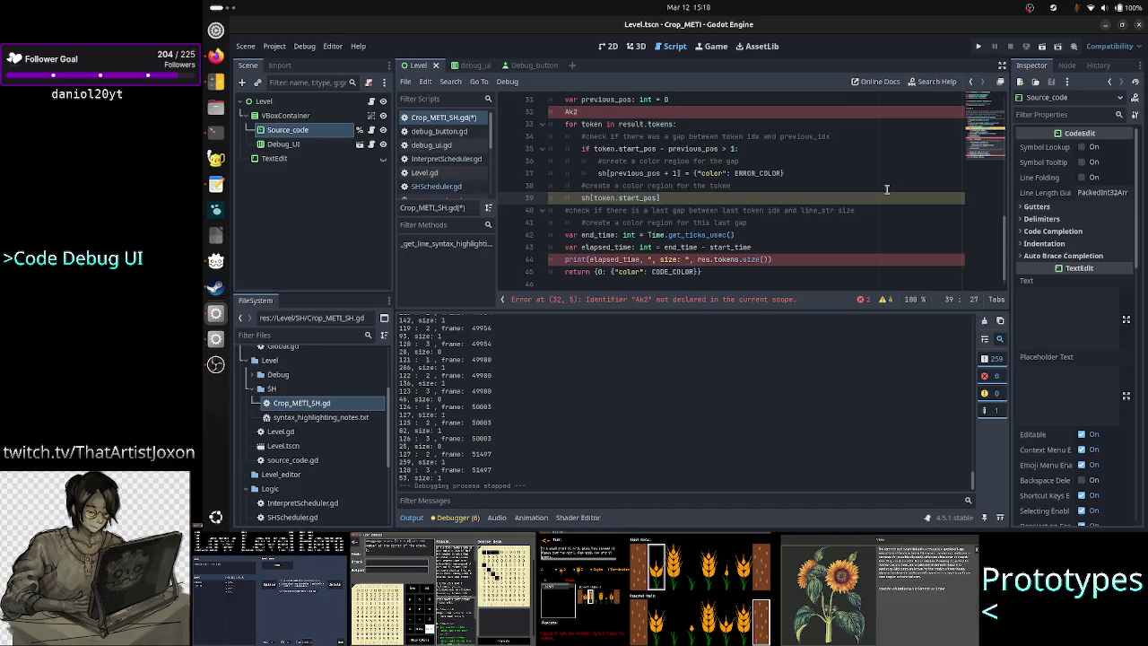
text(])
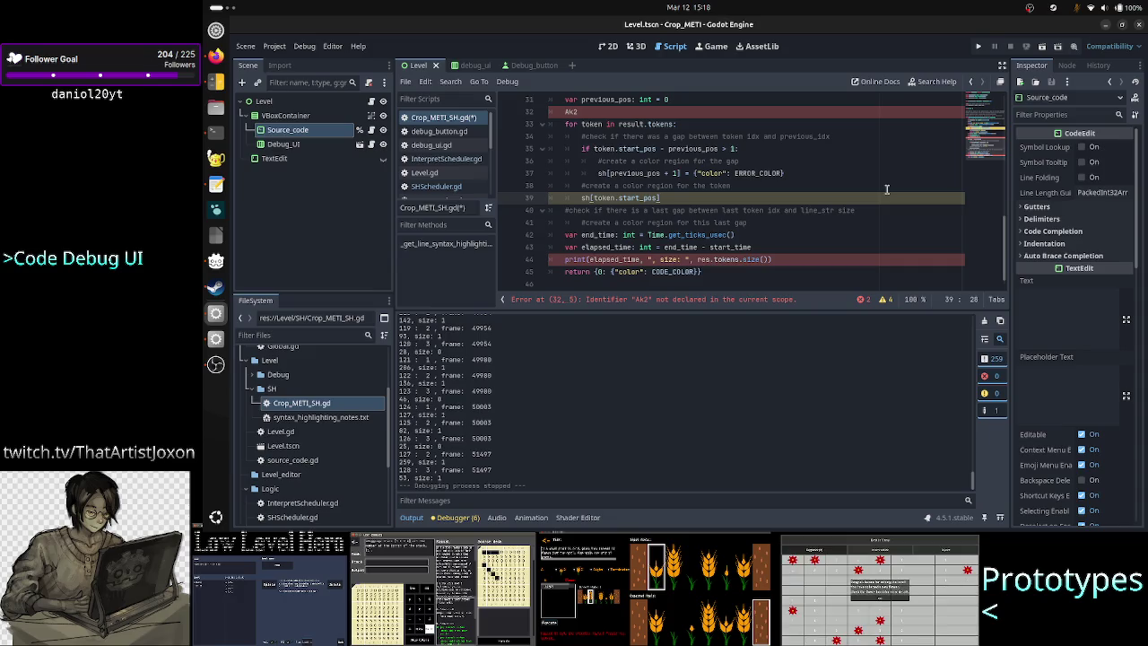
text( =)
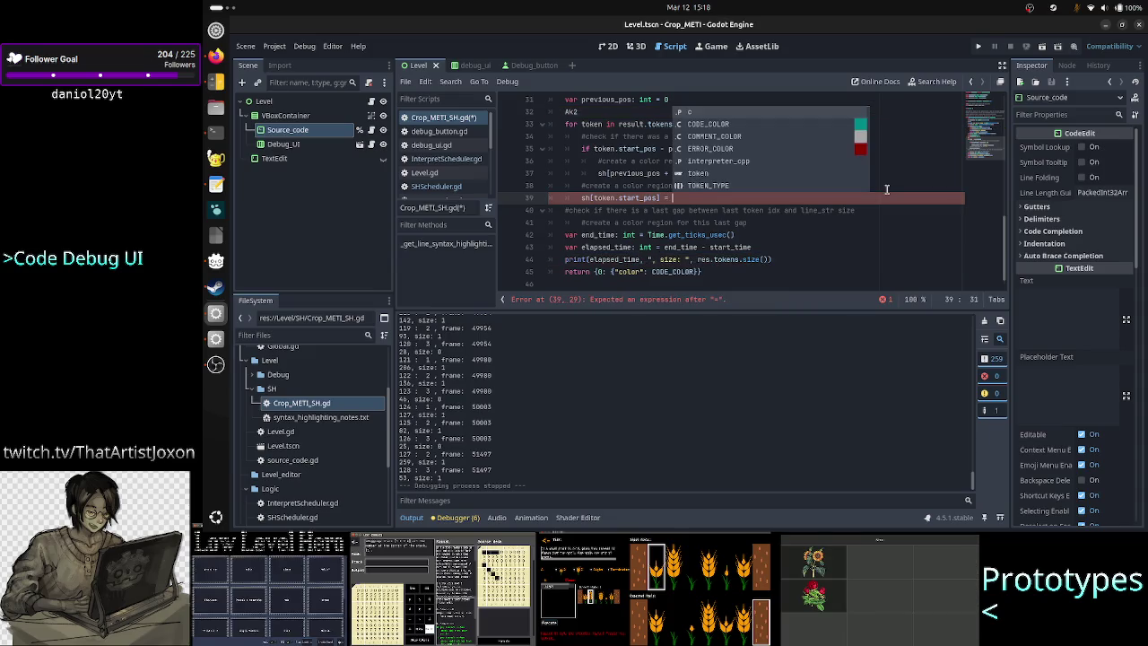
key(Escape)
key(Up)
key(Up)
key(Up)
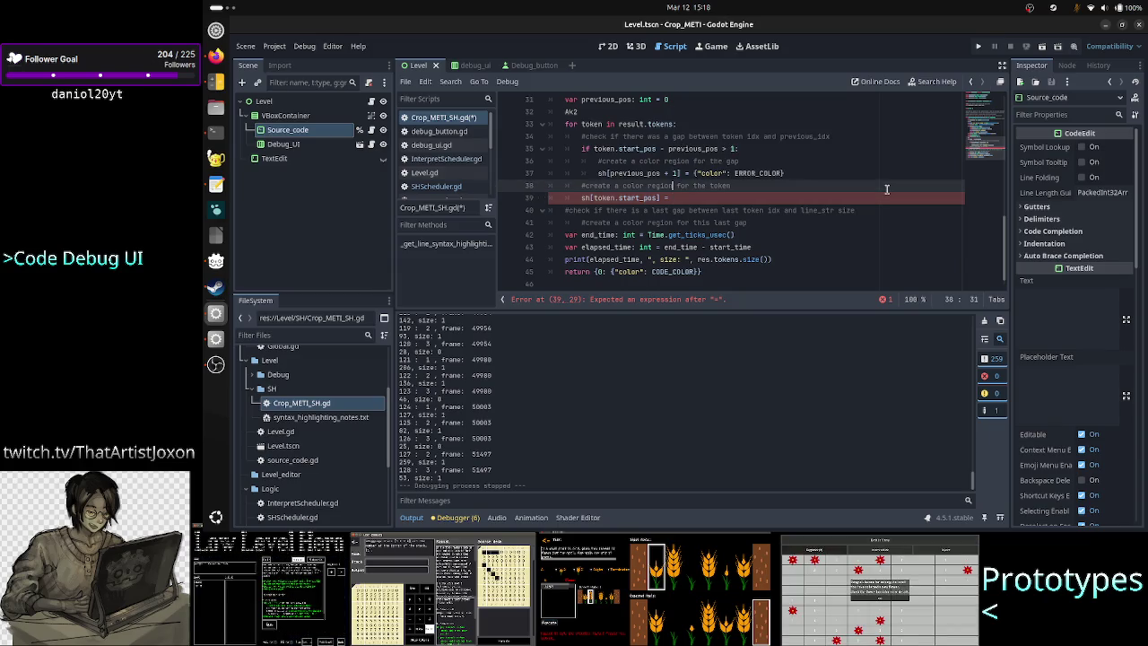
key(Up)
key(Up)
key(Up)
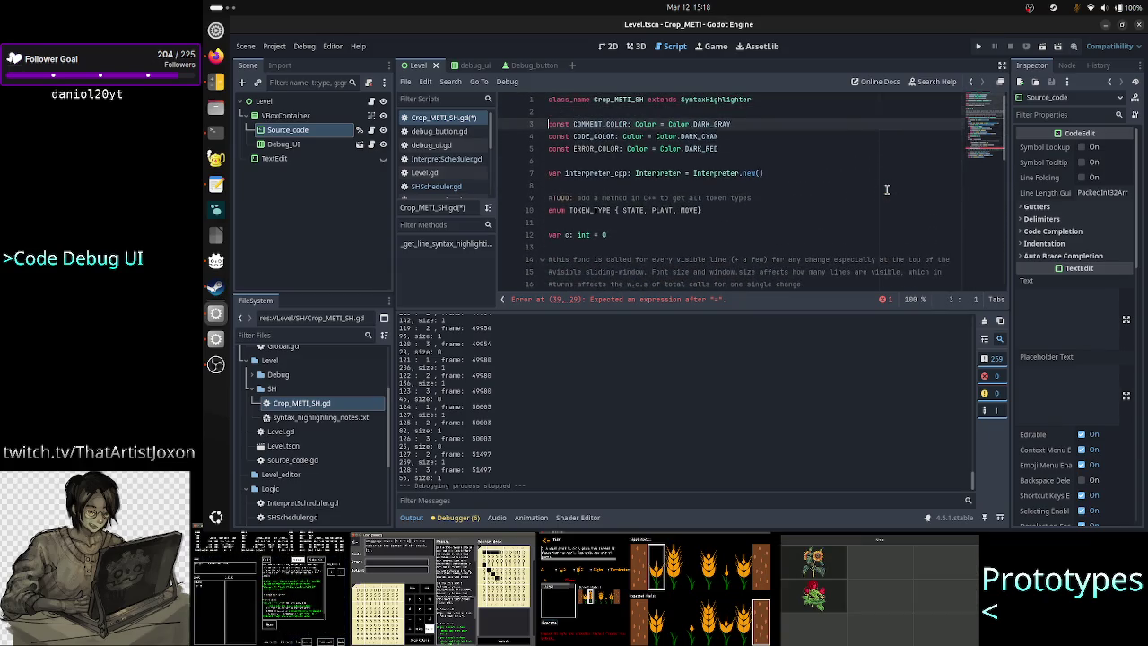
Start a var named token_type_color_map on a new line below the TOKEN_TYPE enum
key(Down)
key(Down)
key(Down)
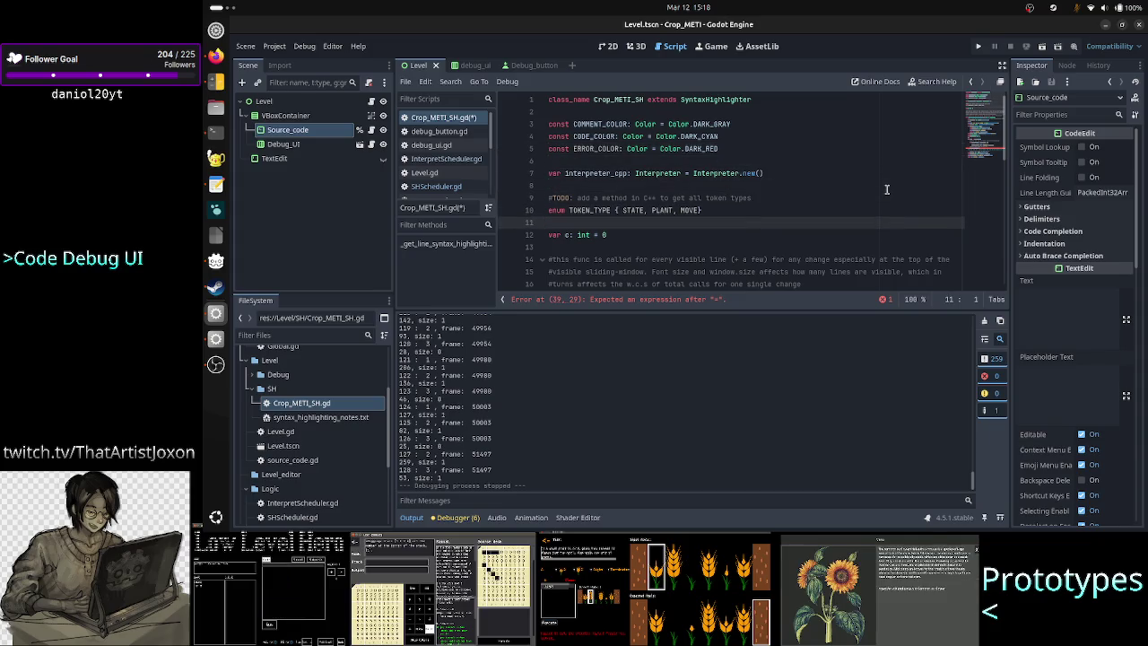
key(Return)
text(var)
key(BackSpace)
key(BackSpace)
key(BackSpace)
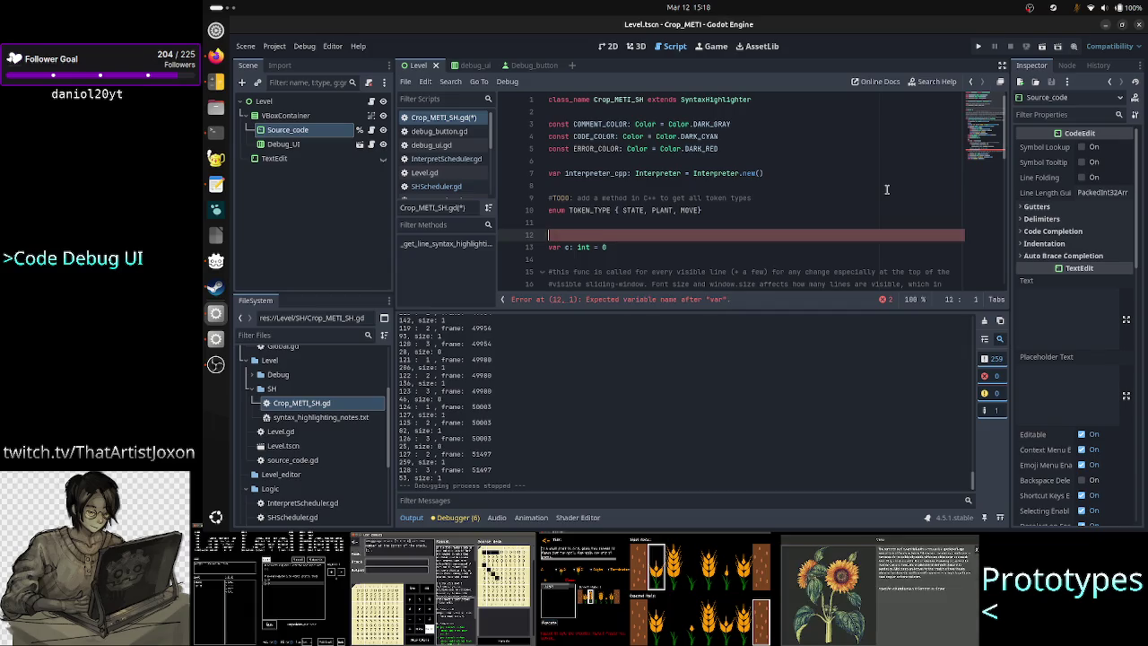
key(Up)
text(var )
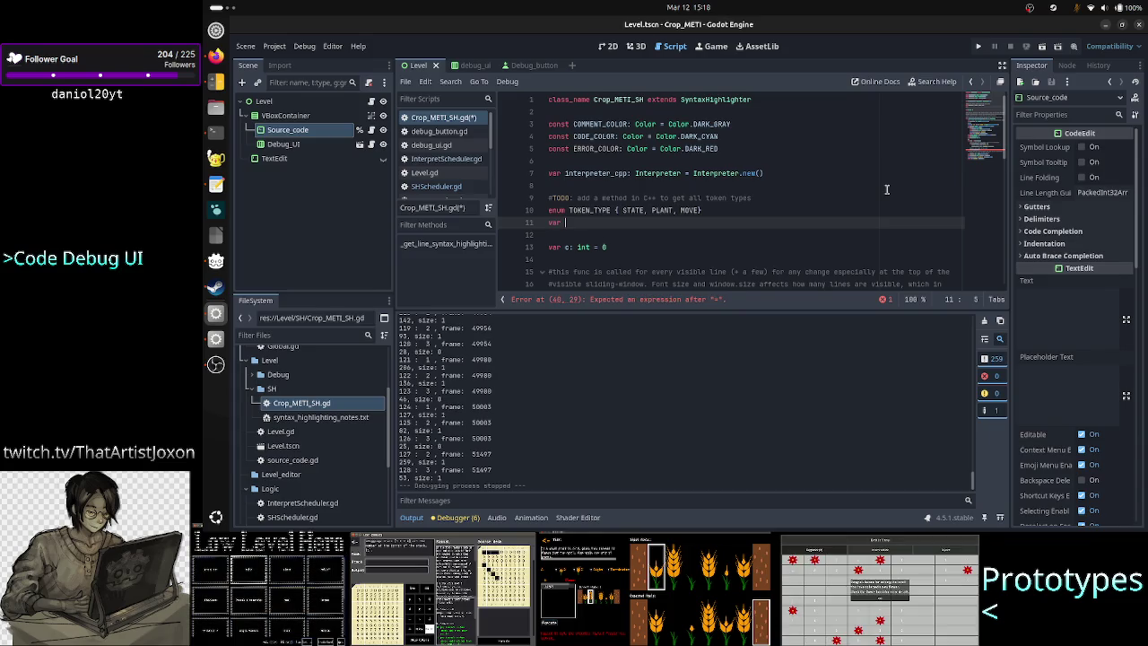
text(ty)
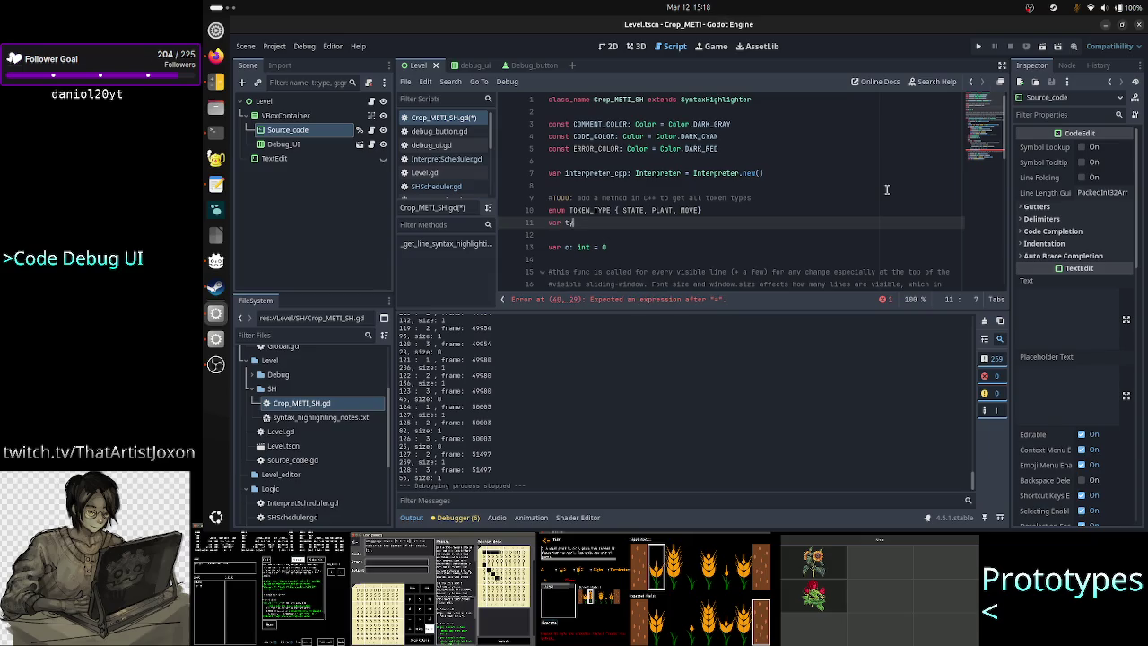
key(BackSpace)
text(oken_t)
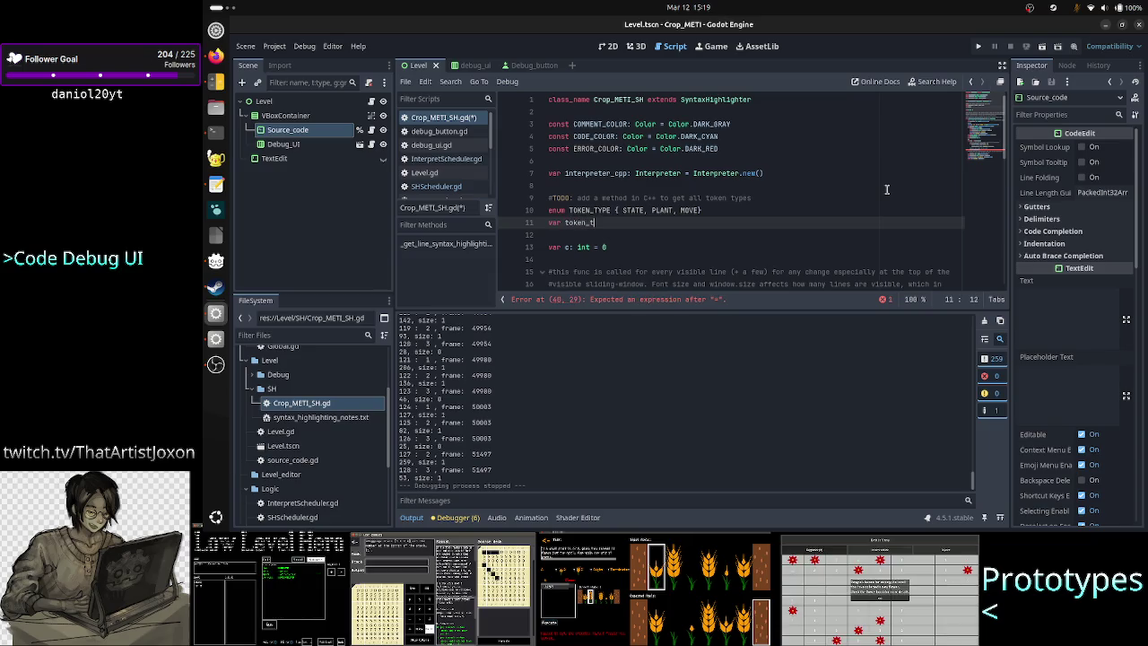
text(ype_color_m)
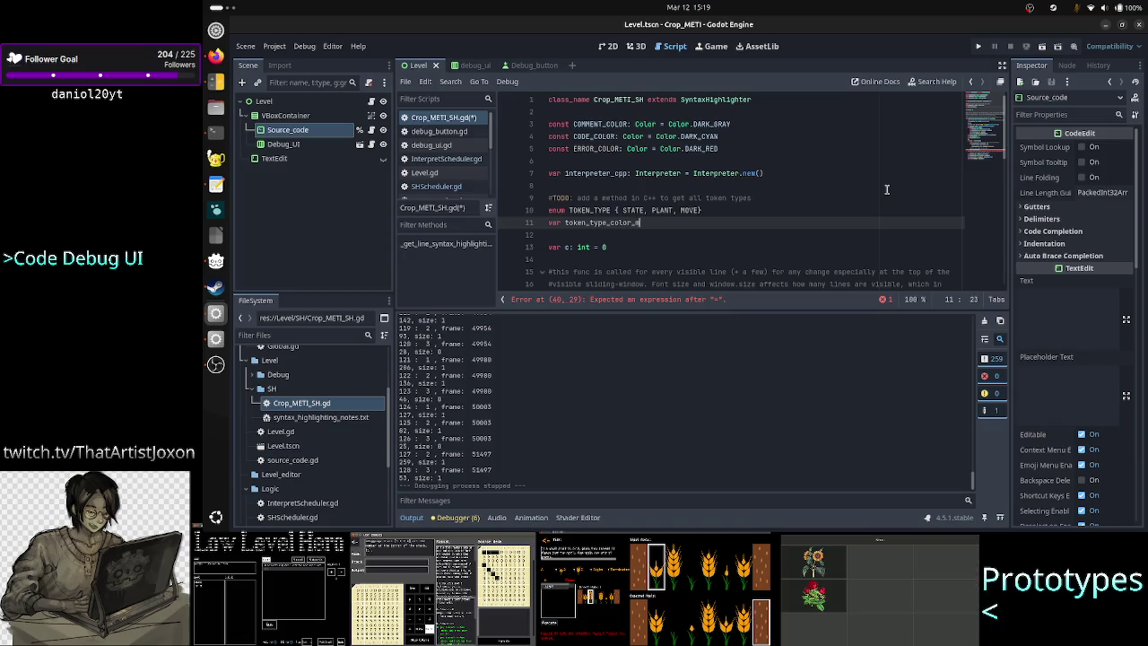
text(ap: Dict)
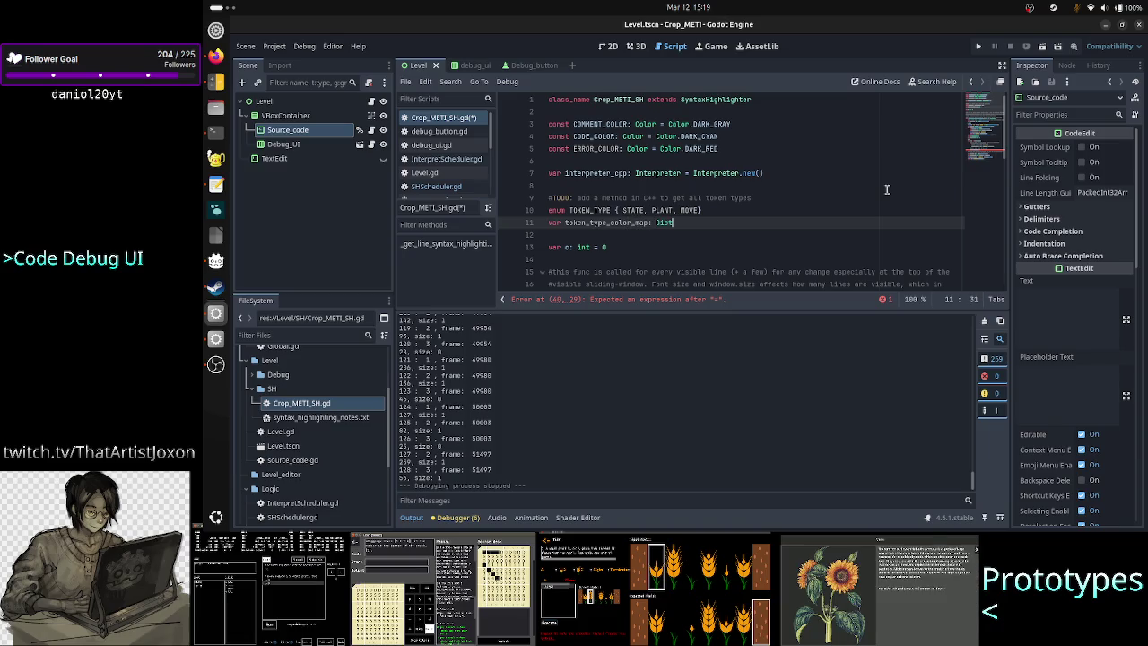
Type it as Dictionary[int, Color] = { and open an indented line inside the braces
key(Return)
text(= {)
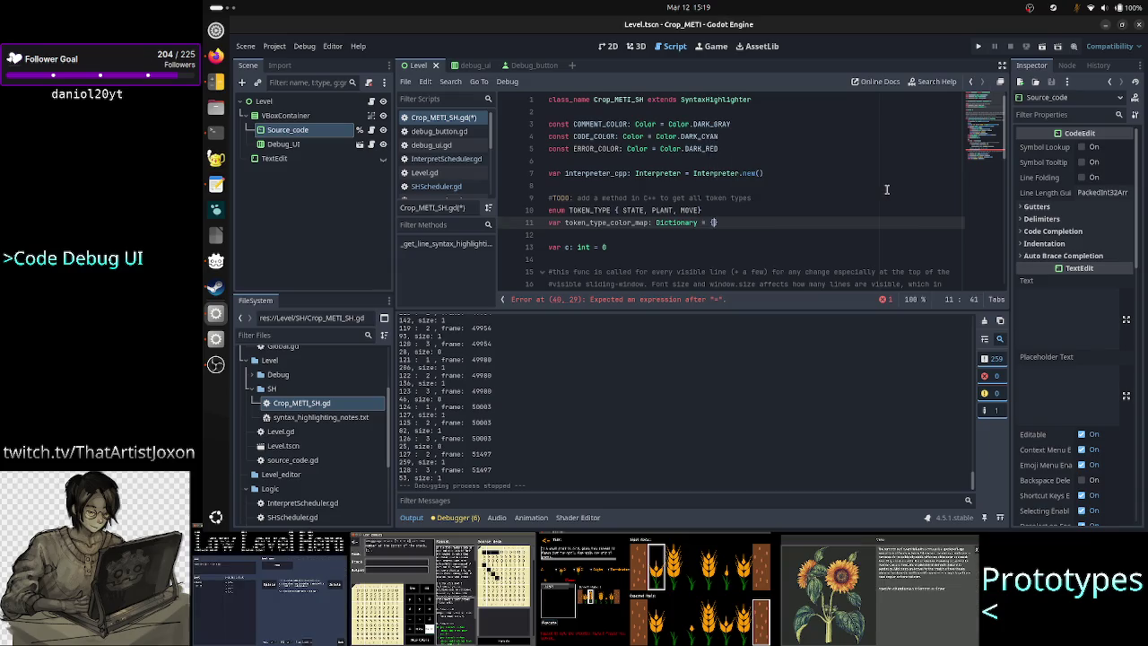
key(Return)
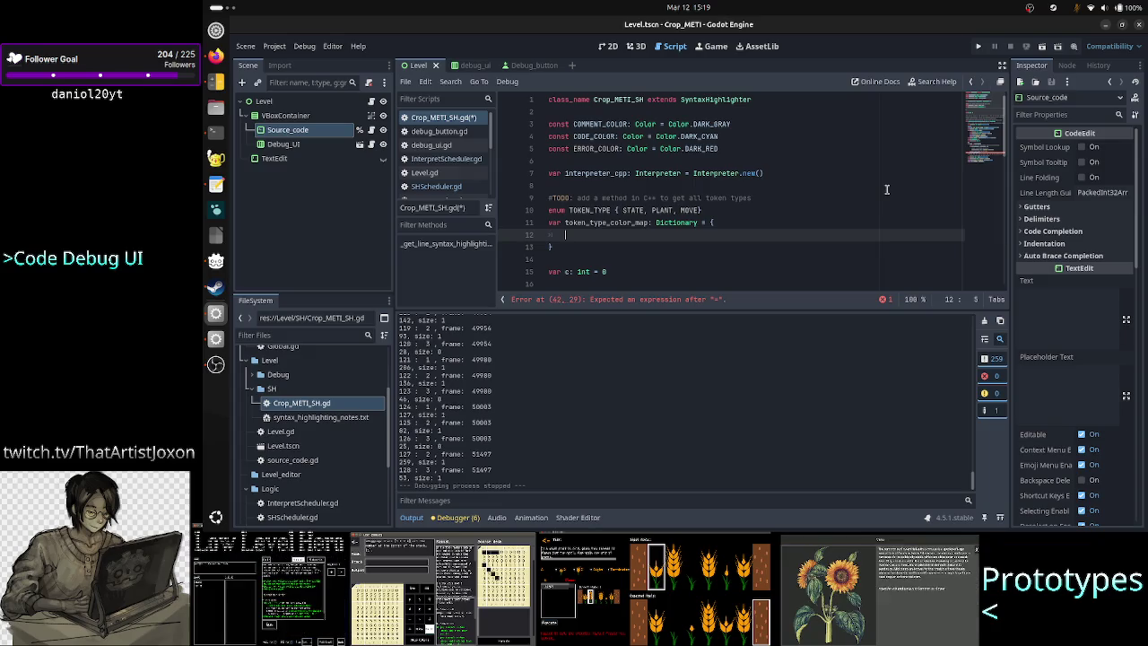
key(BackSpace)
key(BackSpace)
key(BackSpace)
key(BackSpace)
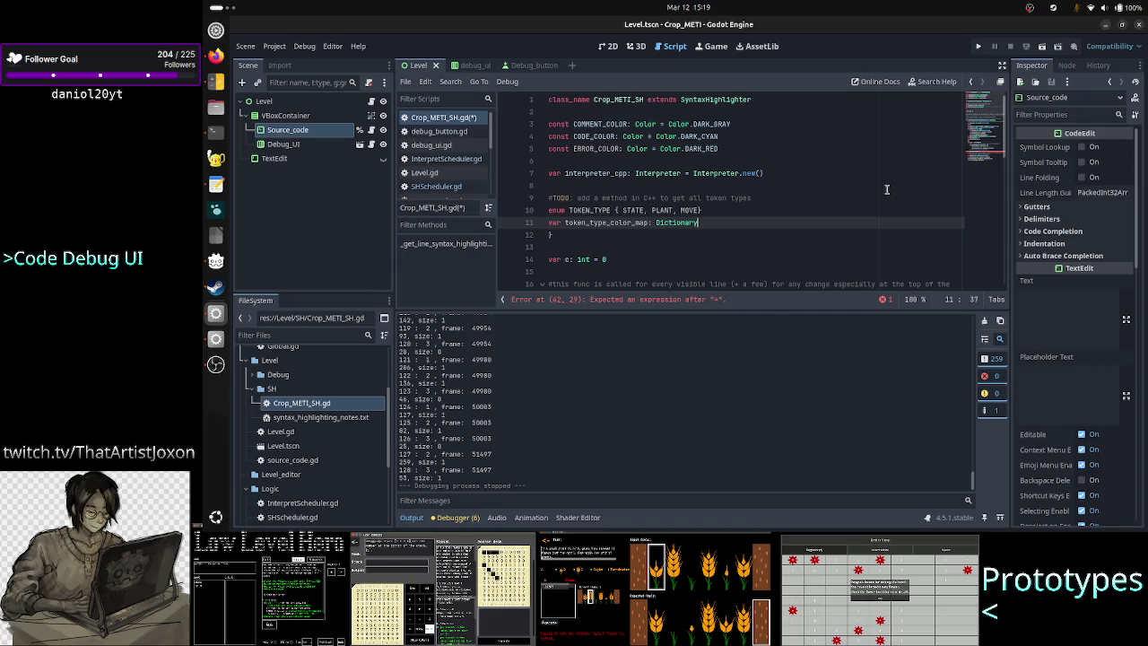
text([)
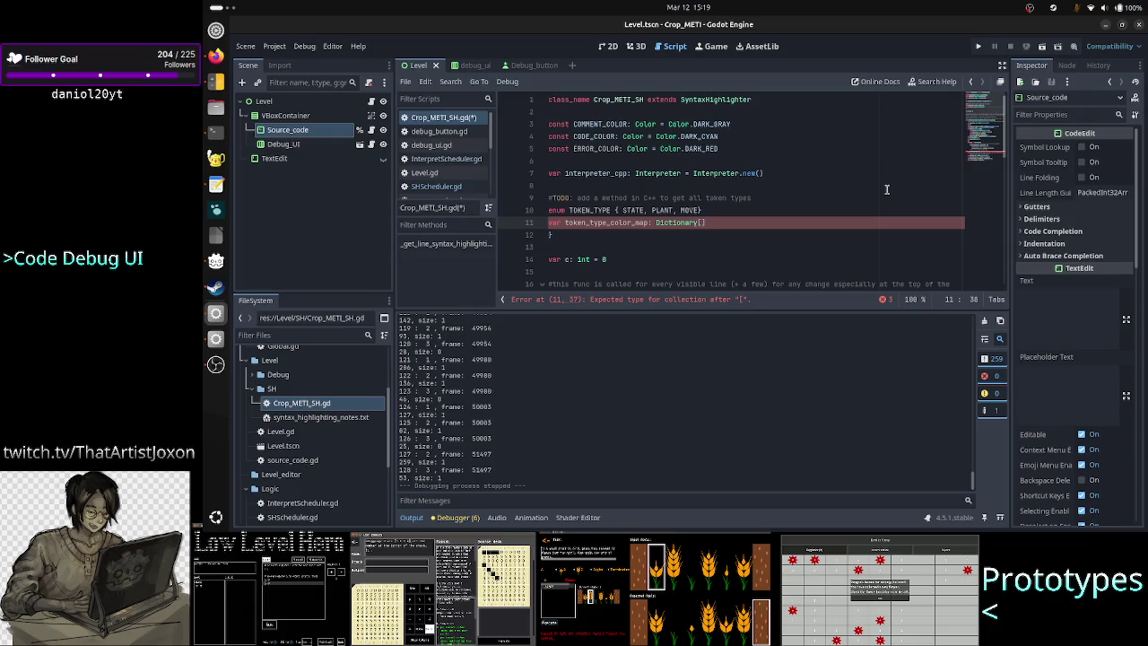
text(int)
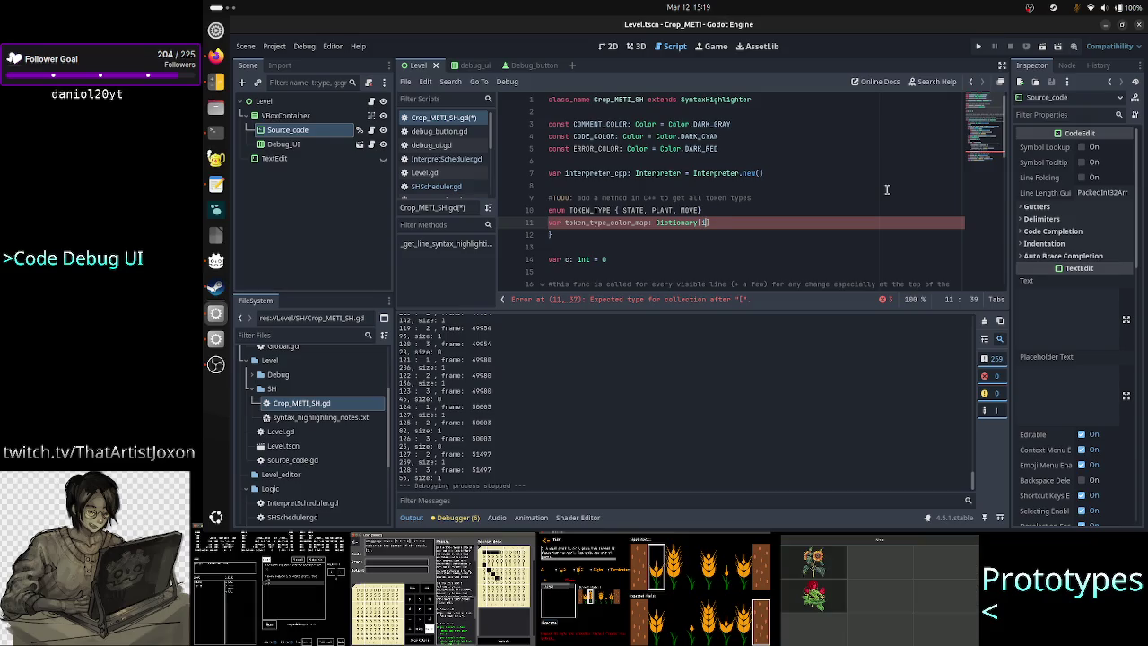
text(, Co)
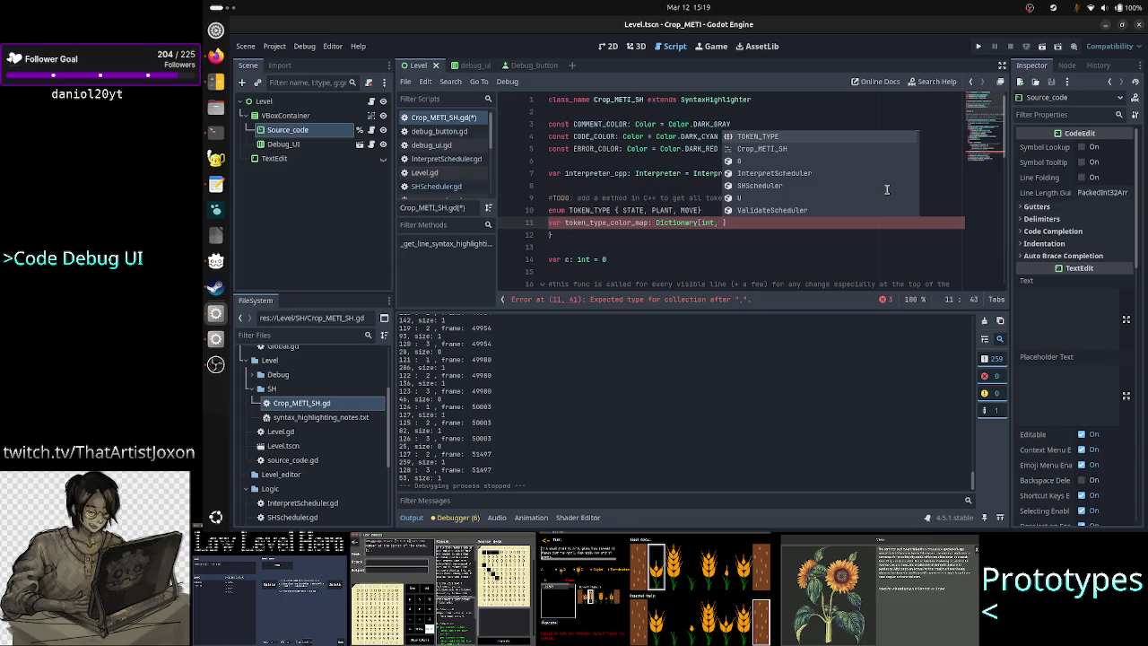
text(lor] =)
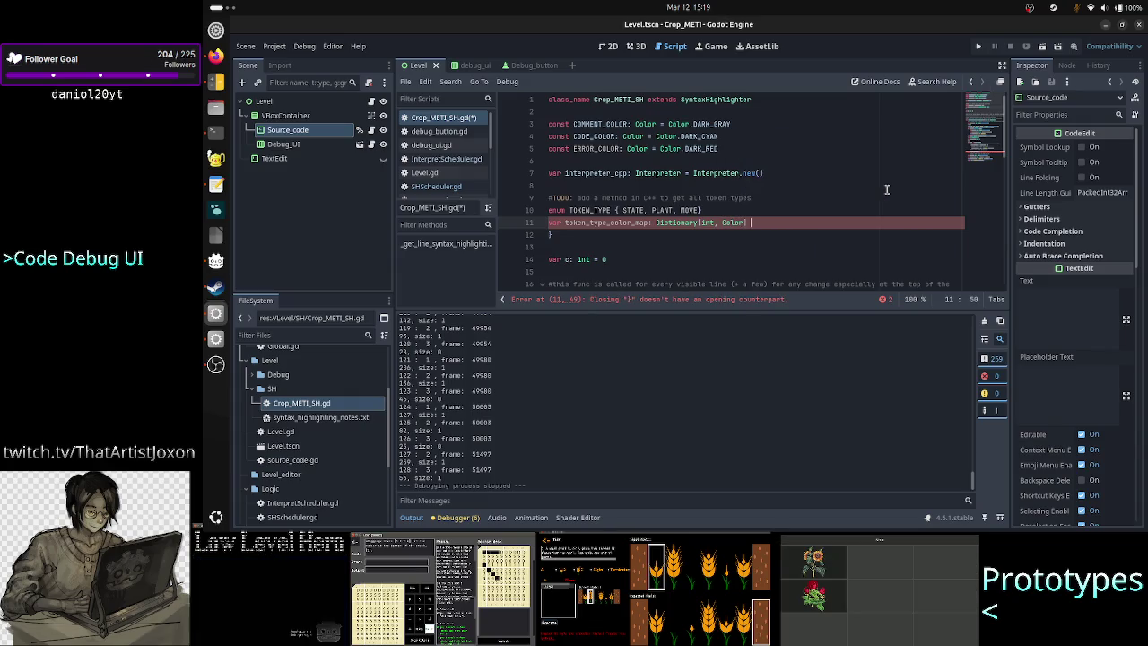
text( {)
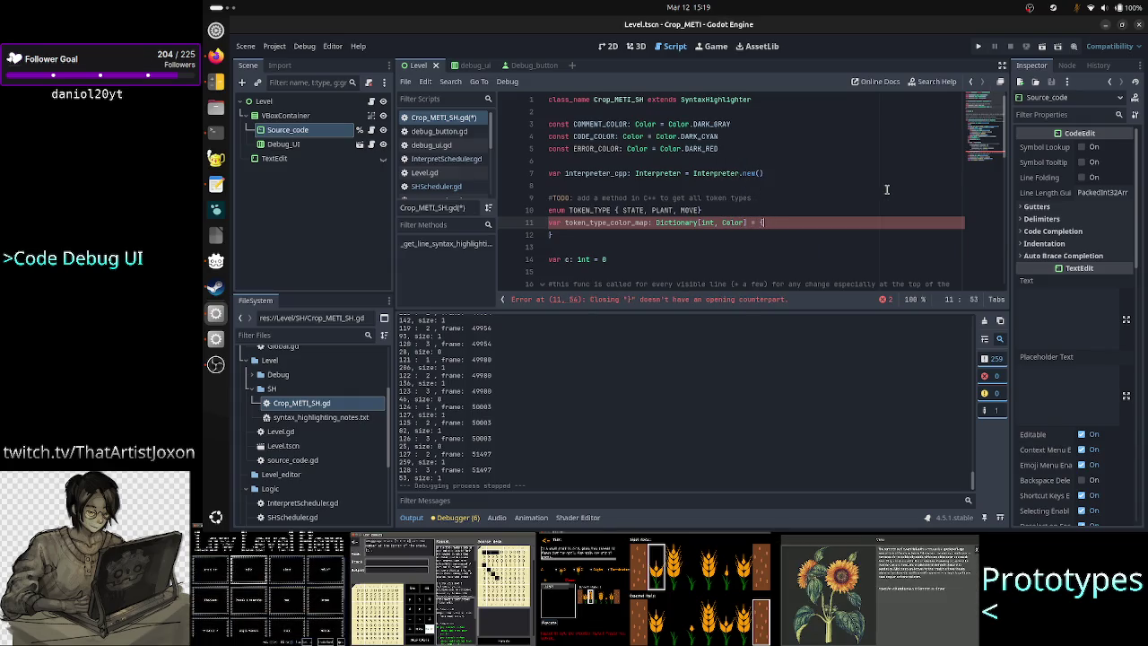
key(Return)
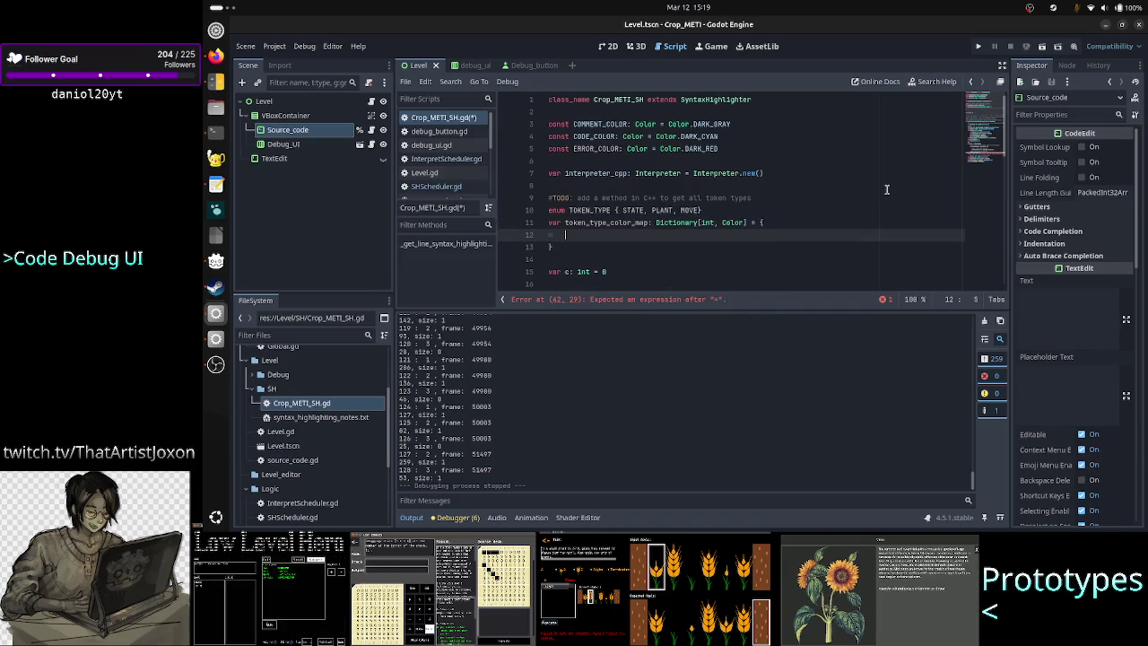
Begin the dictionary's first entry with the key TOKEN_TYPE.STATE:
text(ST)
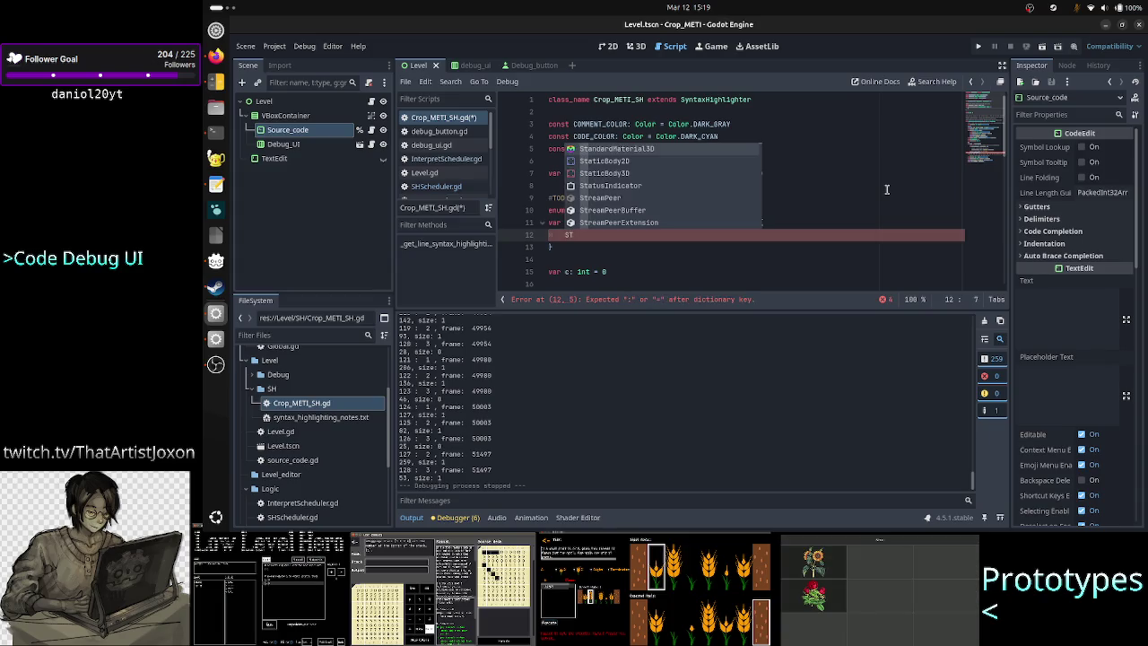
key(BackSpace)
text(tate)
key(BackSpace)
key(BackSpace)
key(BackSpace)
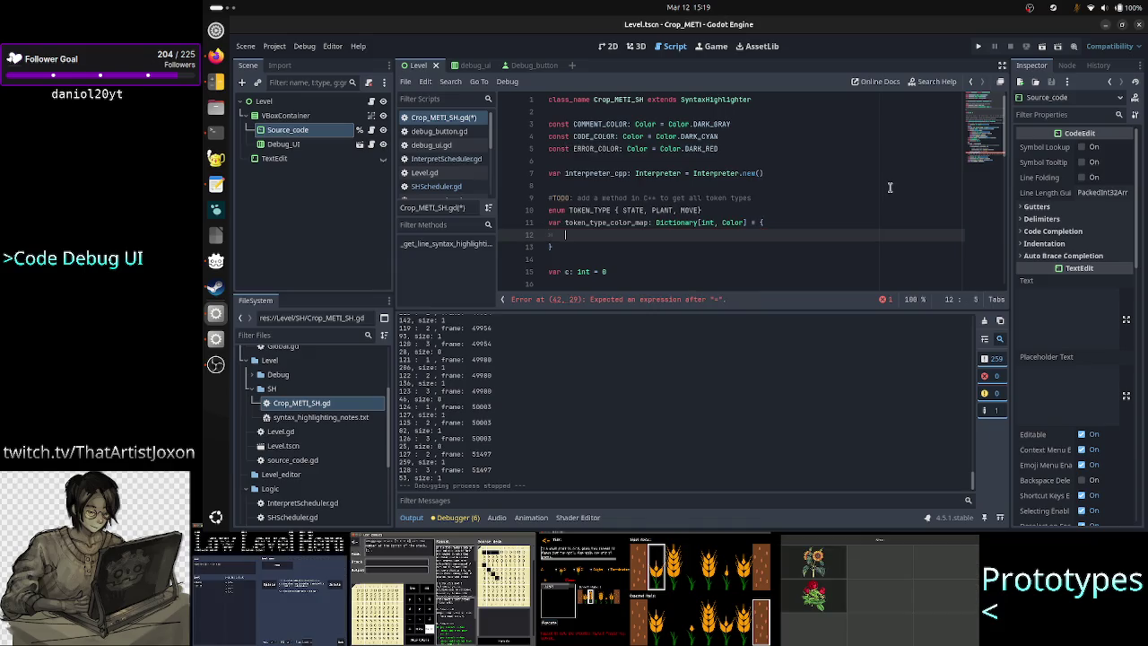
text(Token)
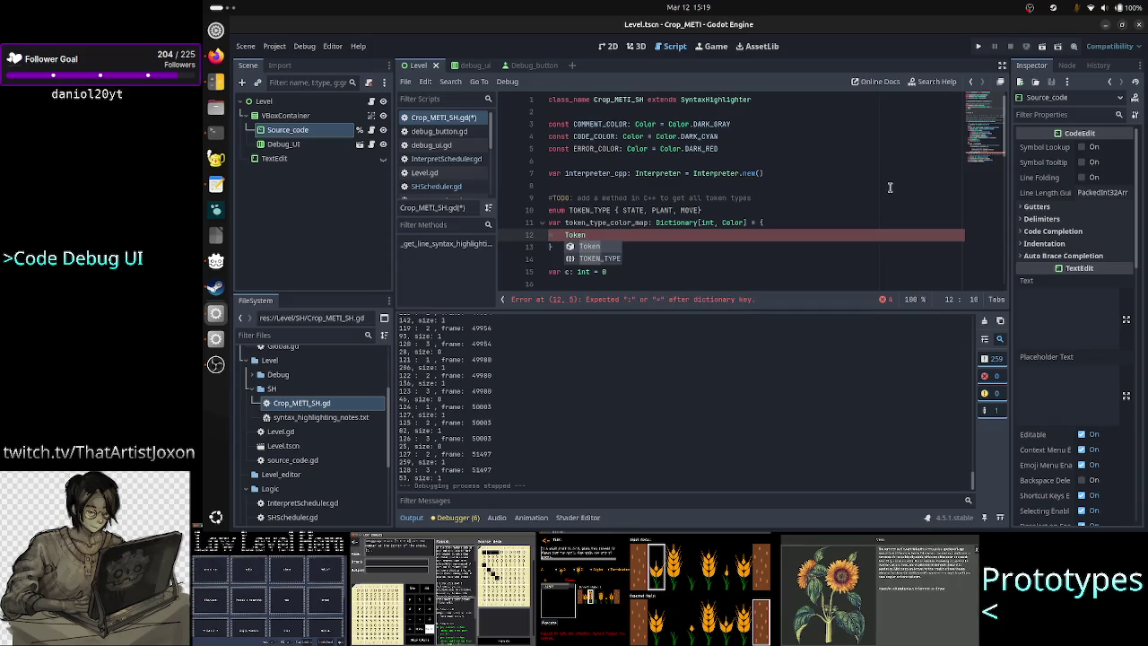
key(Down)
key(Return)
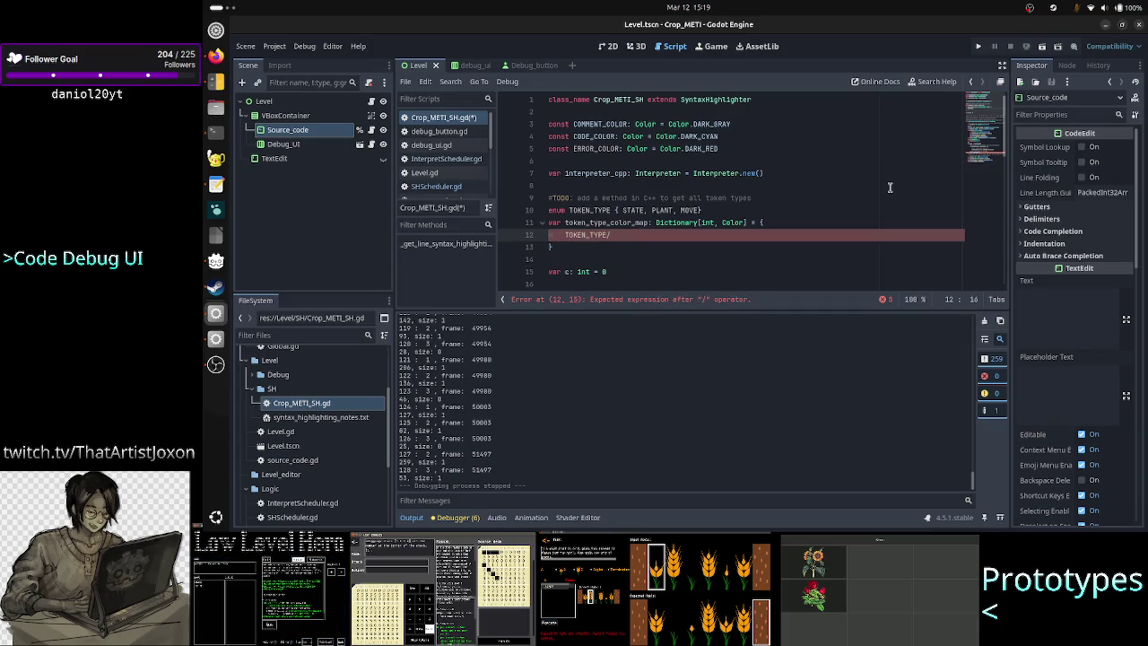
text(STATE:)
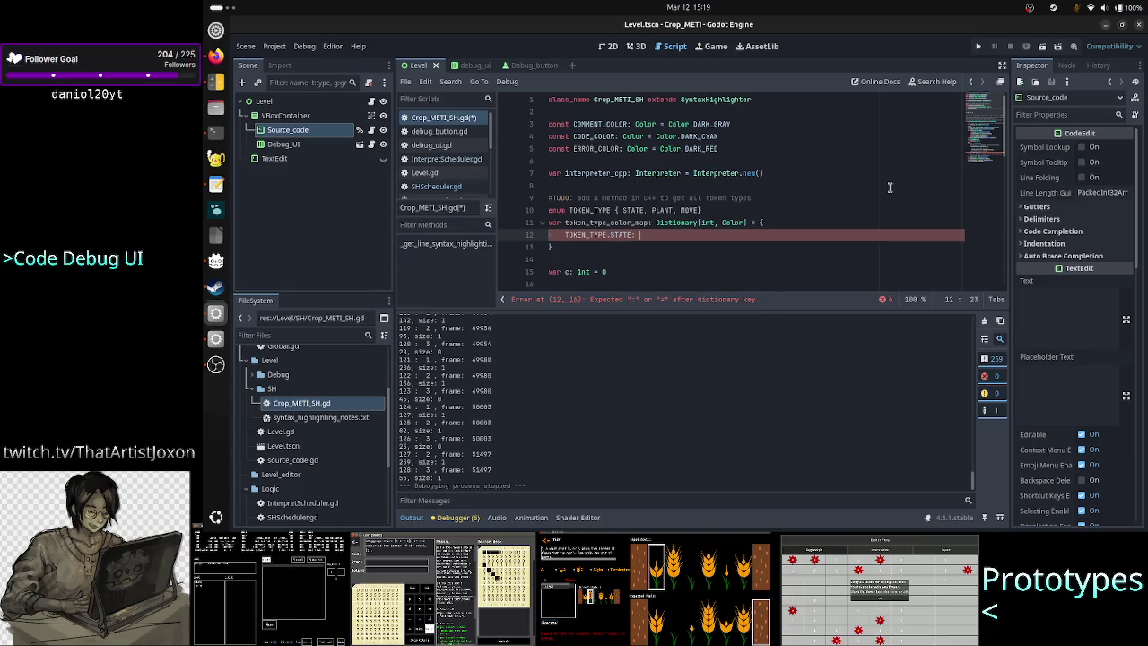
text( Color)
key(BackSpace)
key(BackSpace)
key(BackSpace)
Insert an empty line above the color constants
key(Up)
key(Up)
key(Up)
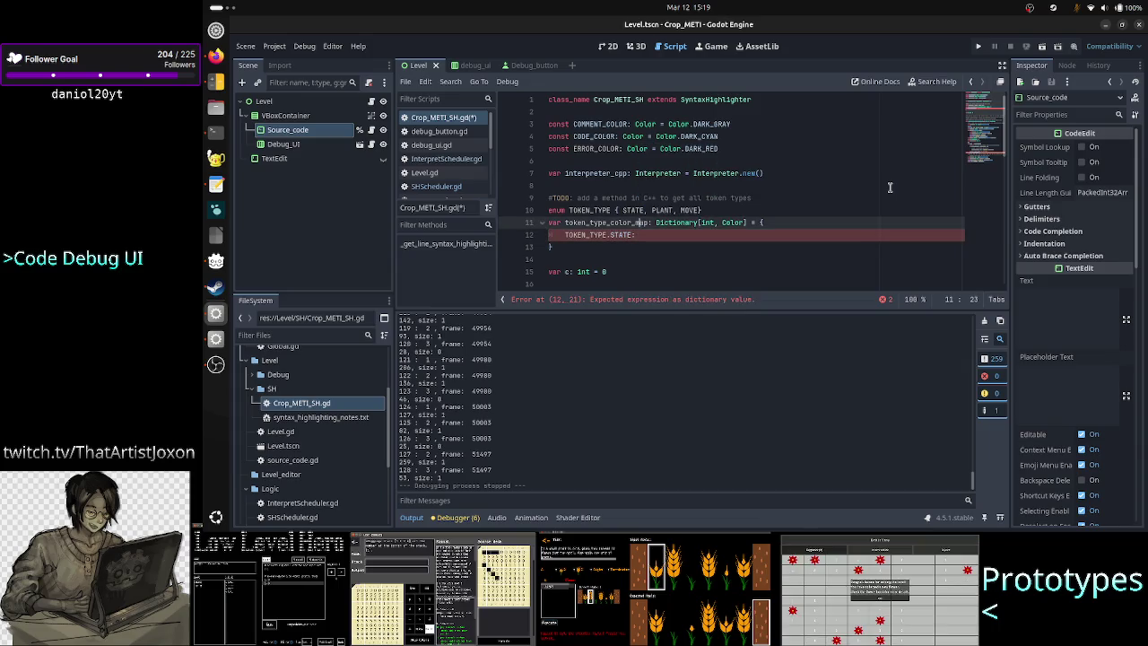
key(Down)
key(Down)
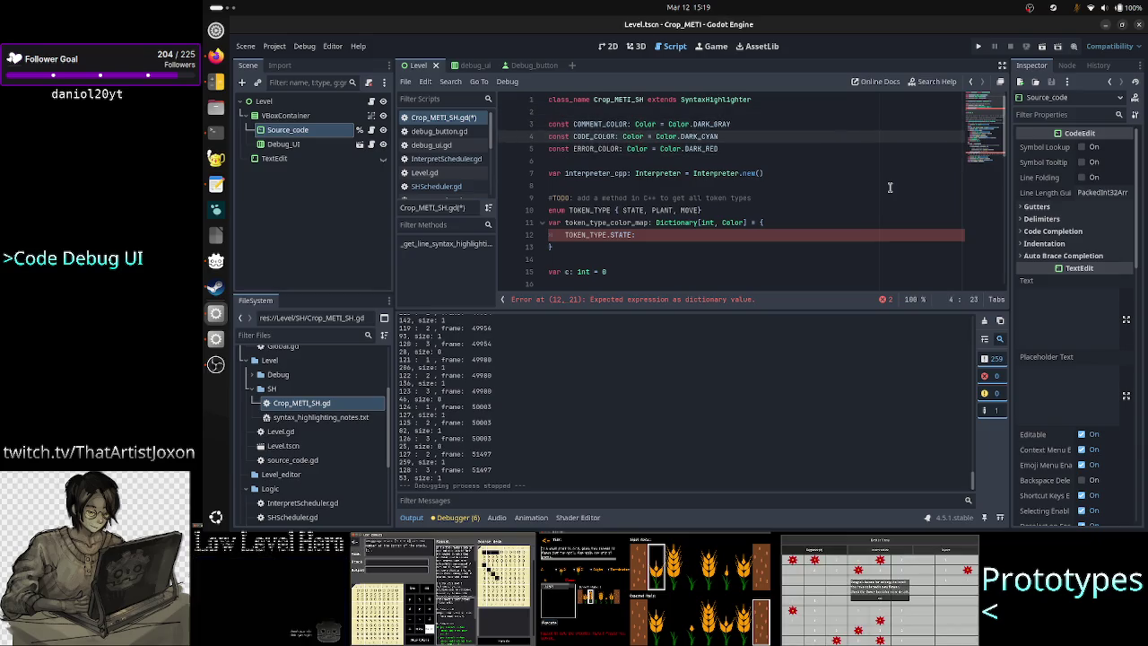
key(Up)
key(Up)
key(Return)
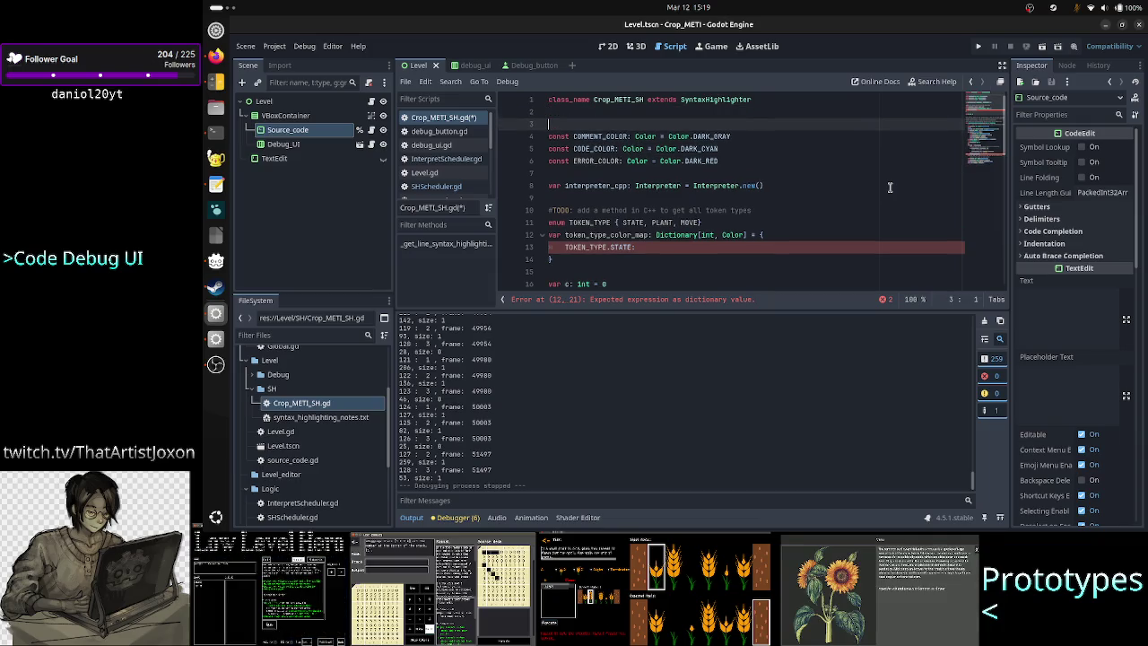
Add the comment '#TODO: put these constants somewhere else in' above the constants
text(#TODO)
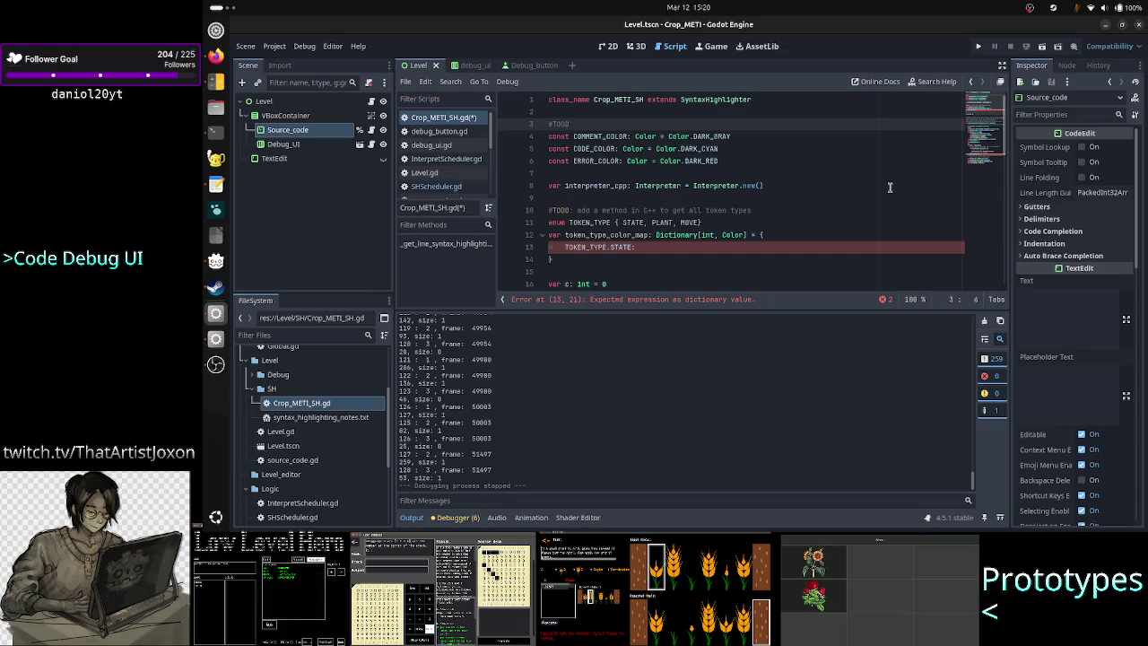
text(: put thes)
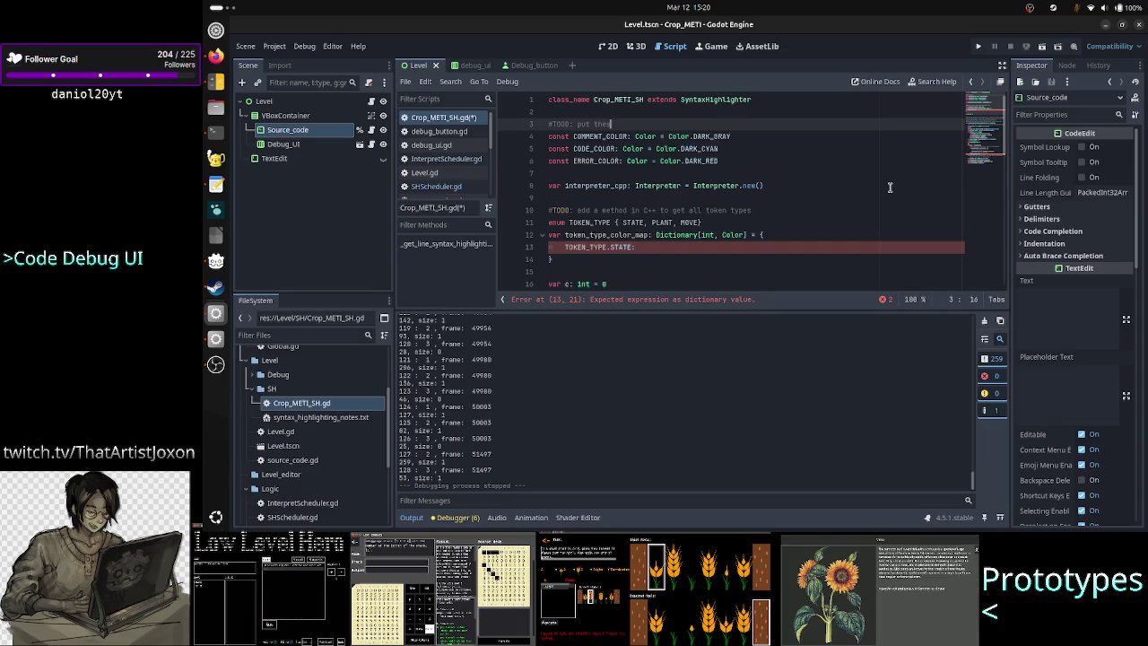
text(e constants so)
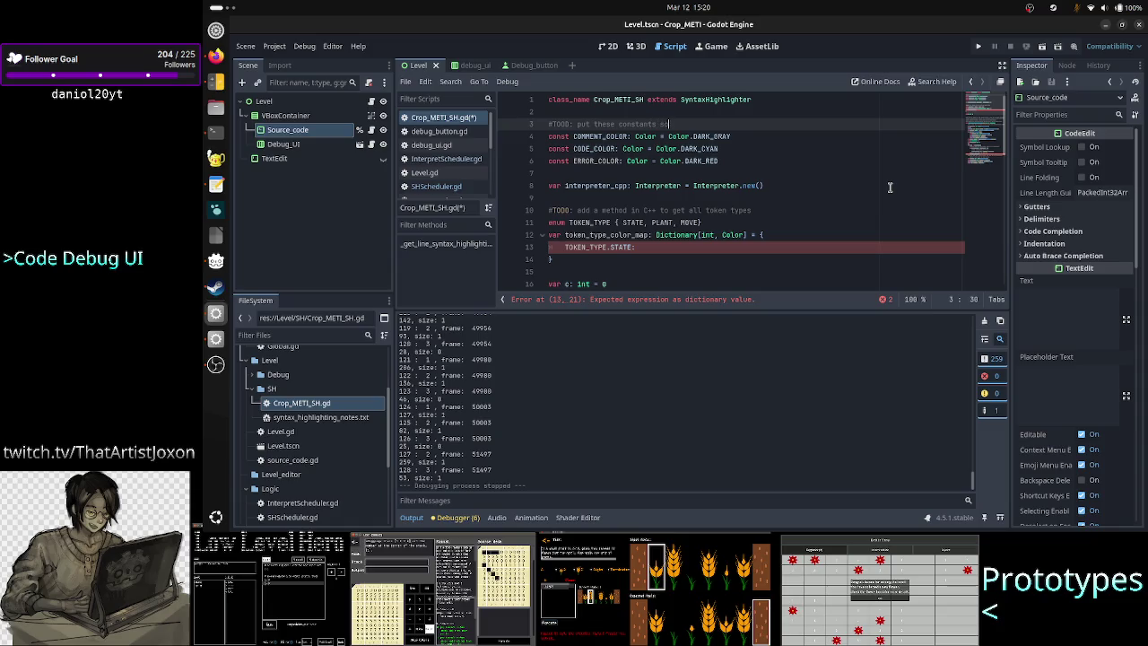
text(mewhere else in)
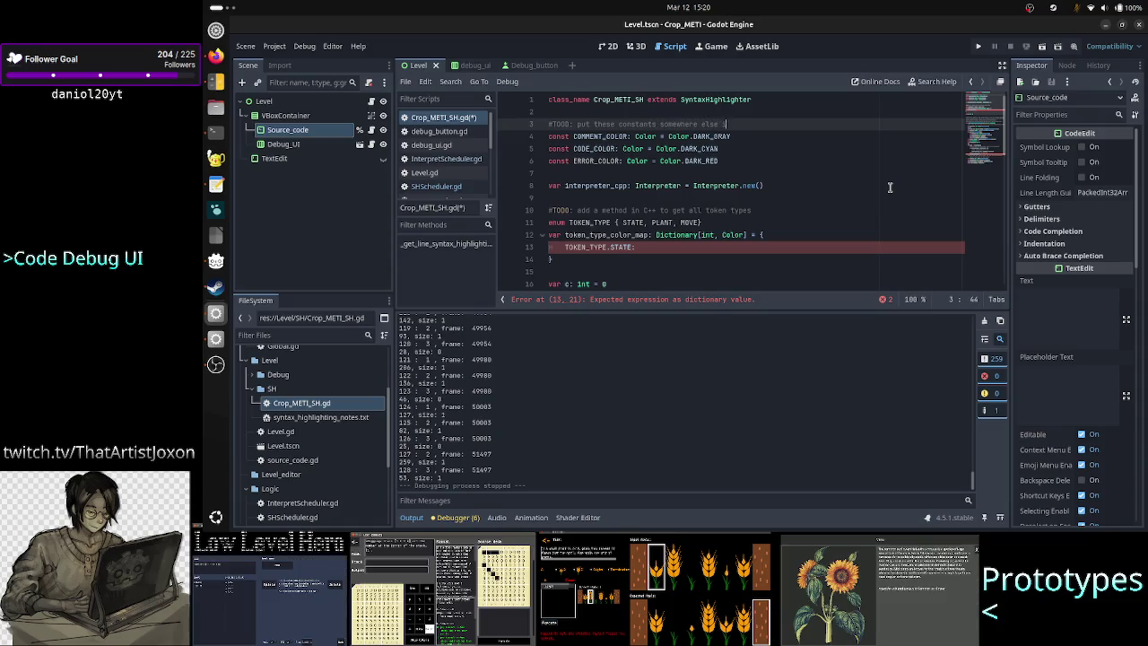
key(Right)
key(Down)
key(Down)
Replace the CODE_COLOR line with 'const STATE_COLOR: Color = Color.'
key(Up)
key(Up)
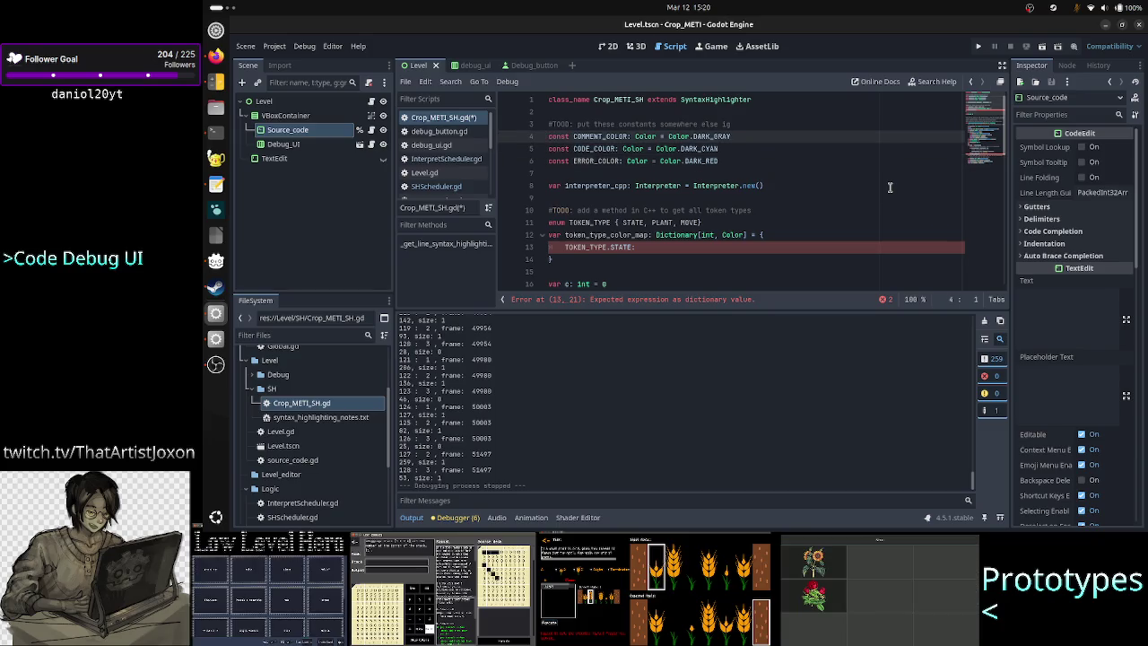
key(Down)
key(shift+End)
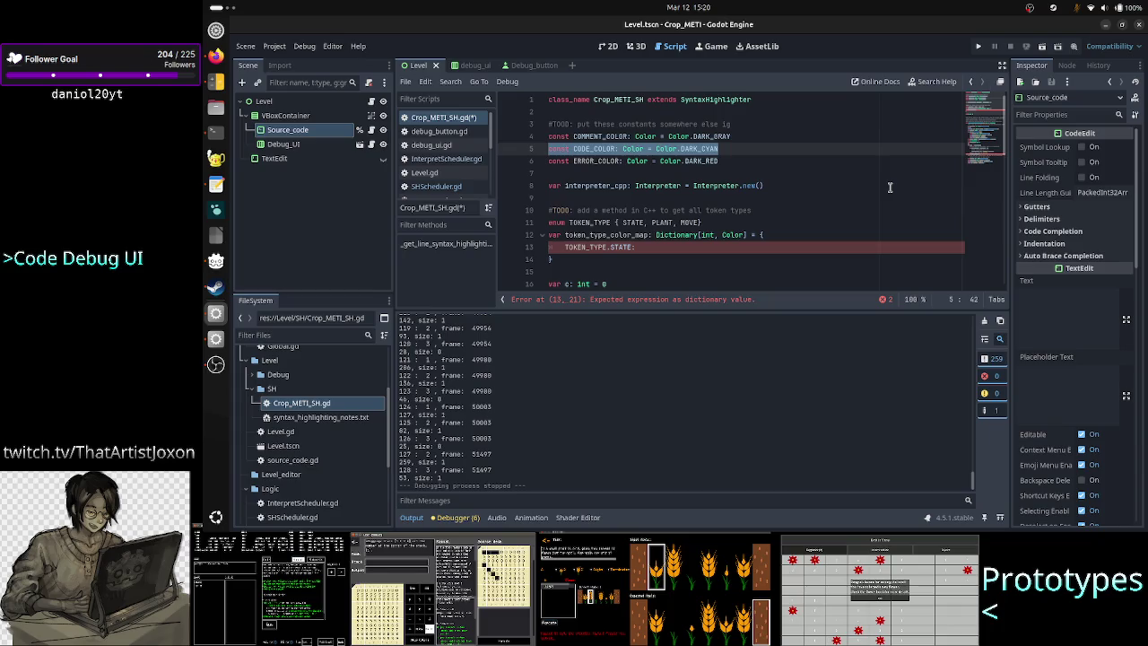
key(BackSpace)
text(const )
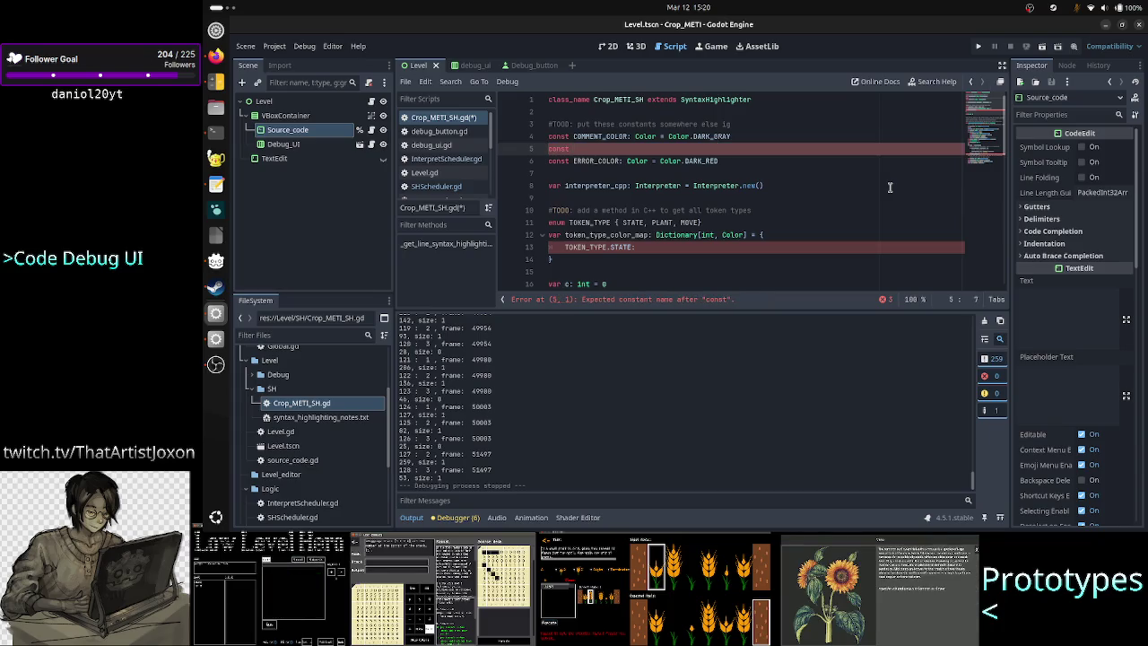
text(STATE_COLOR: C)
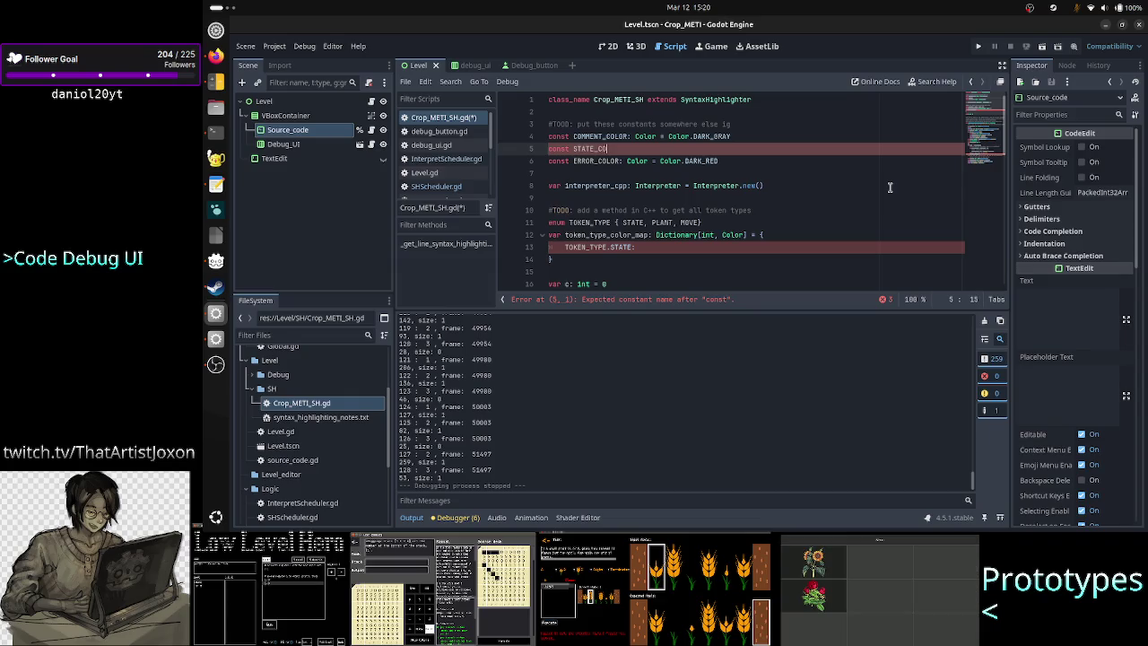
text(olor = Colo)
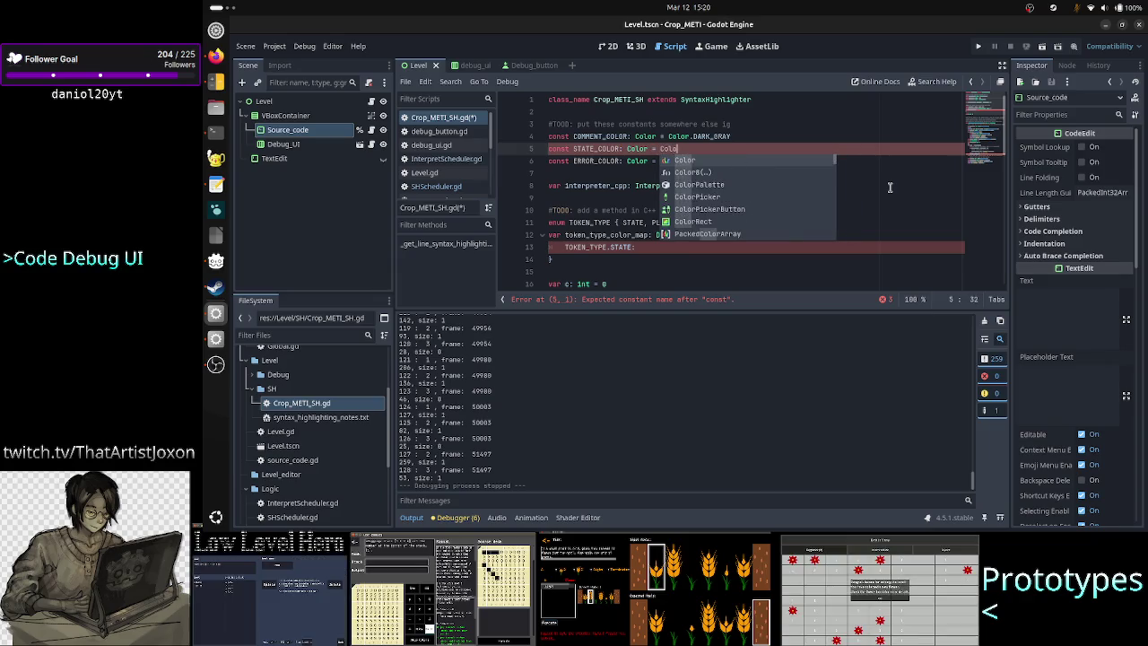
text(r.)
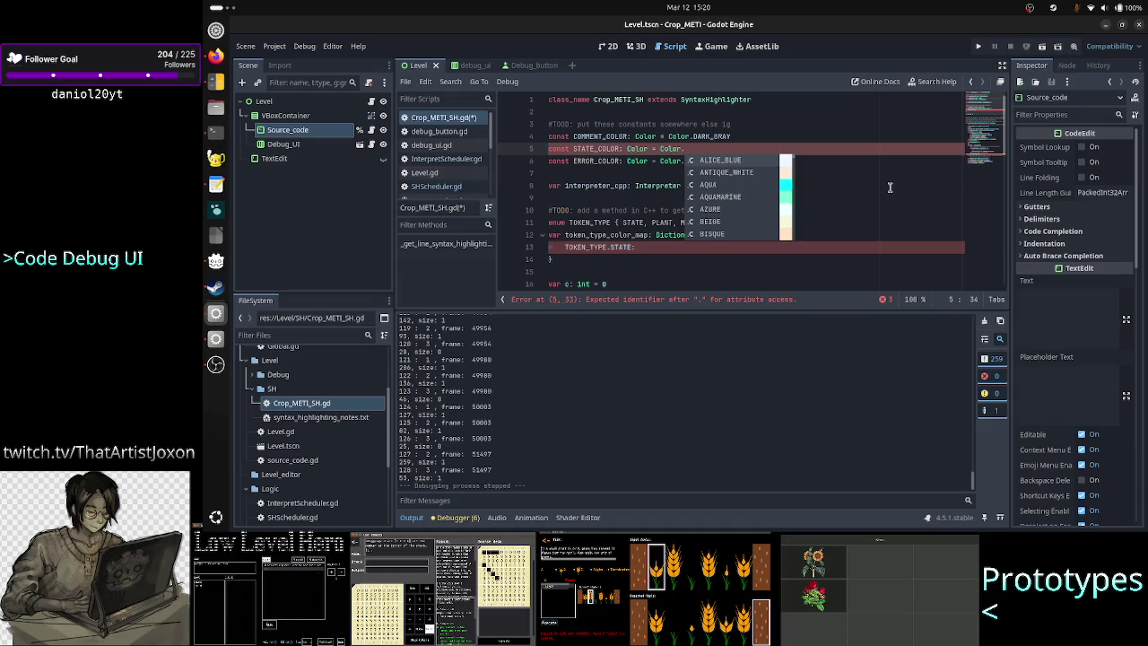
key(Down)
key(Down)
key(Down)
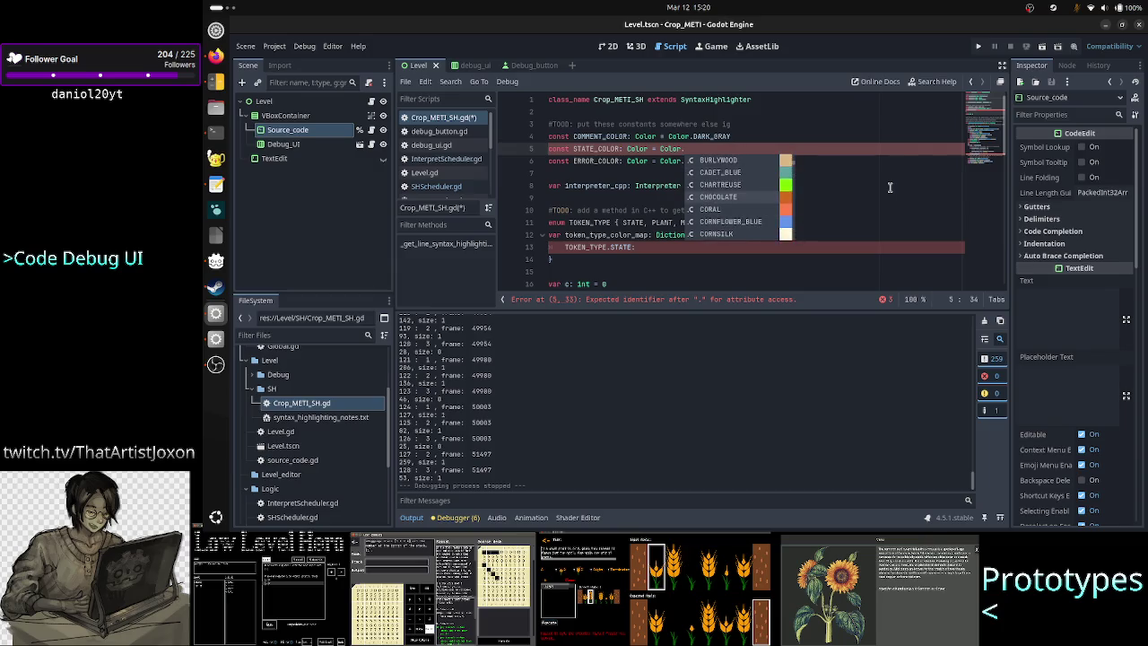
key(Up)
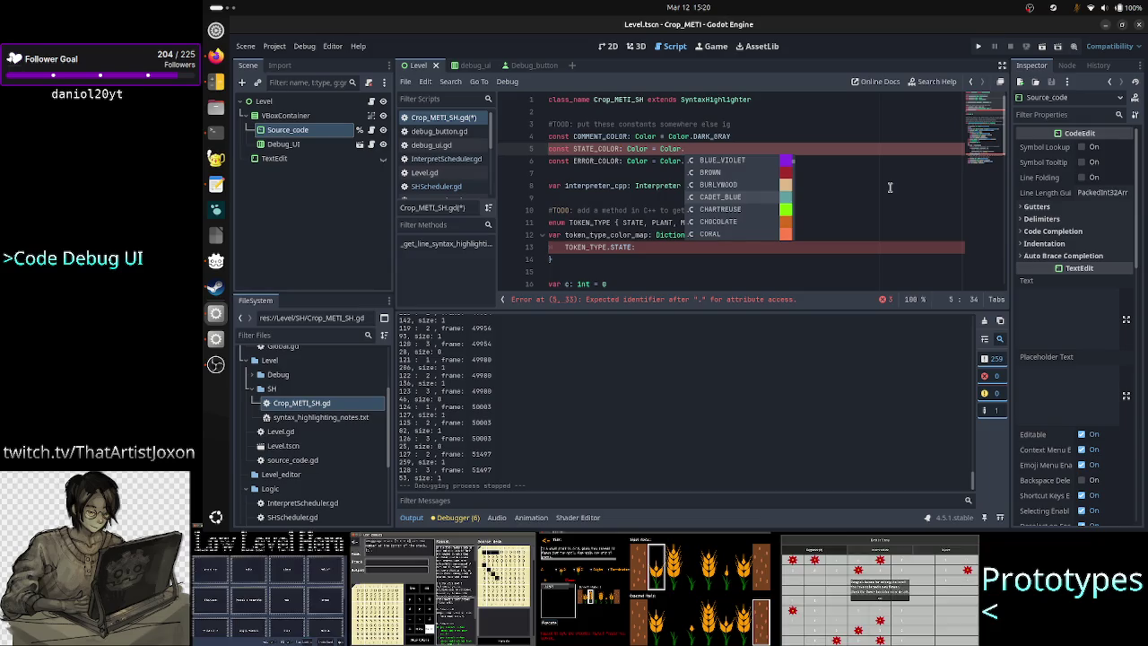
key(Down)
key(Down)
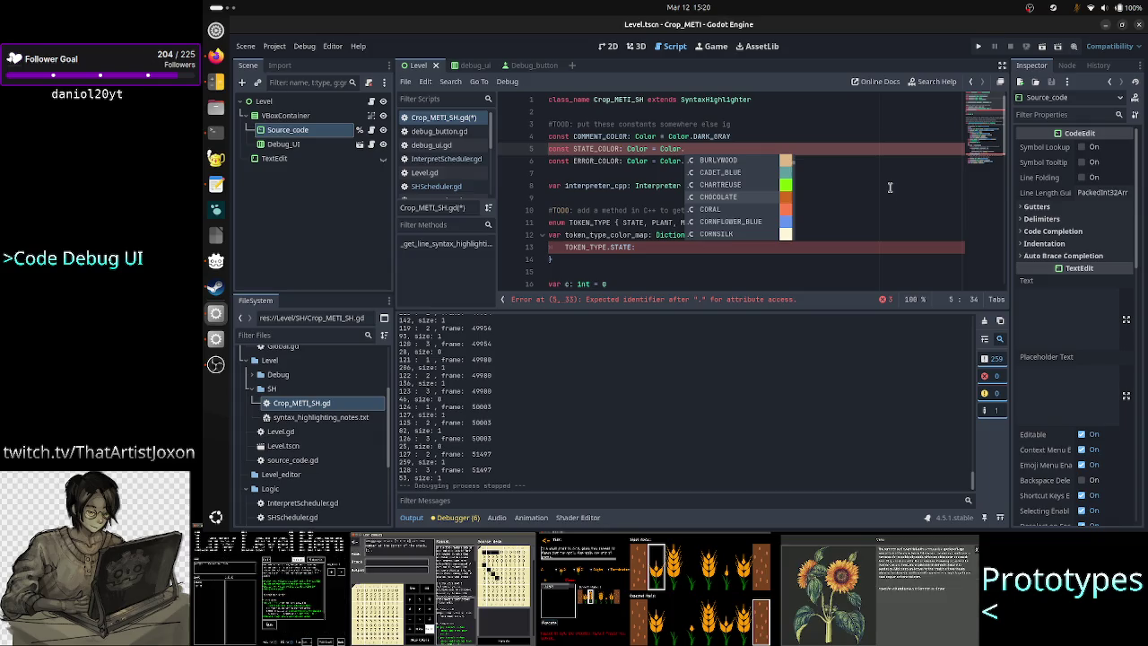
key(Down)
key(Down)
key(Down)
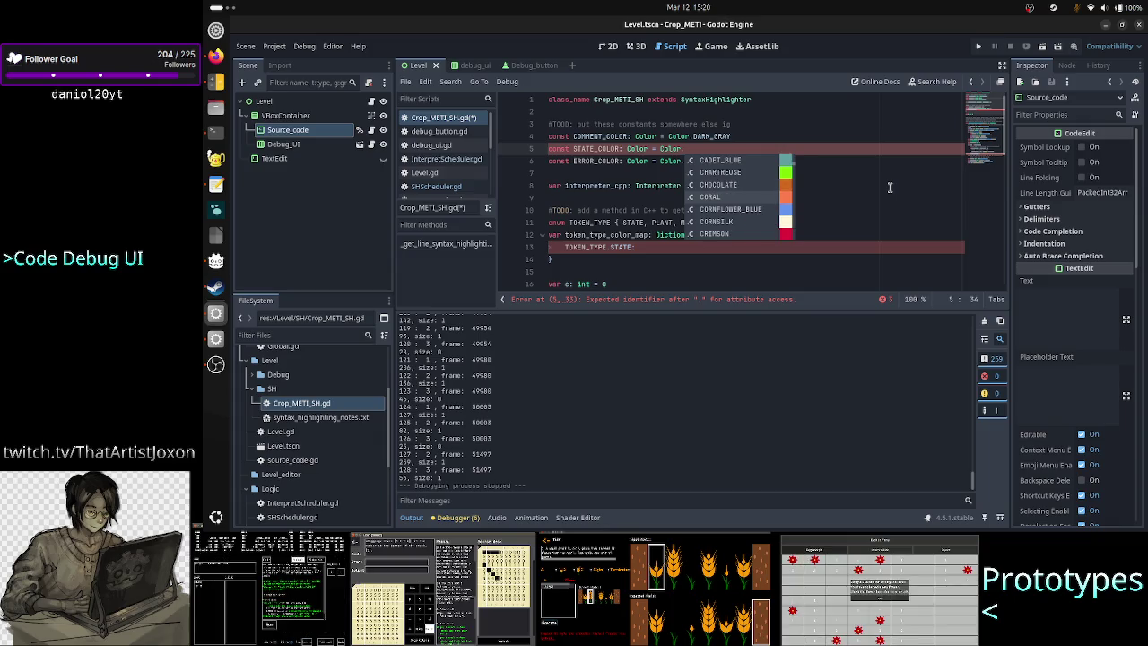
key(Down)
key(Down)
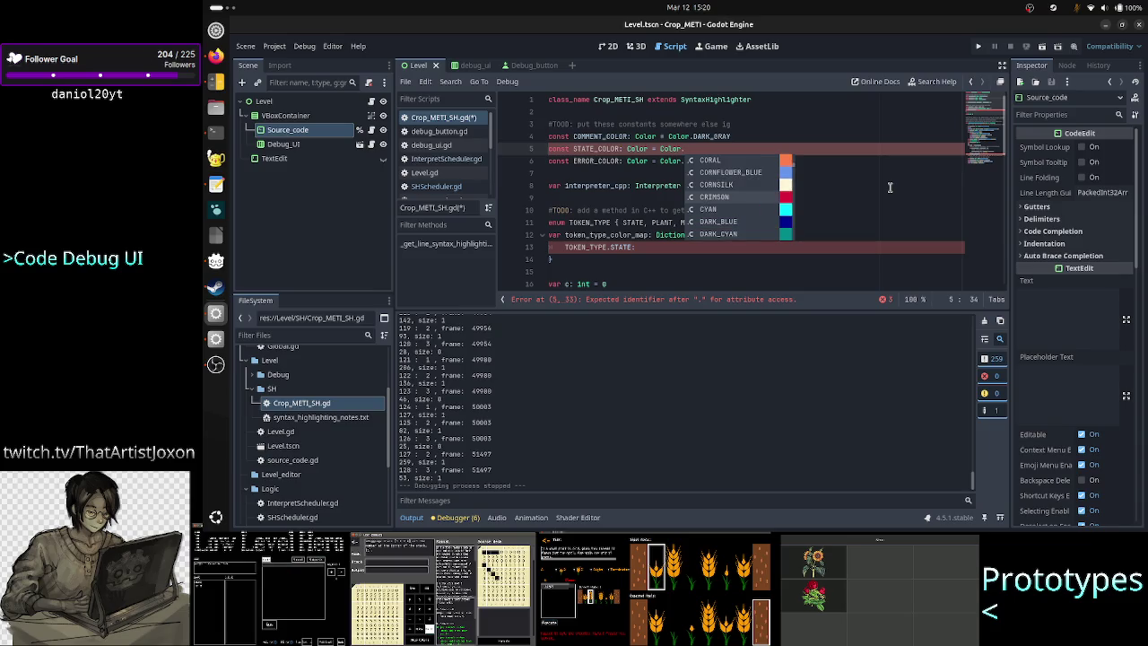
key(Down)
key(Down)
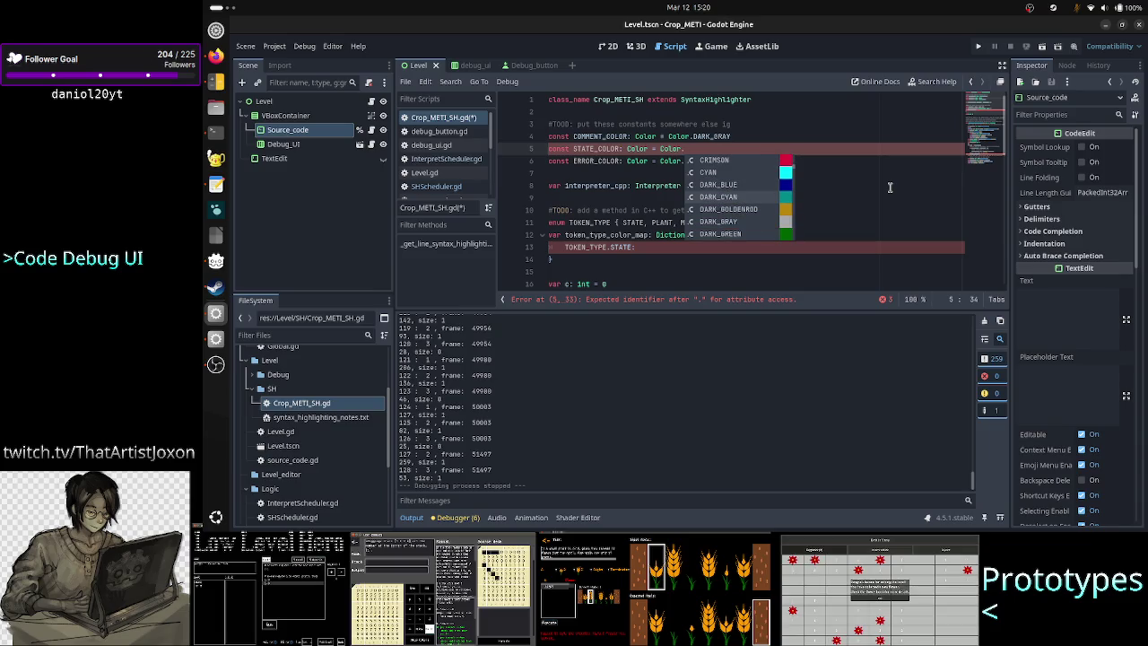
key(Down)
key(Down)
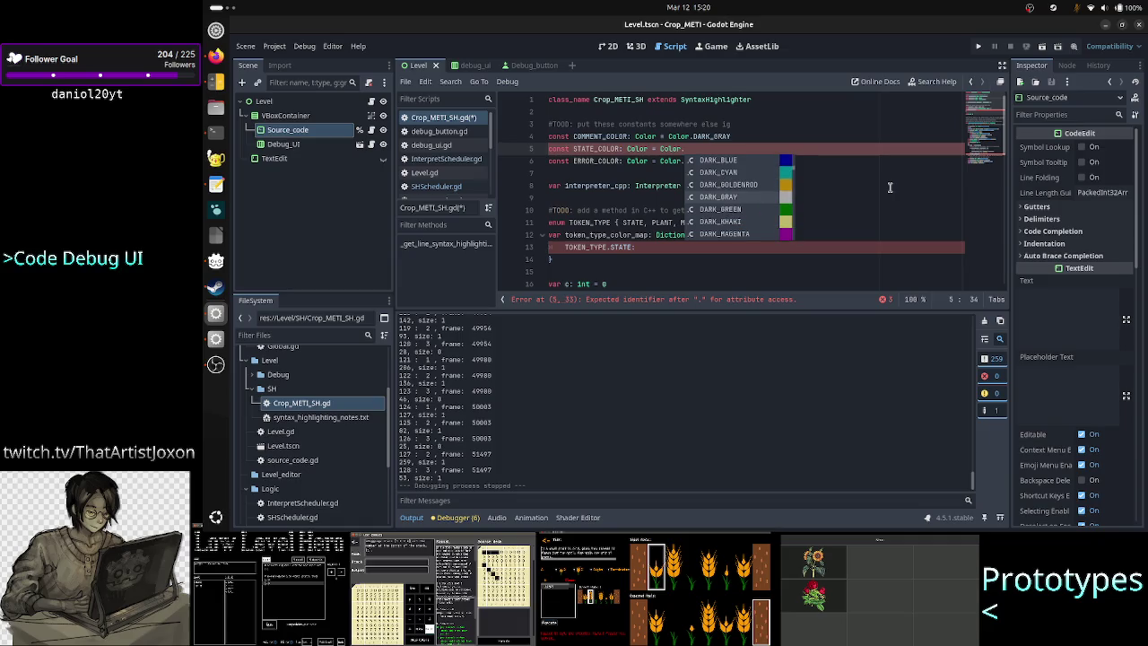
key(Down)
key(Down)
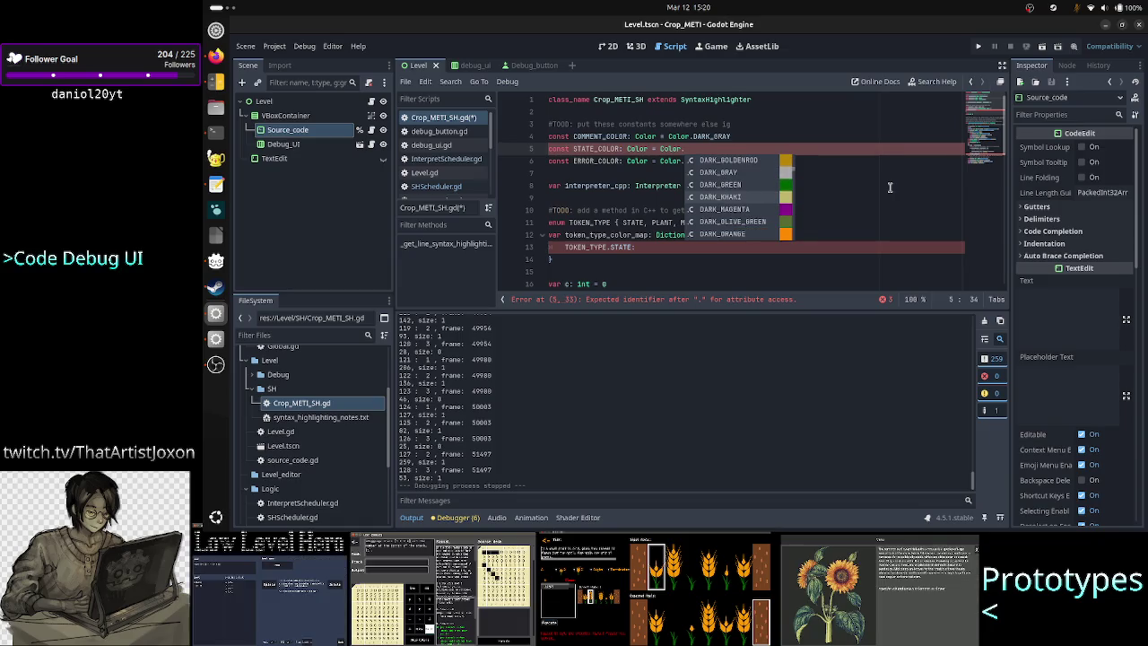
key(Down)
key(Down)
key(Down)
key(Down)
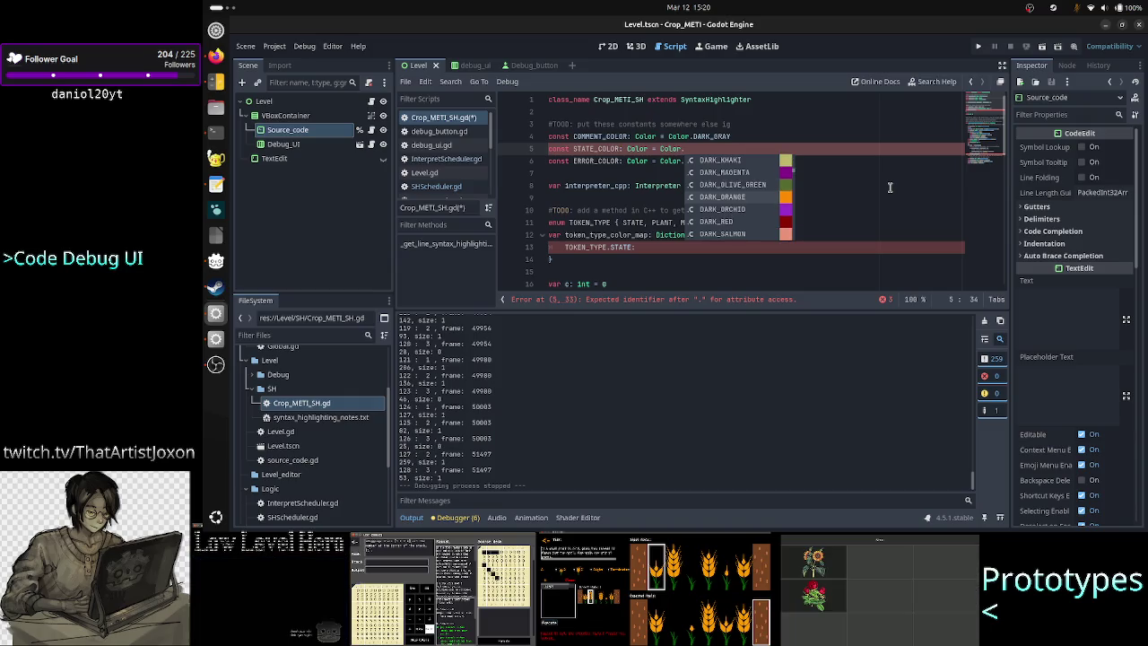